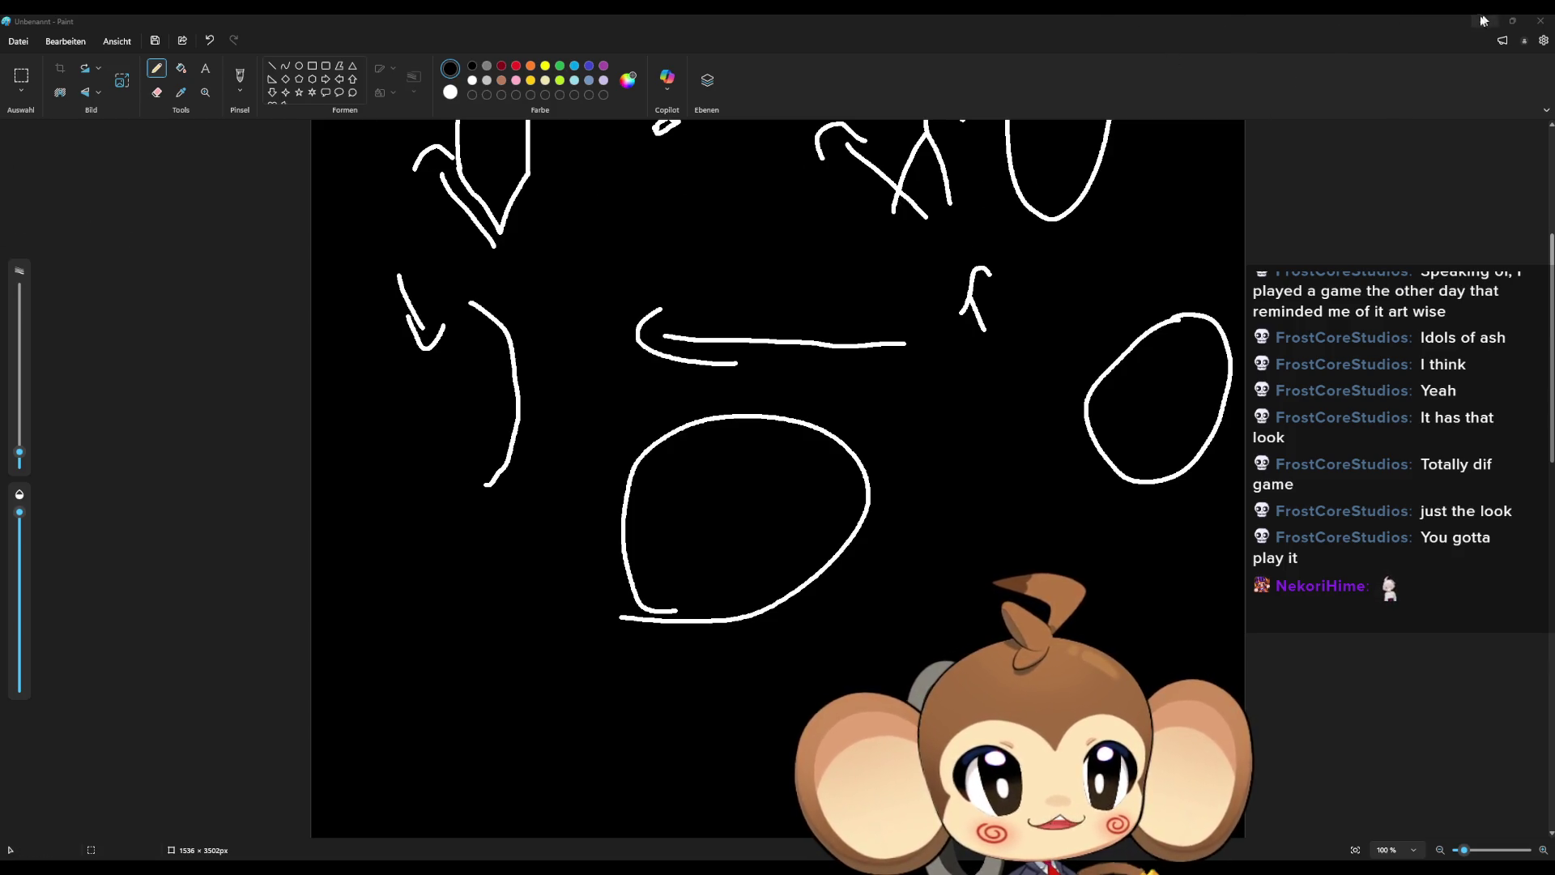
Step: Minimize Paint so the Unreal editor showing VoidLevel is back in view
{"action": "left_click", "coordinate": [1485, 22]}
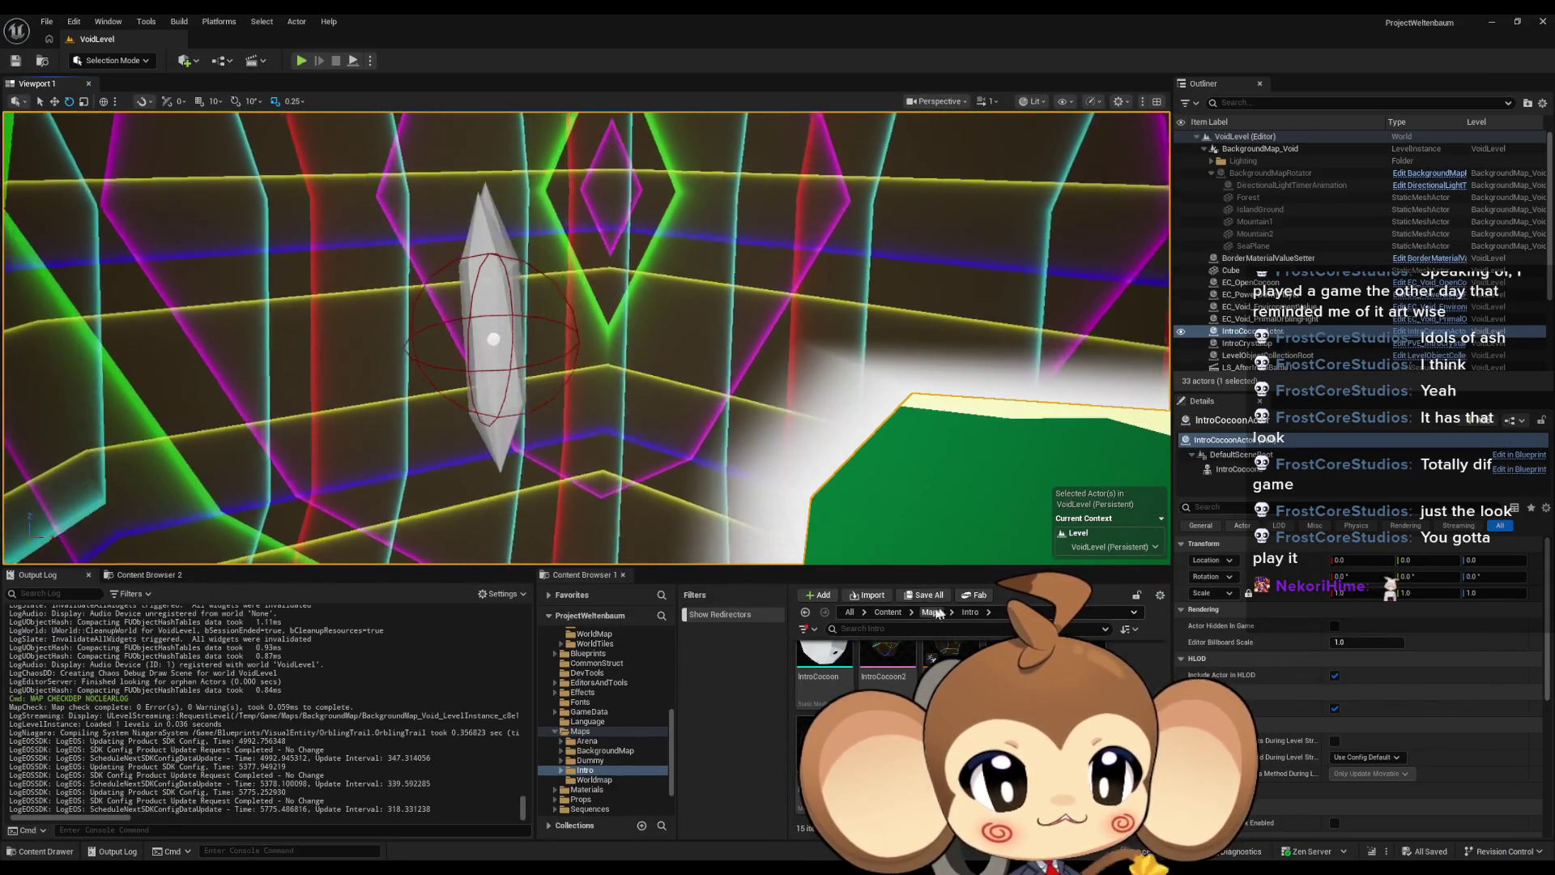
Step: Load test_crystalwithskeletal from Content/3d/Crystals/IntroCrystal/WithSkeletal and move the view toward the crystals
{"action": "left_click", "coordinate": [888, 612]}
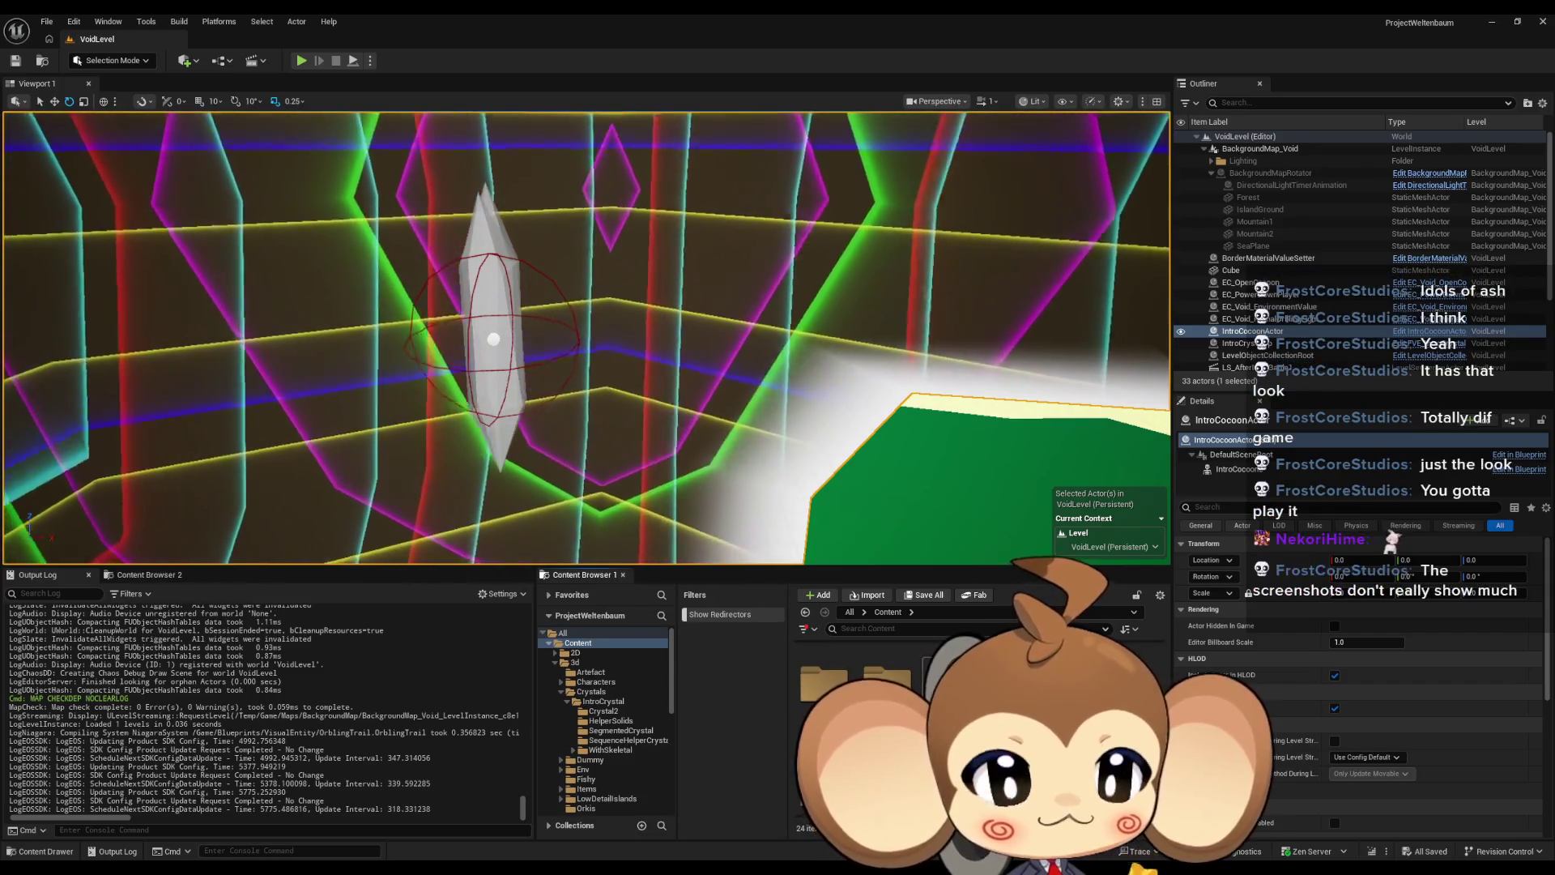
{"action": "double_click", "coordinate": [898, 688]}
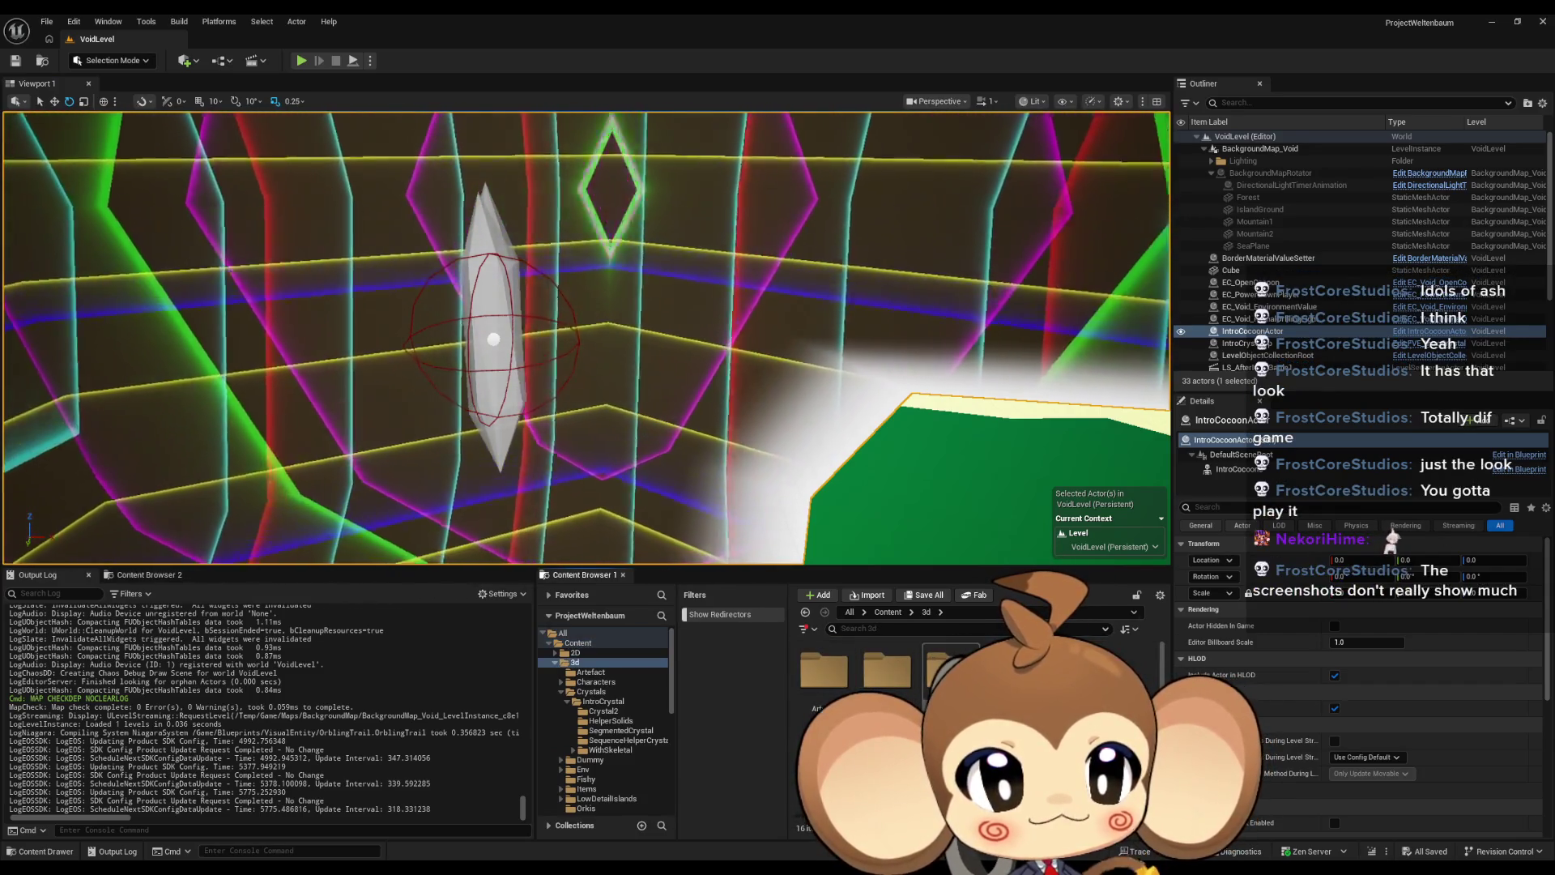
{"action": "double_click", "coordinate": [951, 672]}
{"action": "double_click", "coordinate": [834, 679]}
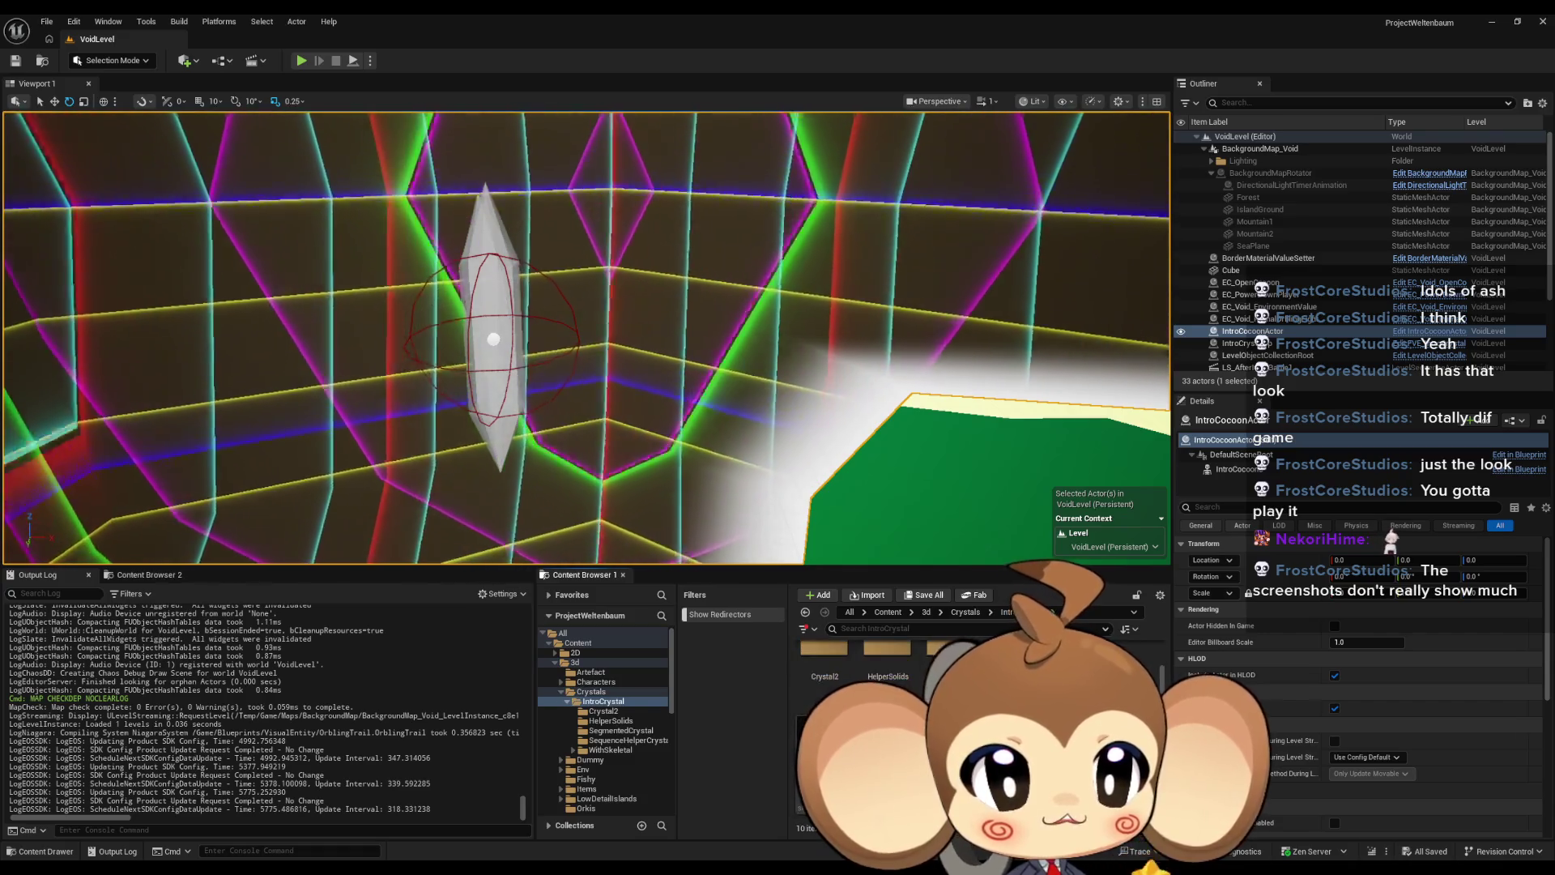
{"action": "double_click", "coordinate": [951, 656]}
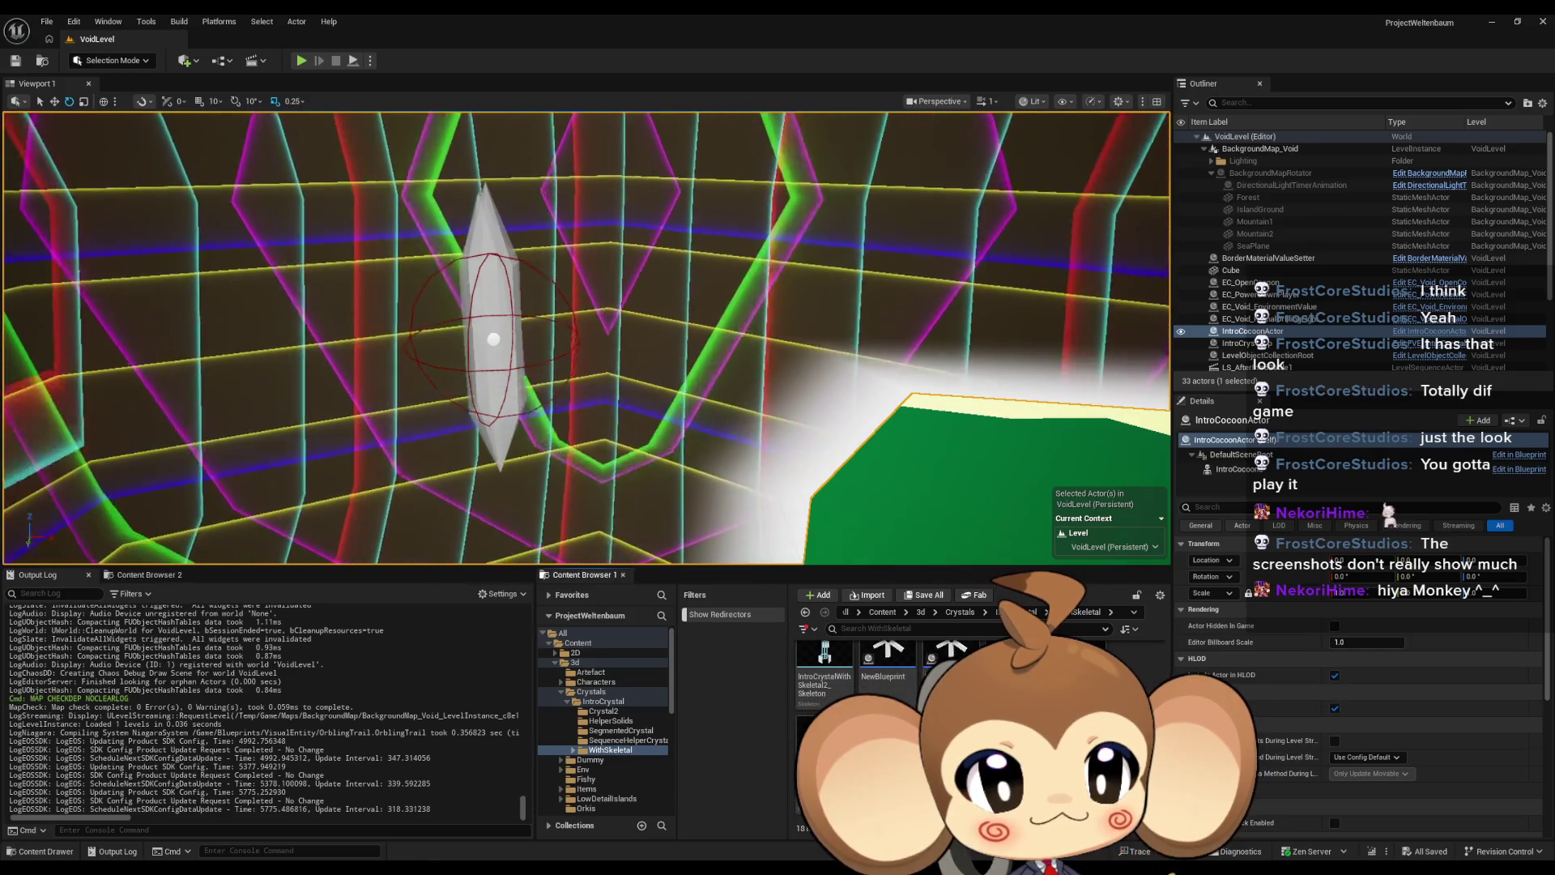
{"action": "double_click", "coordinate": [1014, 664]}
{"action": "mouse_move", "coordinate": [757, 381]}
{"action": "left_mouse_down"}
{"action": "mouse_move", "coordinate": [771, 188]}
{"action": "mouse_move", "coordinate": [757, 284]}
{"action": "left_mouse_up"}
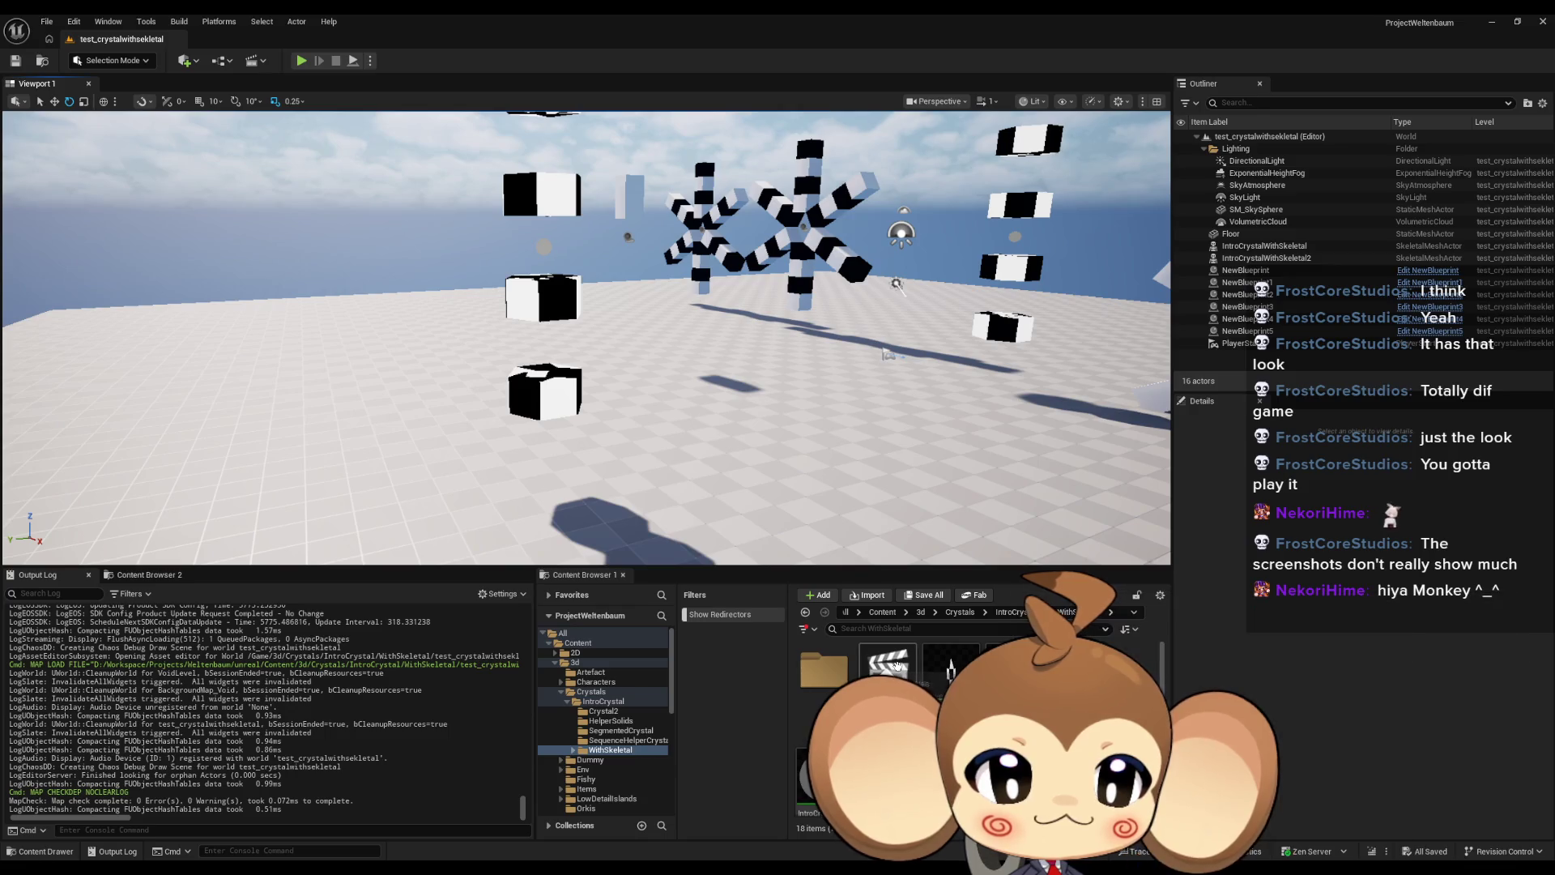
Step: Play the aaa sequence to watch the crystal split, stop at 33.65, then close it
{"action": "double_click", "coordinate": [888, 684]}
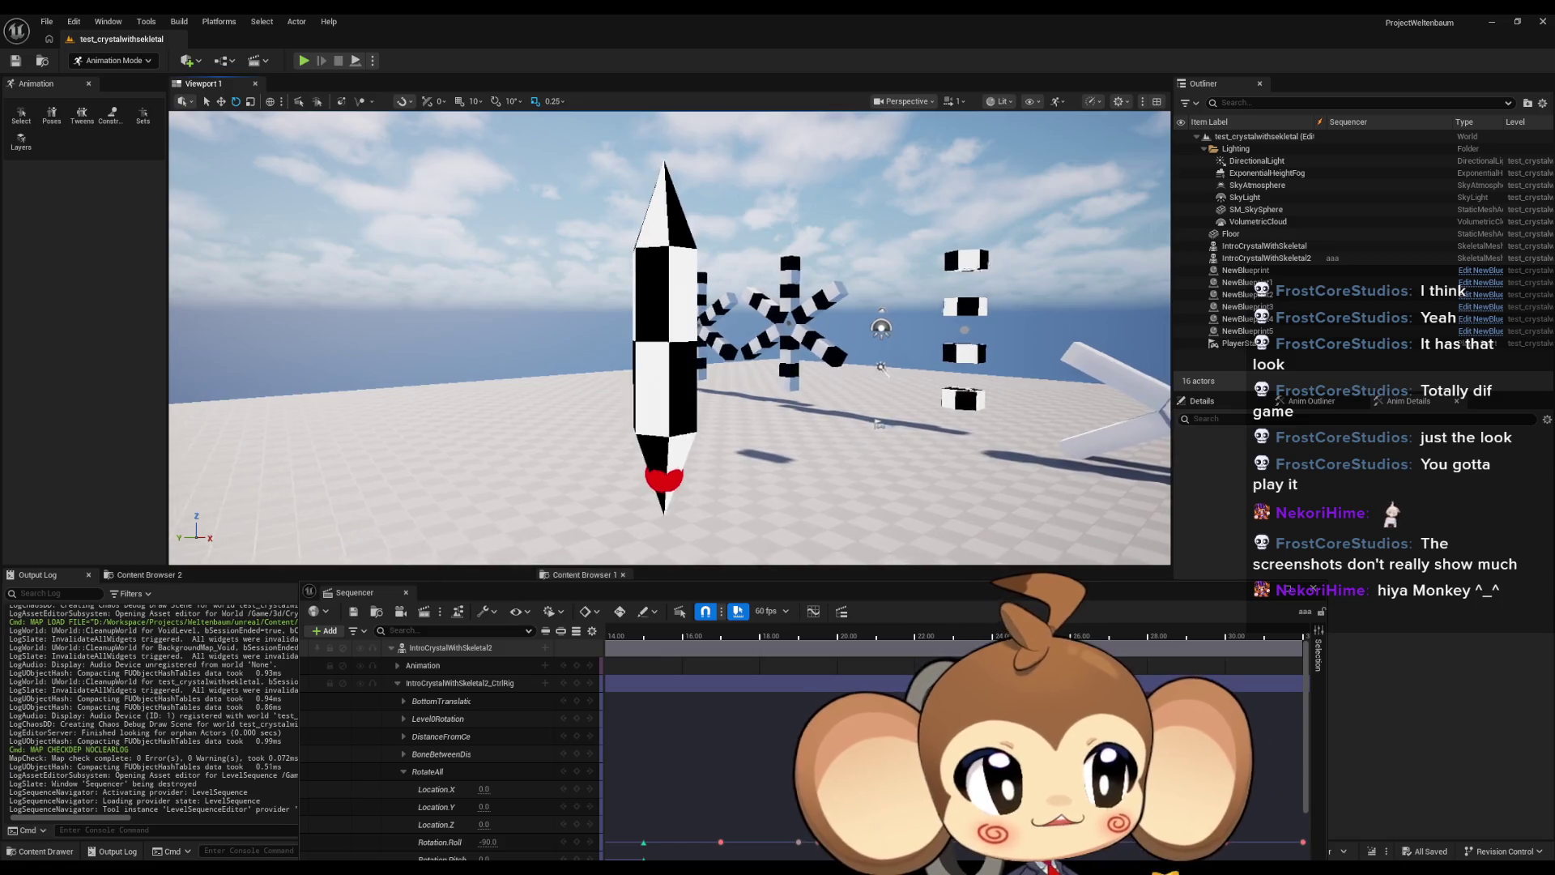
{"action": "left_click_drag", "start_coordinate": [789, 270], "coordinate": [810, 267]}
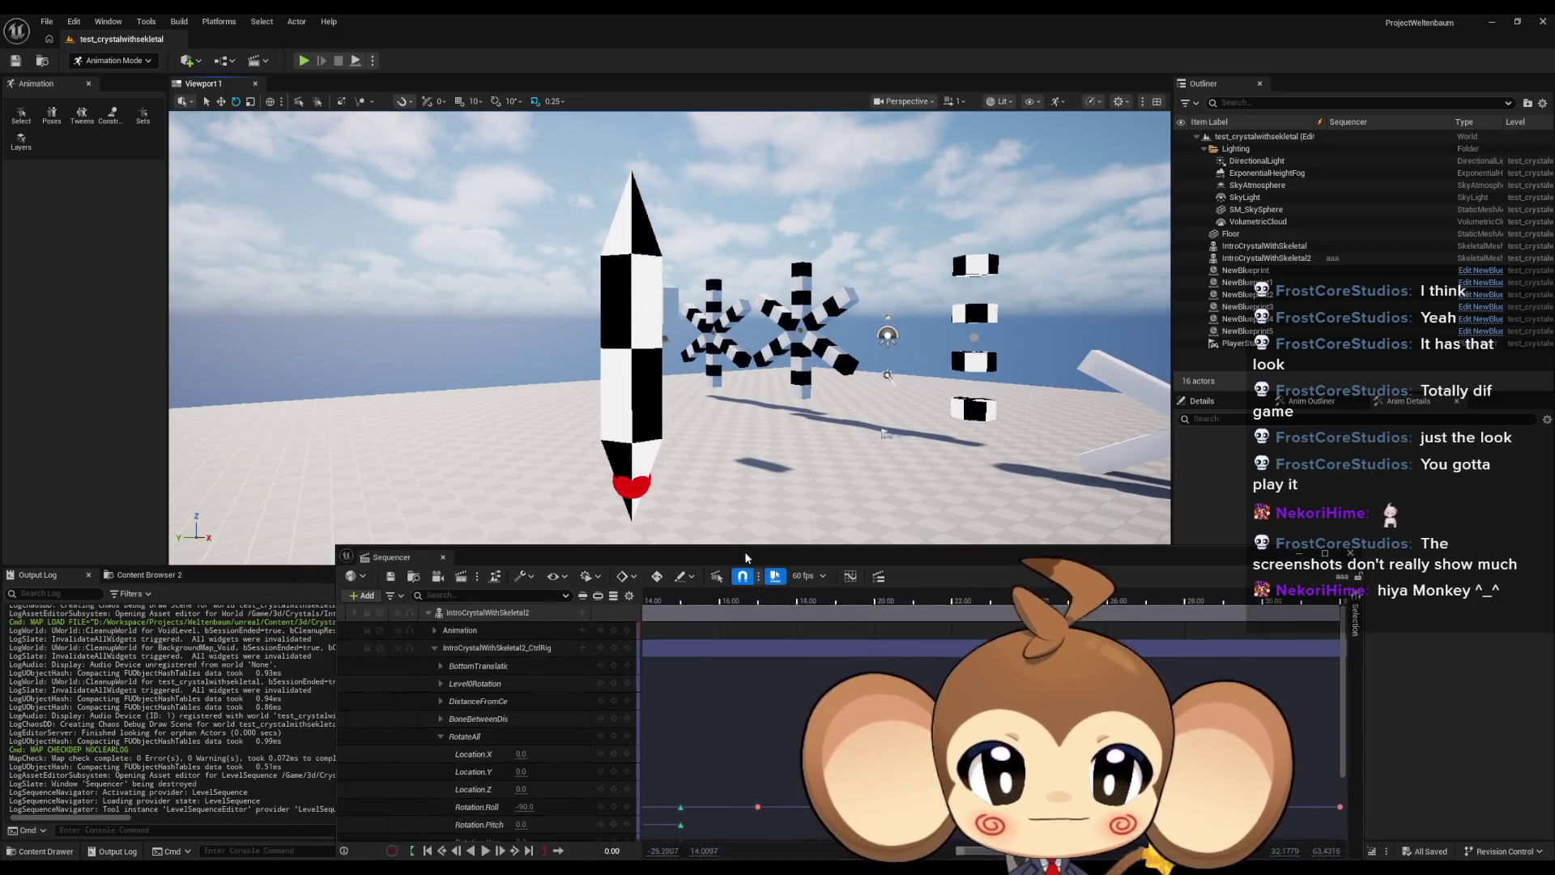
{"action": "left_click", "coordinate": [450, 845]}
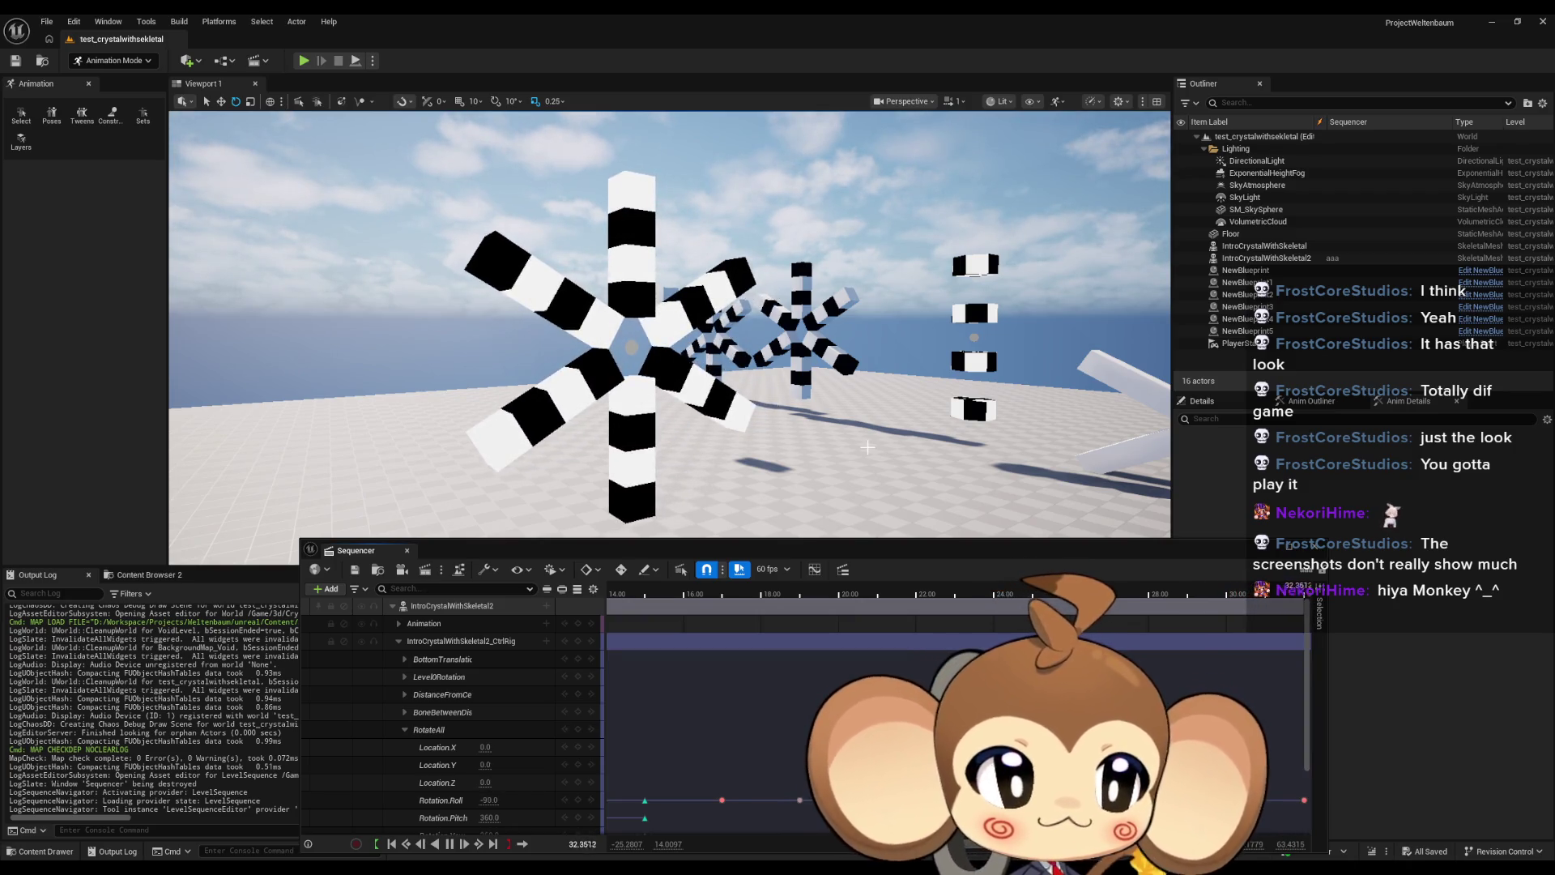
{"action": "key", "text": "space"}
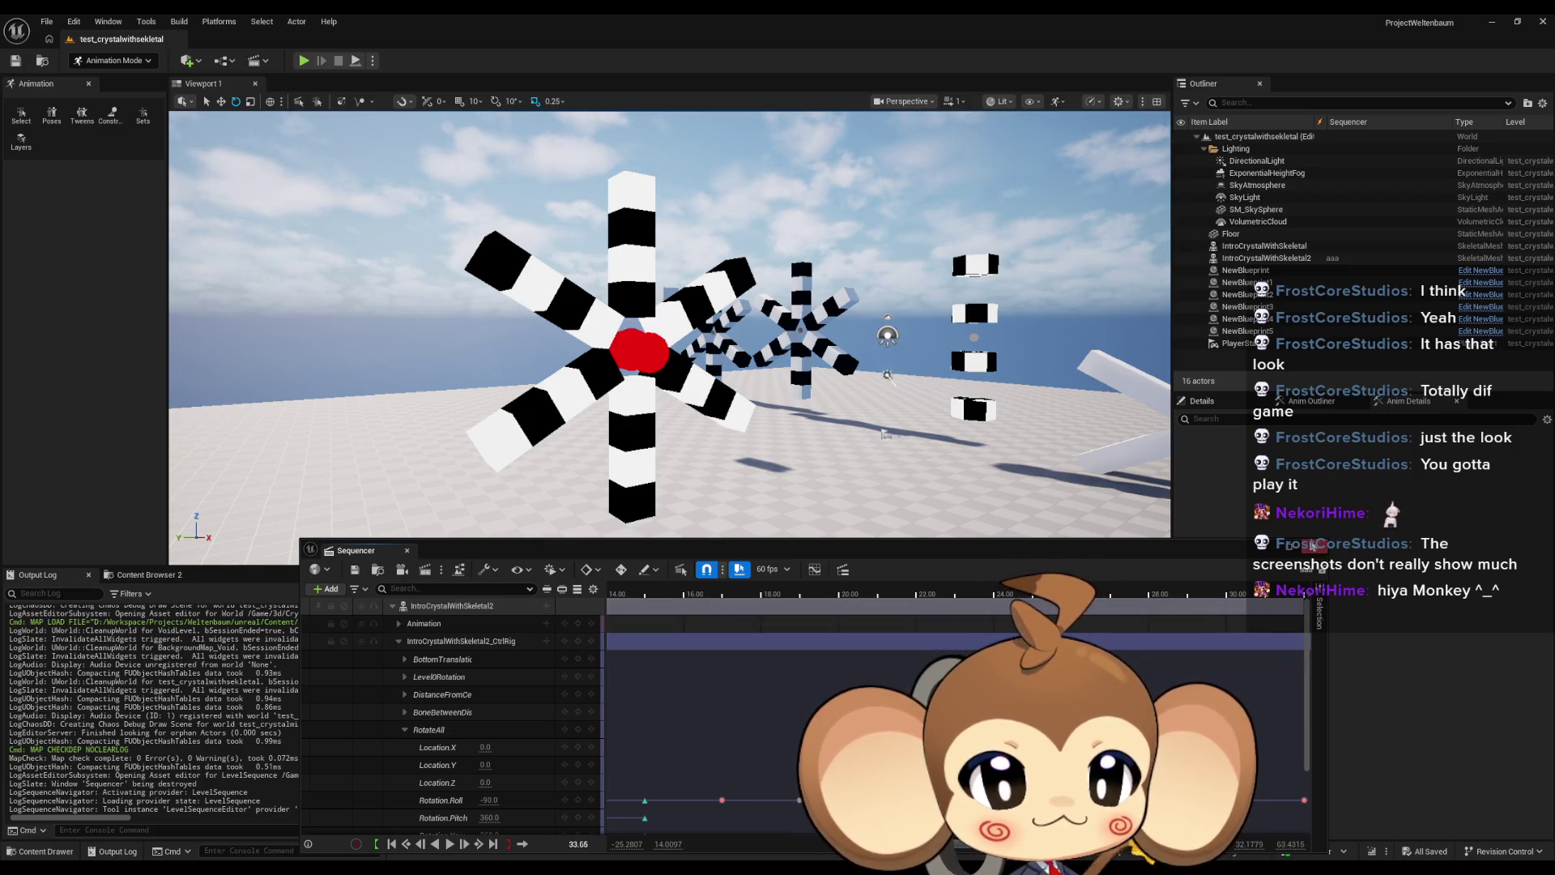
{"action": "left_click", "coordinate": [407, 550]}
{"action": "left_click", "coordinate": [882, 611]}
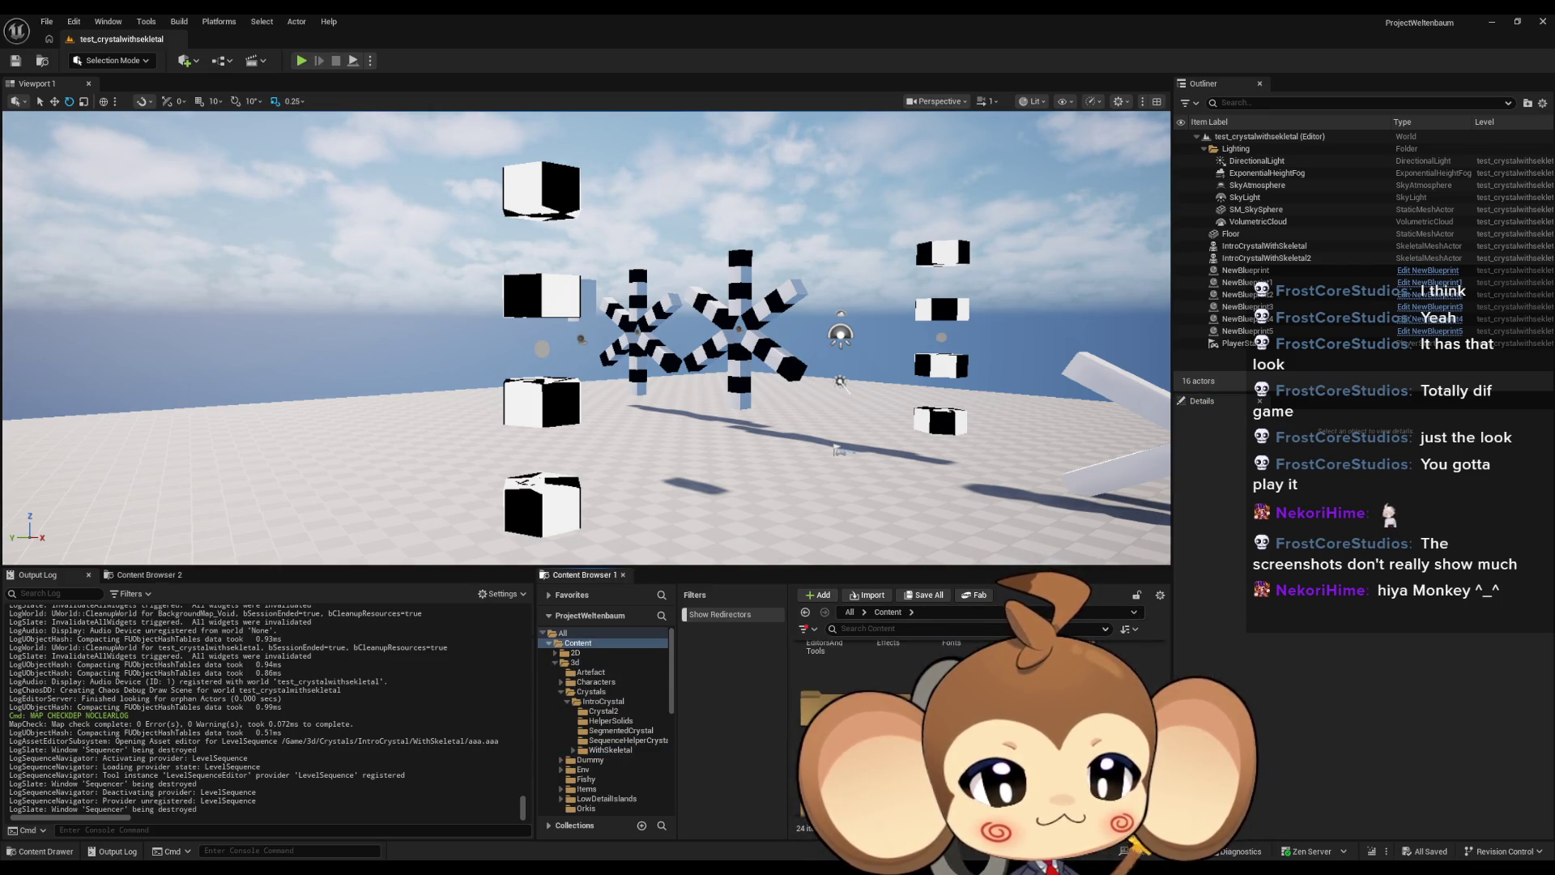
Step: Reload VoidLevel from the Content/Maps/Intro folder
{"action": "left_click", "coordinate": [911, 612]}
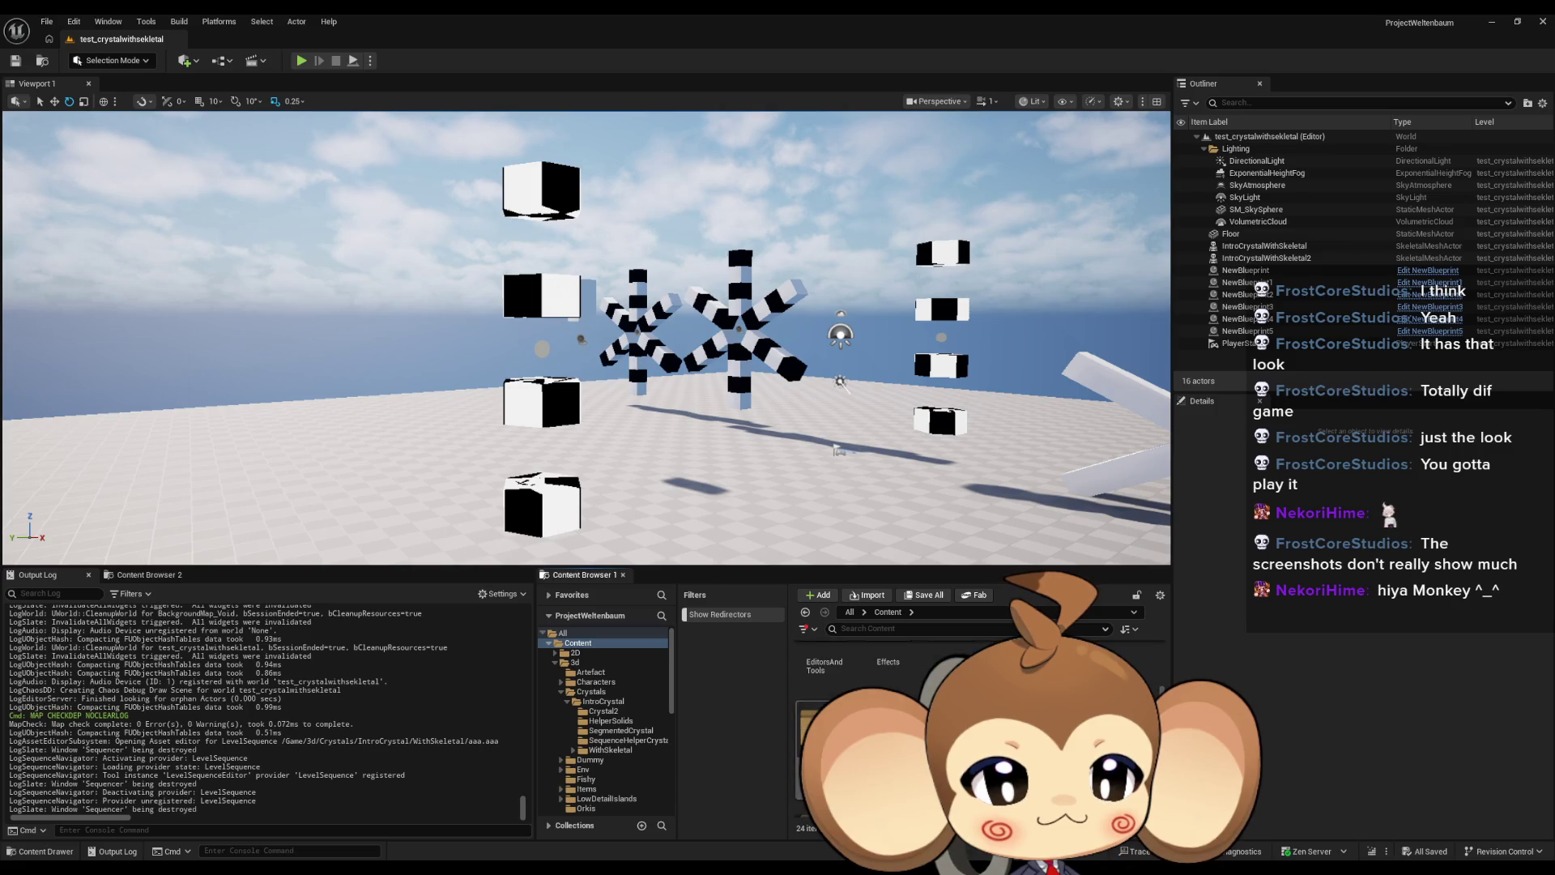
{"action": "left_click", "coordinate": [939, 789]}
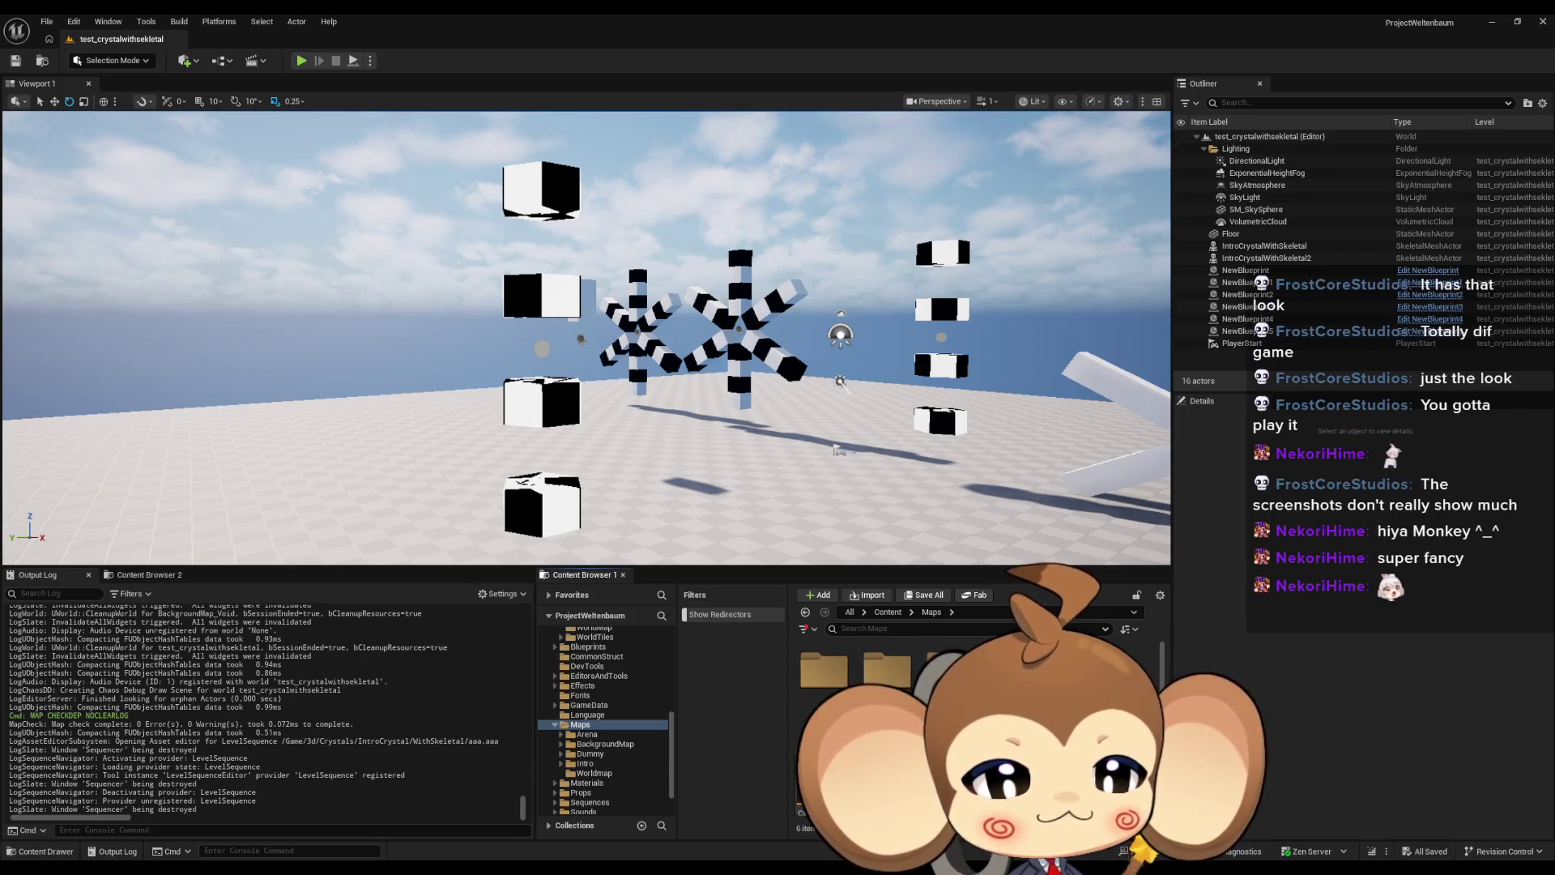
{"action": "left_click", "coordinate": [585, 763]}
{"action": "scroll", "coordinate": [859, 673], "scroll_direction": "down", "scroll_amount": 1}
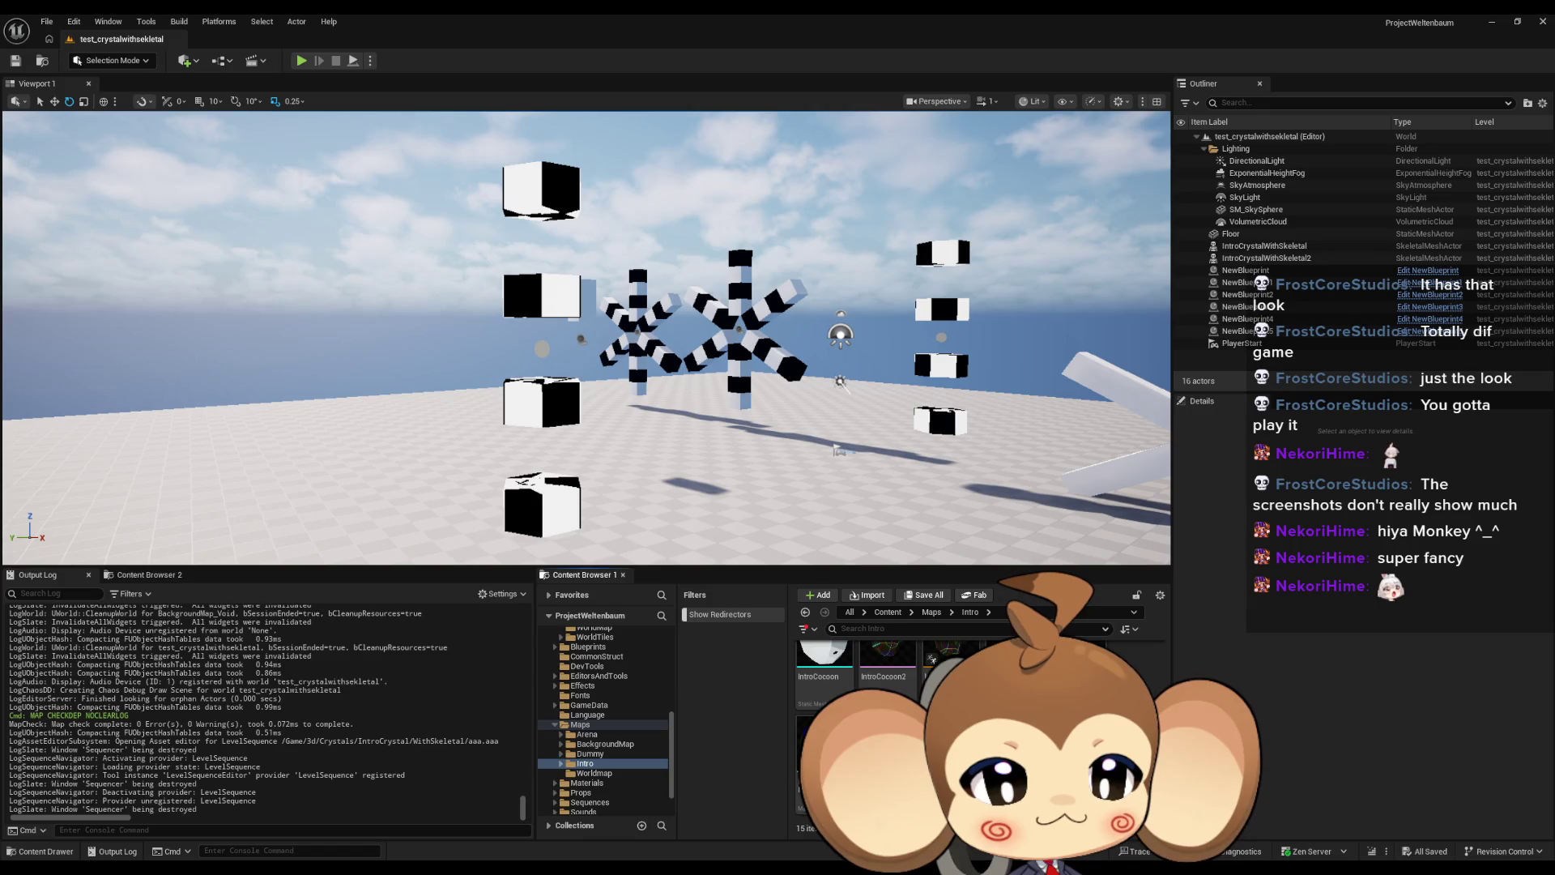
{"action": "double_click", "coordinate": [1077, 794]}
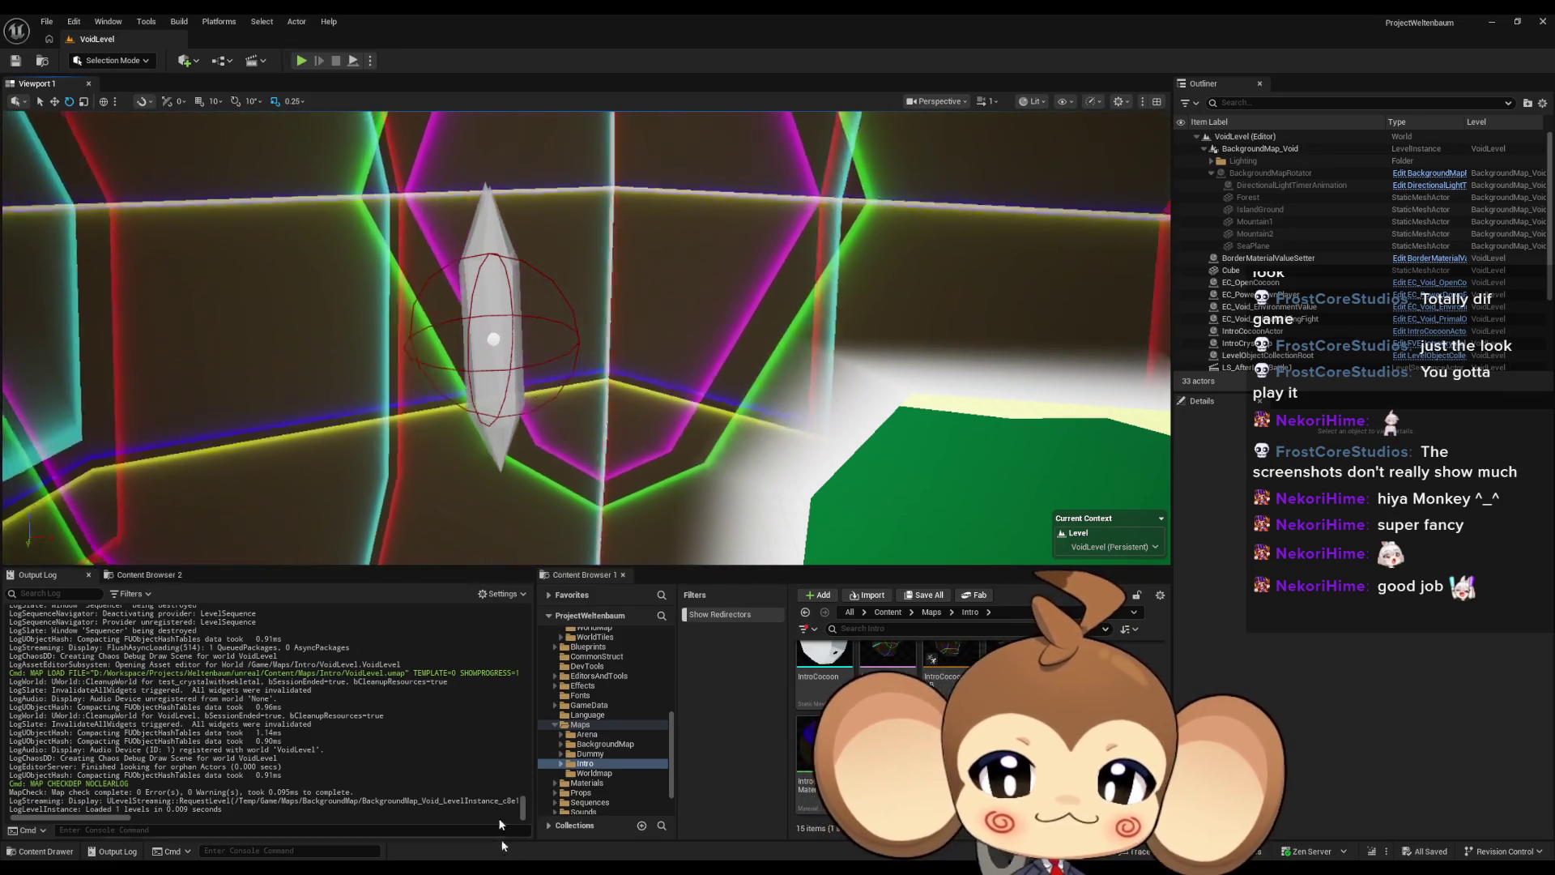
Step: Close the crystal's Control Rig editor and switch back to the Paint sketches
{"action": "mouse_move", "coordinate": [638, 871]}
{"action": "left_click", "coordinate": [732, 831]}
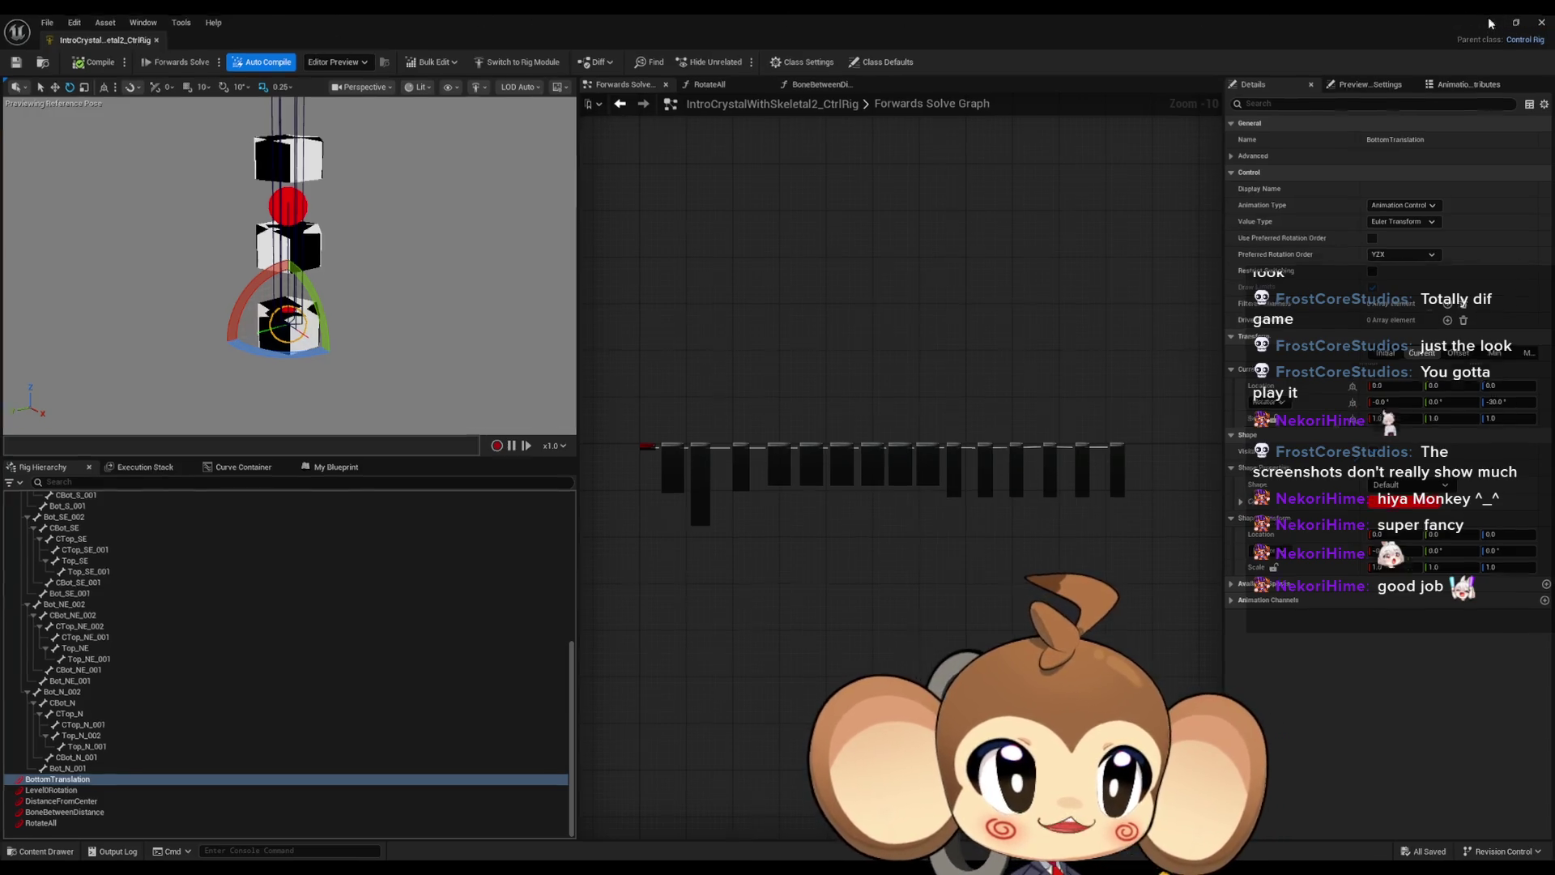
{"action": "left_click", "coordinate": [1543, 22]}
{"action": "key", "text": "alt+Tab"}
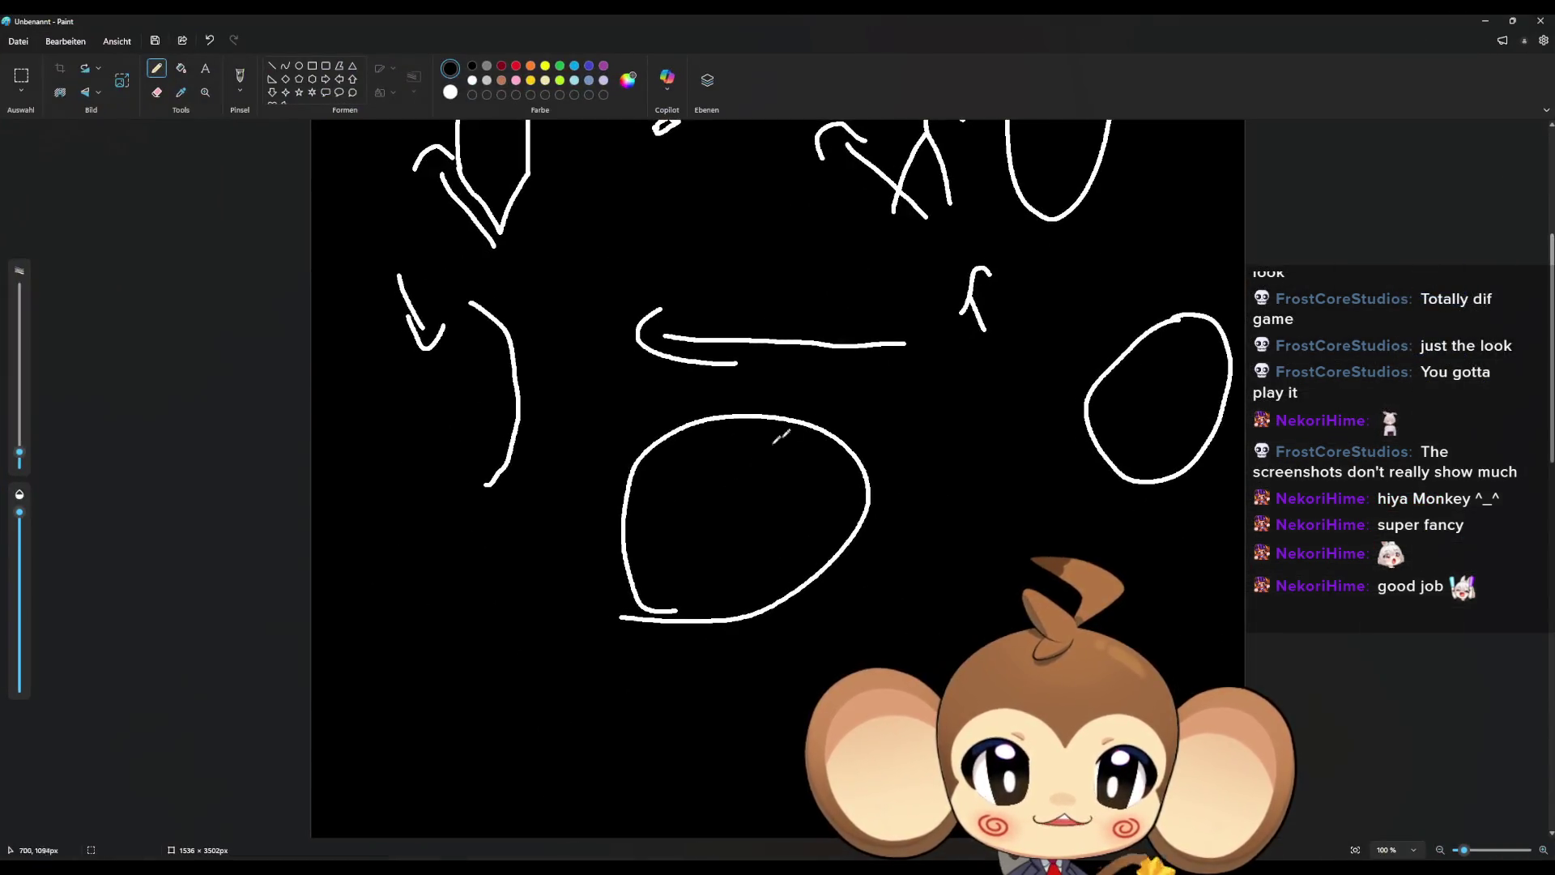
{"action": "scroll", "coordinate": [778, 486], "scroll_direction": "up", "scroll_amount": 5}
{"action": "scroll", "coordinate": [989, 535], "scroll_direction": "down", "scroll_amount": 10}
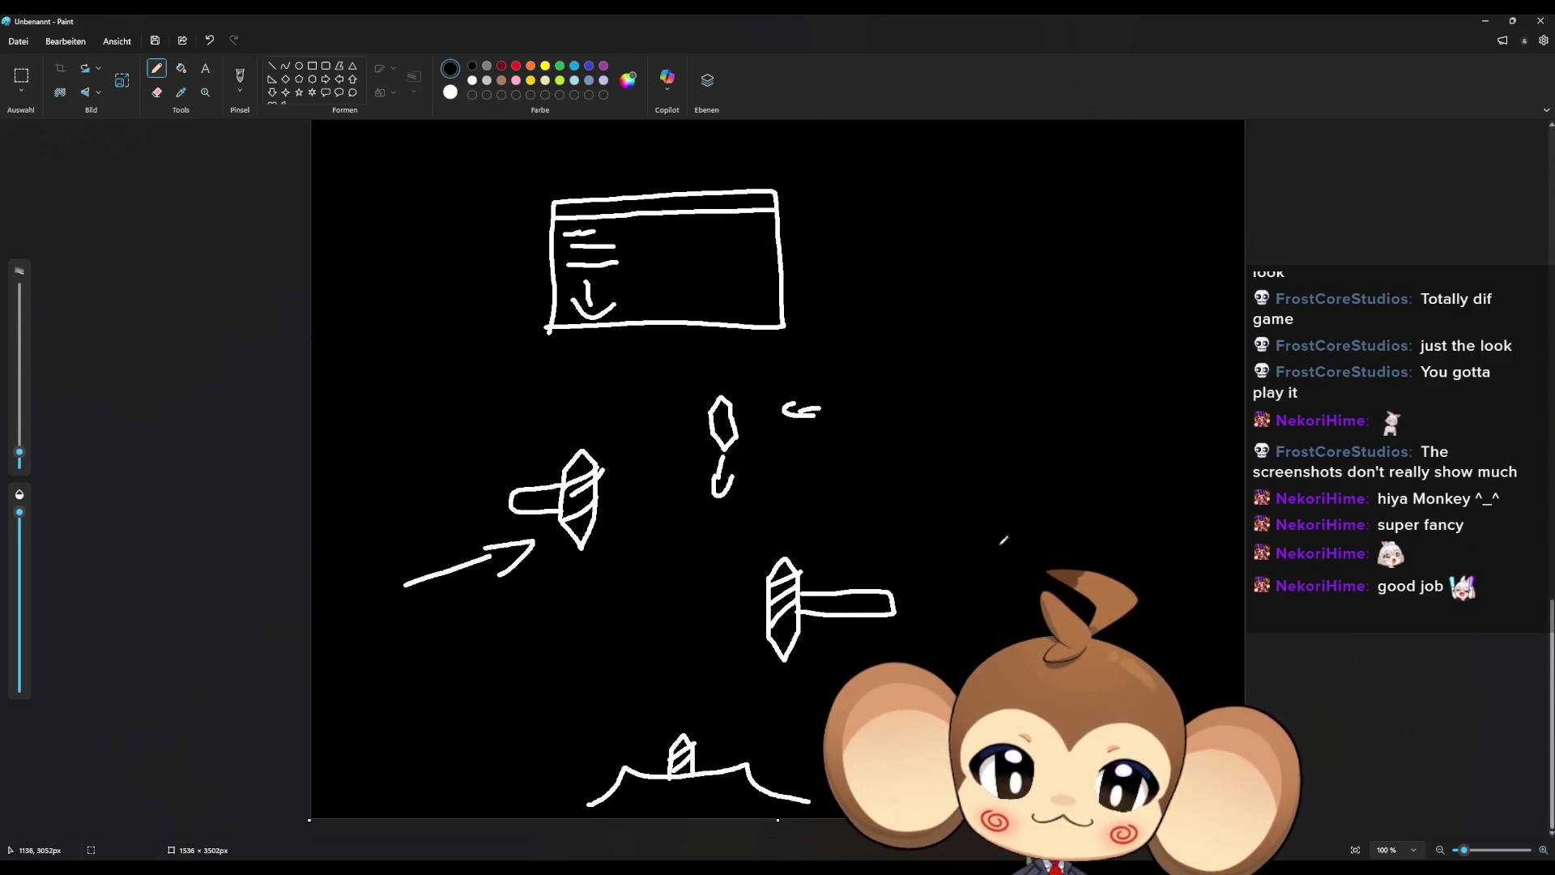
{"action": "scroll", "coordinate": [996, 538], "scroll_direction": "up", "scroll_amount": 3}
{"action": "scroll", "coordinate": [1004, 543], "scroll_direction": "down", "scroll_amount": 9}
{"action": "scroll", "coordinate": [1007, 544], "scroll_direction": "up", "scroll_amount": 3}
{"action": "scroll", "coordinate": [1003, 555], "scroll_direction": "down", "scroll_amount": 6}
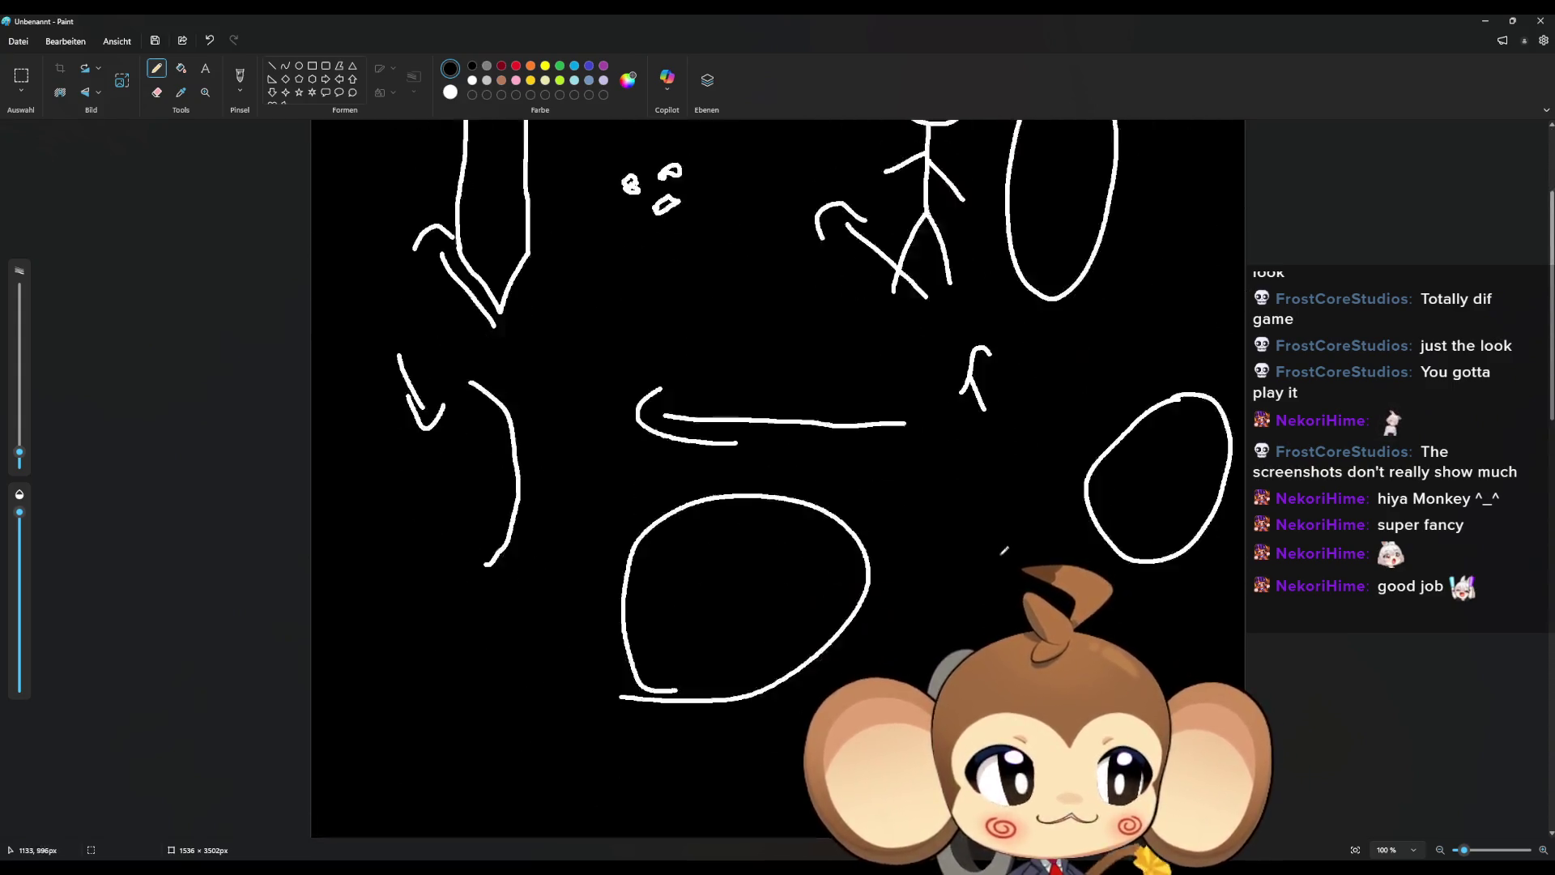
{"action": "scroll", "coordinate": [997, 559], "scroll_direction": "down", "scroll_amount": 3}
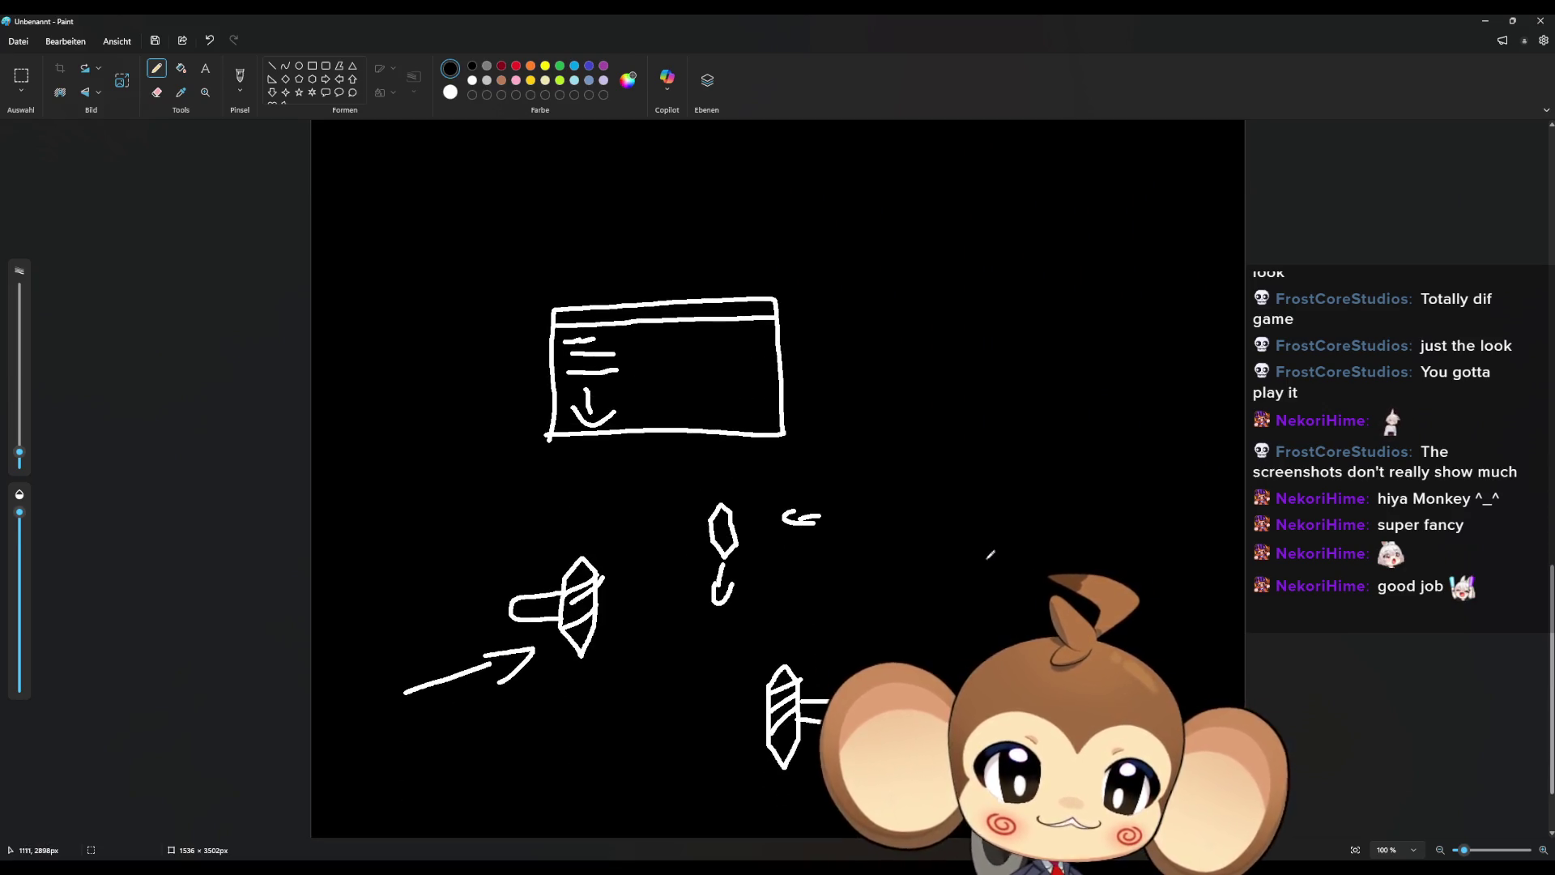
{"action": "scroll", "coordinate": [988, 557], "scroll_direction": "up", "scroll_amount": 20}
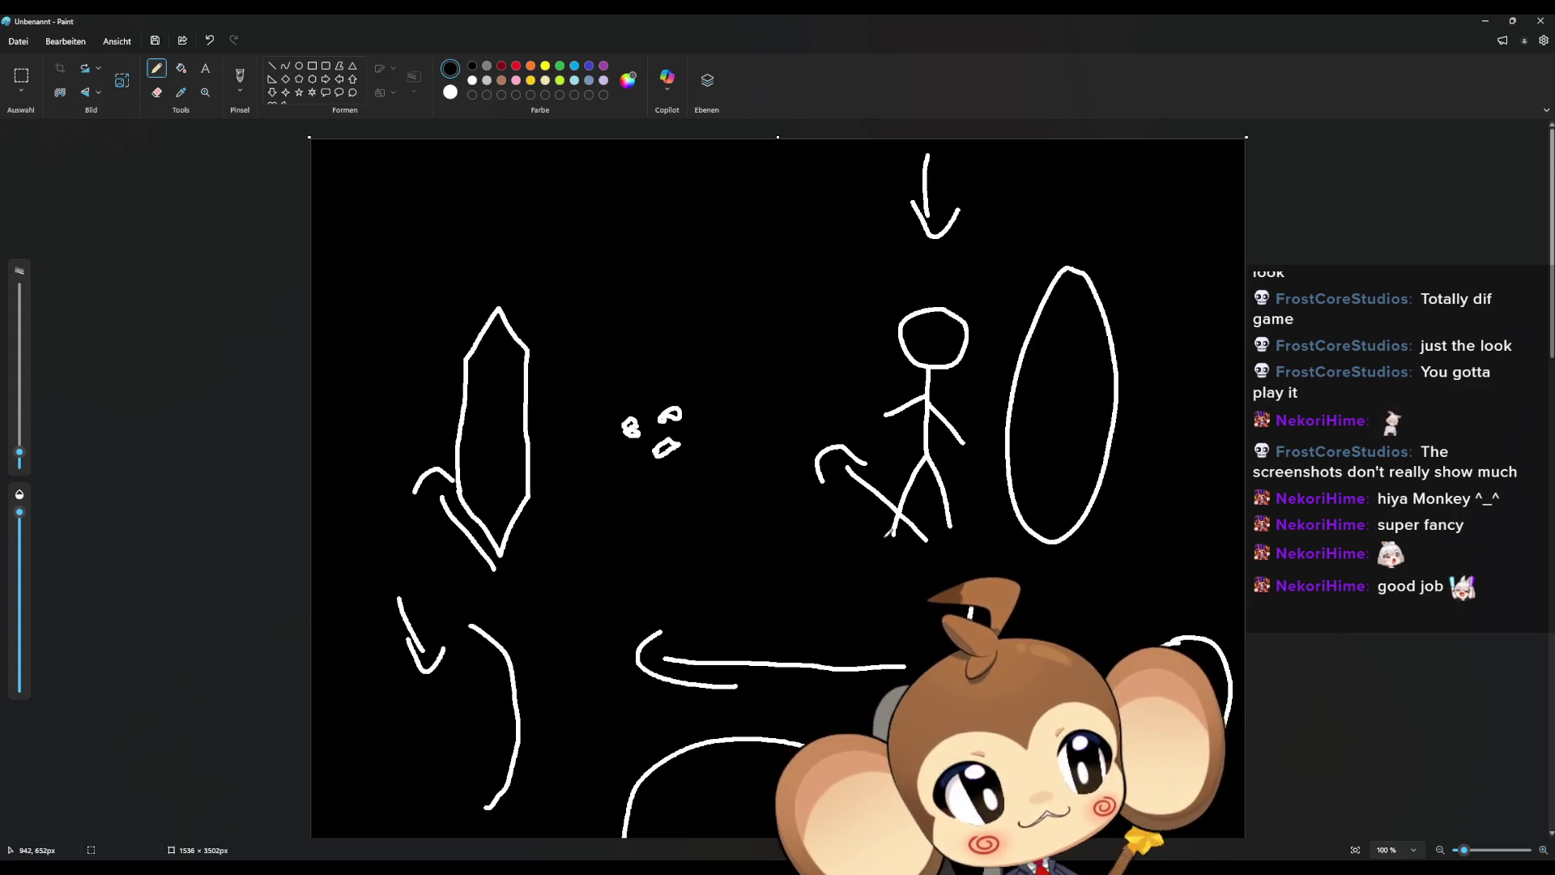
{"action": "scroll", "coordinate": [895, 547], "scroll_direction": "down", "scroll_amount": 5}
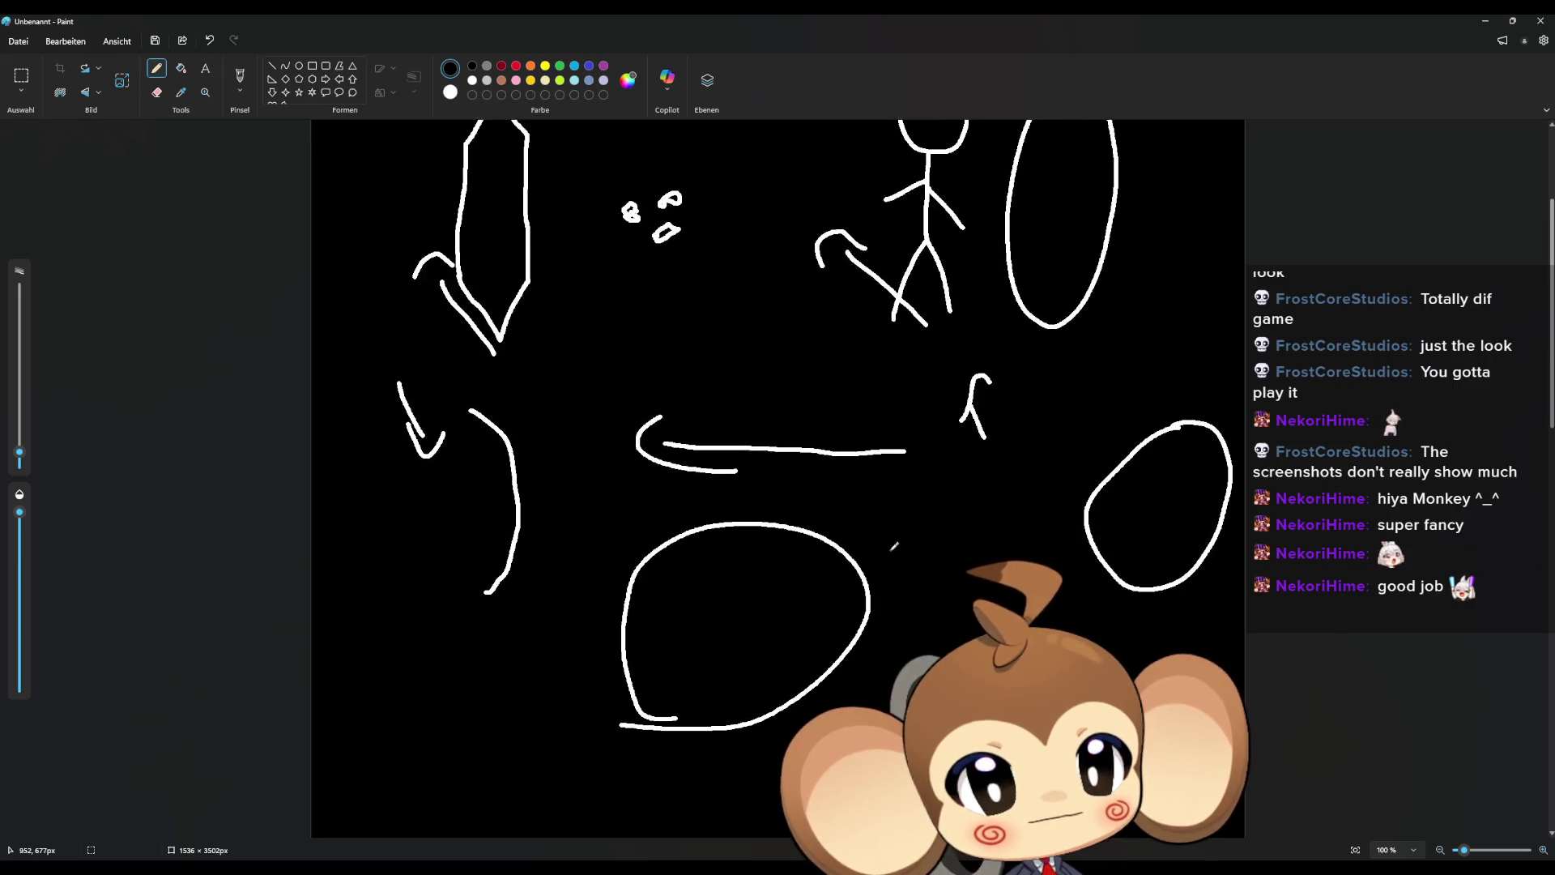
{"action": "scroll", "coordinate": [896, 555], "scroll_direction": "up", "scroll_amount": 5}
{"action": "scroll", "coordinate": [897, 559], "scroll_direction": "up", "scroll_amount": 1}
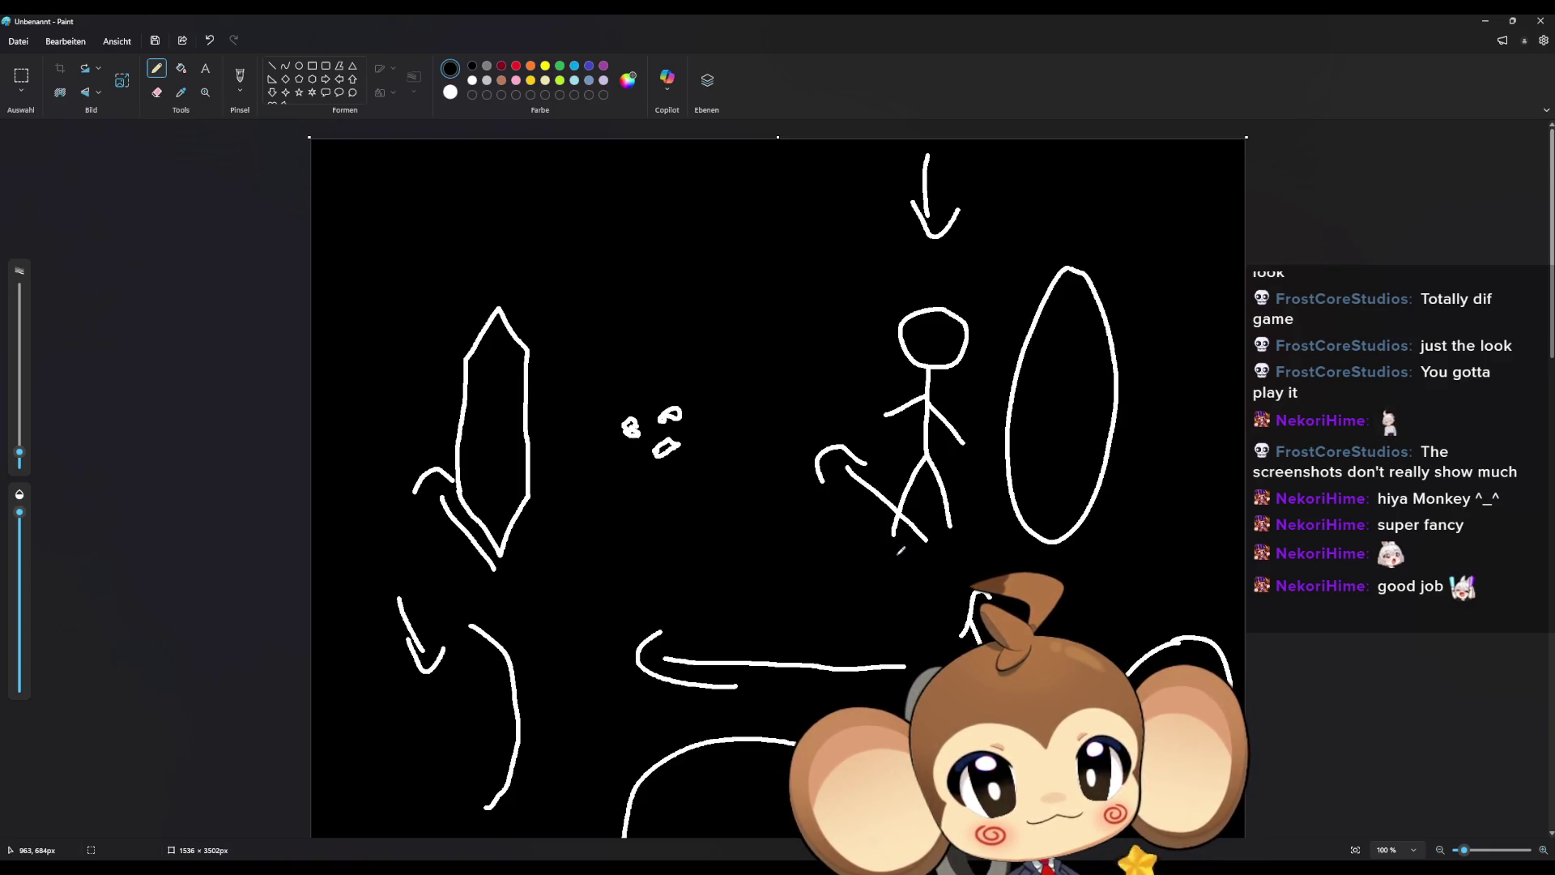
{"action": "scroll", "coordinate": [900, 552], "scroll_direction": "down", "scroll_amount": 15}
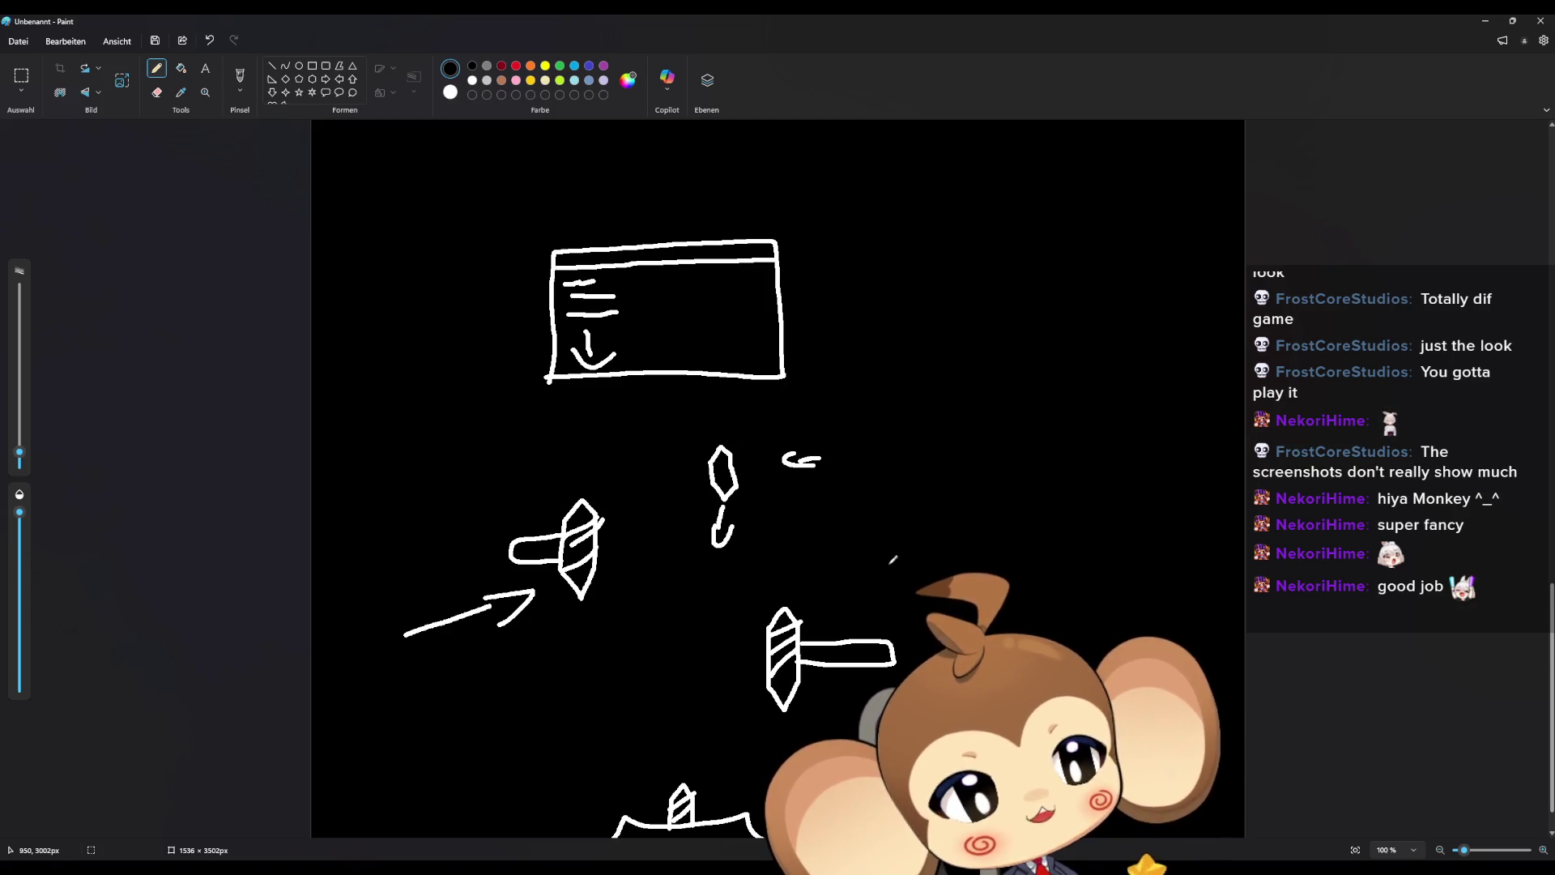
{"action": "scroll", "coordinate": [889, 563], "scroll_direction": "up", "scroll_amount": 20}
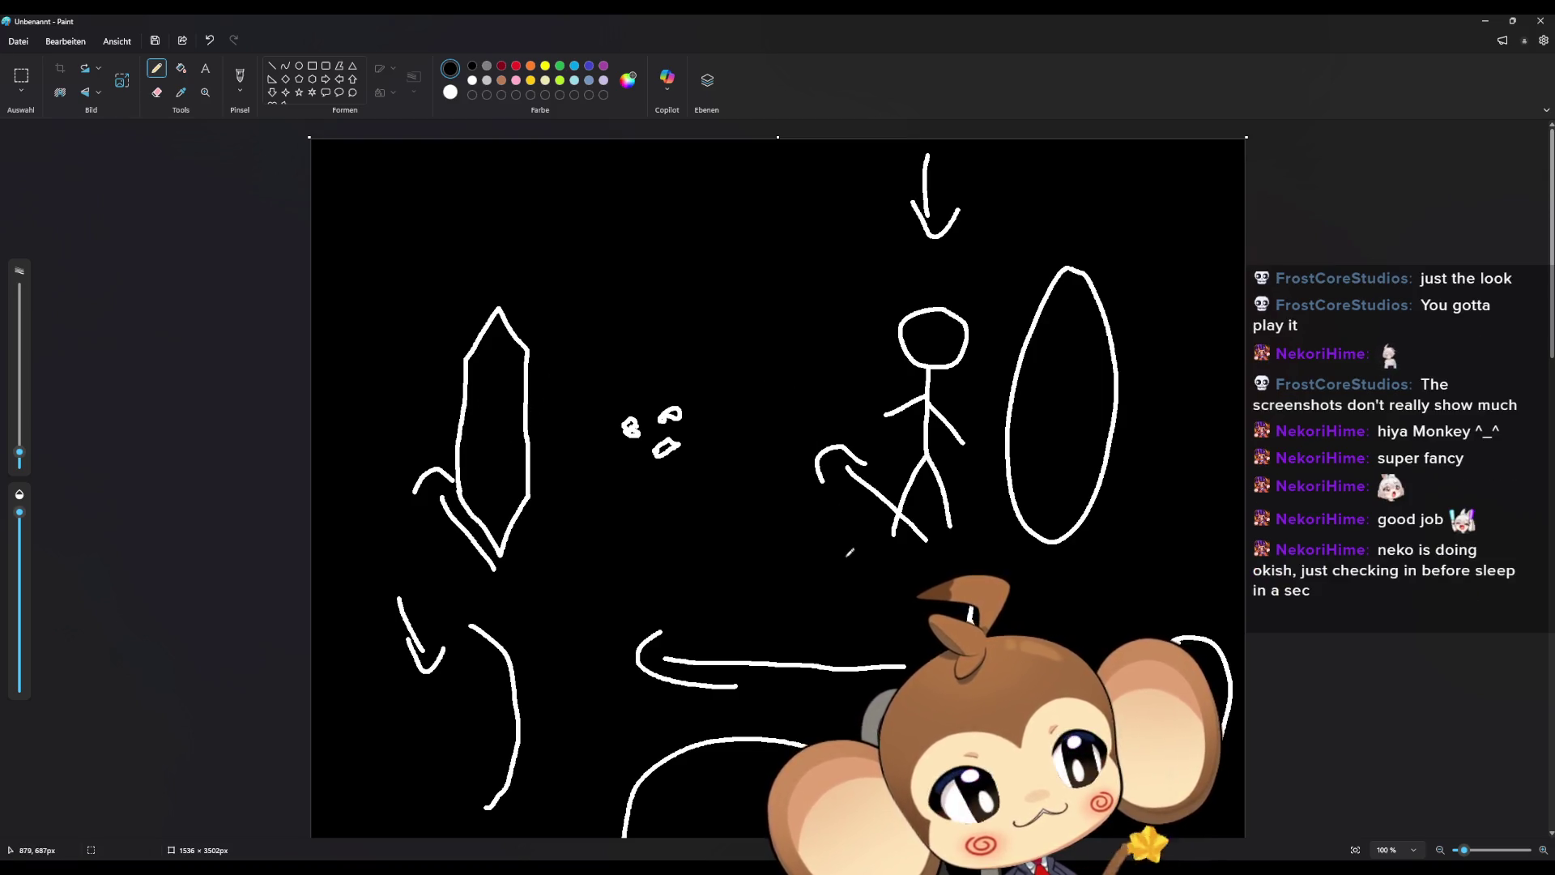
{"action": "scroll", "coordinate": [843, 552], "scroll_direction": "down", "scroll_amount": 5}
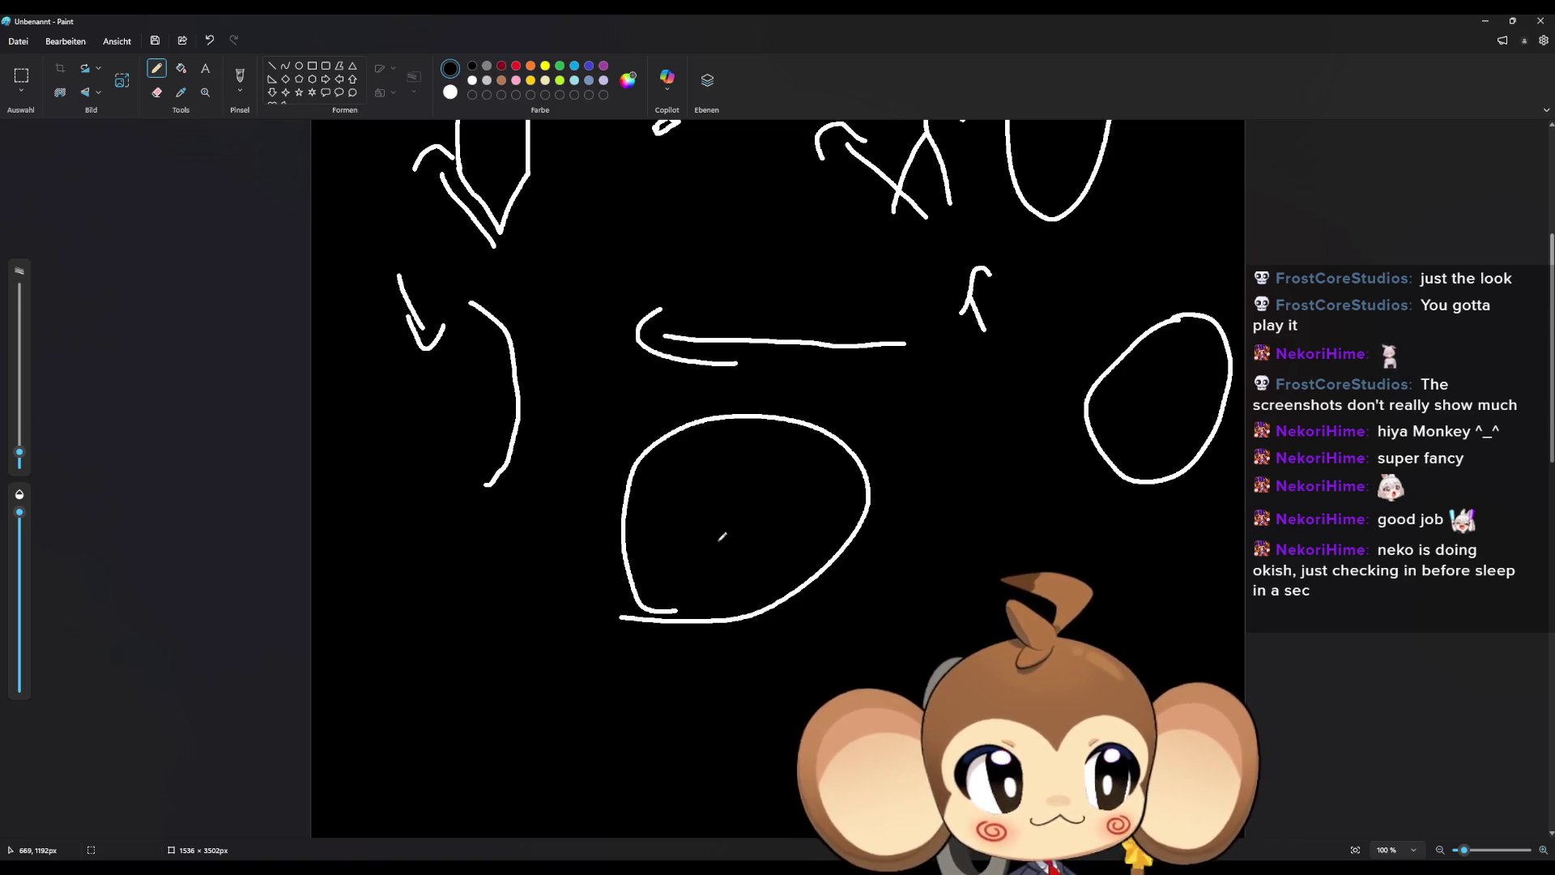
{"action": "scroll", "coordinate": [723, 536], "scroll_direction": "up", "scroll_amount": 4}
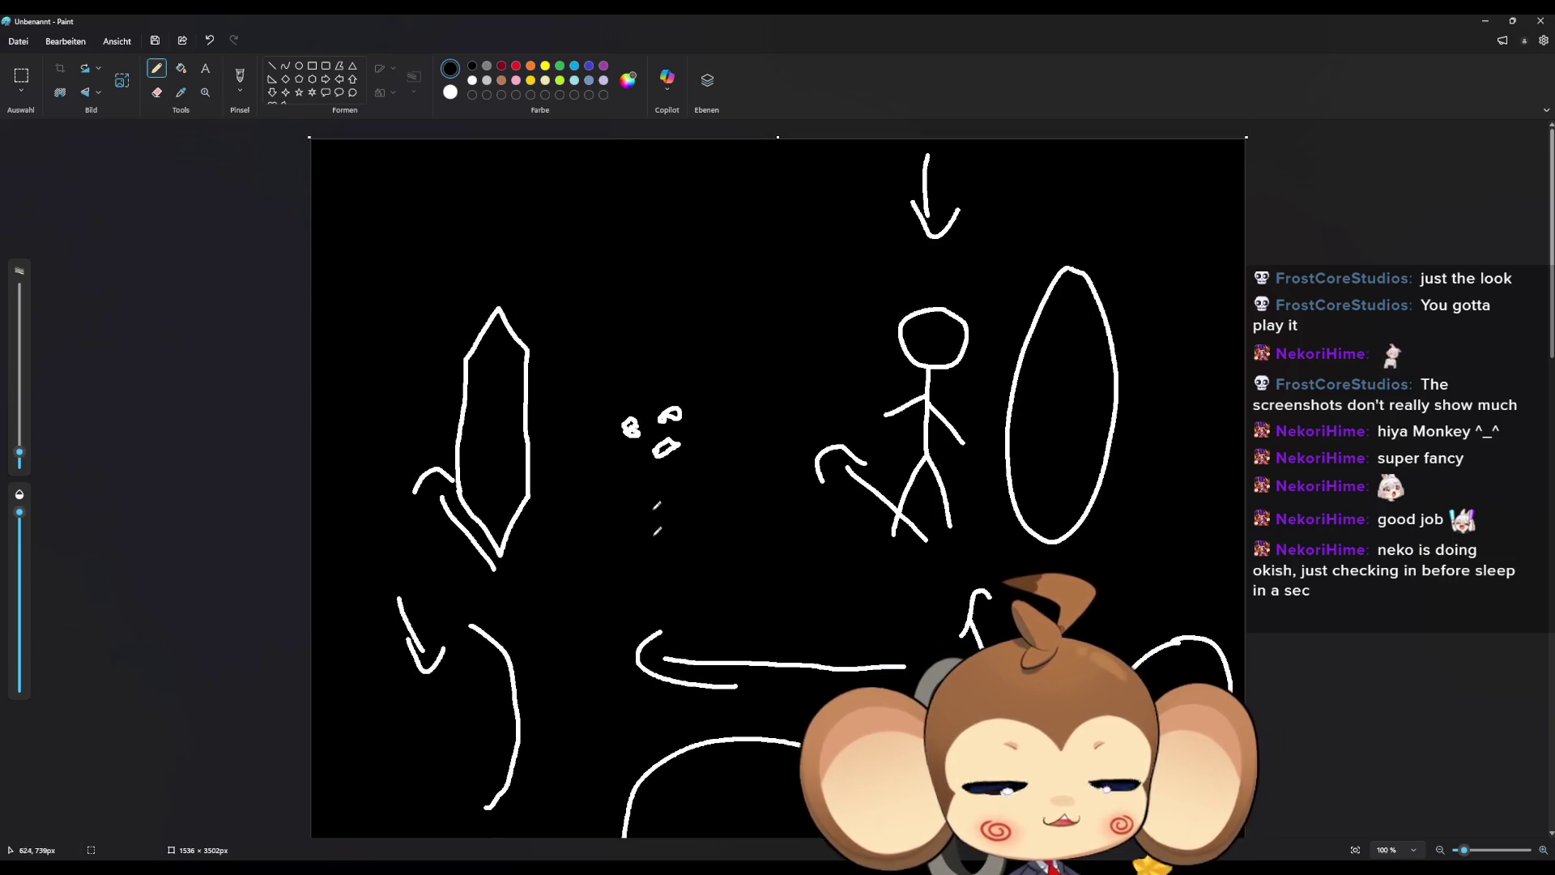
{"action": "scroll", "coordinate": [818, 642], "scroll_direction": "down", "scroll_amount": 4}
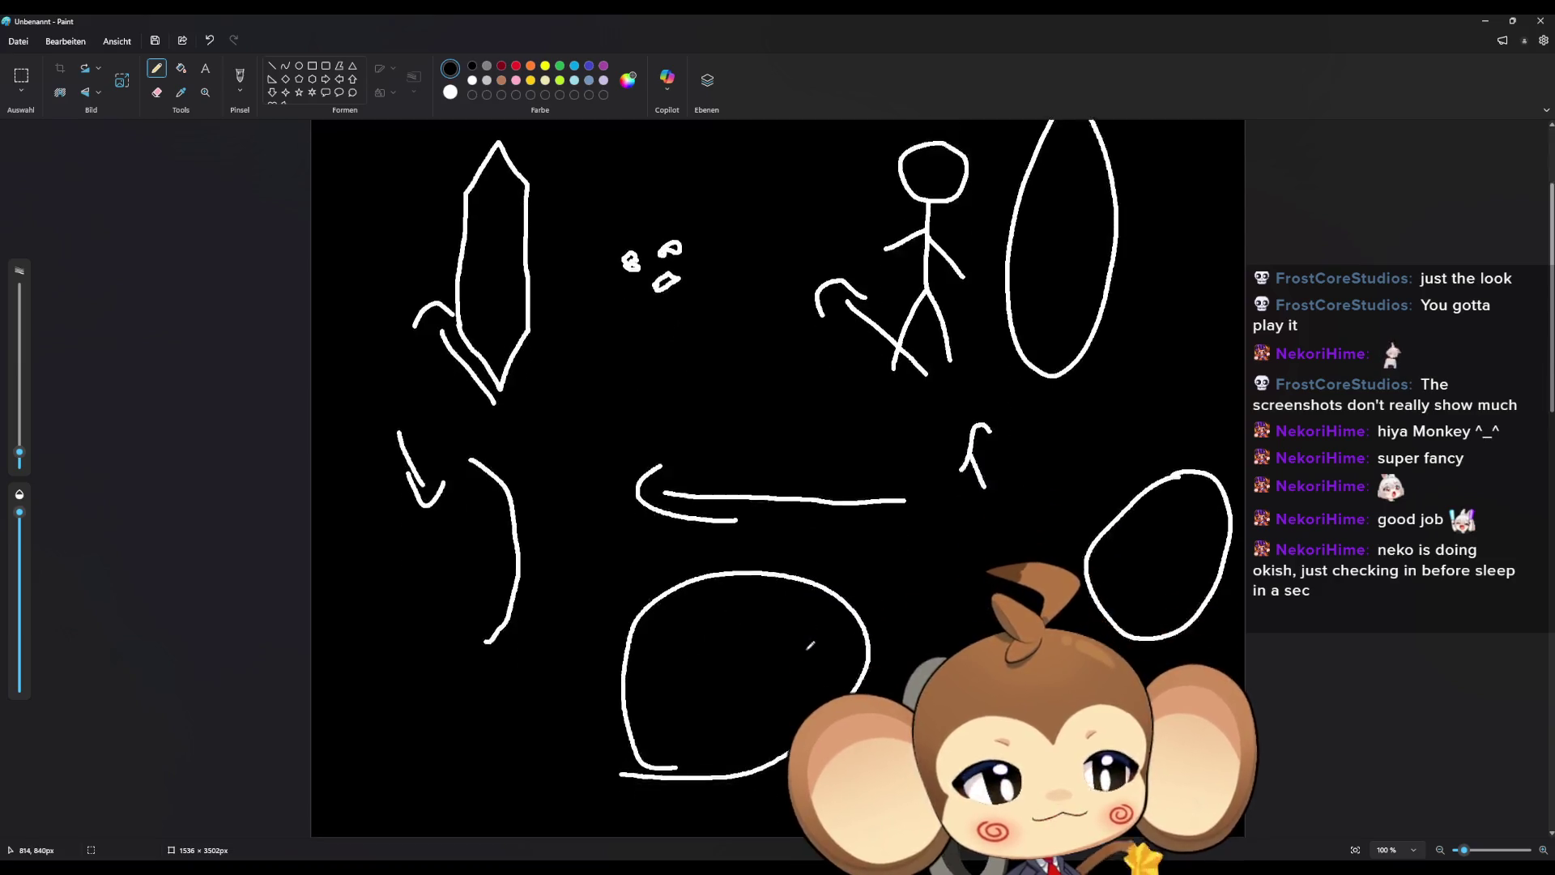
{"action": "scroll", "coordinate": [809, 638], "scroll_direction": "down", "scroll_amount": 9}
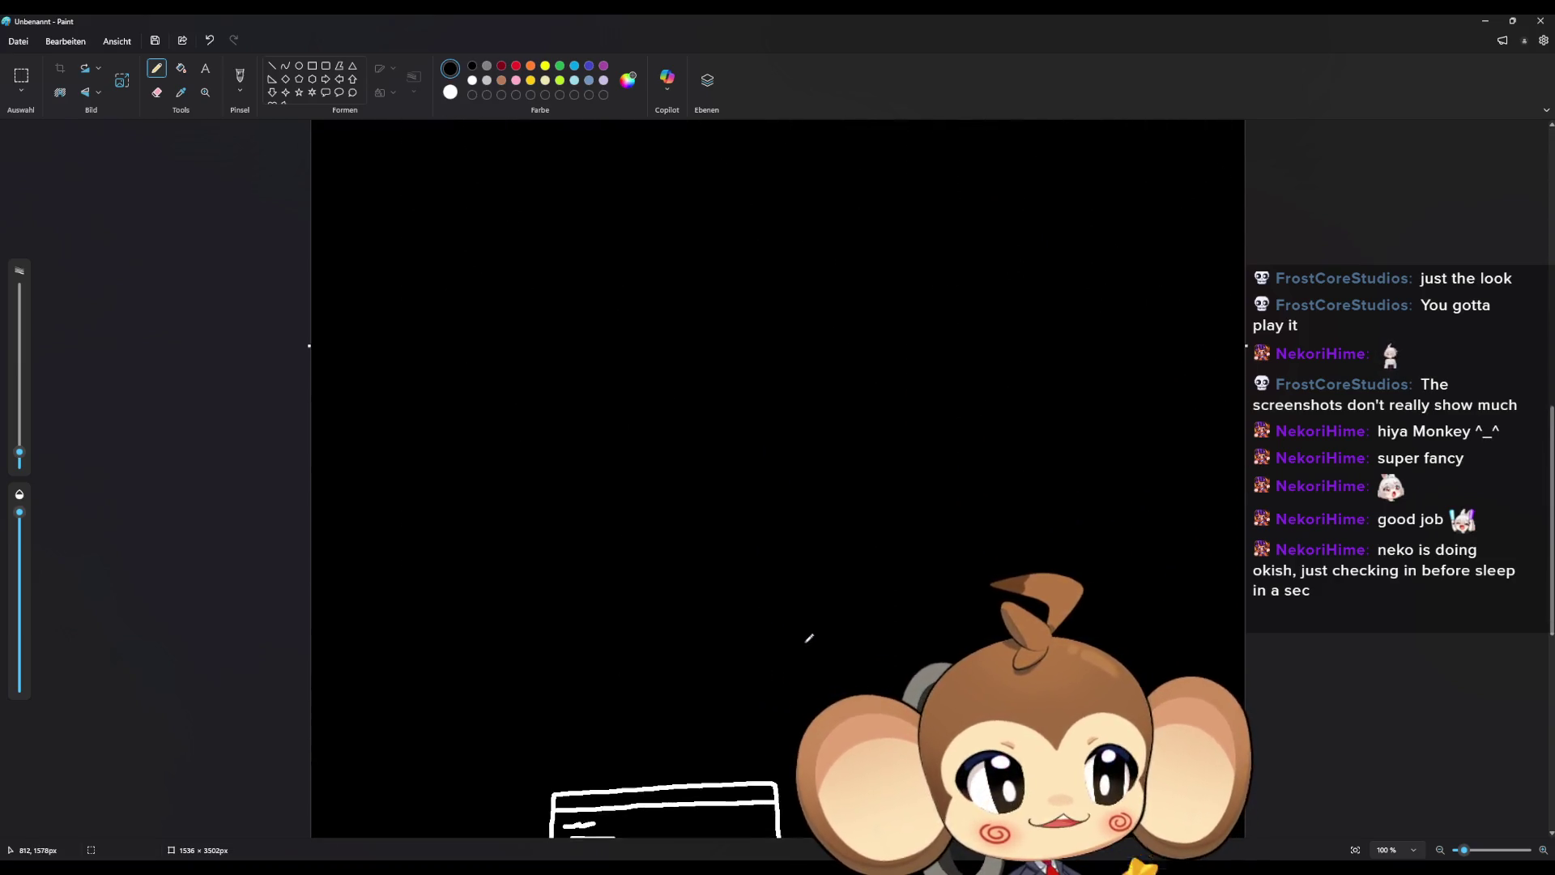
{"action": "scroll", "coordinate": [808, 637], "scroll_direction": "down", "scroll_amount": 3}
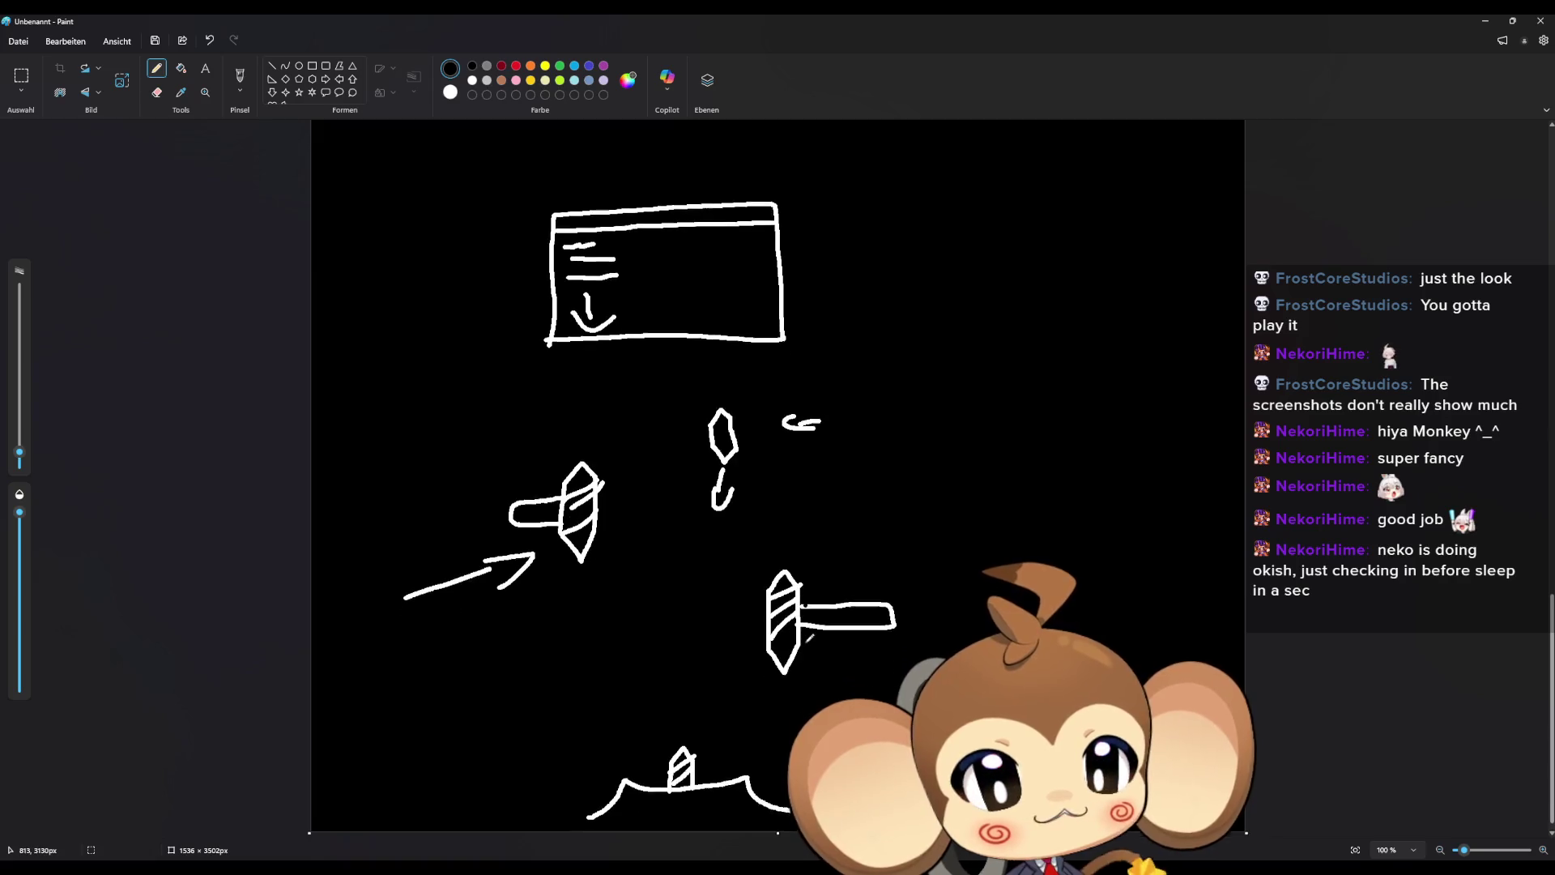
{"action": "scroll", "coordinate": [817, 638], "scroll_direction": "up", "scroll_amount": 15}
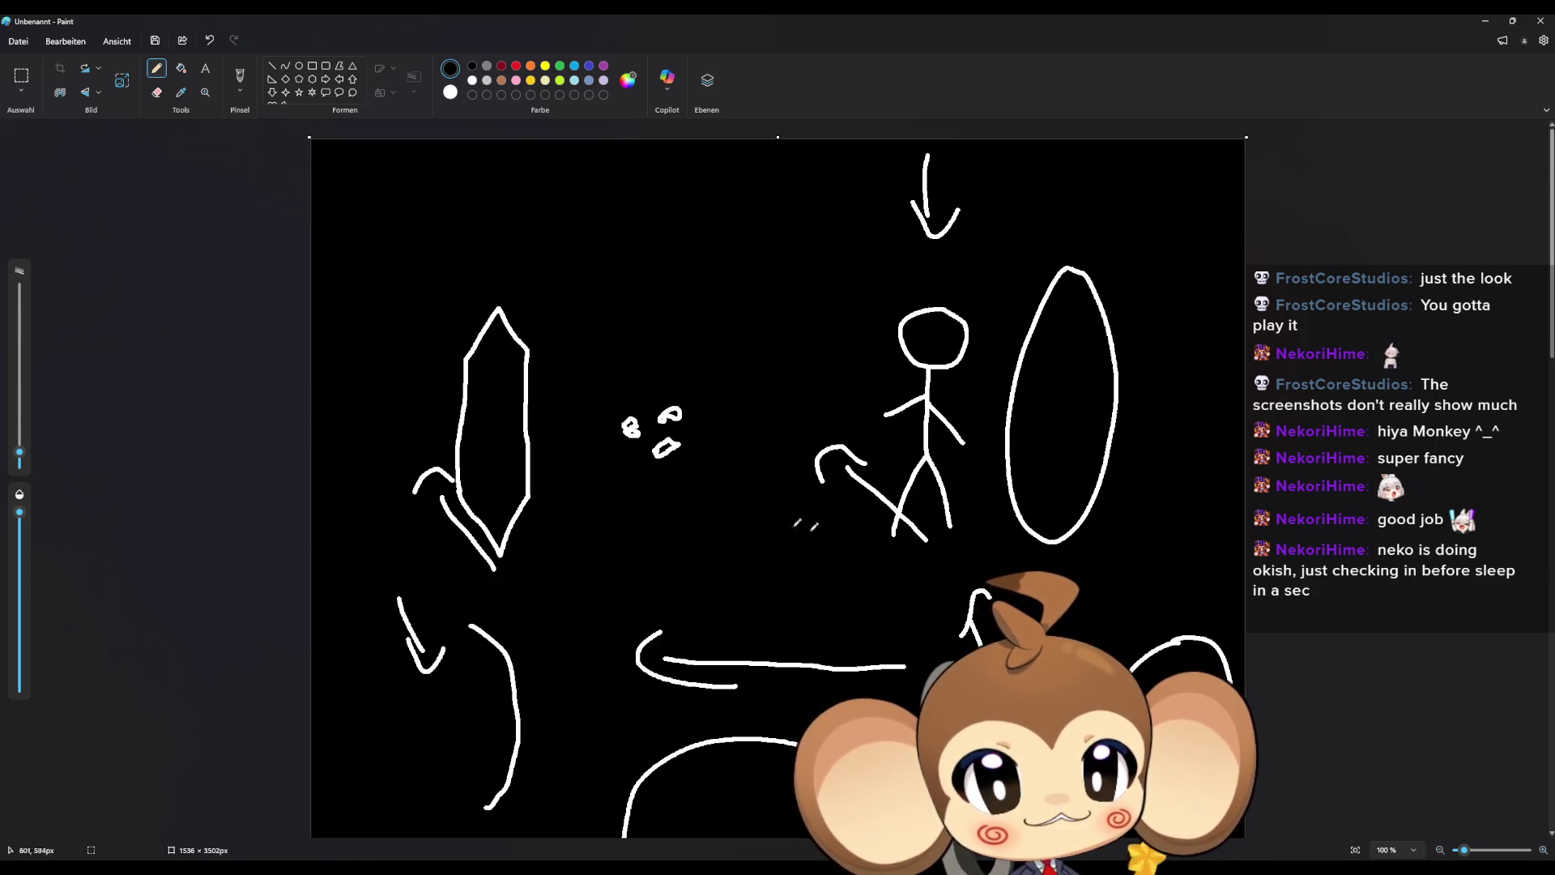
{"action": "scroll", "coordinate": [793, 409], "scroll_direction": "down", "scroll_amount": 3}
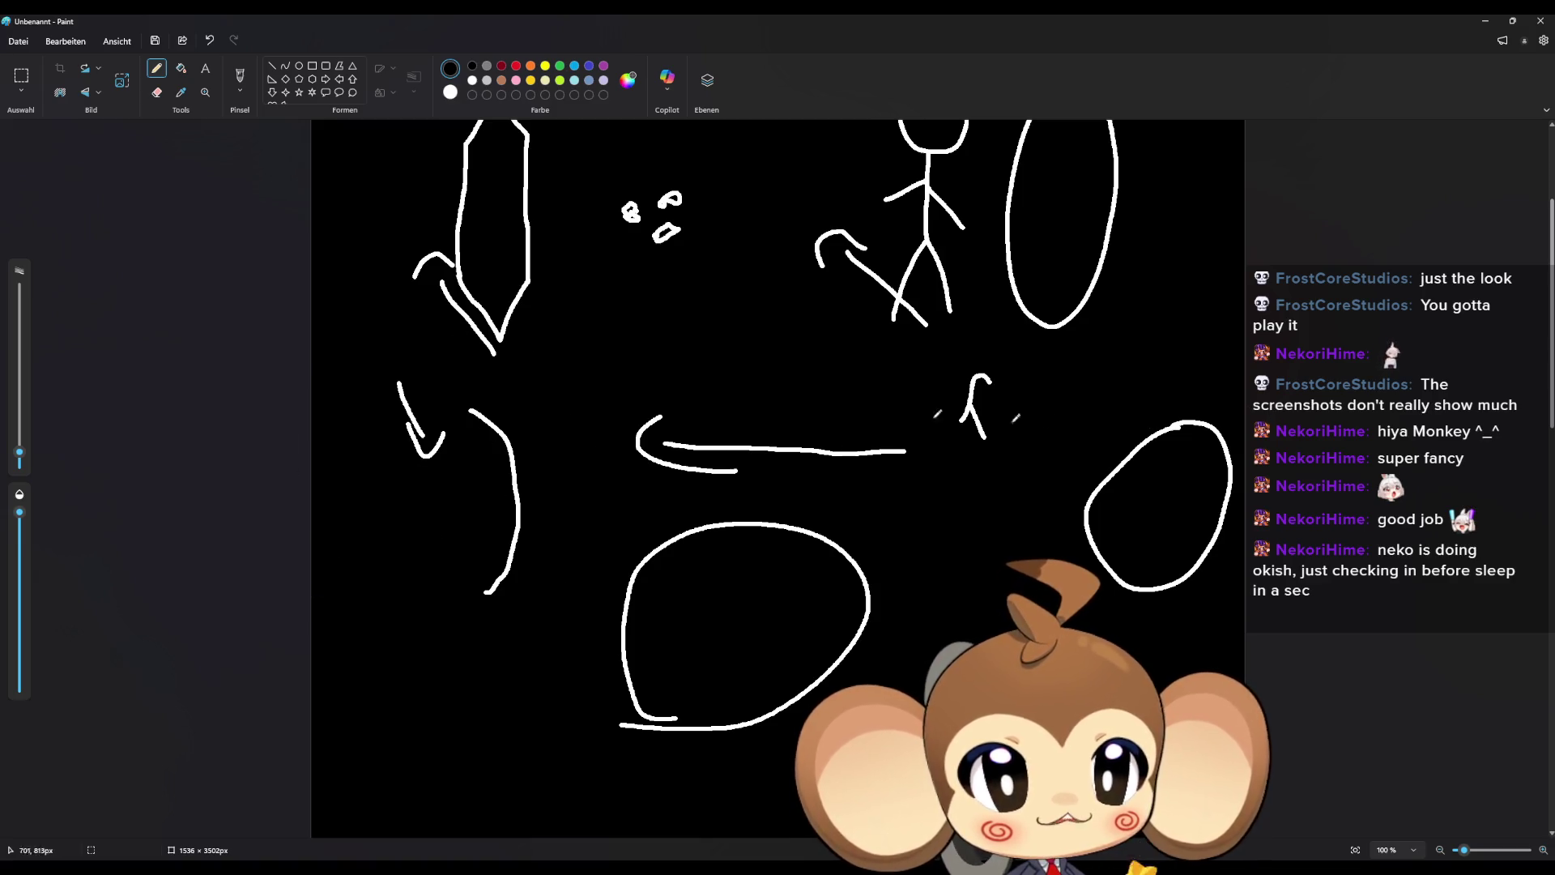
{"action": "scroll", "coordinate": [858, 679], "scroll_direction": "down", "scroll_amount": 3}
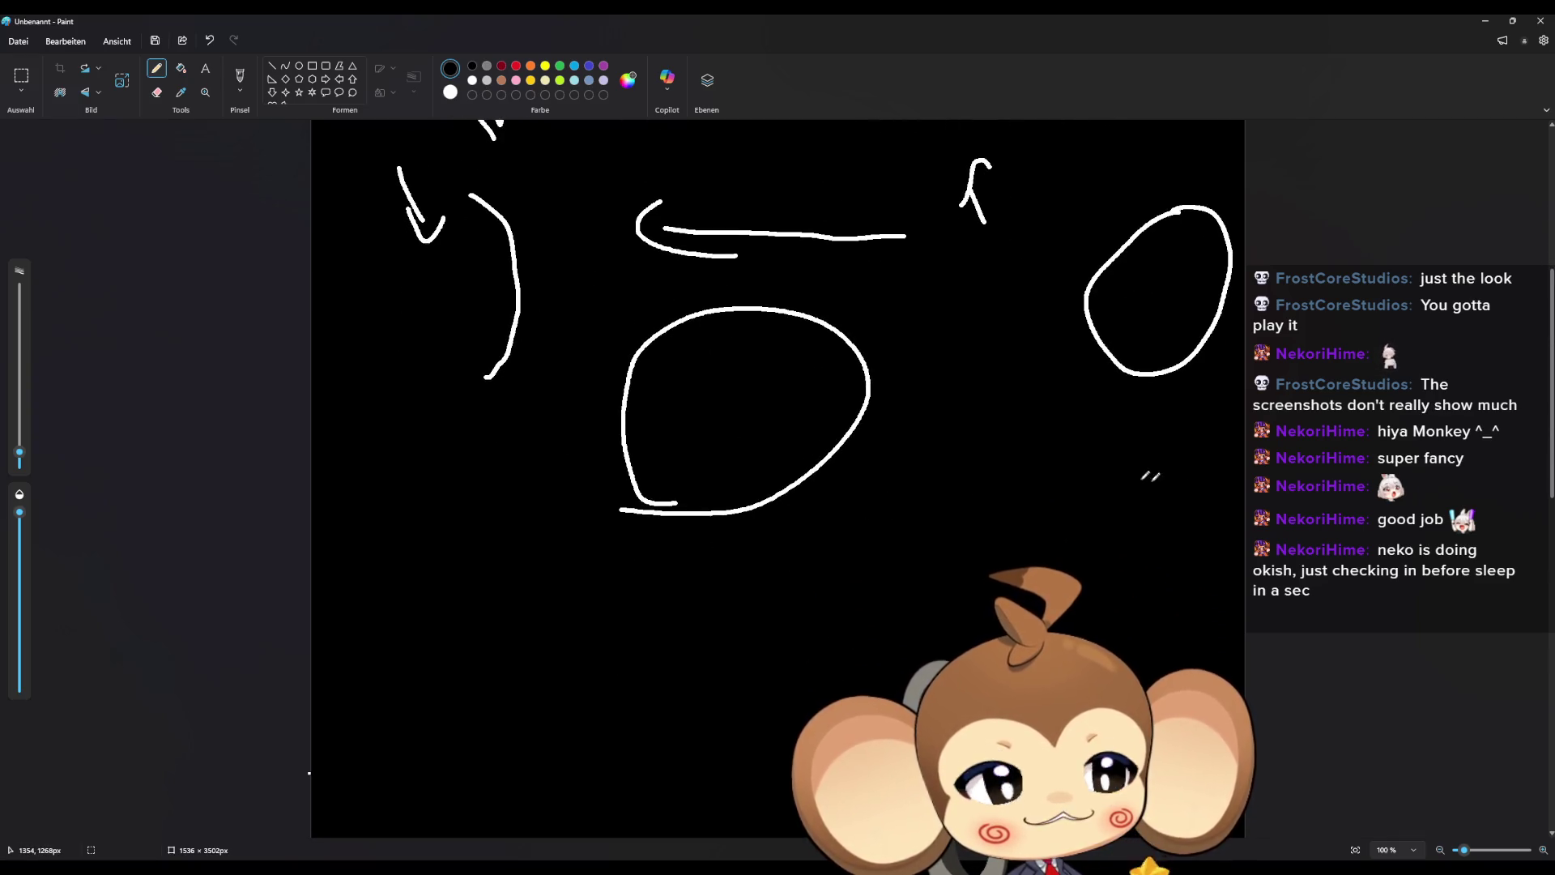
{"action": "scroll", "coordinate": [1332, 587], "scroll_direction": "up", "scroll_amount": 3}
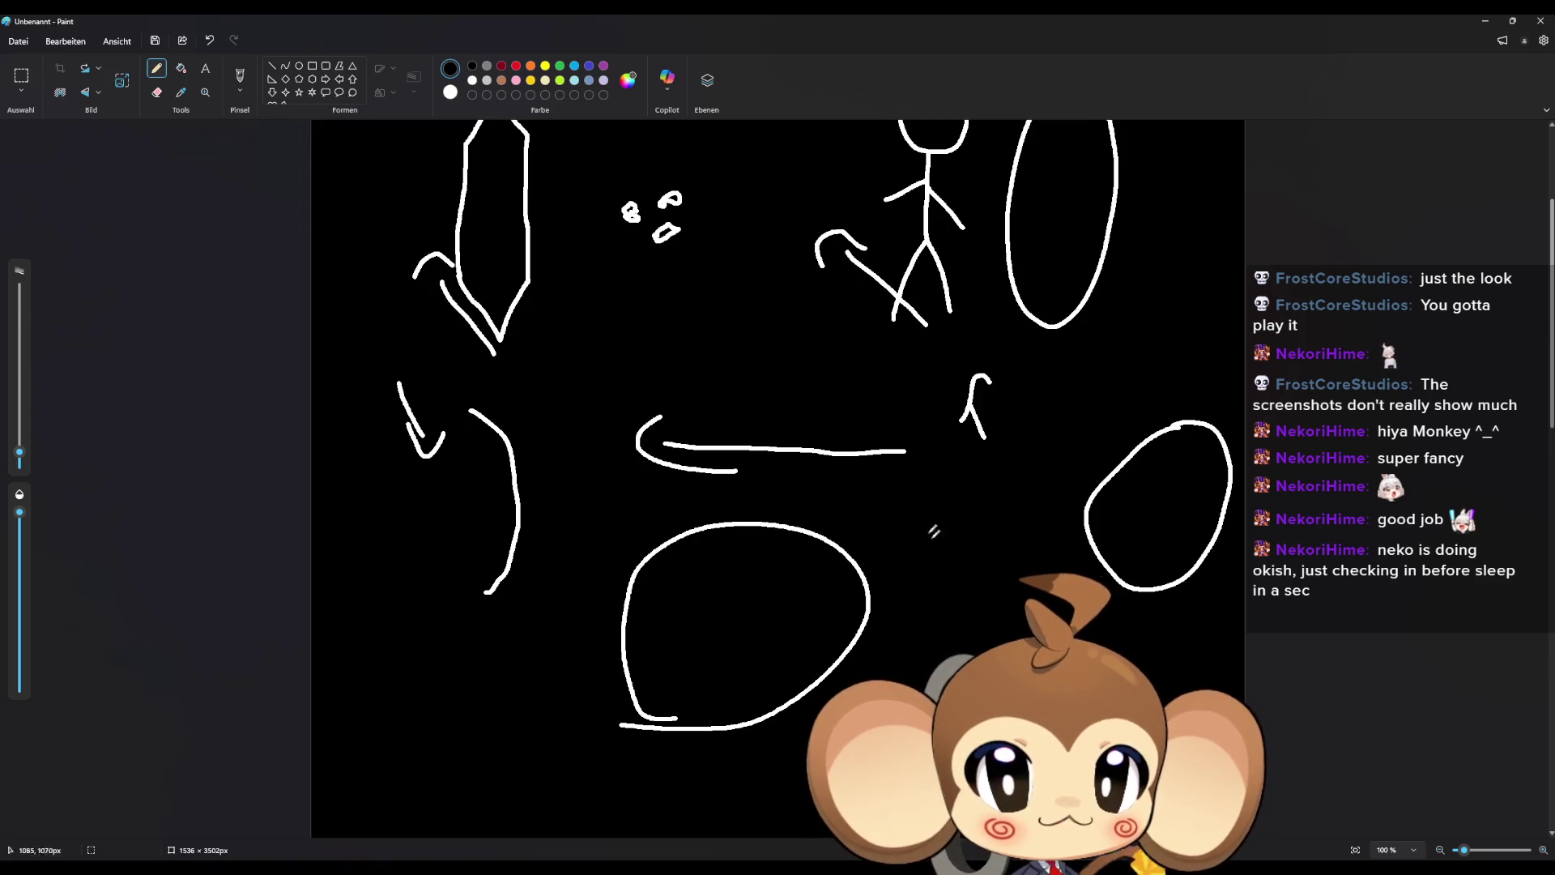
{"action": "scroll", "coordinate": [931, 531], "scroll_direction": "up", "scroll_amount": 3}
{"action": "mouse_move", "coordinate": [641, 305]}
{"action": "left_mouse_down"}
{"action": "mouse_move", "coordinate": [643, 357]}
{"action": "mouse_move", "coordinate": [671, 324]}
{"action": "left_mouse_up"}
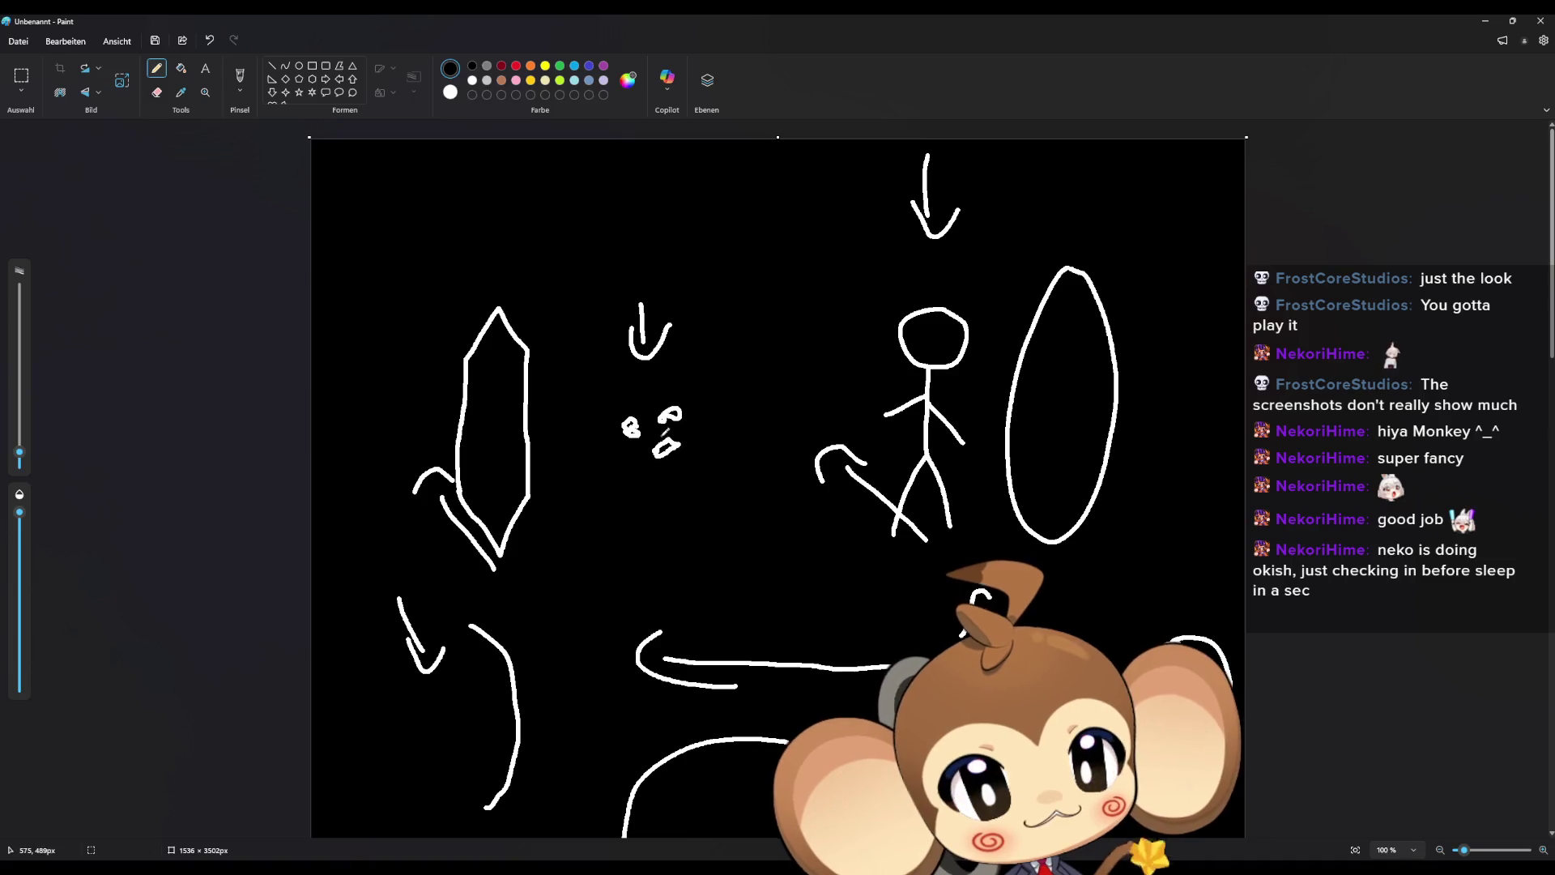
Step: Undo the stray dash drawn beside the new down-arrow
{"action": "left_click_drag", "start_coordinate": [617, 315], "coordinate": [623, 309]}
{"action": "key", "text": "ctrl+z"}
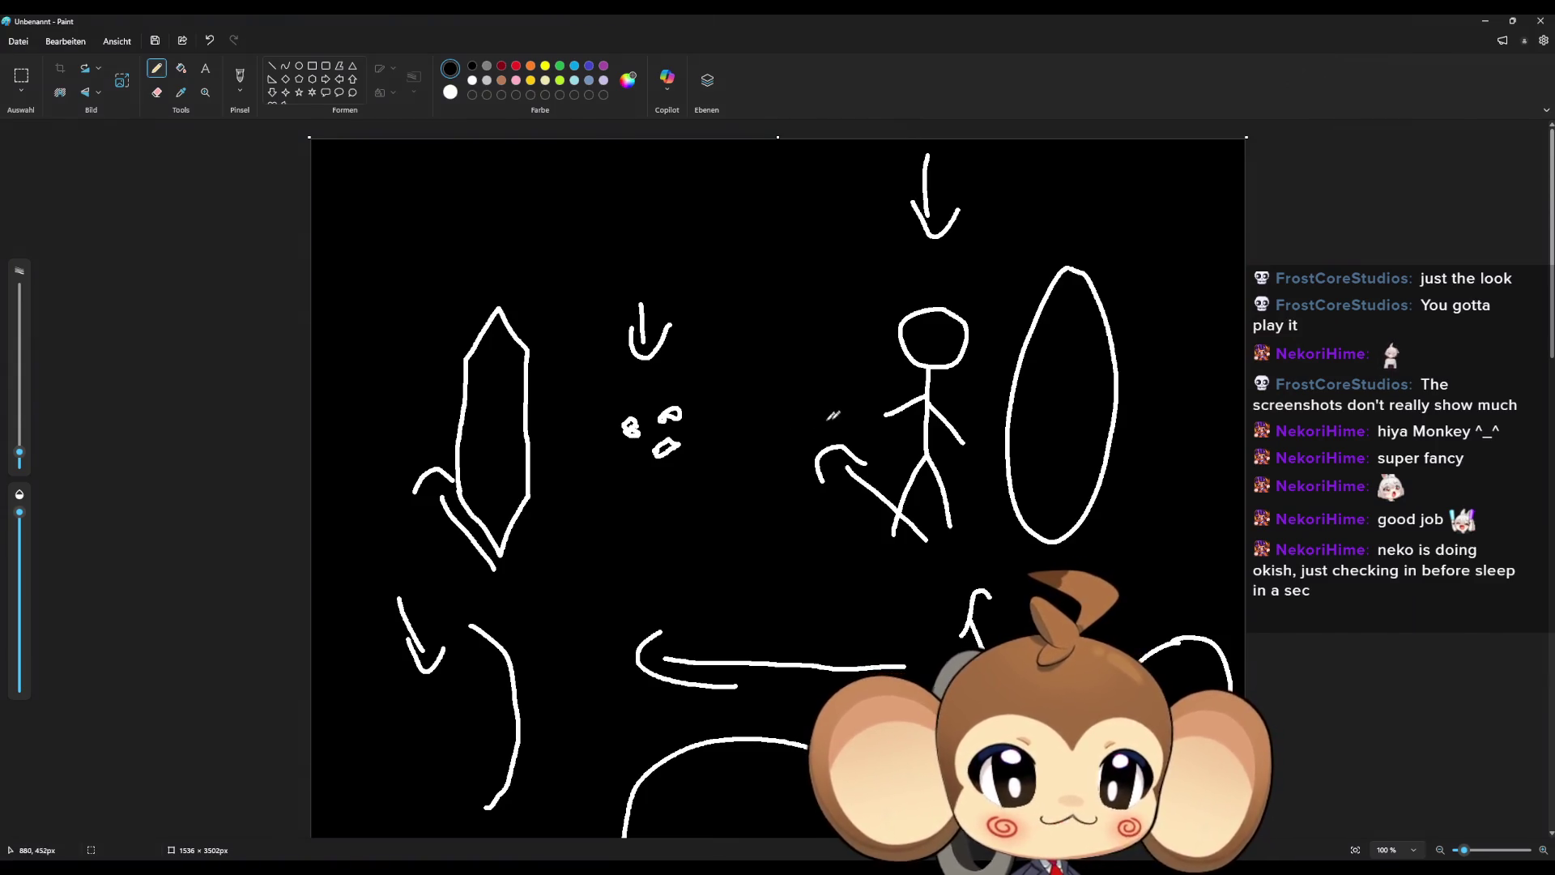
{"action": "scroll", "coordinate": [754, 404], "scroll_direction": "down", "scroll_amount": 2}
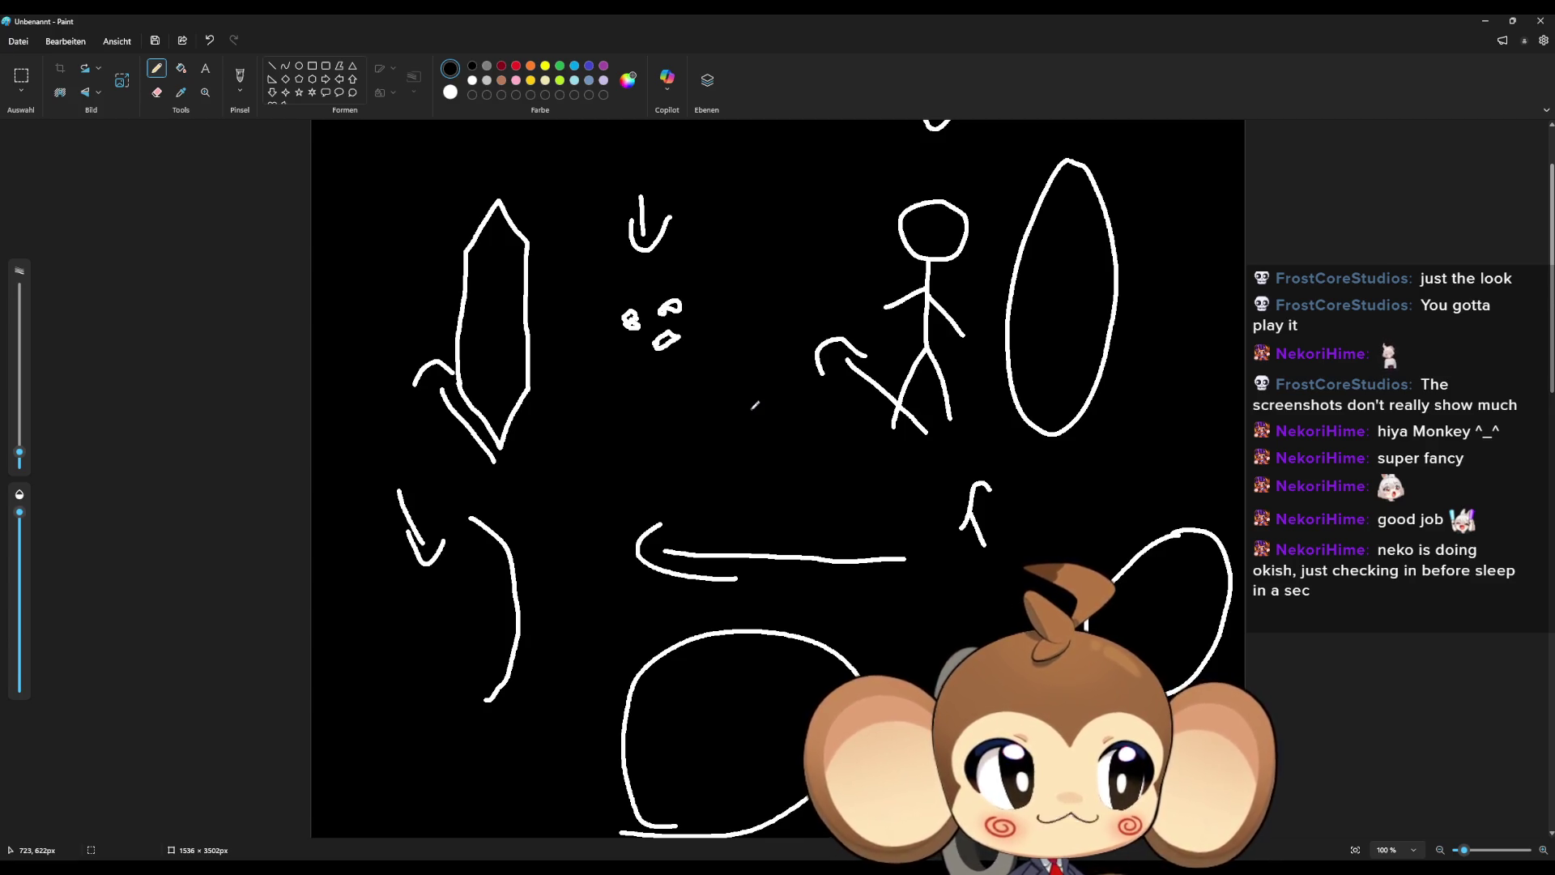
{"action": "scroll", "coordinate": [754, 405], "scroll_direction": "down", "scroll_amount": 20}
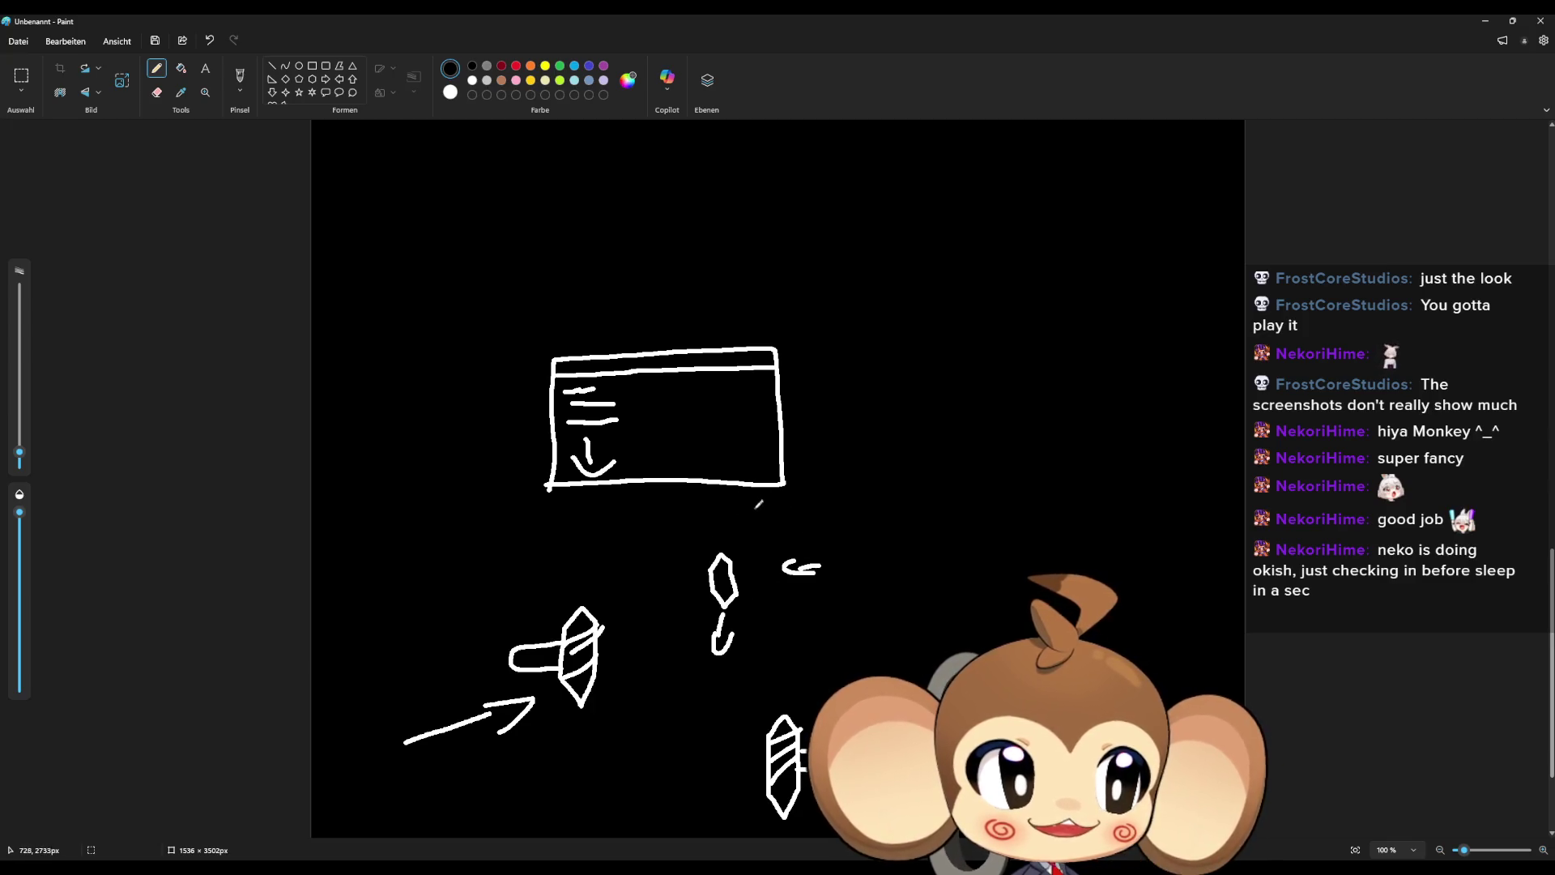
{"action": "scroll", "coordinate": [759, 502], "scroll_direction": "down", "scroll_amount": 2}
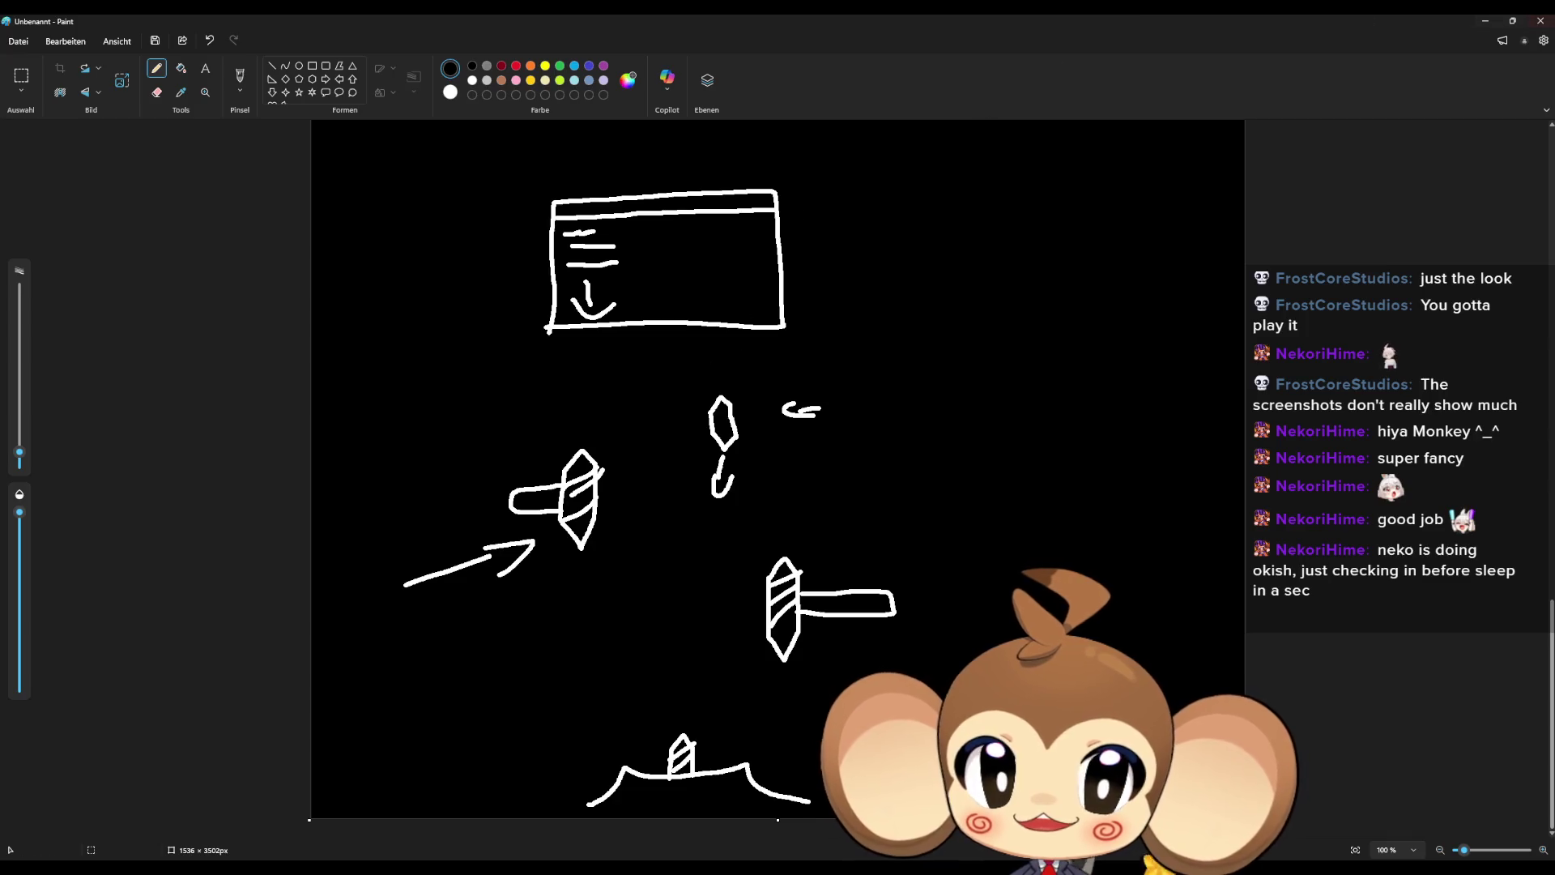
{"action": "left_click", "coordinate": [1485, 21]}
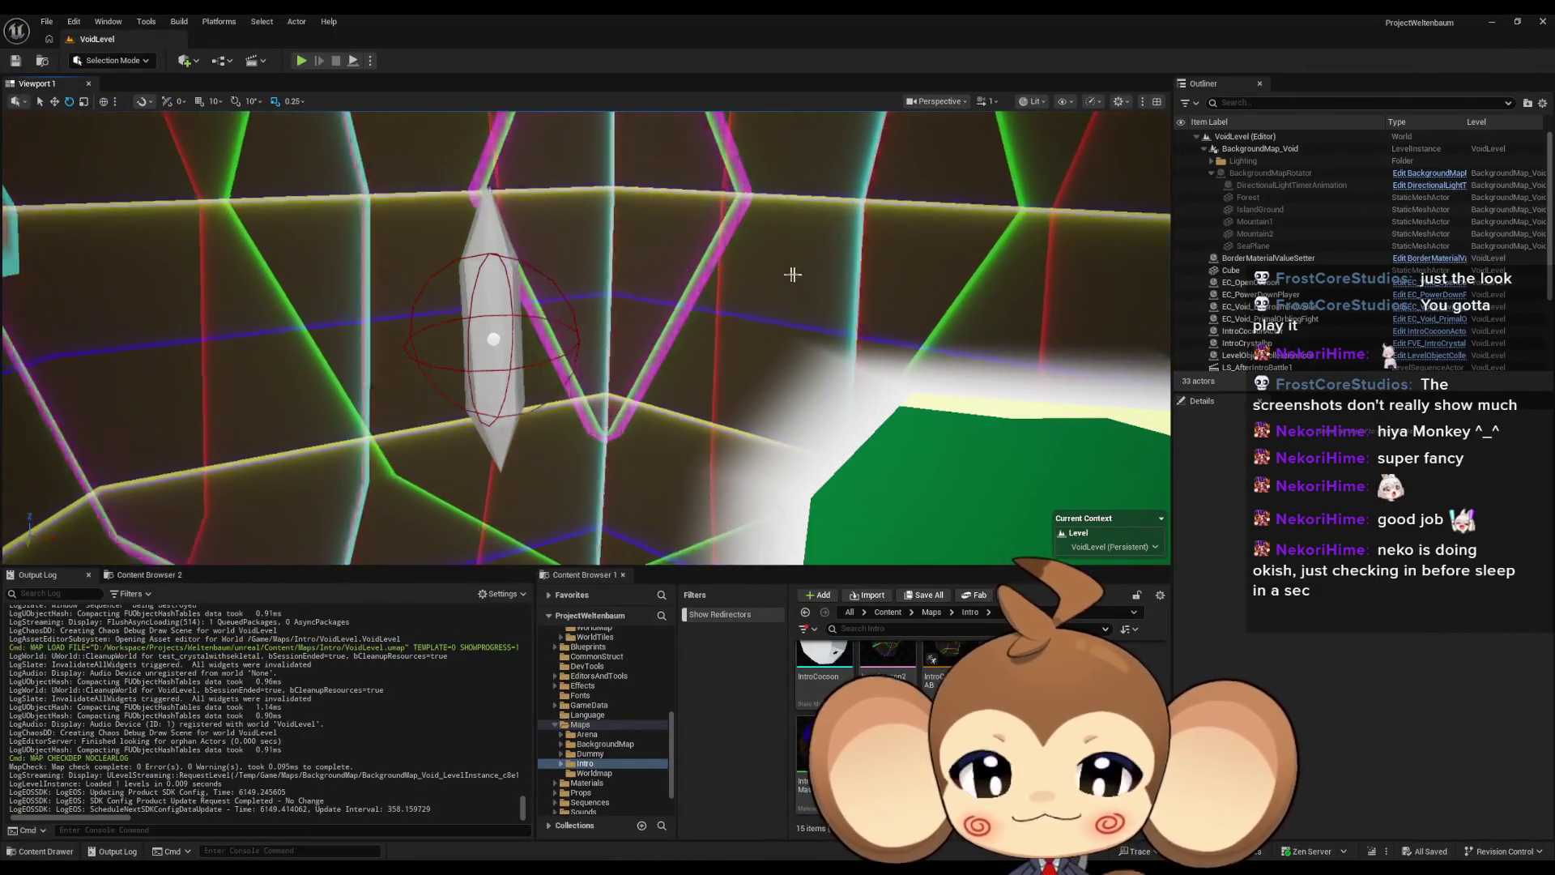
Step: Browse to Content/Sequences/Void and open the after-battle level sequence in Sequencer
{"action": "mouse_move", "coordinate": [792, 271]}
{"action": "left_mouse_down"}
{"action": "mouse_move", "coordinate": [818, 243]}
{"action": "mouse_move", "coordinate": [883, 227]}
{"action": "mouse_move", "coordinate": [750, 233]}
{"action": "left_mouse_up"}
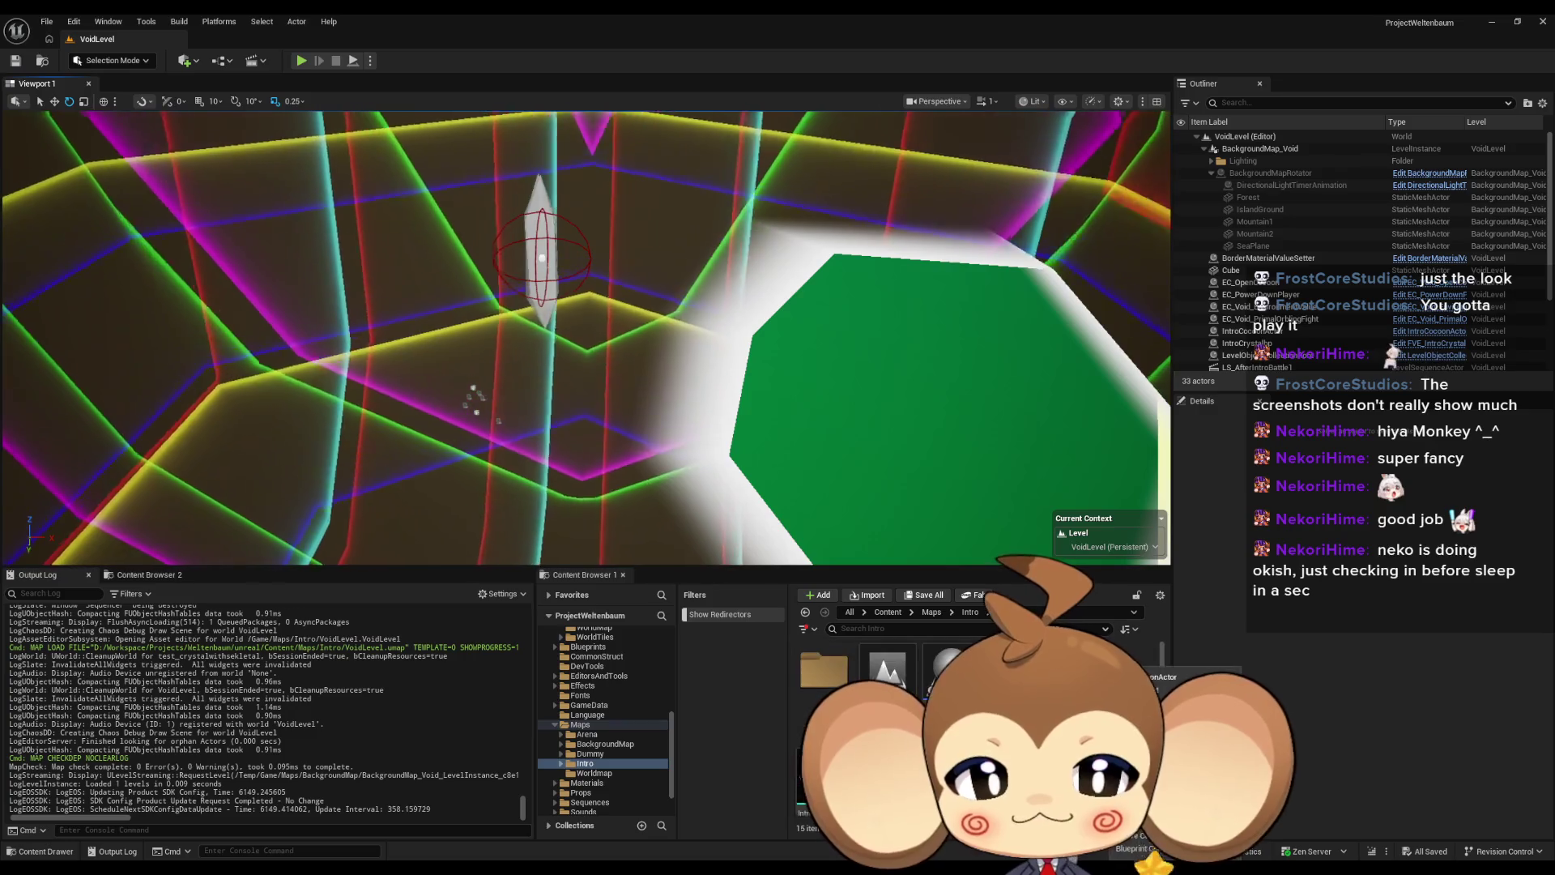
{"action": "left_click", "coordinate": [890, 617]}
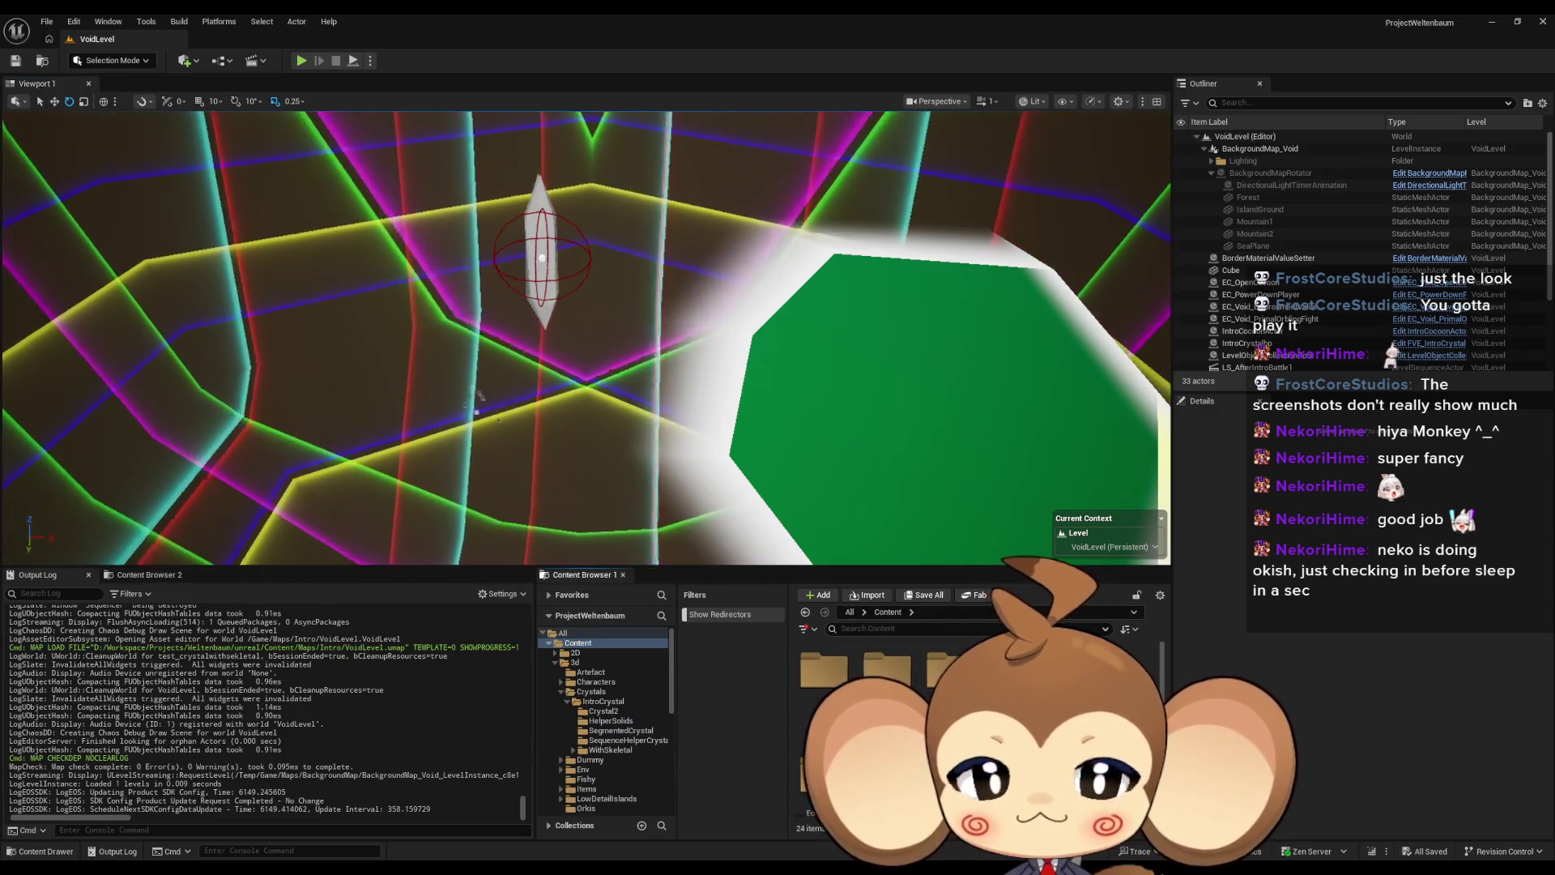
{"action": "double_click", "coordinate": [810, 761]}
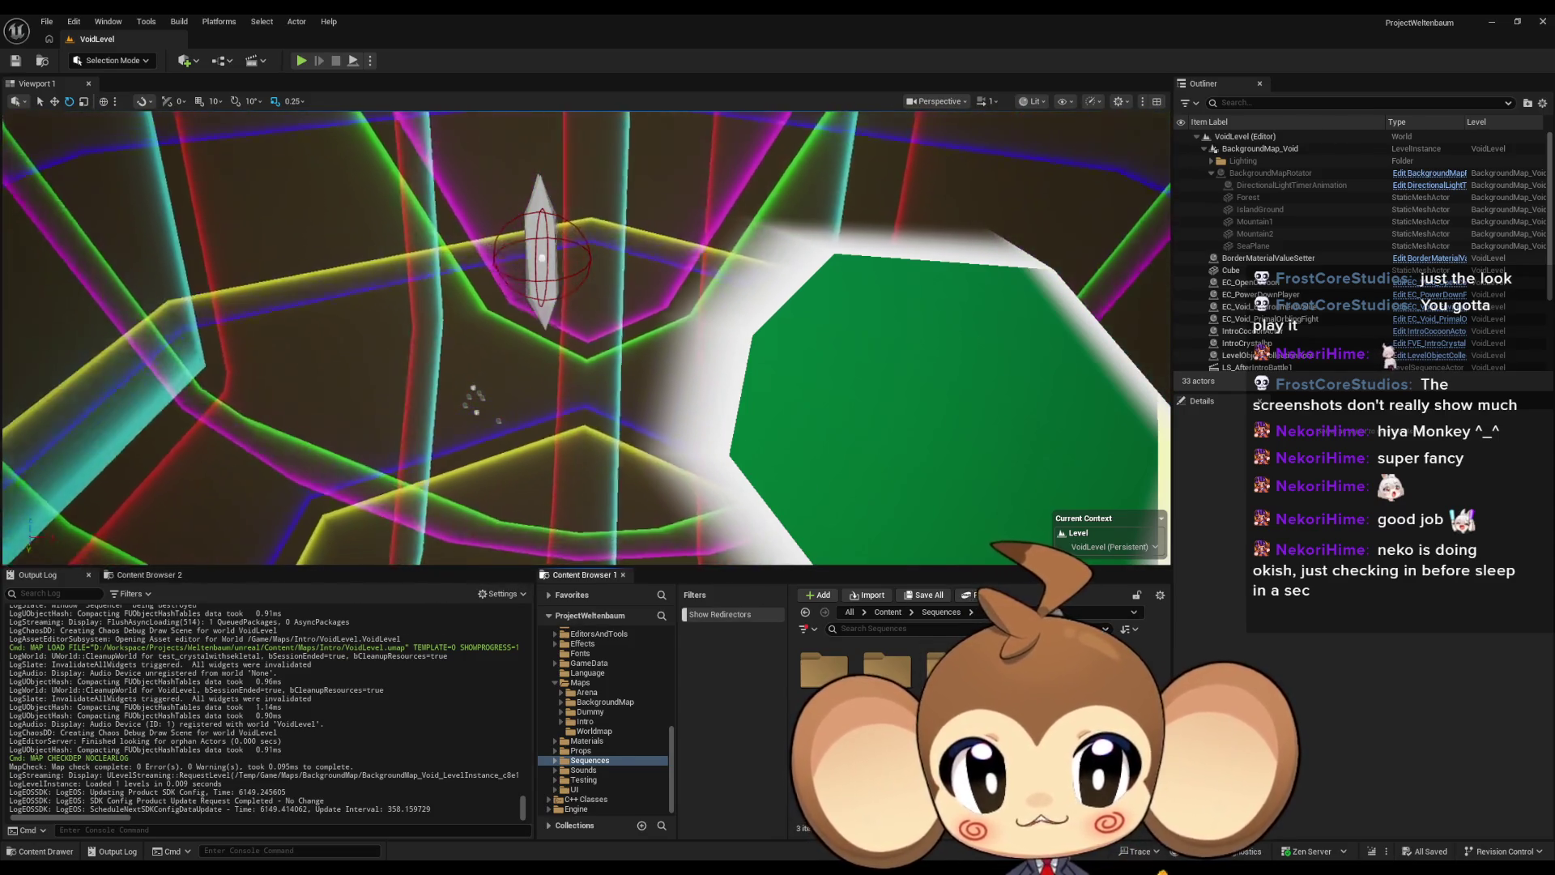
{"action": "double_click", "coordinate": [950, 671]}
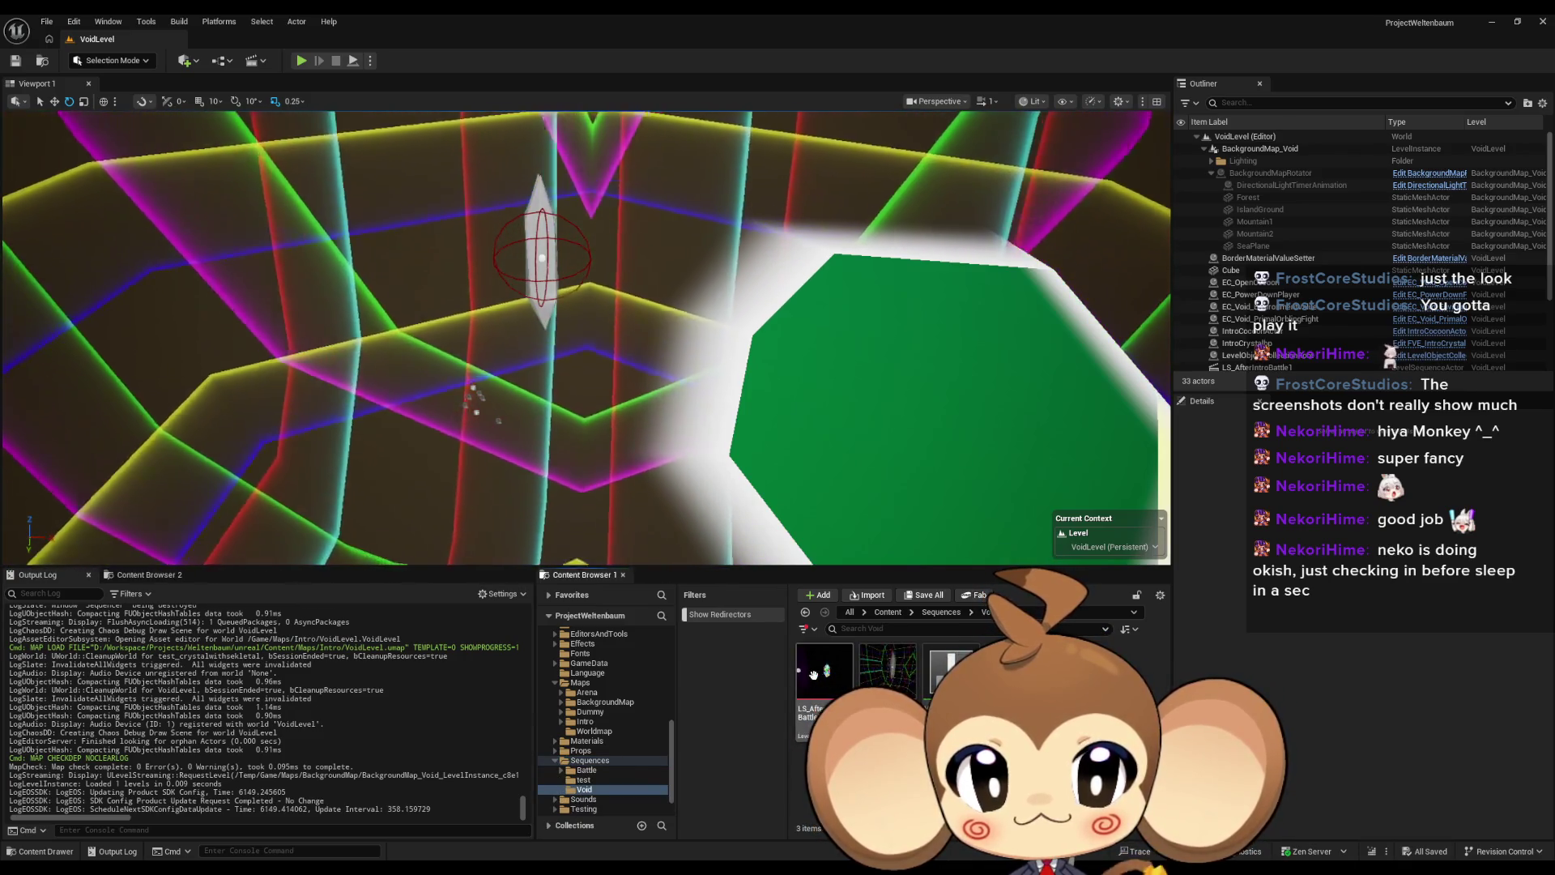
{"action": "double_click", "coordinate": [826, 677]}
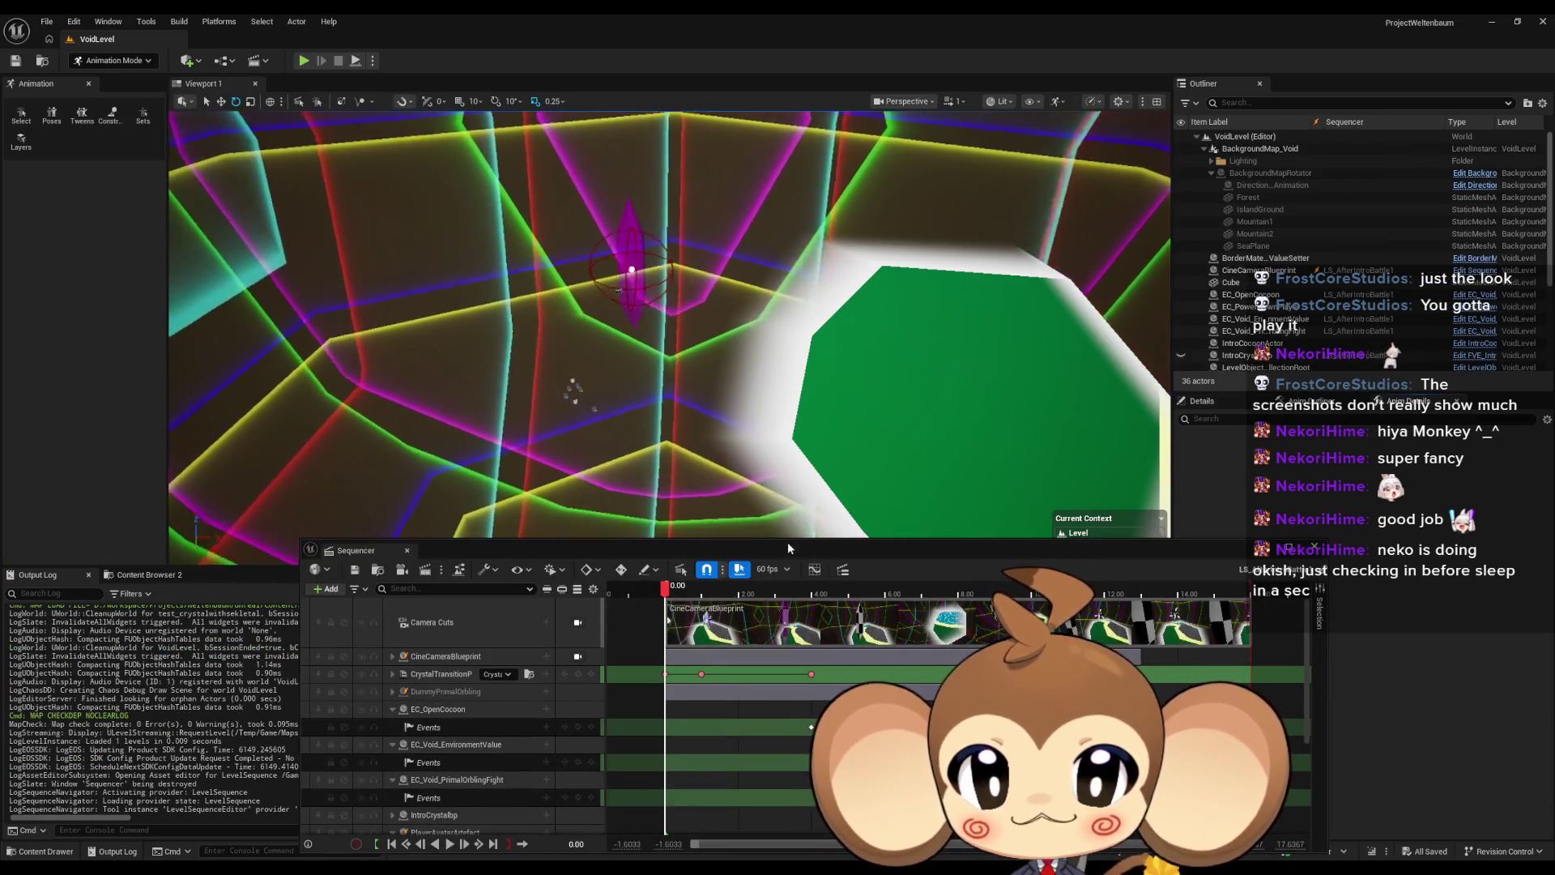
Step: Float the Sequencer out into its own window and select the PlayerAvatarArtefact track
{"action": "mouse_move", "coordinate": [357, 550]}
{"action": "left_mouse_down"}
{"action": "mouse_move", "coordinate": [665, 479]}
{"action": "mouse_move", "coordinate": [528, 483]}
{"action": "left_mouse_up"}
{"action": "scroll", "coordinate": [688, 682], "scroll_direction": "down", "scroll_amount": 5}
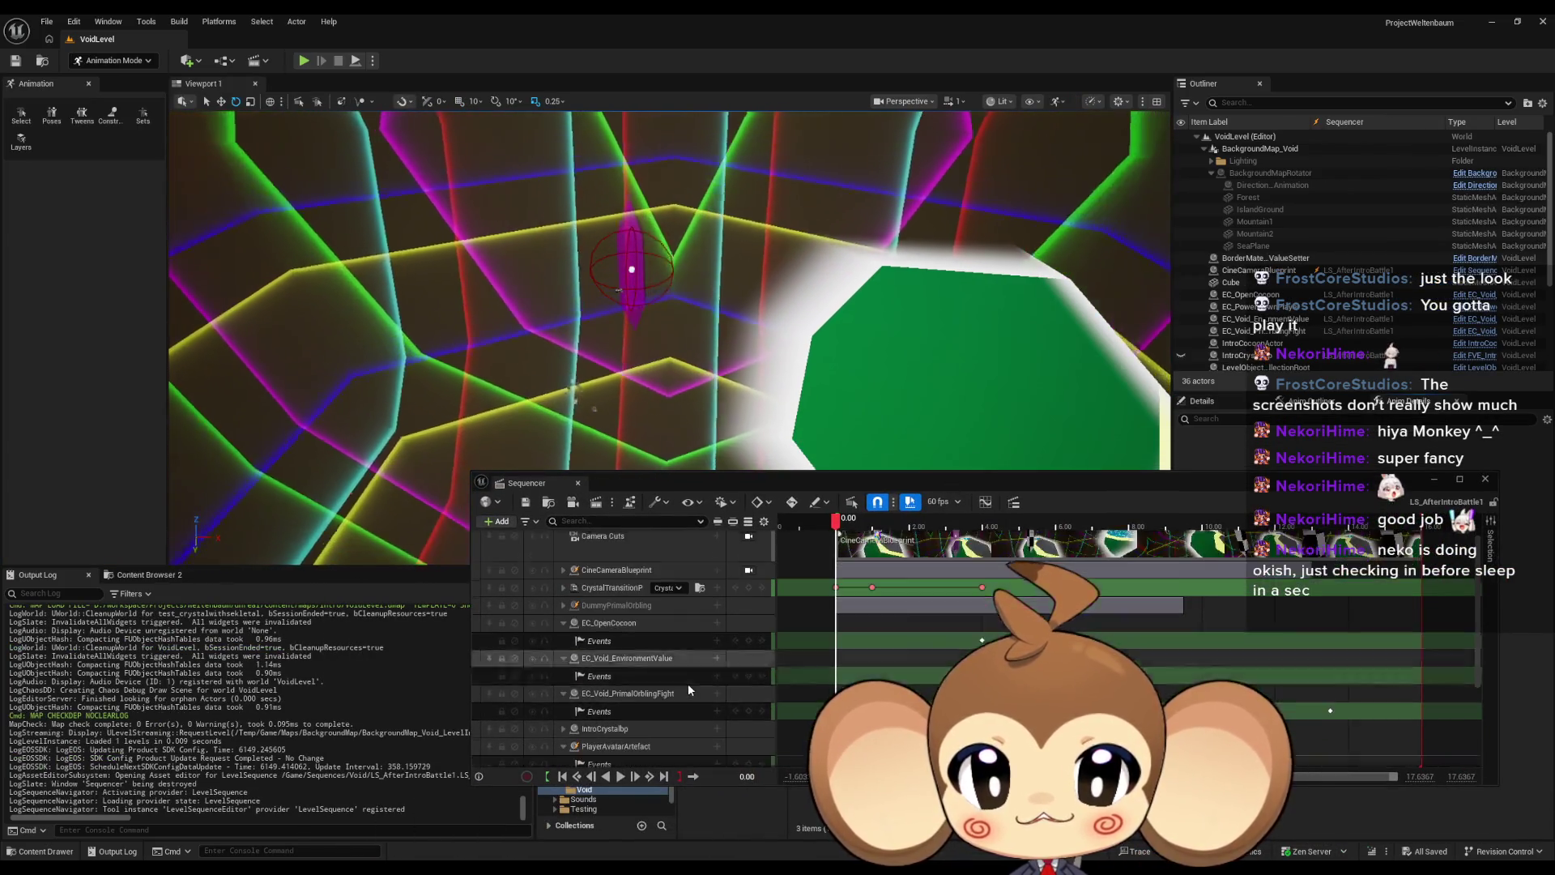
{"action": "left_click", "coordinate": [623, 648]}
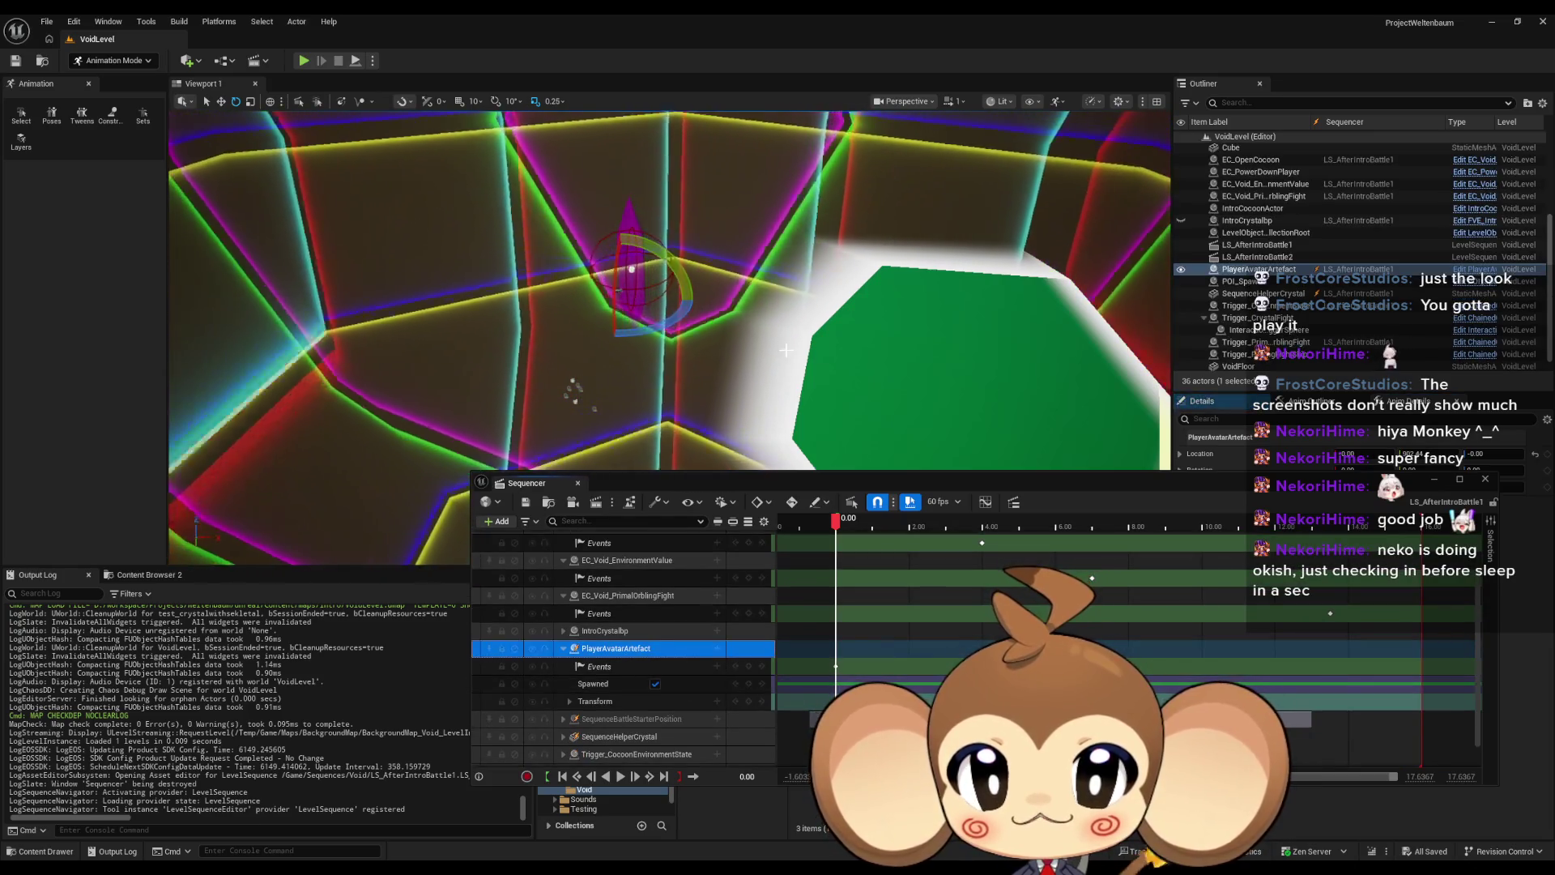
{"action": "mouse_move", "coordinate": [648, 365]}
{"action": "left_mouse_down"}
{"action": "mouse_move", "coordinate": [587, 360]}
{"action": "mouse_move", "coordinate": [555, 328]}
{"action": "left_mouse_up"}
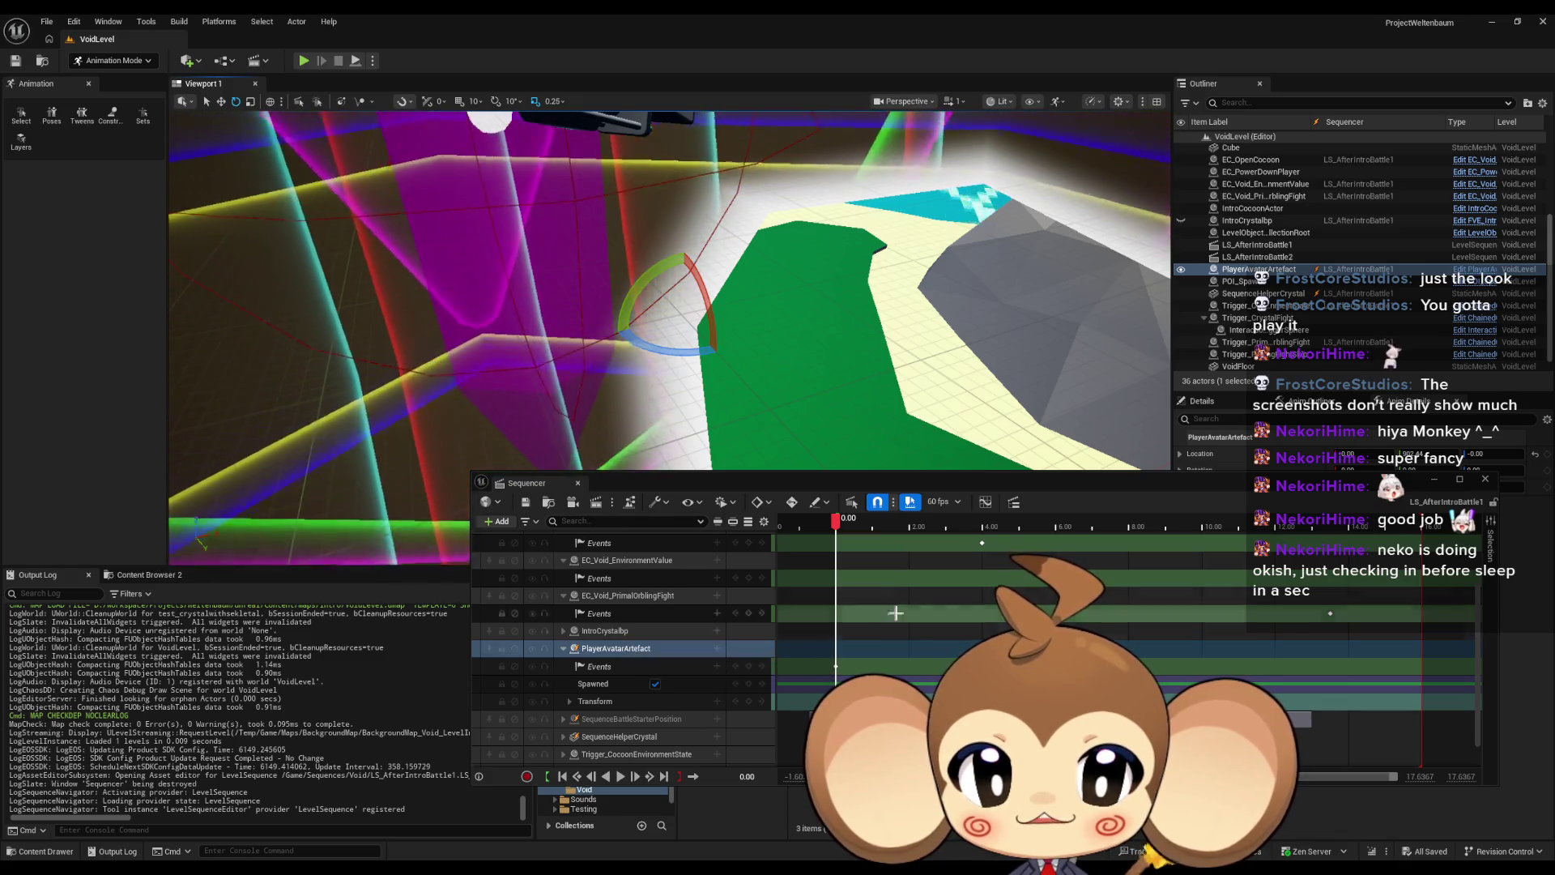
{"action": "scroll", "coordinate": [908, 625], "scroll_direction": "down", "scroll_amount": 1}
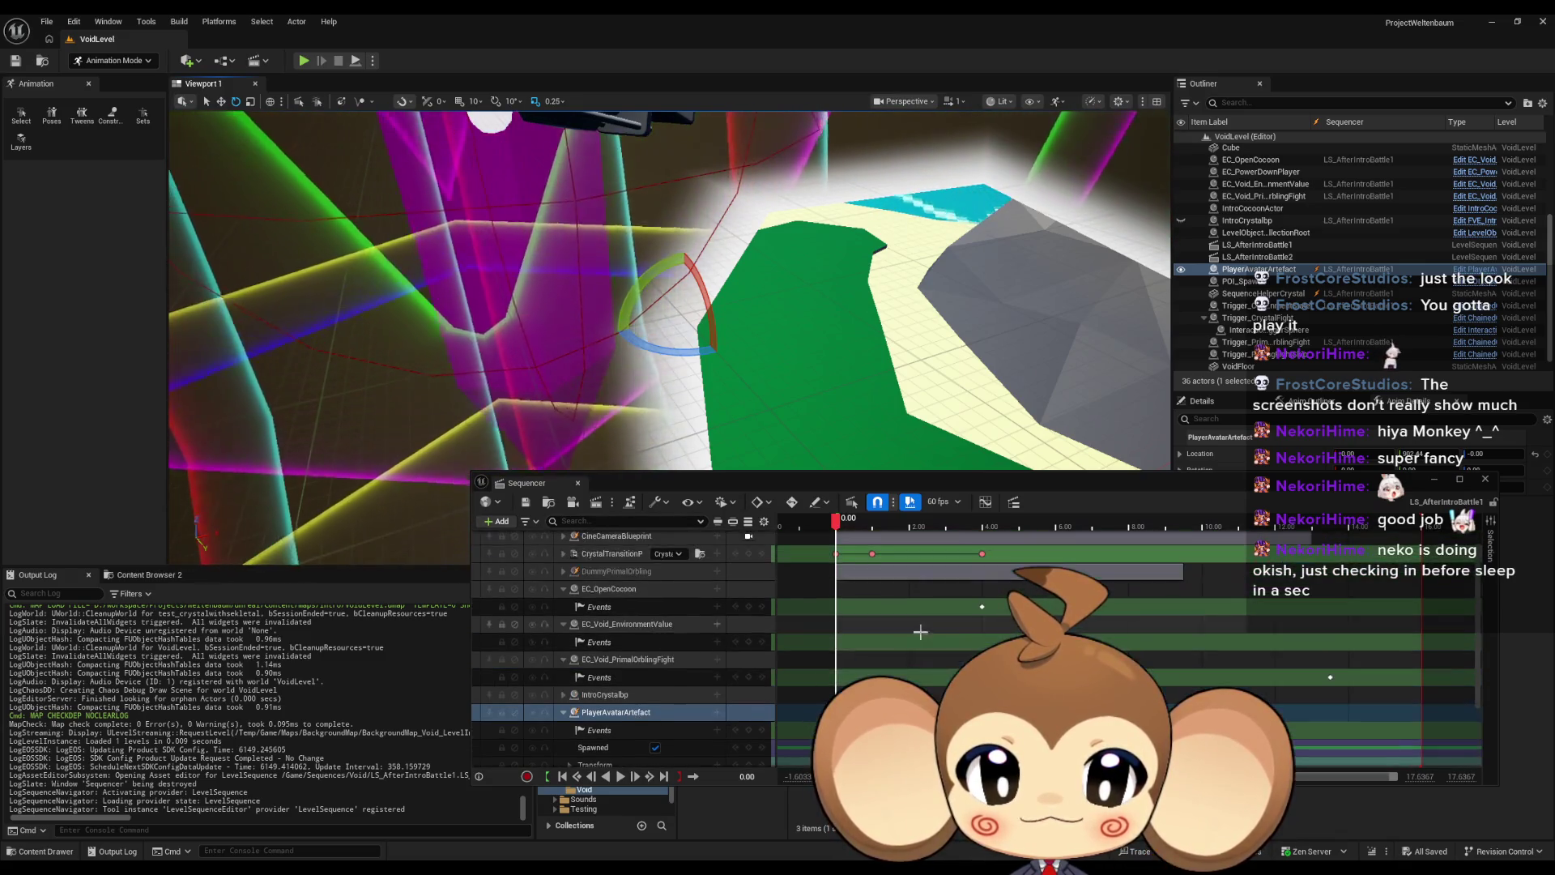
{"action": "scroll", "coordinate": [909, 624], "scroll_direction": "up", "scroll_amount": 3}
{"action": "scroll", "coordinate": [922, 676], "scroll_direction": "left", "scroll_amount": 4}
{"action": "scroll", "coordinate": [922, 676], "scroll_direction": "right", "scroll_amount": 6}
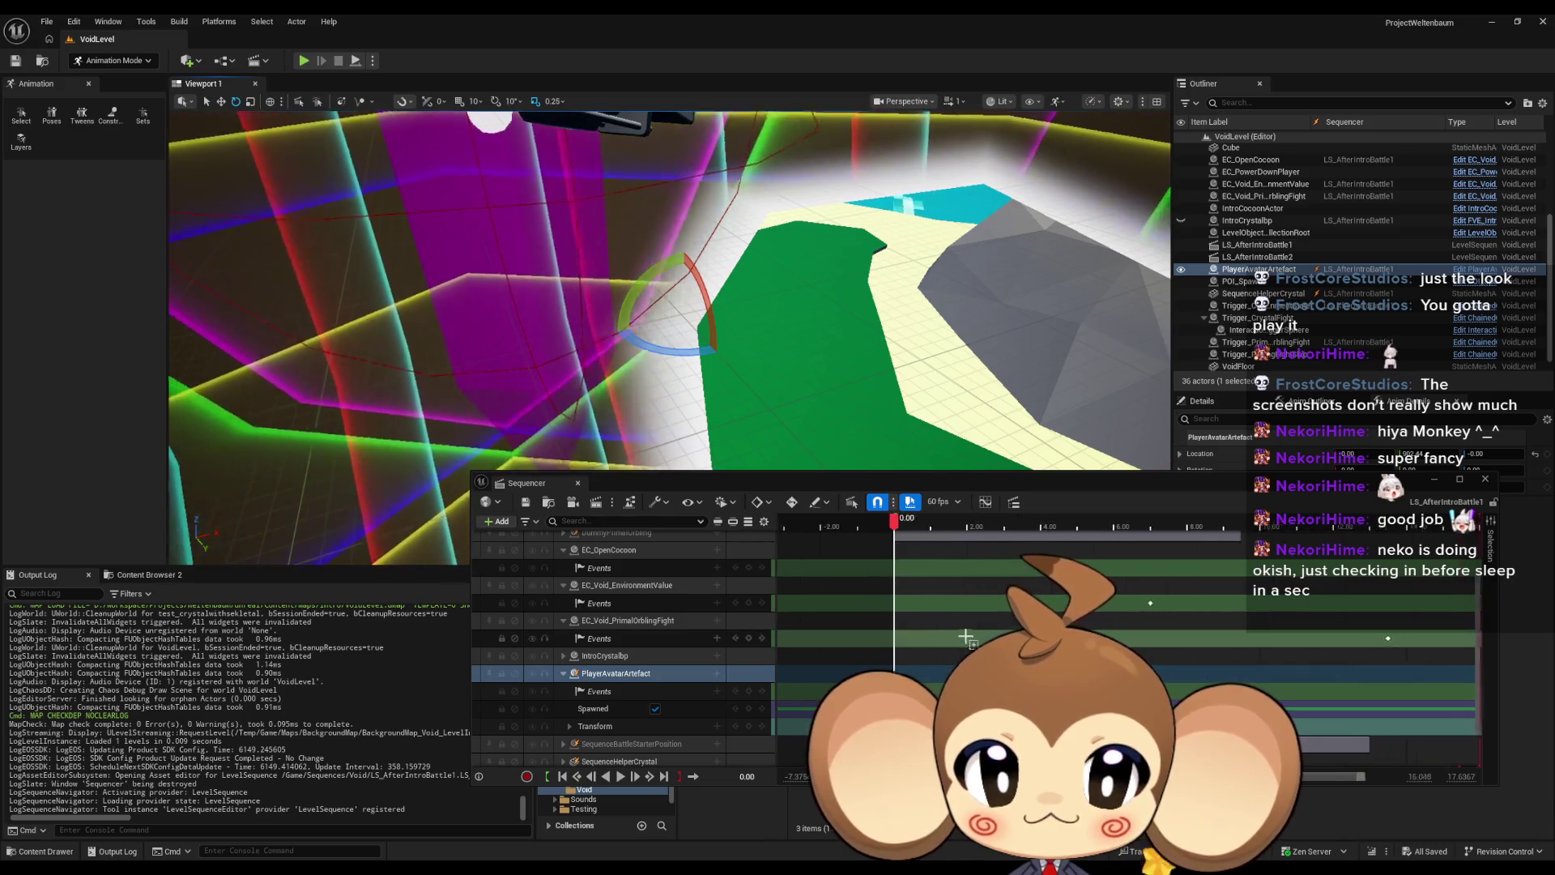
Step: Scrub the sequence to 2.35 and bring the view closer to the purple crystal
{"action": "left_click", "coordinate": [811, 531]}
{"action": "mouse_move", "coordinate": [811, 531]}
{"action": "left_mouse_down"}
{"action": "mouse_move", "coordinate": [961, 526]}
{"action": "mouse_move", "coordinate": [922, 527]}
{"action": "left_mouse_up"}
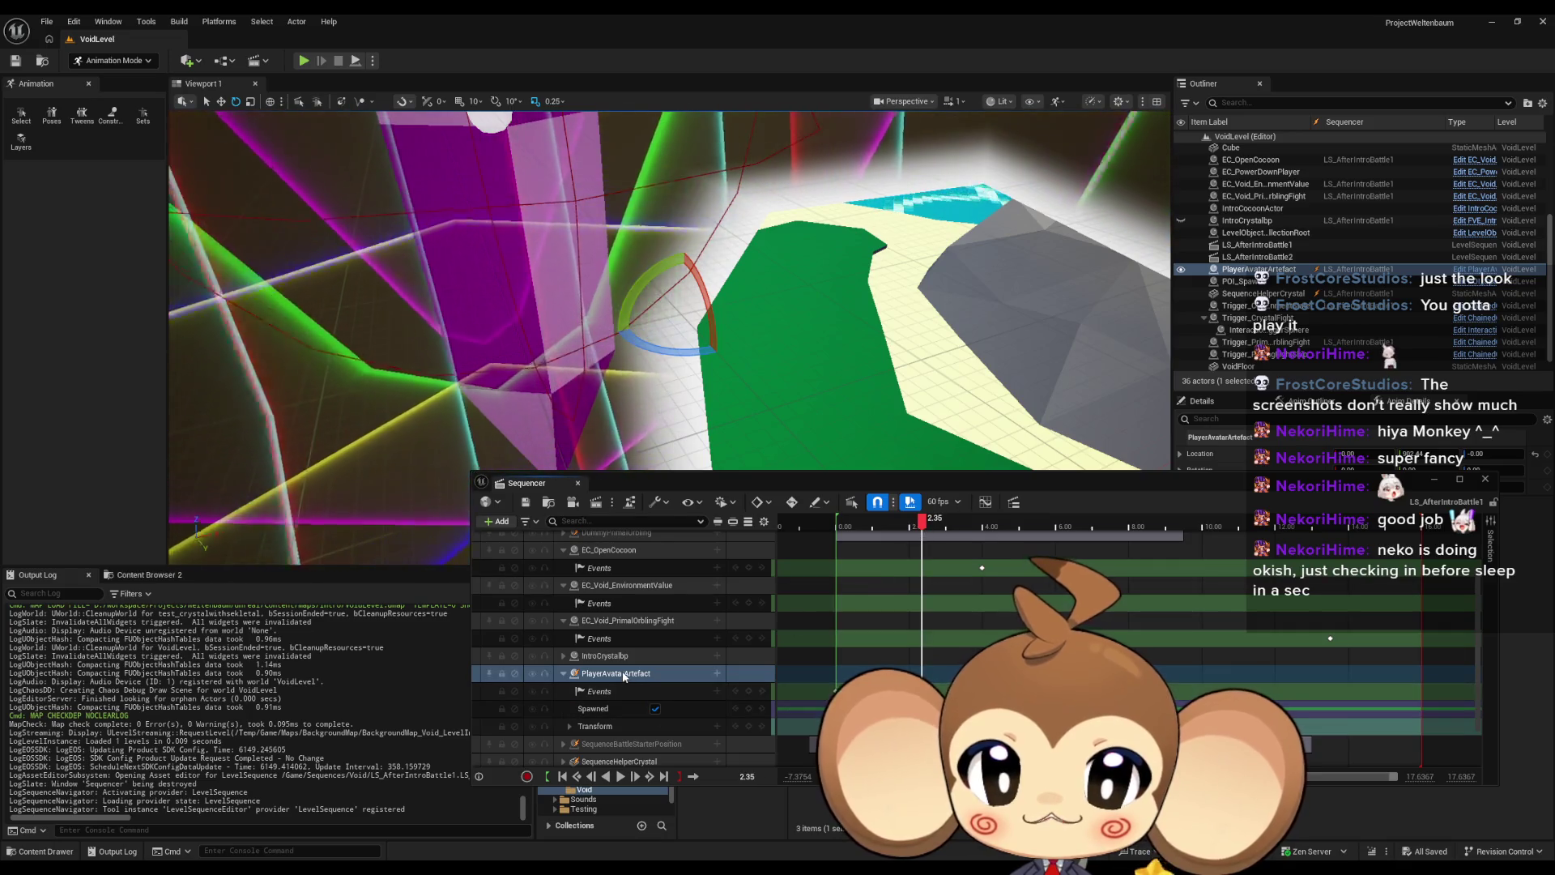
{"action": "mouse_move", "coordinate": [708, 436]}
{"action": "left_mouse_down"}
{"action": "mouse_move", "coordinate": [708, 421]}
{"action": "mouse_move", "coordinate": [889, 411]}
{"action": "mouse_move", "coordinate": [1043, 469]}
{"action": "mouse_move", "coordinate": [1007, 492]}
{"action": "left_mouse_up"}
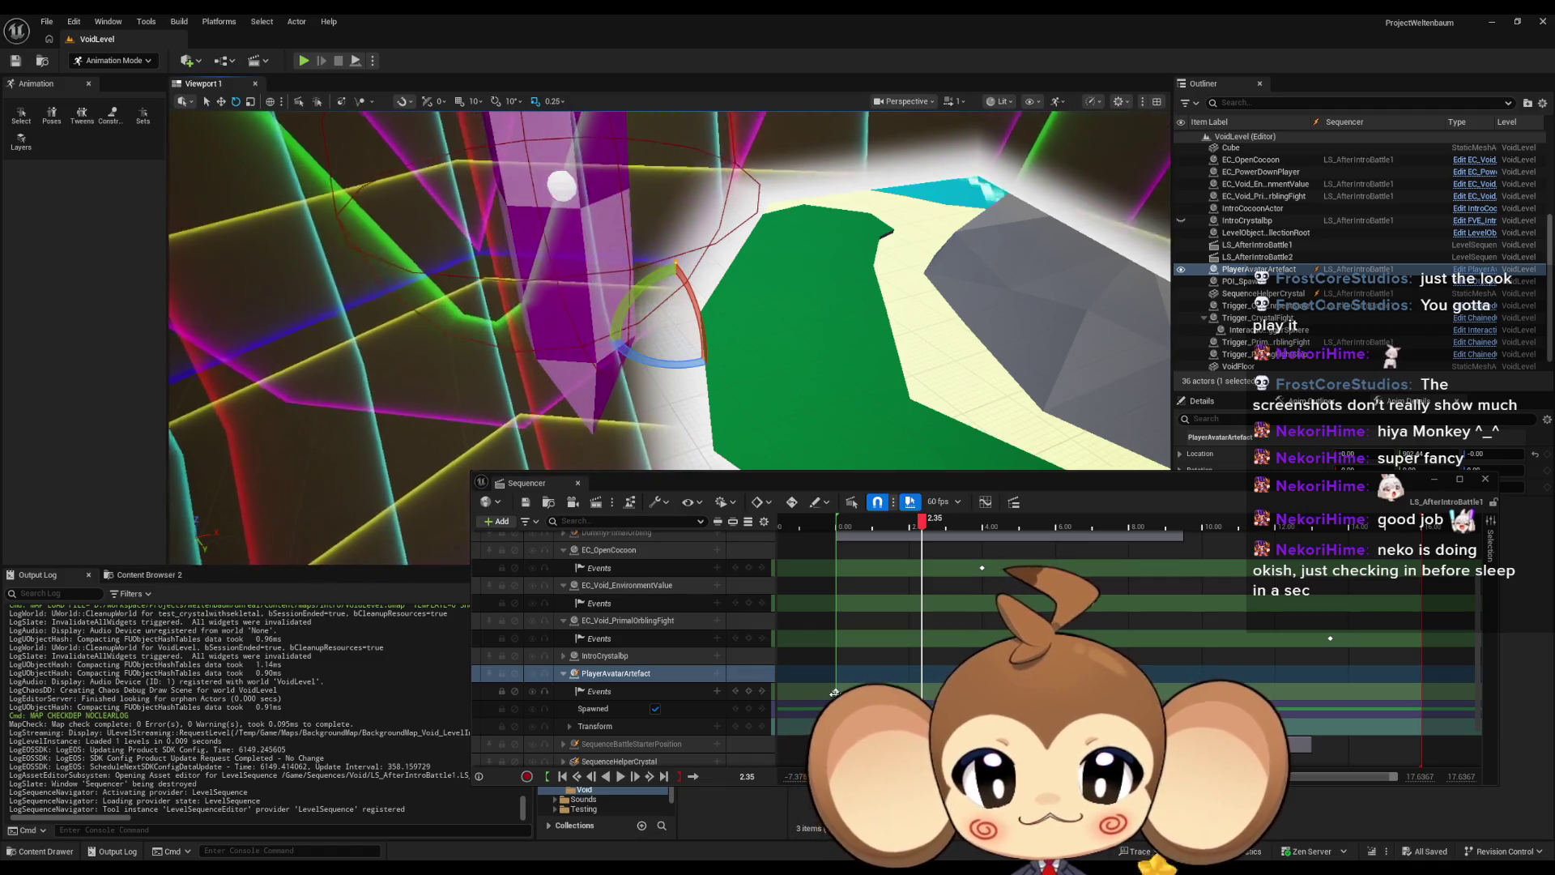
Step: Orbit around the purple crystal from several sides, then close the sequence
{"action": "mouse_move", "coordinate": [852, 318]}
{"action": "left_mouse_down"}
{"action": "mouse_move", "coordinate": [843, 341]}
{"action": "mouse_move", "coordinate": [851, 324]}
{"action": "left_mouse_up"}
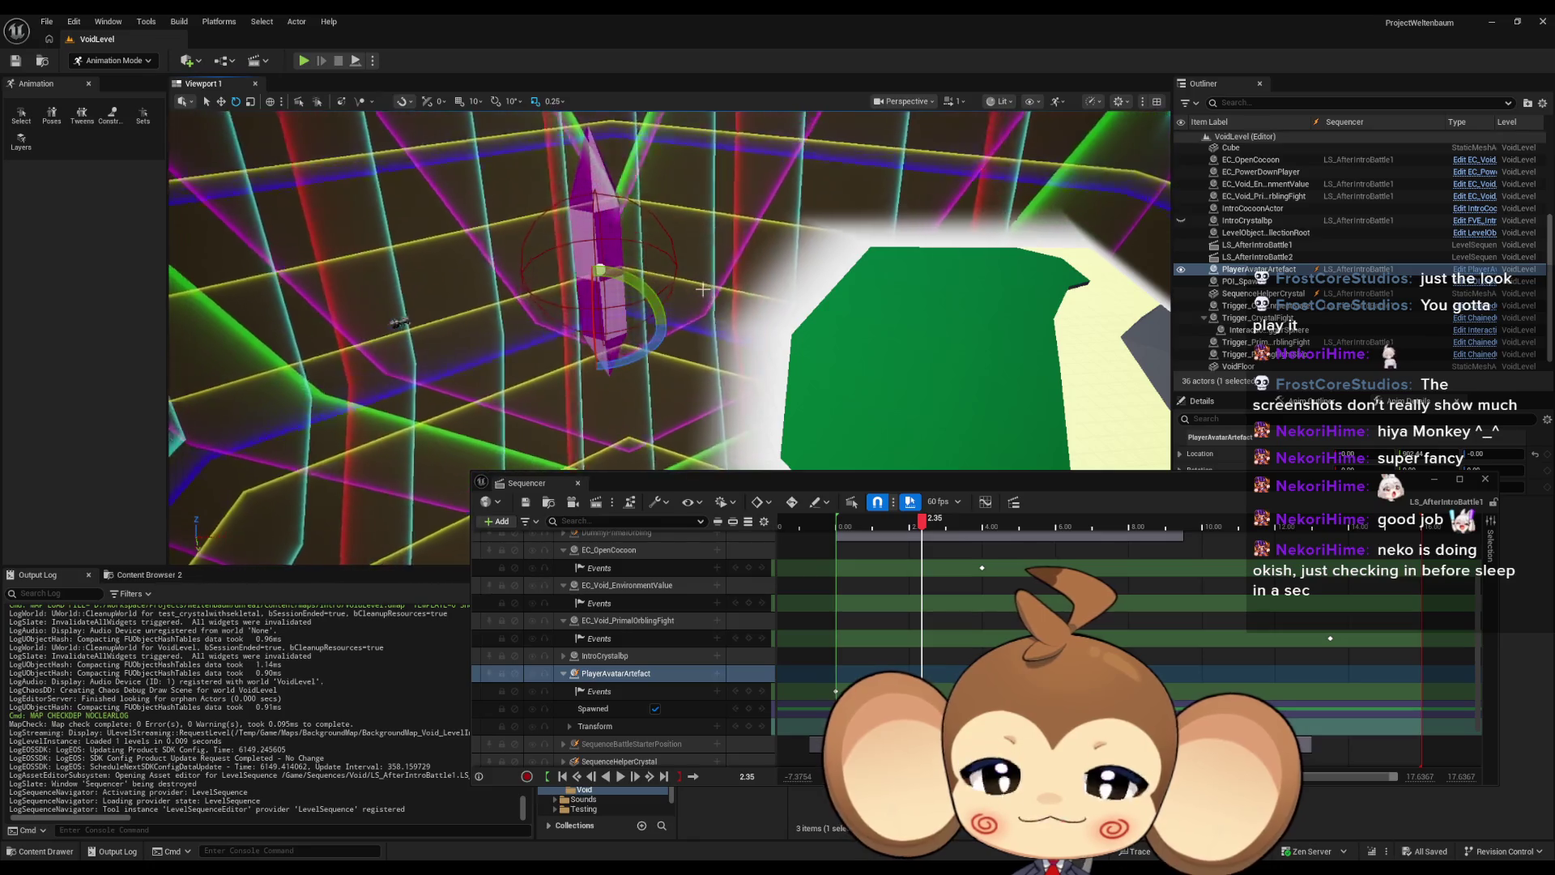
{"action": "mouse_move", "coordinate": [703, 289]}
{"action": "left_mouse_down"}
{"action": "mouse_move", "coordinate": [778, 332]}
{"action": "mouse_move", "coordinate": [891, 356]}
{"action": "left_mouse_up"}
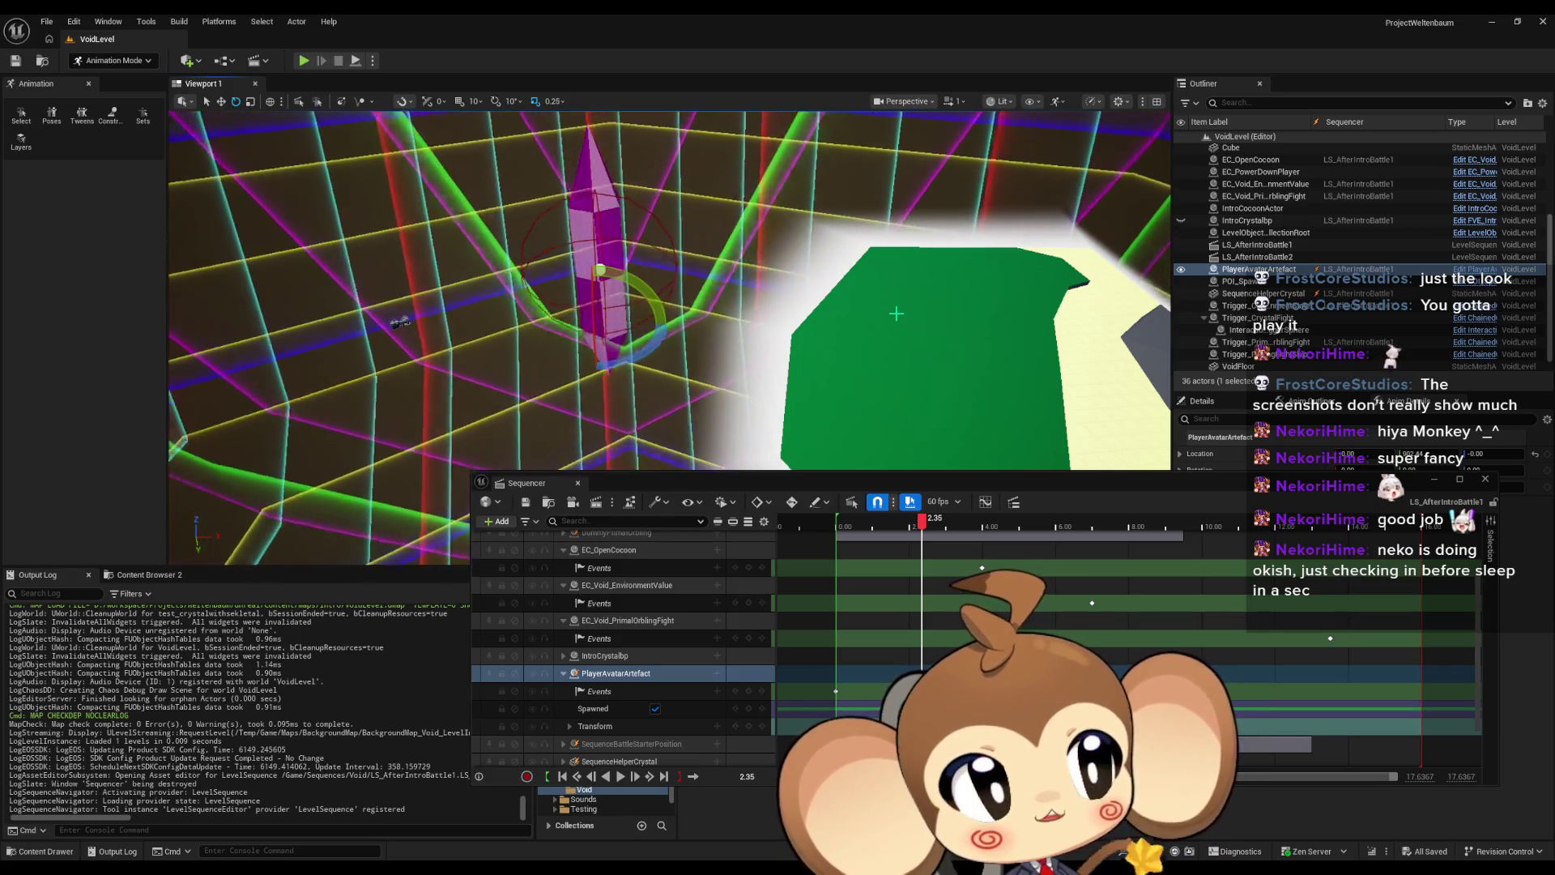
{"action": "mouse_move", "coordinate": [896, 314]}
{"action": "left_mouse_down"}
{"action": "mouse_move", "coordinate": [882, 333]}
{"action": "mouse_move", "coordinate": [982, 391]}
{"action": "mouse_move", "coordinate": [896, 381]}
{"action": "mouse_move", "coordinate": [964, 350]}
{"action": "mouse_move", "coordinate": [1017, 394]}
{"action": "mouse_move", "coordinate": [969, 440]}
{"action": "mouse_move", "coordinate": [954, 391]}
{"action": "left_mouse_up"}
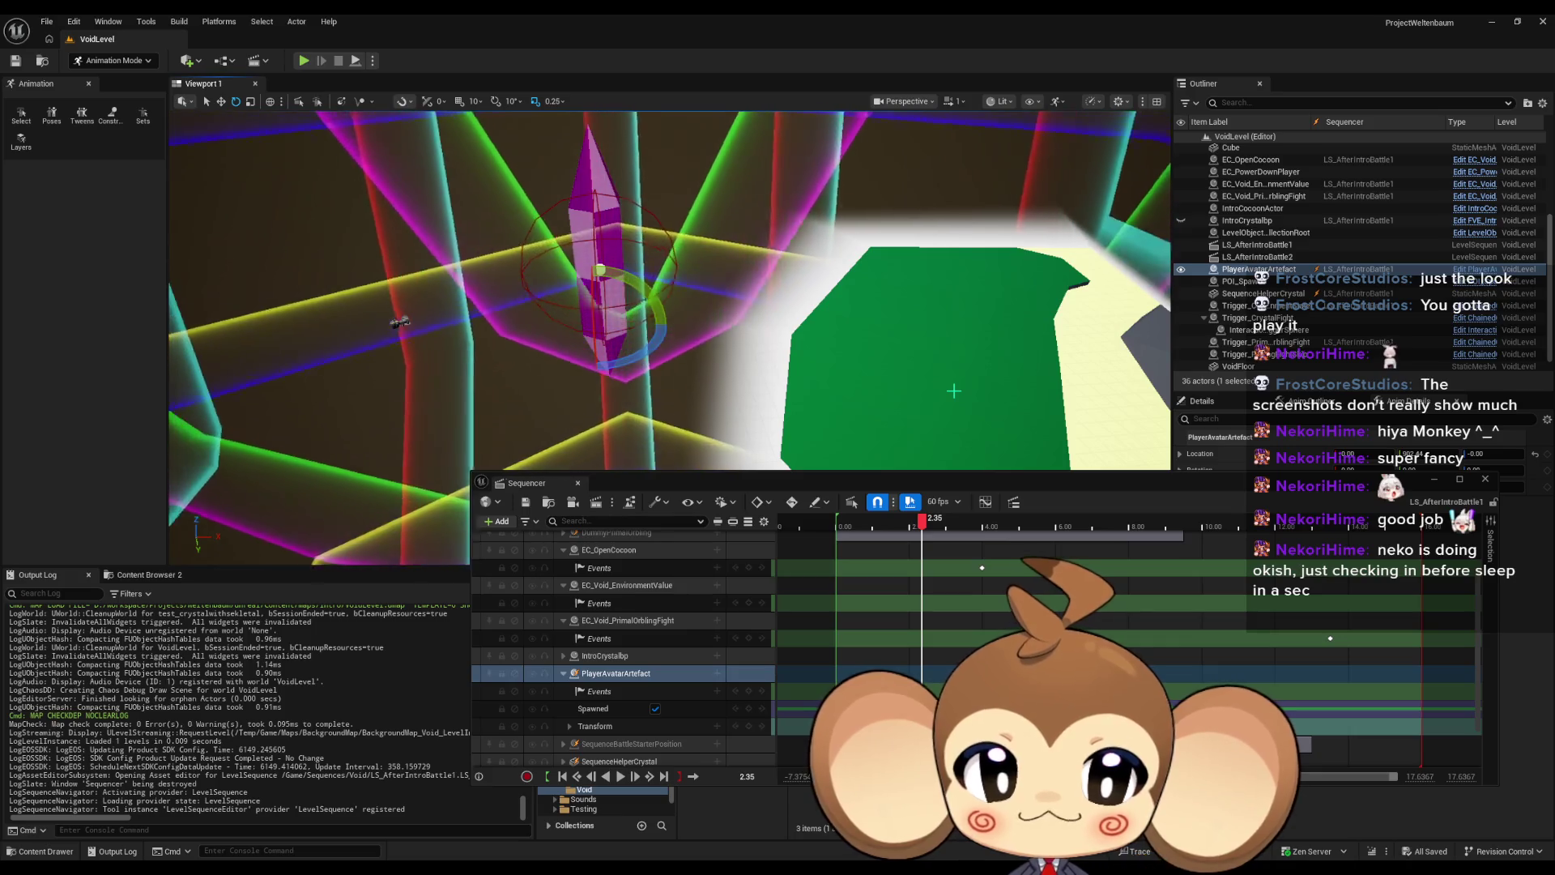
{"action": "left_click", "coordinate": [1488, 479]}
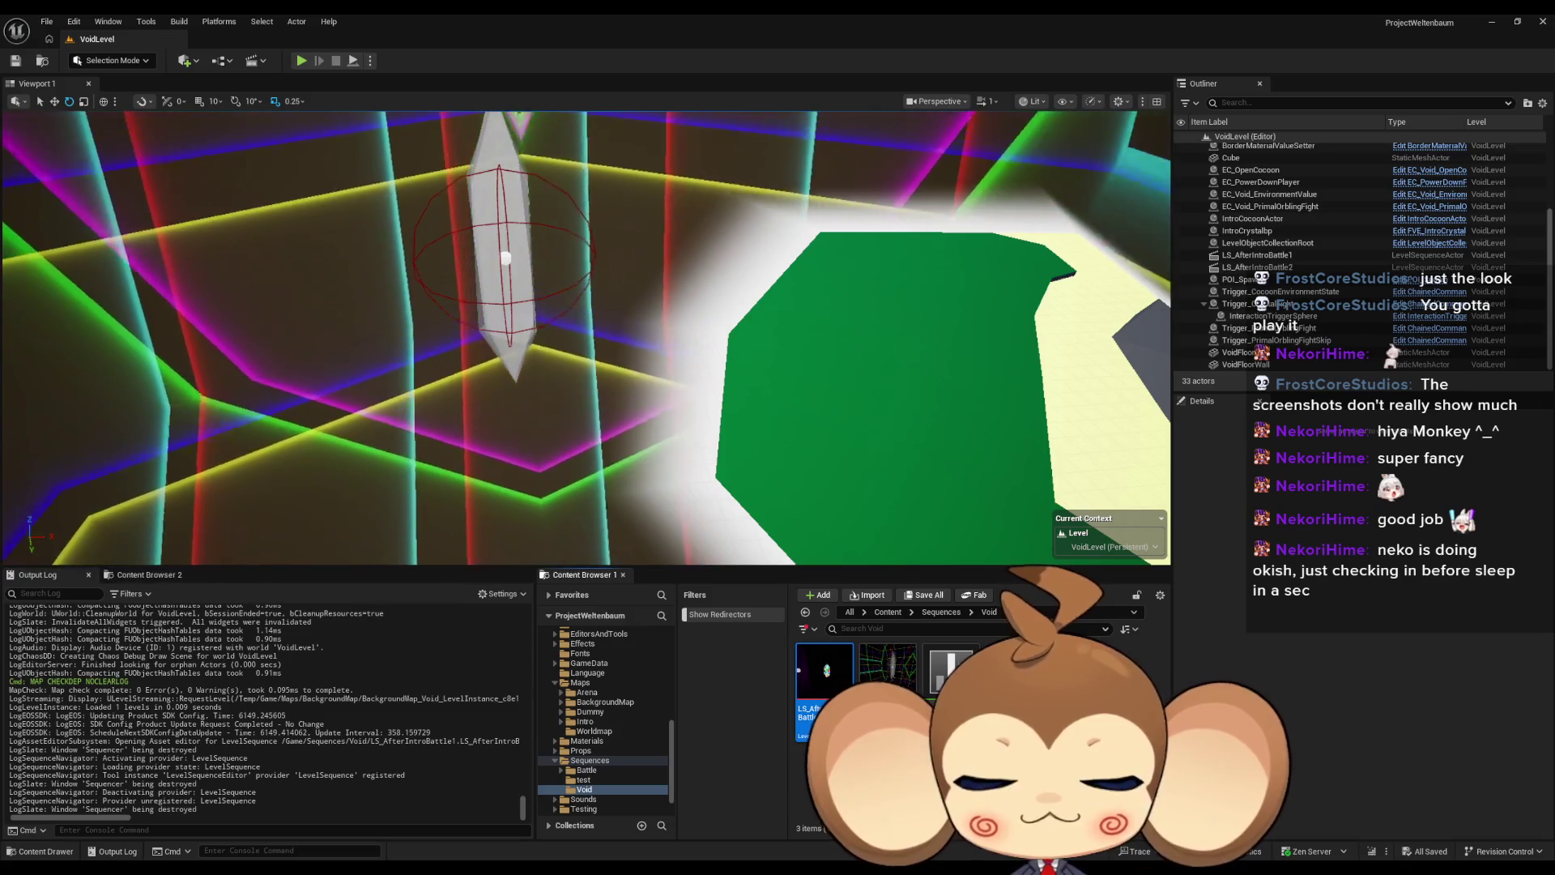
Step: Duplicate LS_AfterIntroBattle1 as LS_AfterIntroBattle1_Backup and reopen the original in Sequencer
{"action": "key", "text": "ctrl+d"}
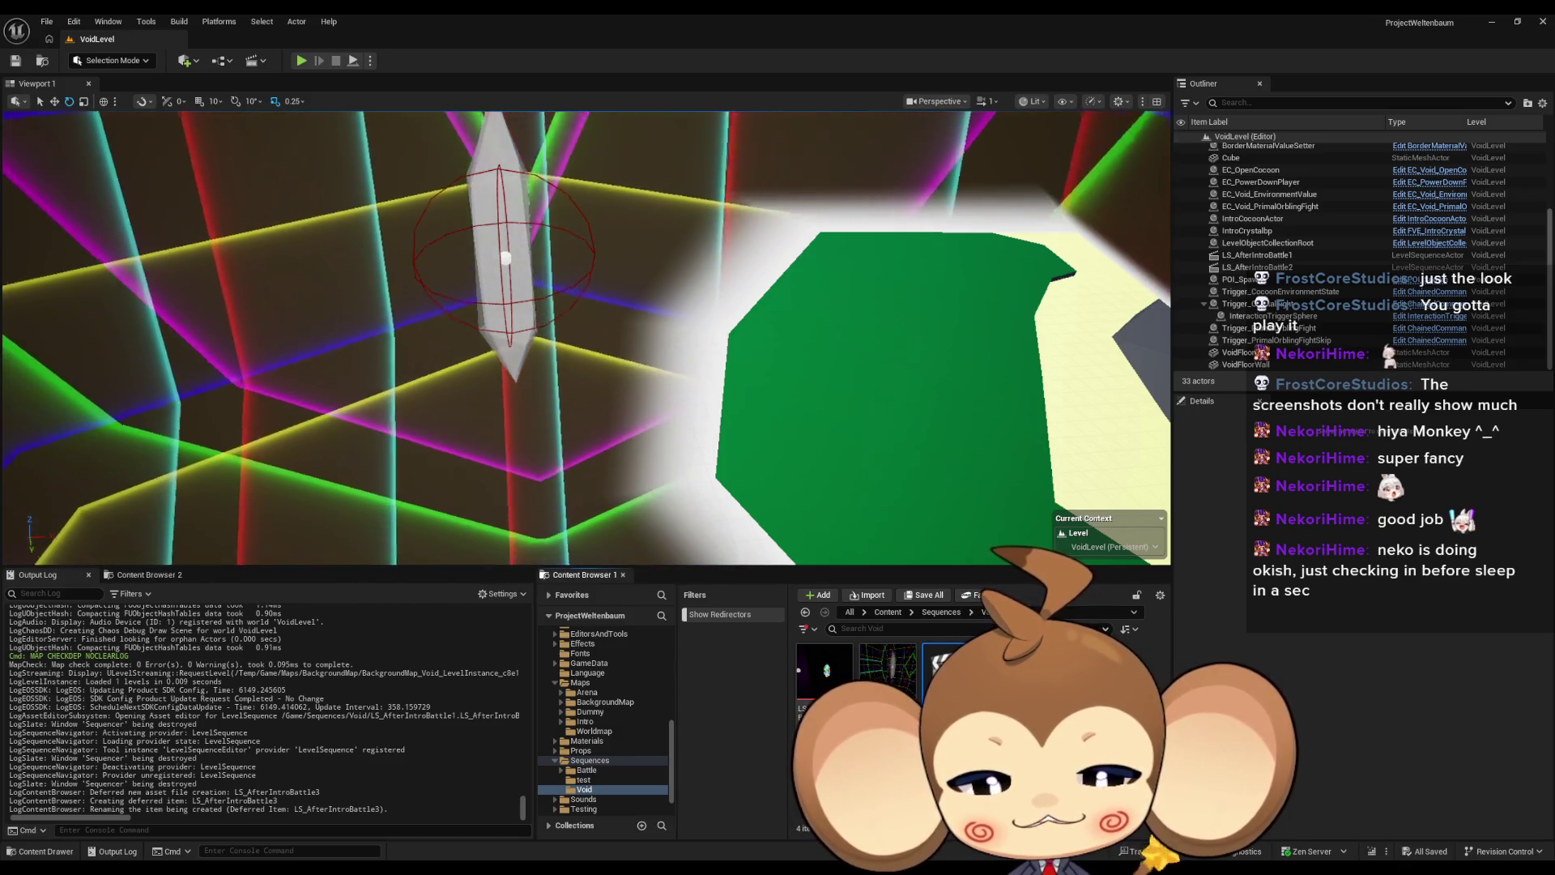
{"action": "key", "text": "Return"}
{"action": "double_click", "coordinate": [825, 671]}
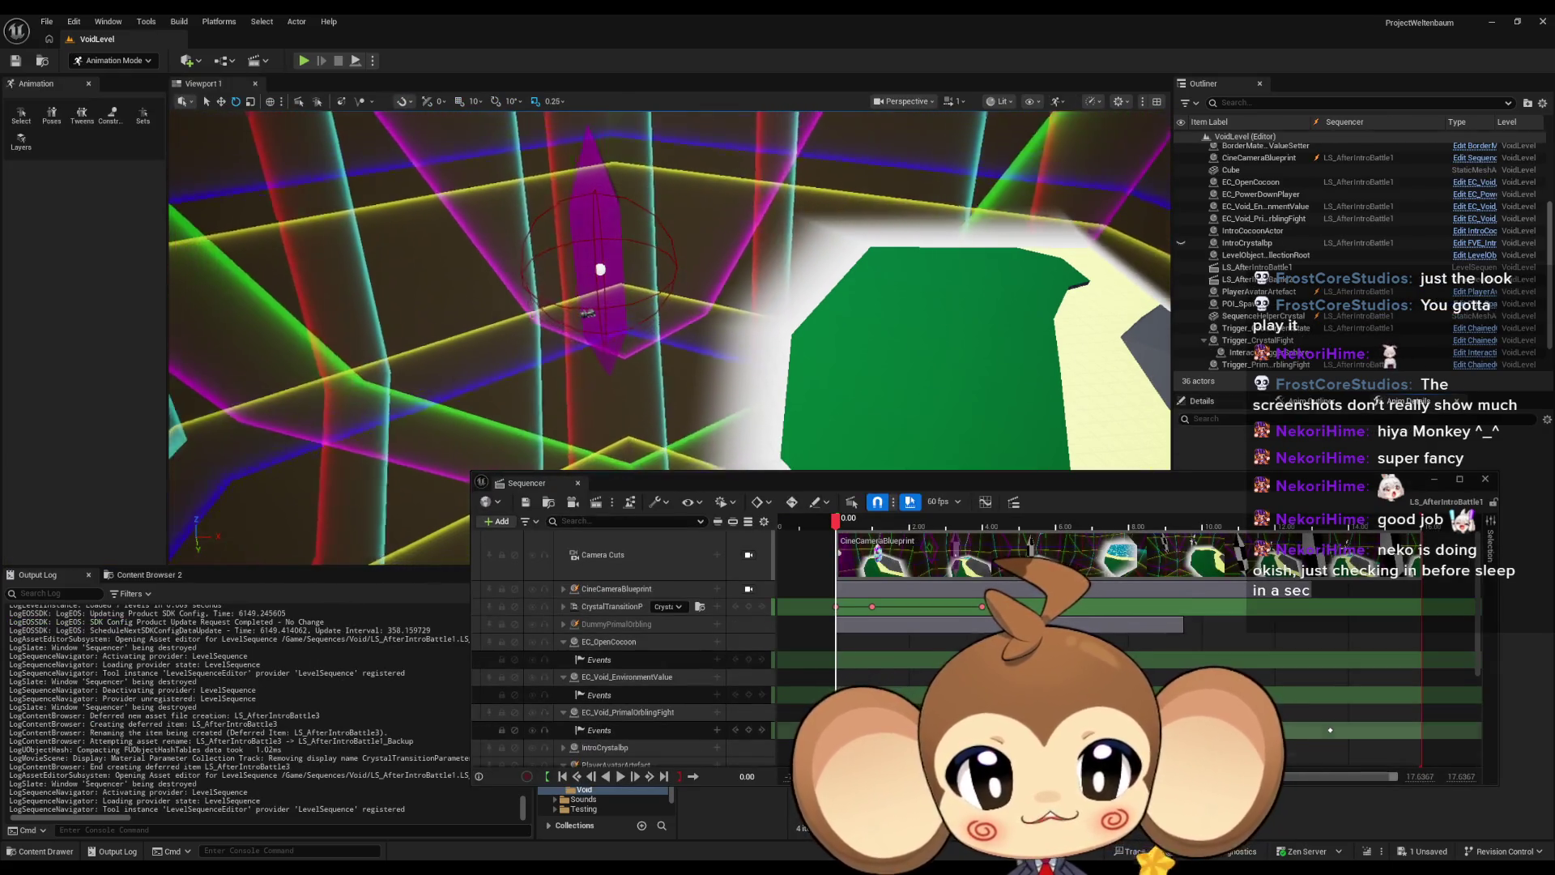
Step: Select PlayerAvatarArtefact and drag it with the Move tool toward the green platform
{"action": "scroll", "coordinate": [677, 679], "scroll_direction": "down", "scroll_amount": 2}
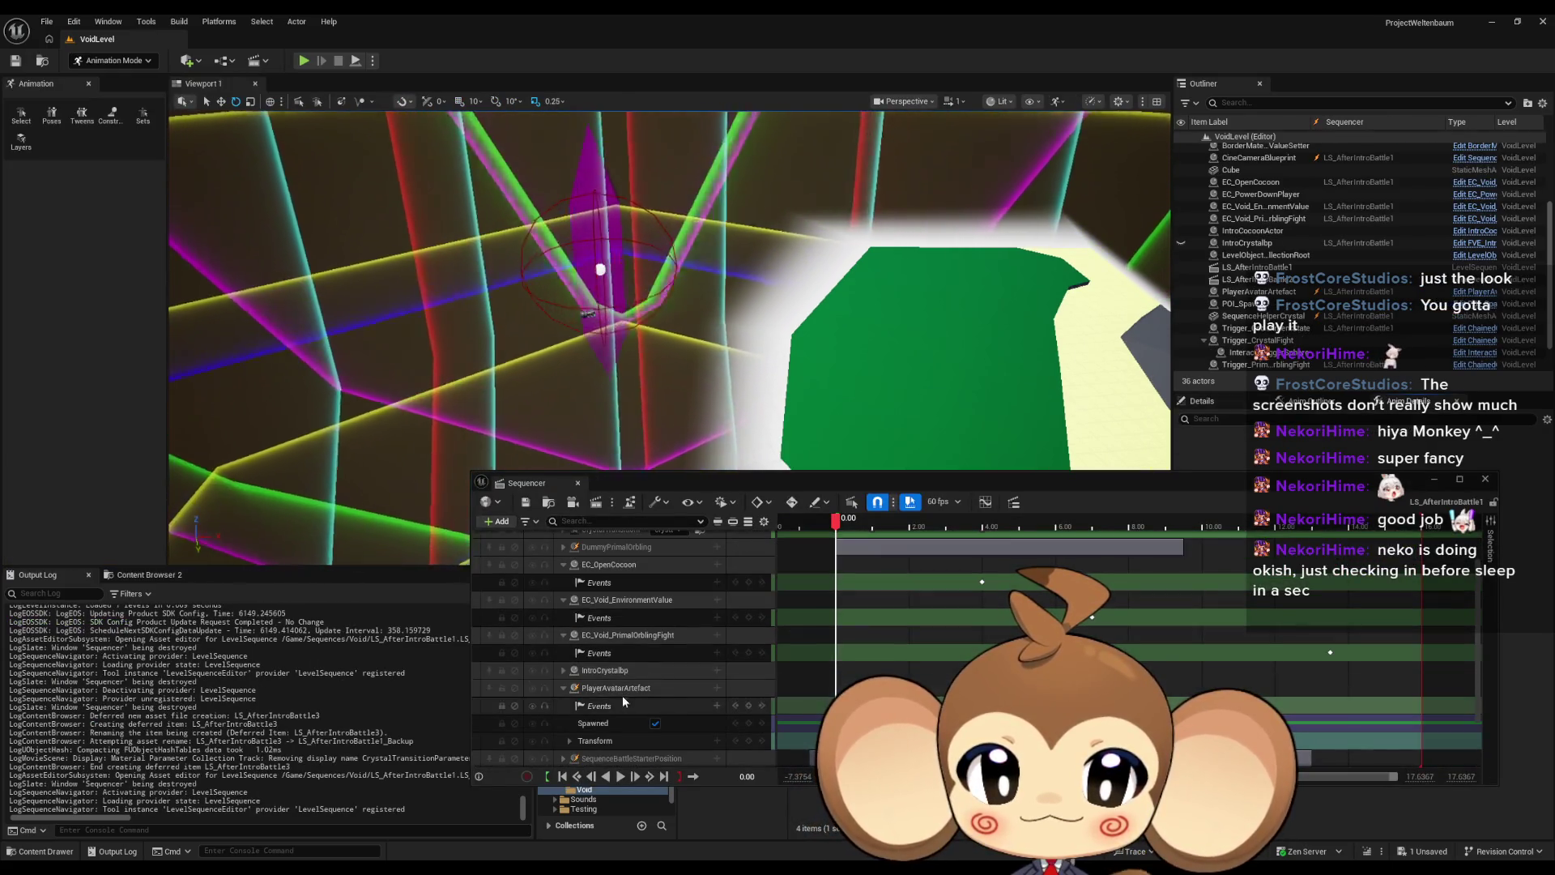
{"action": "left_click", "coordinate": [622, 689]}
{"action": "left_click", "coordinate": [220, 102]}
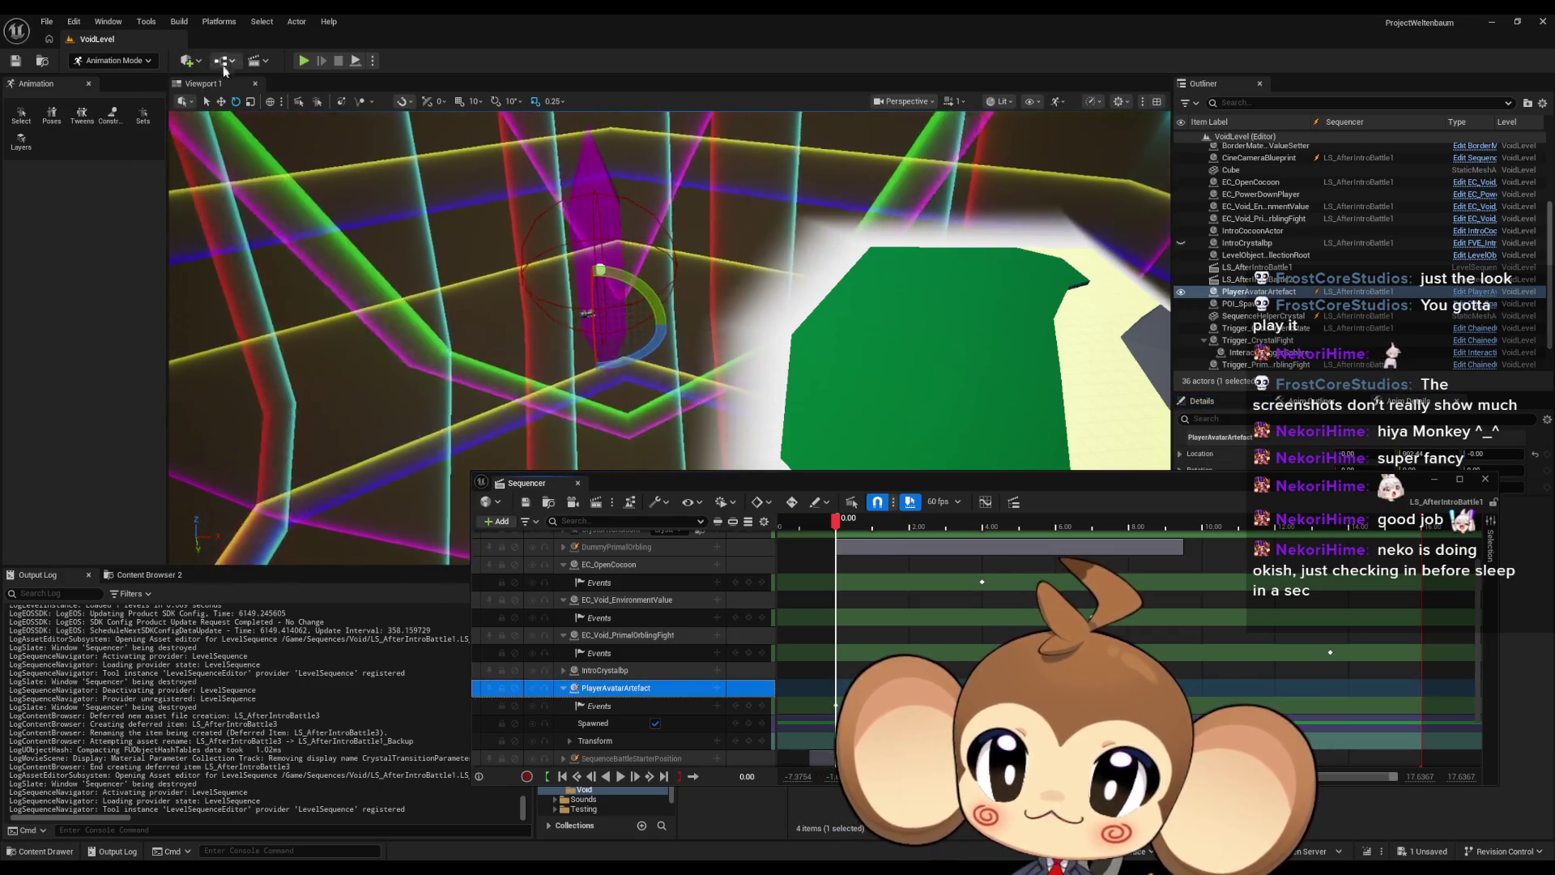
{"action": "mouse_move", "coordinate": [644, 346]}
{"action": "left_mouse_down"}
{"action": "mouse_move", "coordinate": [644, 284]}
{"action": "mouse_move", "coordinate": [604, 194]}
{"action": "mouse_move", "coordinate": [559, 286]}
{"action": "left_mouse_up"}
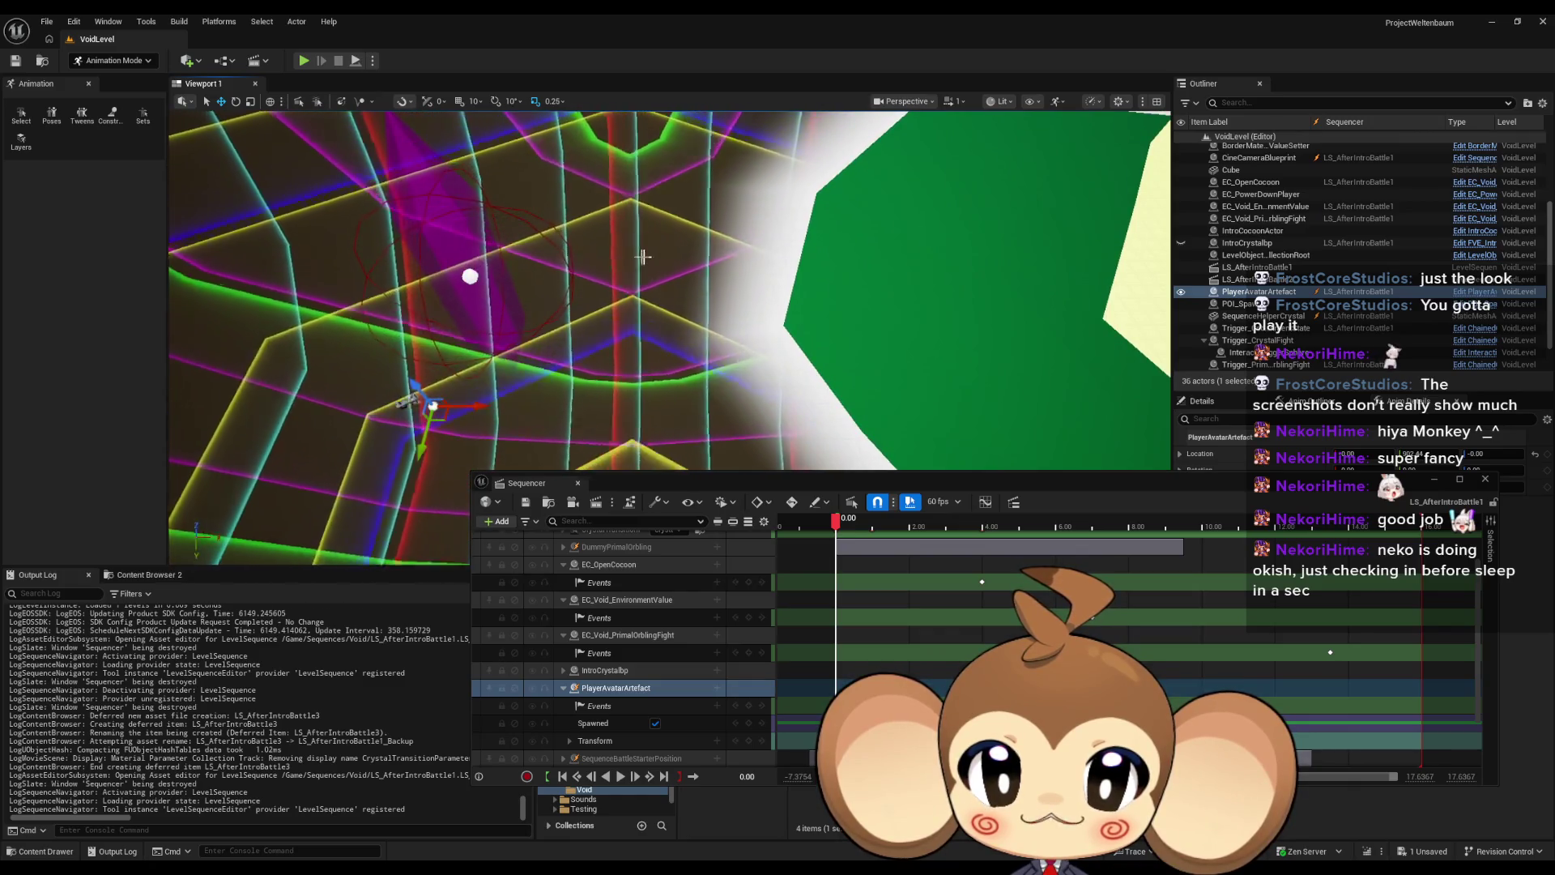
{"action": "left_click_drag", "start_coordinate": [998, 191], "coordinate": [972, 218]}
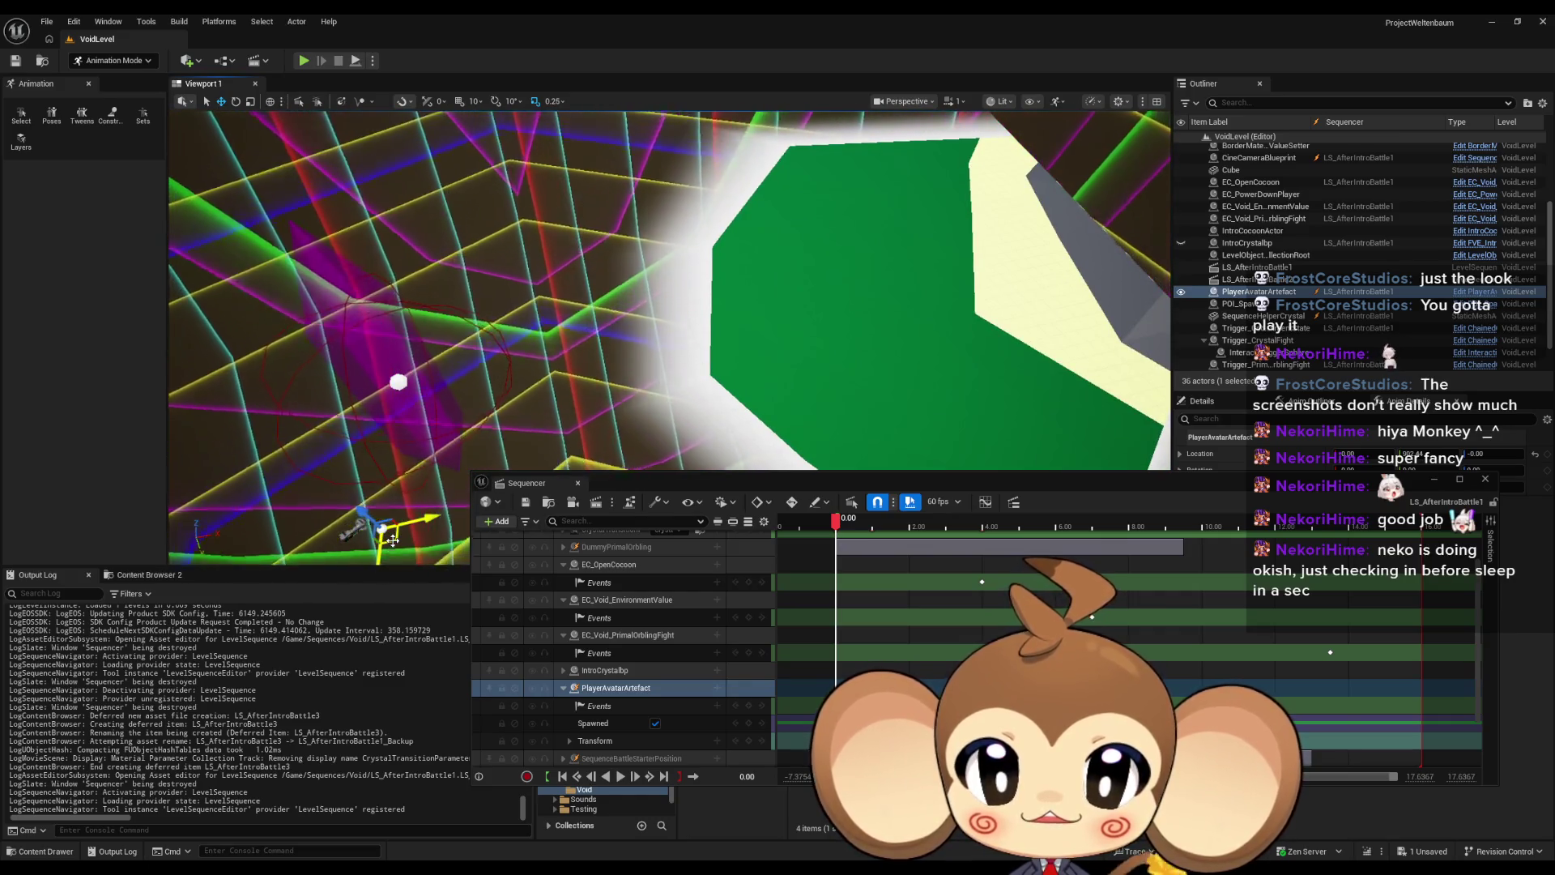
{"action": "mouse_move", "coordinate": [392, 540]}
{"action": "left_mouse_down"}
{"action": "mouse_move", "coordinate": [534, 360]}
{"action": "mouse_move", "coordinate": [558, 272]}
{"action": "mouse_move", "coordinate": [717, 232]}
{"action": "mouse_move", "coordinate": [677, 232]}
{"action": "mouse_move", "coordinate": [988, 387]}
{"action": "mouse_move", "coordinate": [739, 324]}
{"action": "mouse_move", "coordinate": [607, 357]}
{"action": "mouse_move", "coordinate": [698, 357]}
{"action": "mouse_move", "coordinate": [699, 387]}
{"action": "mouse_move", "coordinate": [607, 401]}
{"action": "left_mouse_up"}
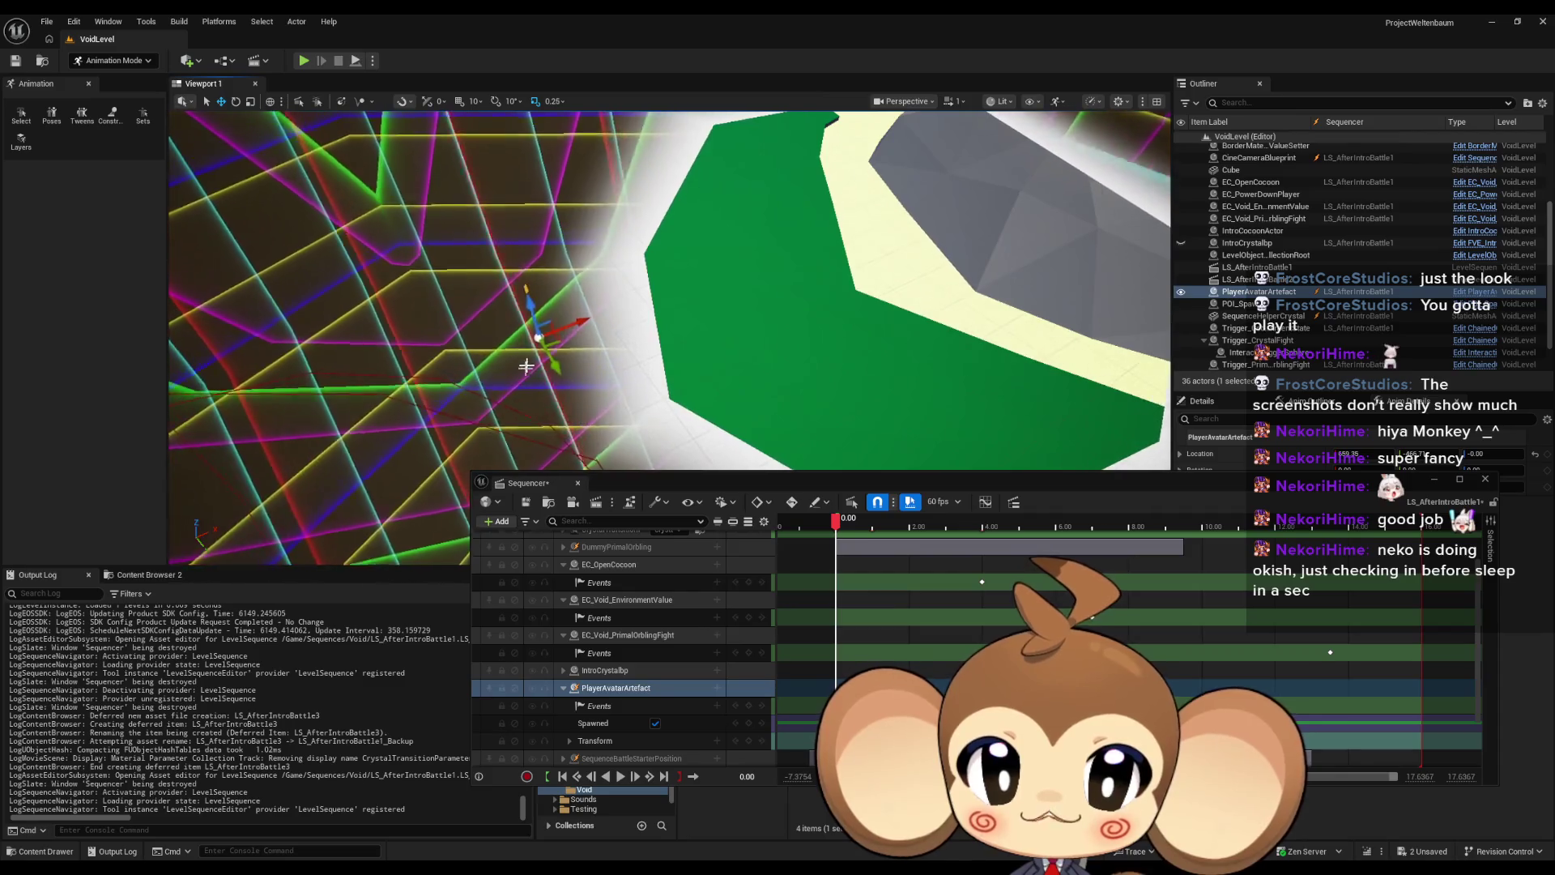
{"action": "left_click_drag", "start_coordinate": [588, 332], "coordinate": [585, 305]}
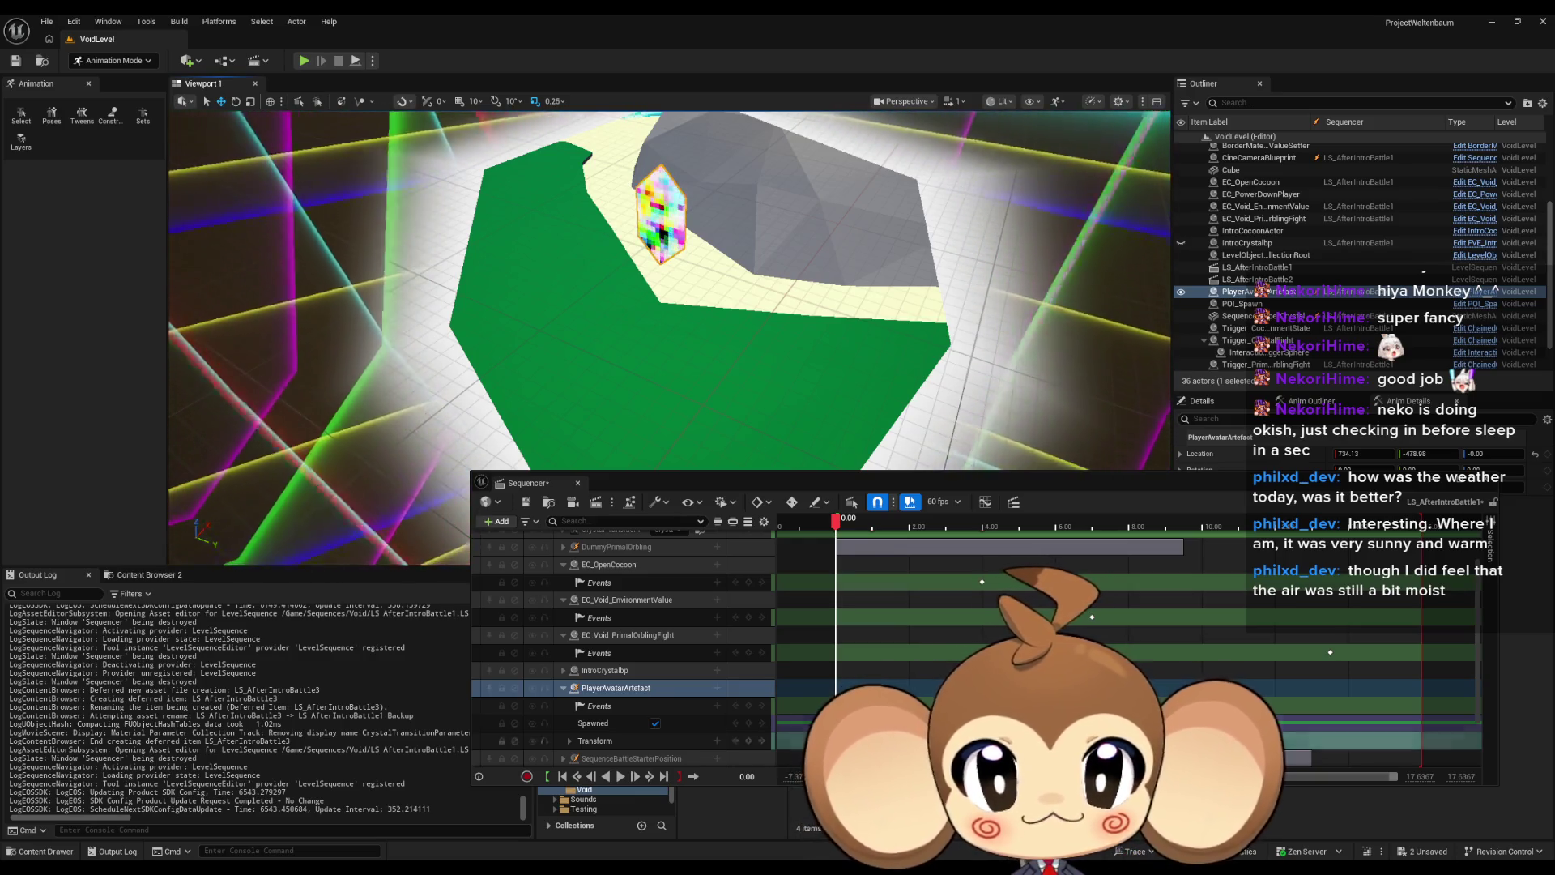
Step: Move the floating Sequencer window lower to reveal the level viewport
{"action": "mouse_move", "coordinate": [887, 489]}
{"action": "left_mouse_down"}
{"action": "mouse_move", "coordinate": [818, 644]}
{"action": "mouse_move", "coordinate": [832, 674]}
{"action": "left_mouse_up"}
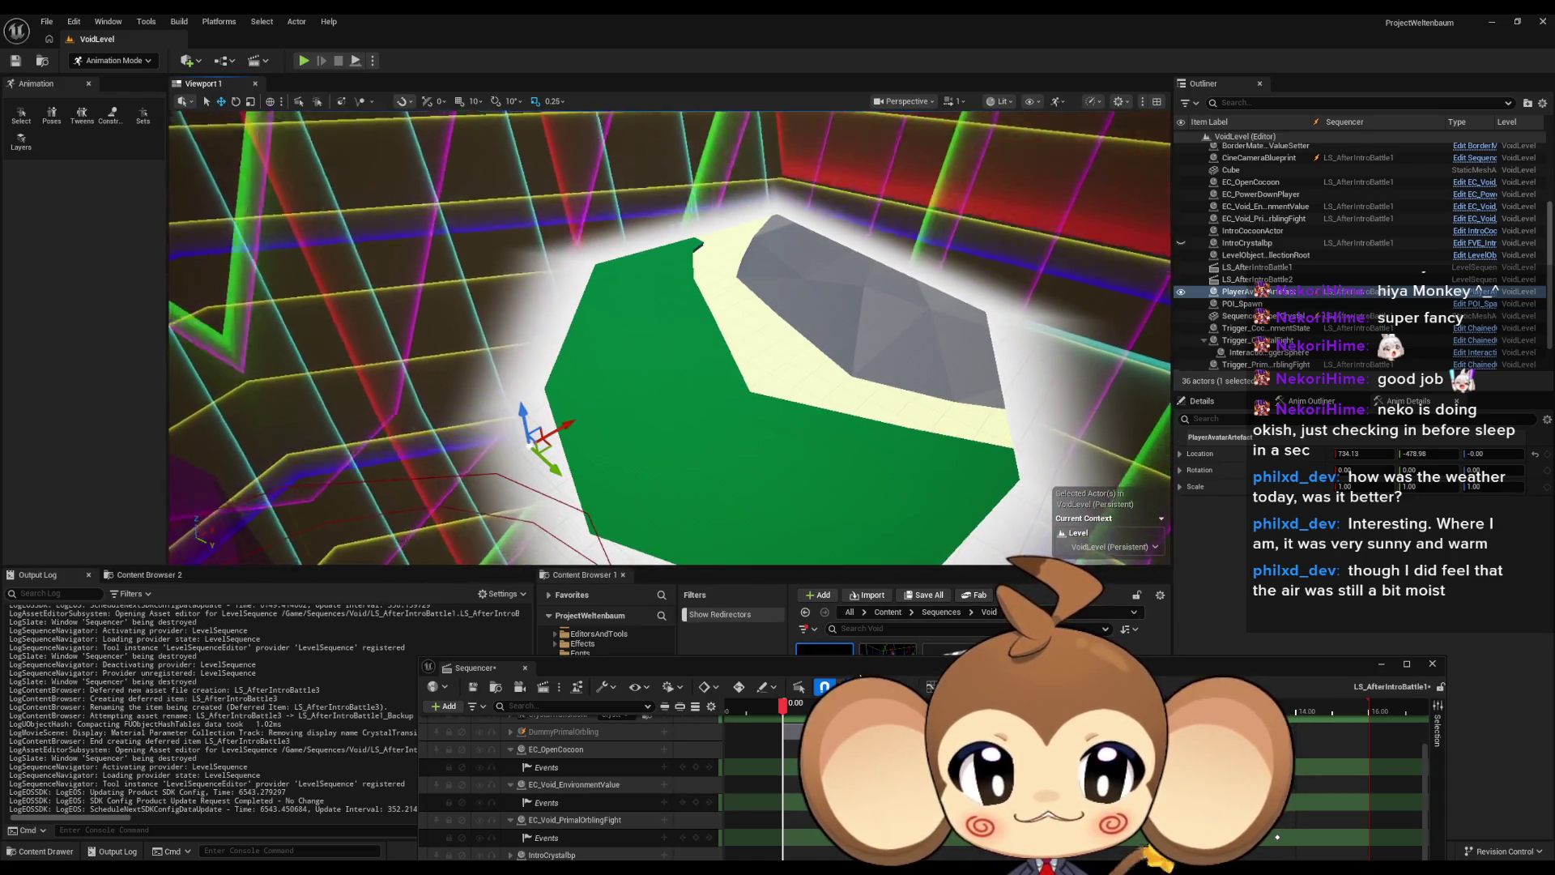
{"action": "mouse_move", "coordinate": [788, 667]}
{"action": "left_mouse_down"}
{"action": "mouse_move", "coordinate": [678, 638]}
{"action": "mouse_move", "coordinate": [733, 680]}
{"action": "mouse_move", "coordinate": [909, 679]}
{"action": "left_mouse_up"}
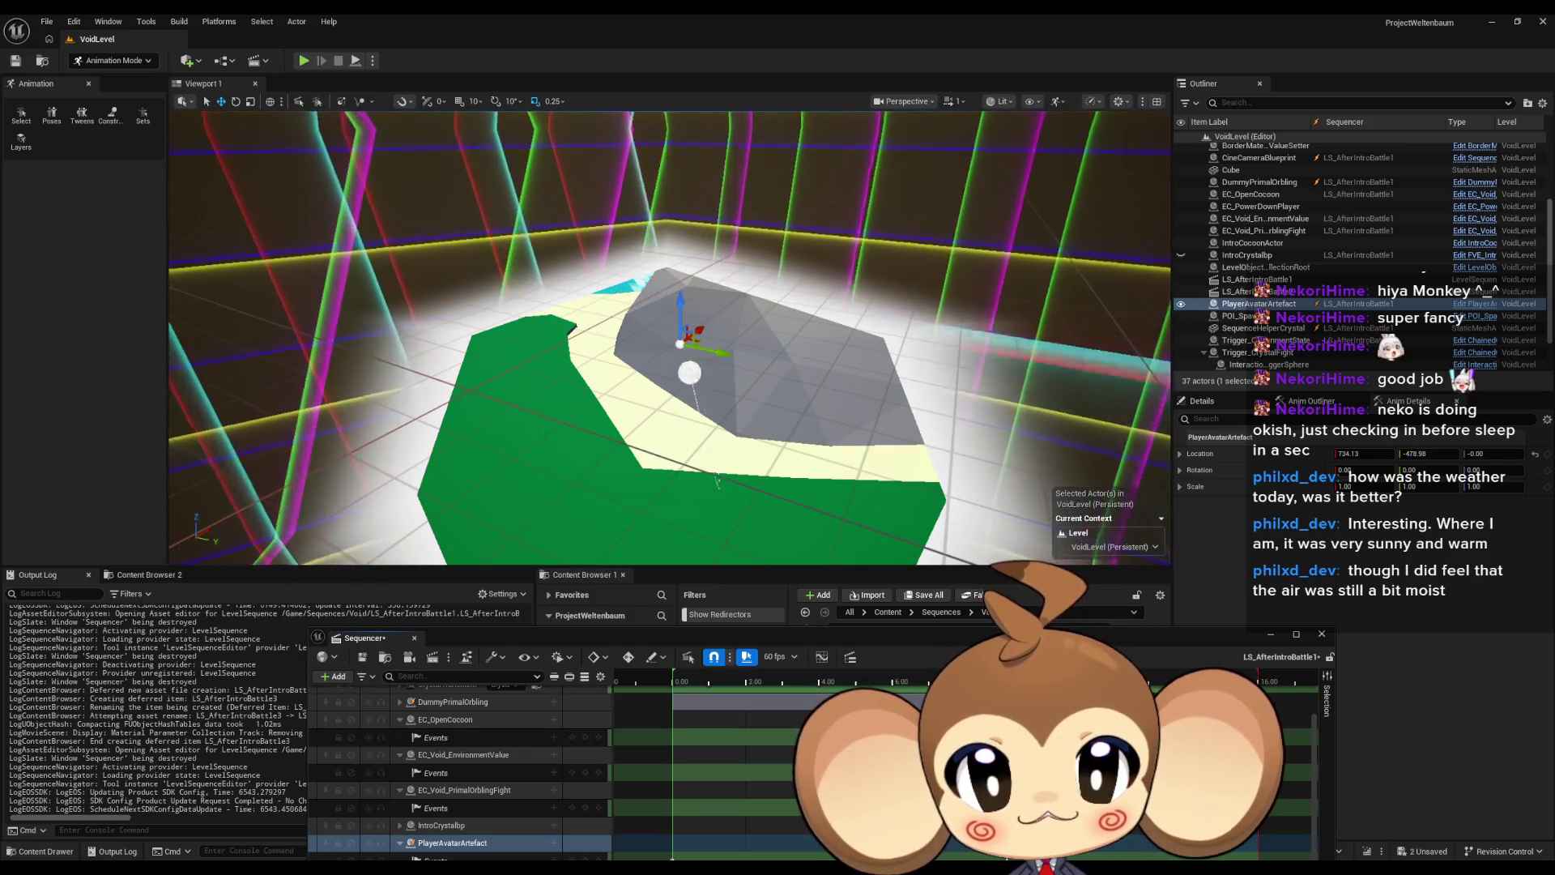
{"action": "scroll", "coordinate": [541, 783], "scroll_direction": "up", "scroll_amount": 3}
Step: Pilot CineCameraBlueprint, scrub the sequence forward to preview the shot, then exit the camera view
{"action": "left_click", "coordinate": [584, 709]}
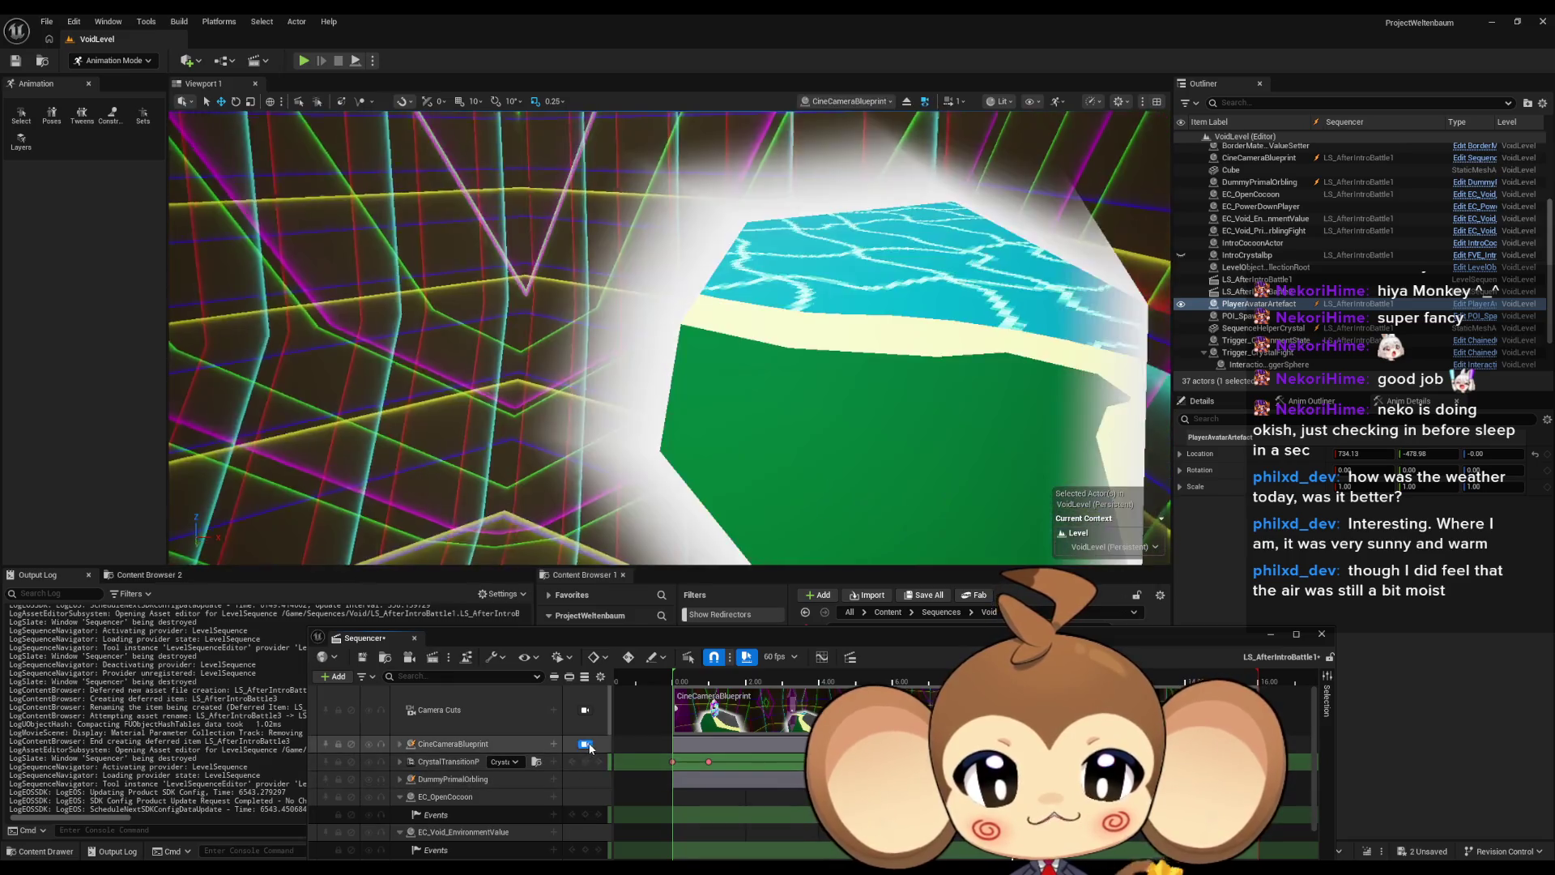
{"action": "mouse_move", "coordinate": [674, 674]}
{"action": "left_mouse_down"}
{"action": "mouse_move", "coordinate": [729, 673]}
{"action": "mouse_move", "coordinate": [635, 674]}
{"action": "mouse_move", "coordinate": [1005, 675]}
{"action": "mouse_move", "coordinate": [944, 675]}
{"action": "mouse_move", "coordinate": [964, 675]}
{"action": "left_mouse_up"}
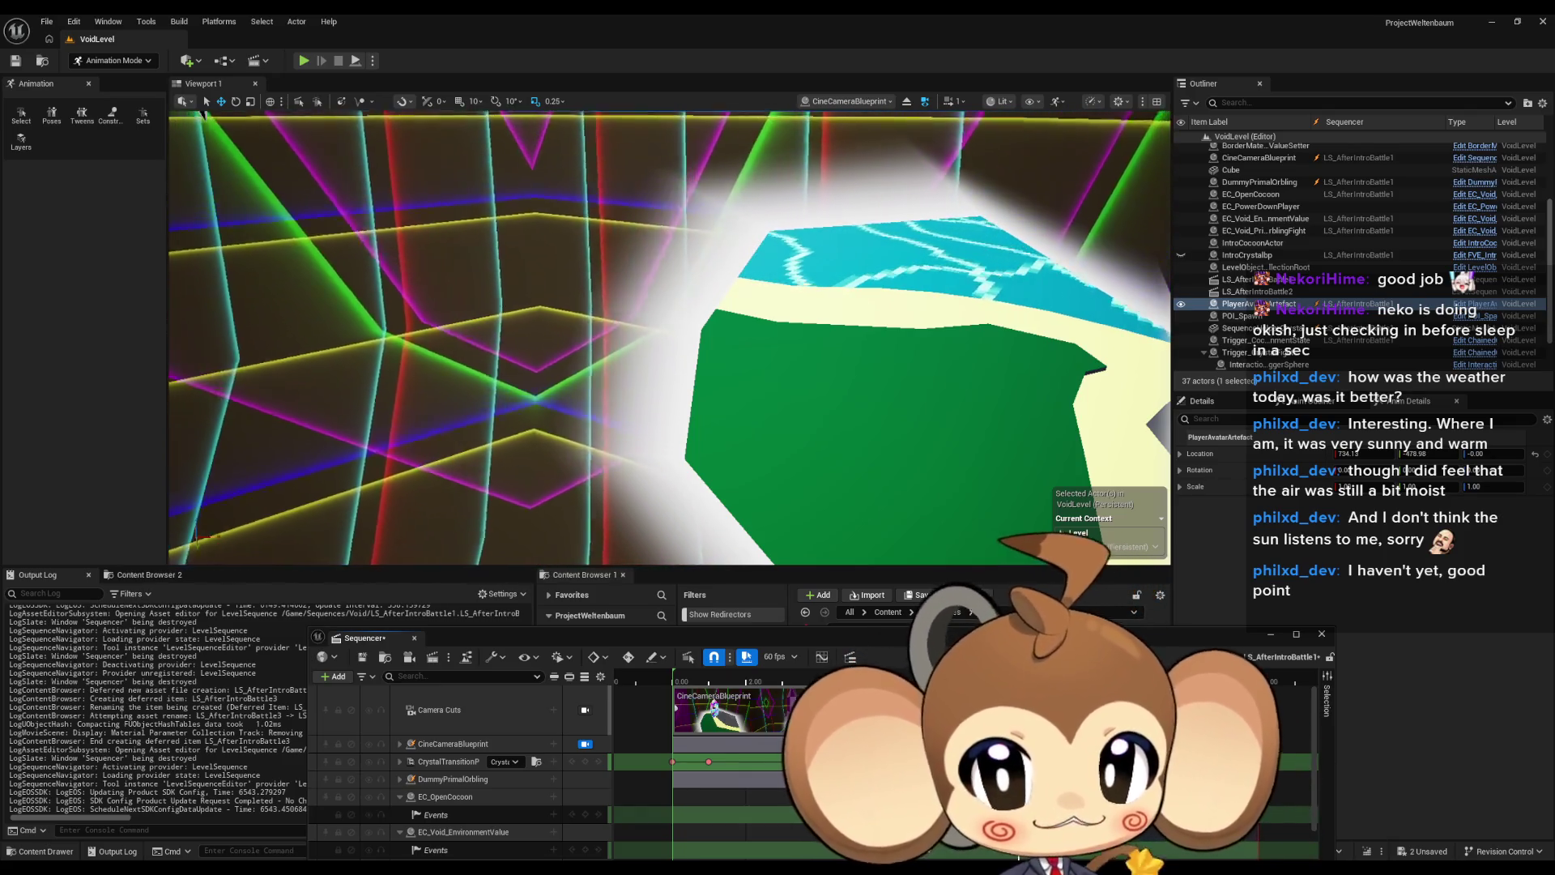
{"action": "left_click", "coordinate": [585, 744]}
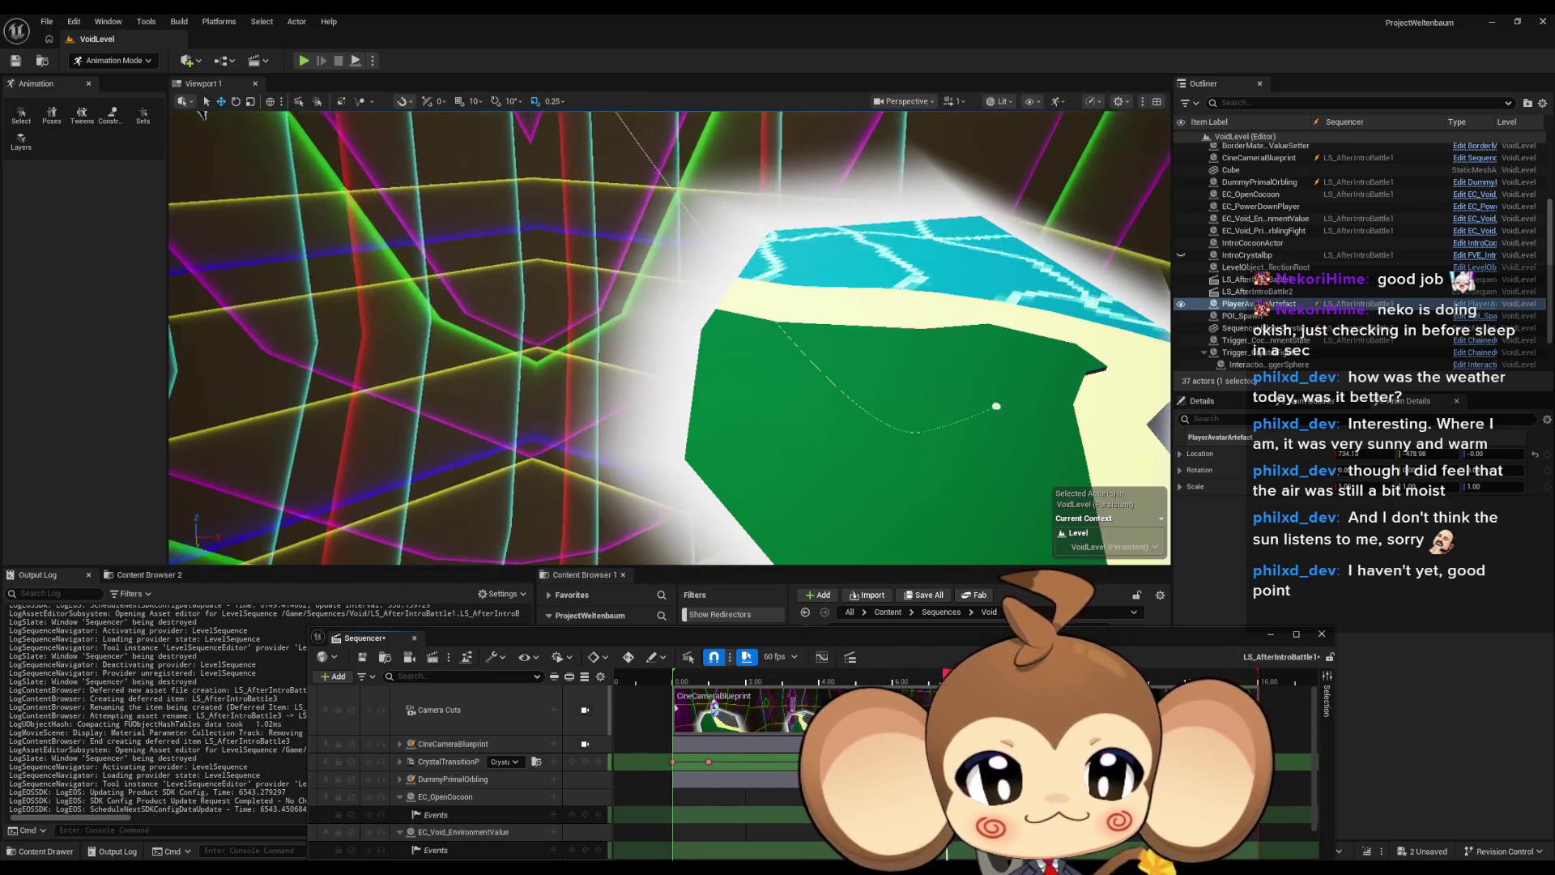
Step: Scrub the sequence to about 7.6 s and back to 6.16 s while zooming toward the crystal
{"action": "mouse_move", "coordinate": [938, 682]}
{"action": "left_mouse_down"}
{"action": "mouse_move", "coordinate": [953, 677]}
{"action": "mouse_move", "coordinate": [878, 672]}
{"action": "left_mouse_up"}
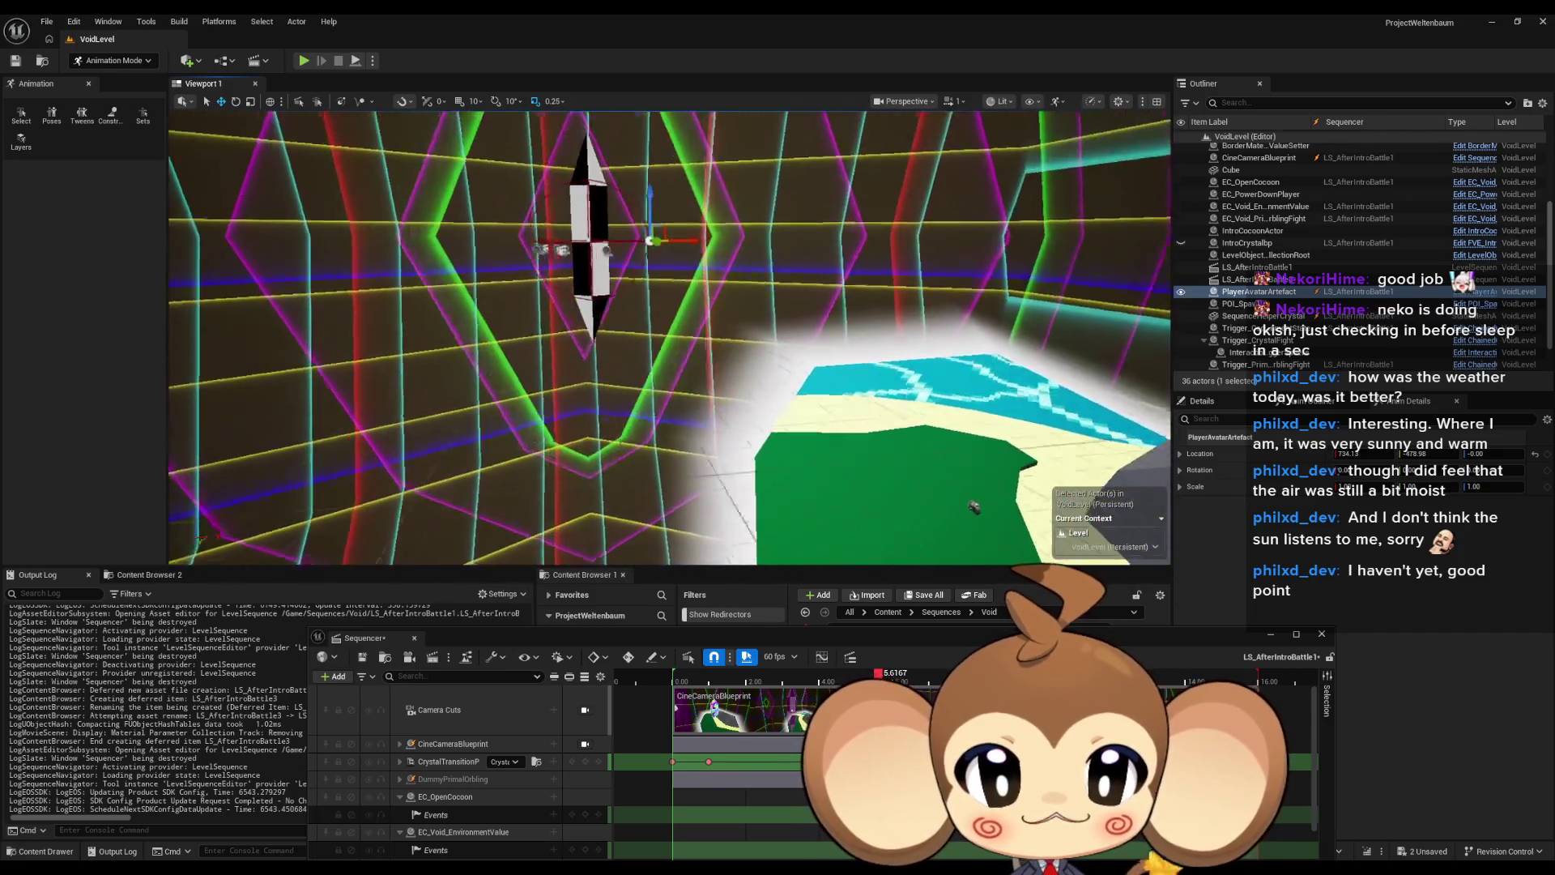
{"action": "scroll", "coordinate": [670, 337], "scroll_direction": "up", "scroll_amount": 5}
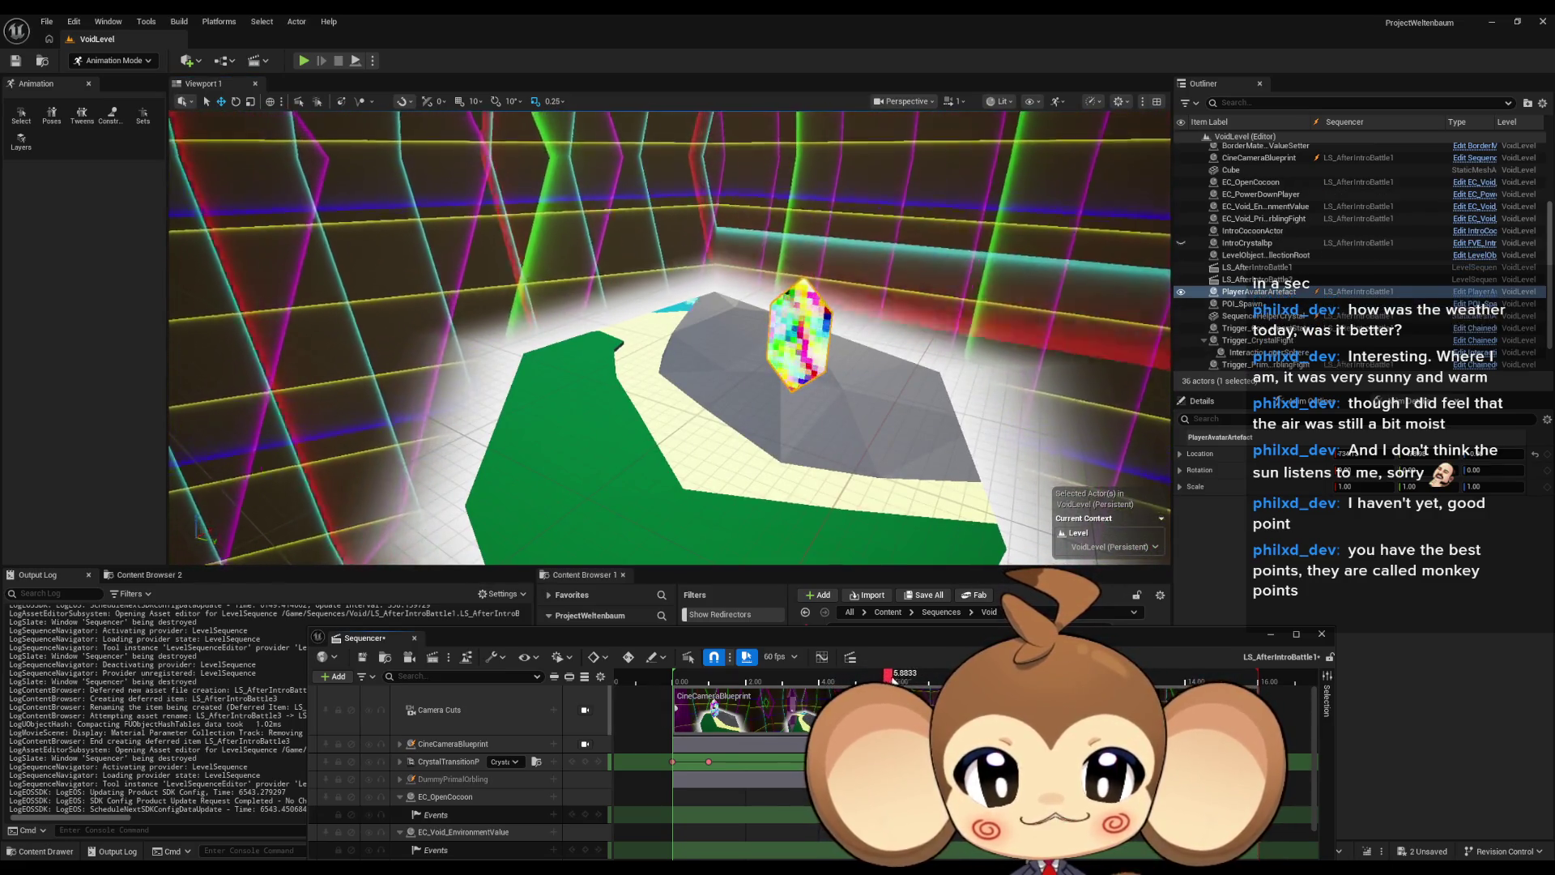
{"action": "mouse_move", "coordinate": [938, 674]}
{"action": "left_mouse_down"}
{"action": "mouse_move", "coordinate": [901, 677]}
{"action": "mouse_move", "coordinate": [968, 677]}
{"action": "mouse_move", "coordinate": [869, 675]}
{"action": "mouse_move", "coordinate": [964, 677]}
{"action": "mouse_move", "coordinate": [906, 647]}
{"action": "mouse_move", "coordinate": [948, 653]}
{"action": "mouse_move", "coordinate": [871, 645]}
{"action": "mouse_move", "coordinate": [988, 640]}
{"action": "mouse_move", "coordinate": [883, 676]}
{"action": "left_mouse_up"}
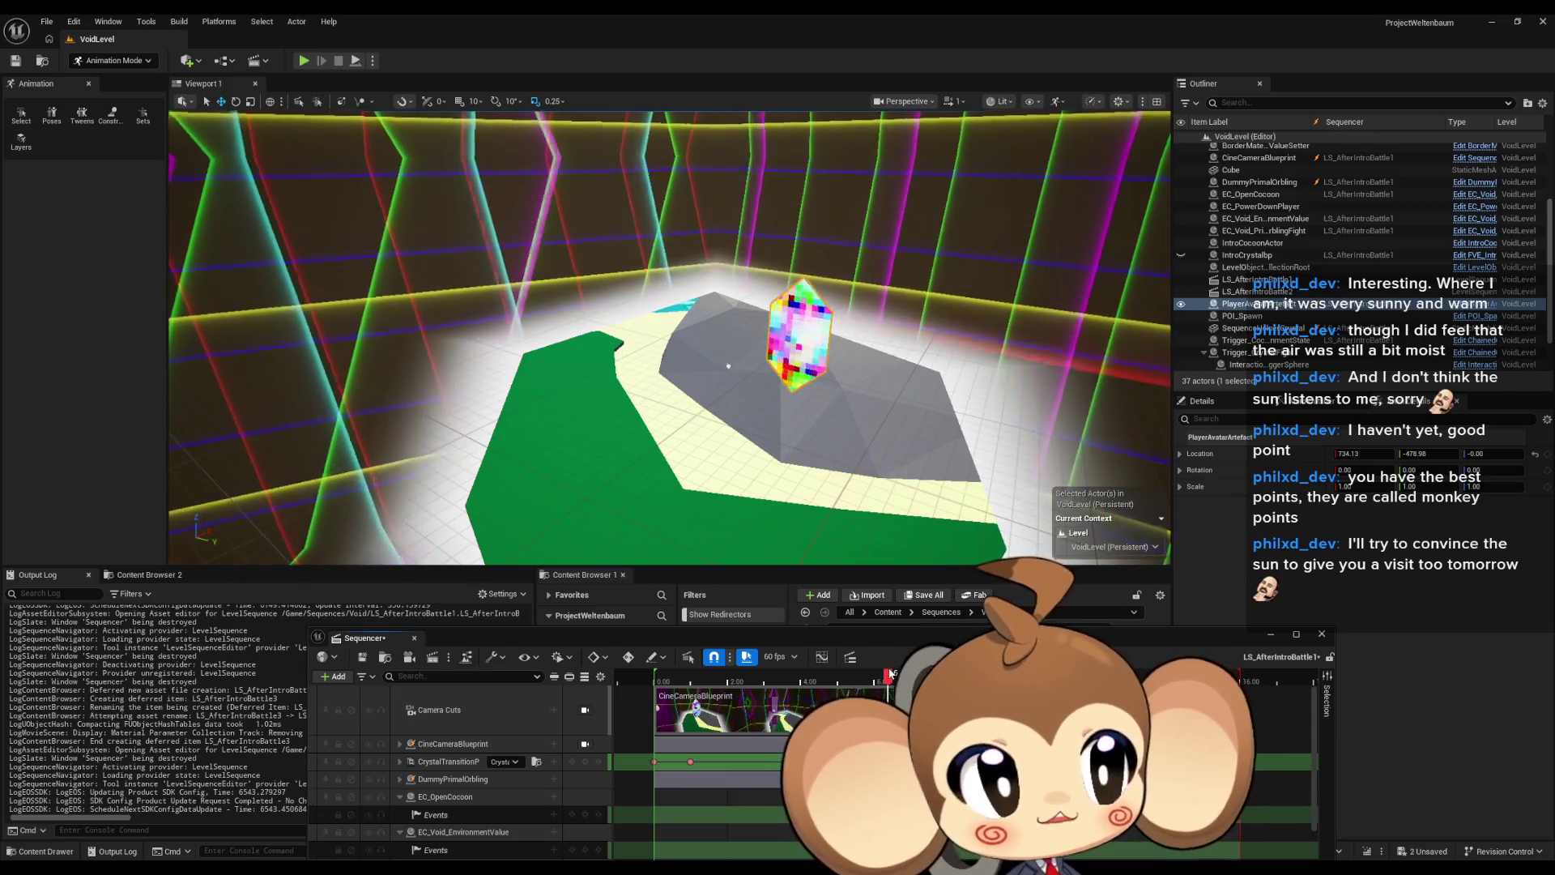
Step: Scrub the playhead between about 6.23 s and 7.17 s with the crystal in view
{"action": "left_click_drag", "start_coordinate": [883, 677], "coordinate": [939, 674]}
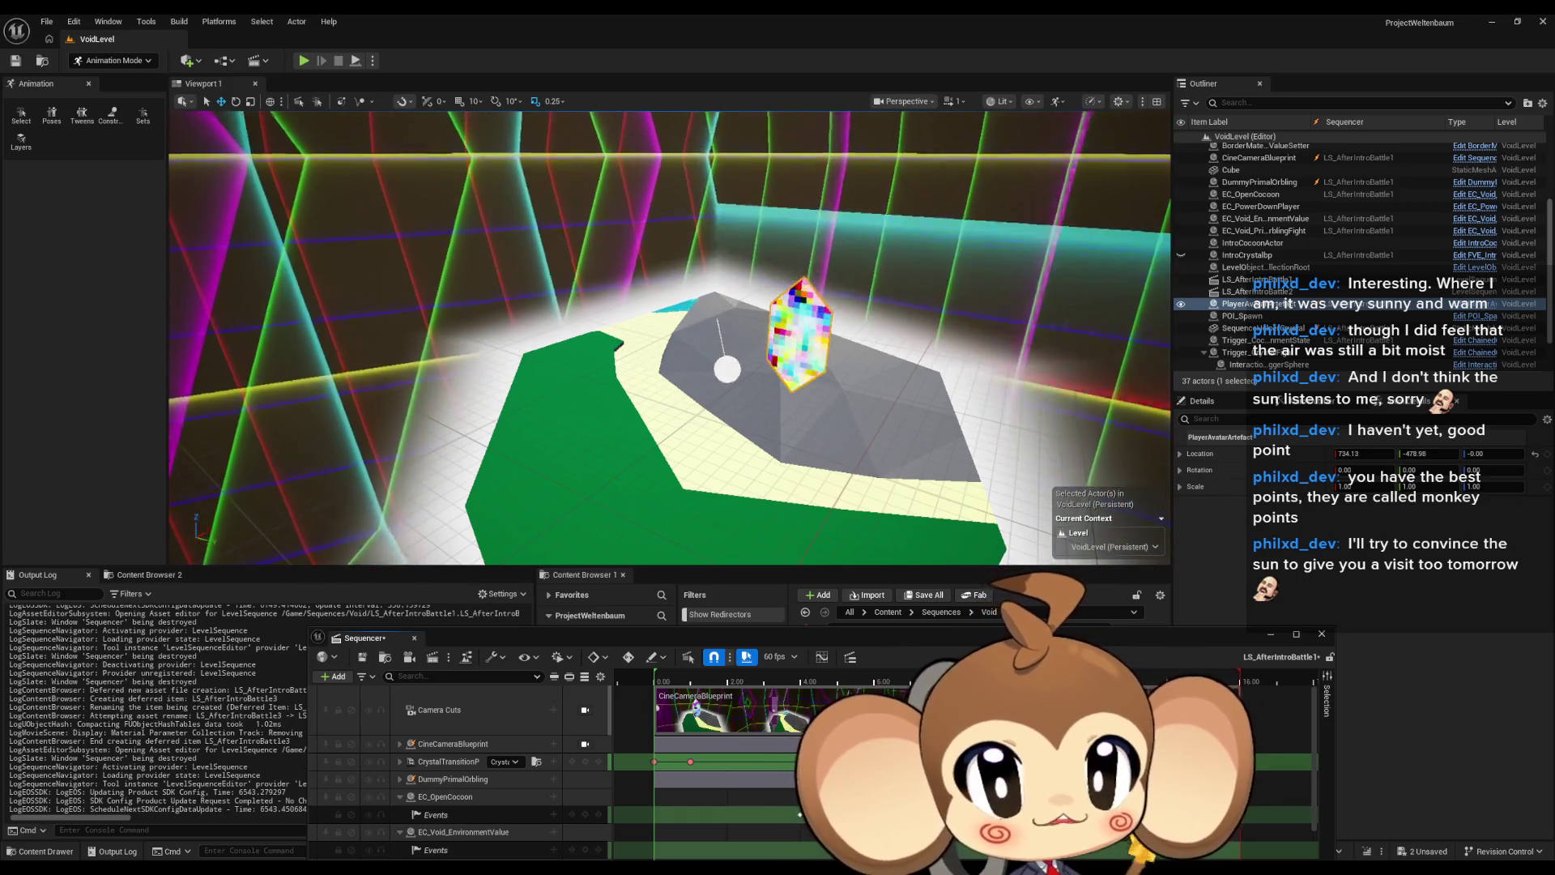
{"action": "mouse_move", "coordinate": [940, 674]}
{"action": "left_mouse_down"}
{"action": "mouse_move", "coordinate": [851, 673]}
{"action": "mouse_move", "coordinate": [918, 669]}
{"action": "left_mouse_up"}
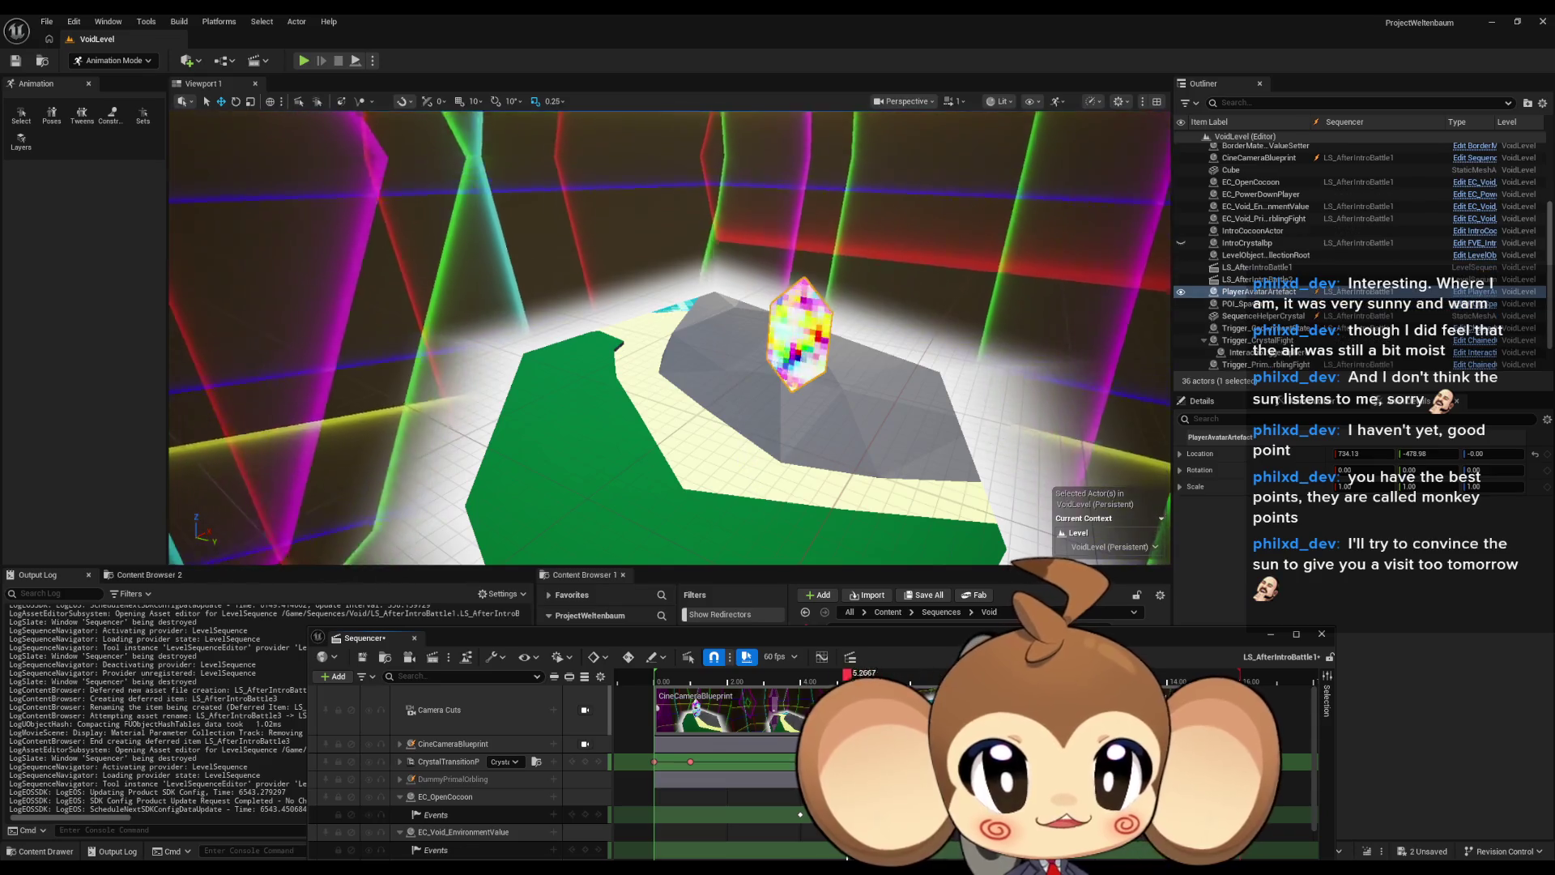
Step: Jump the sequence time to 4.1667 s and move the viewport close to the crystal
{"action": "left_click", "coordinate": [807, 682]}
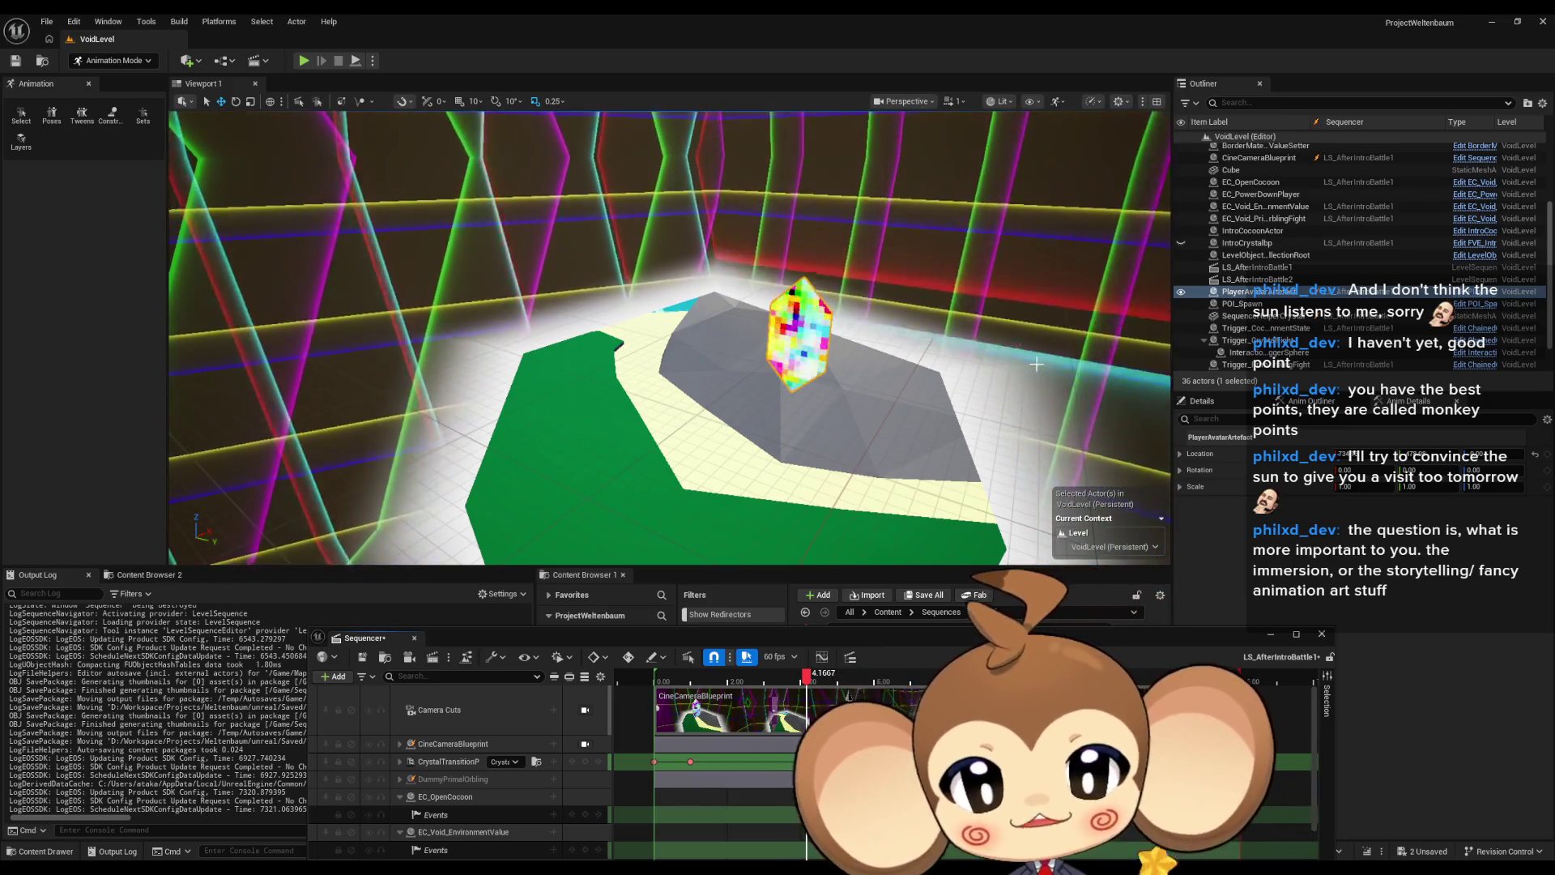
{"action": "mouse_move", "coordinate": [669, 337]}
{"action": "left_mouse_down"}
{"action": "mouse_move", "coordinate": [636, 361]}
{"action": "mouse_move", "coordinate": [585, 313]}
{"action": "left_mouse_up"}
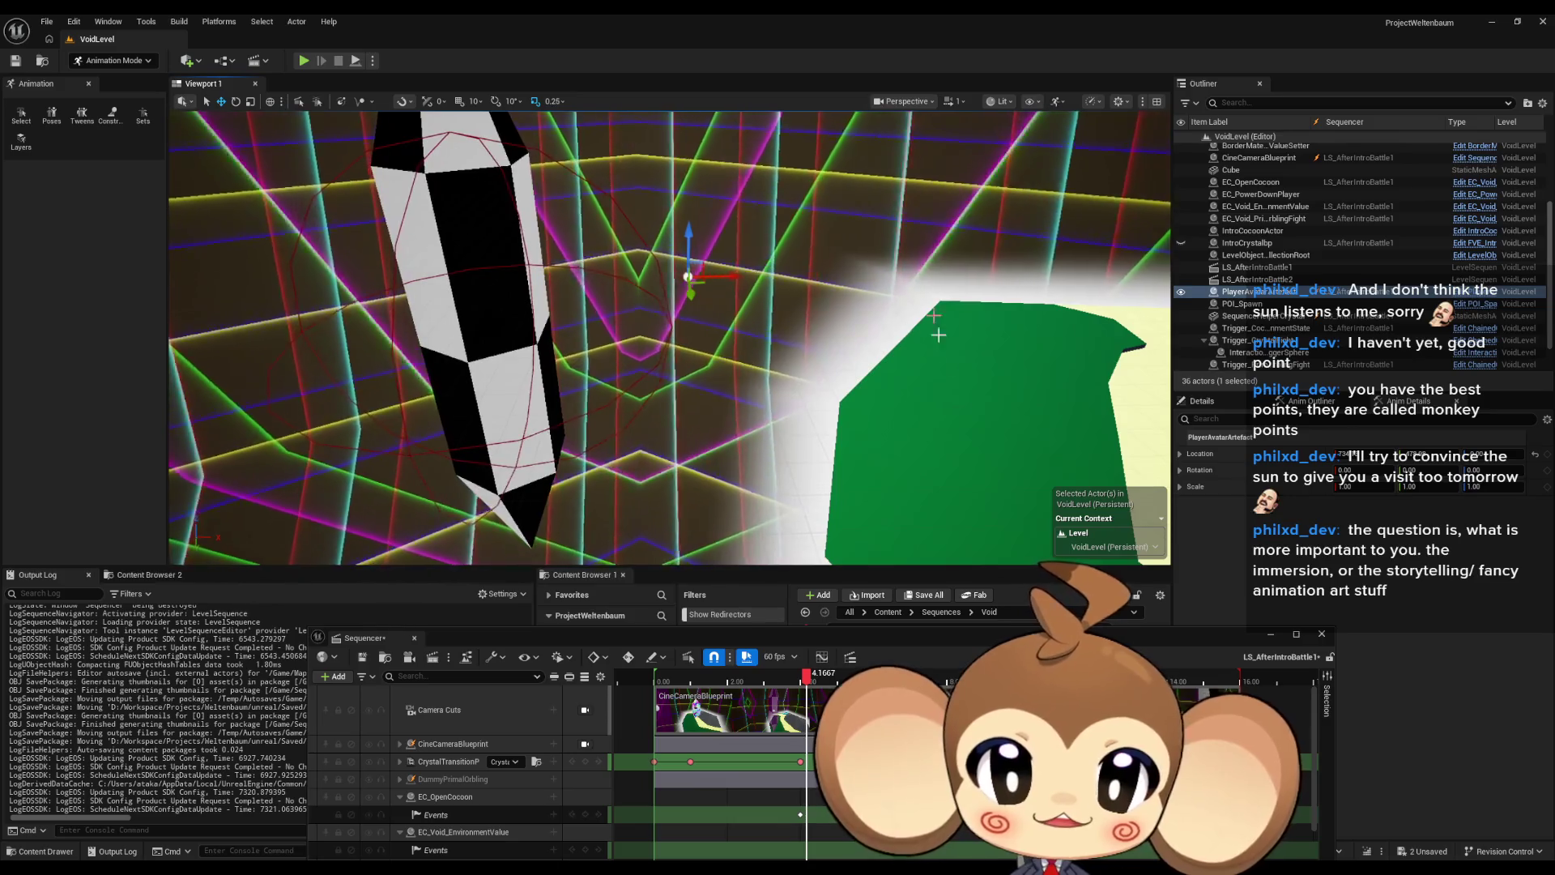
Step: Lower the Sequencer window to uncover the Void folder and open LS_AfterIntroBattle2
{"action": "left_click_drag", "start_coordinate": [892, 635], "coordinate": [850, 812]}
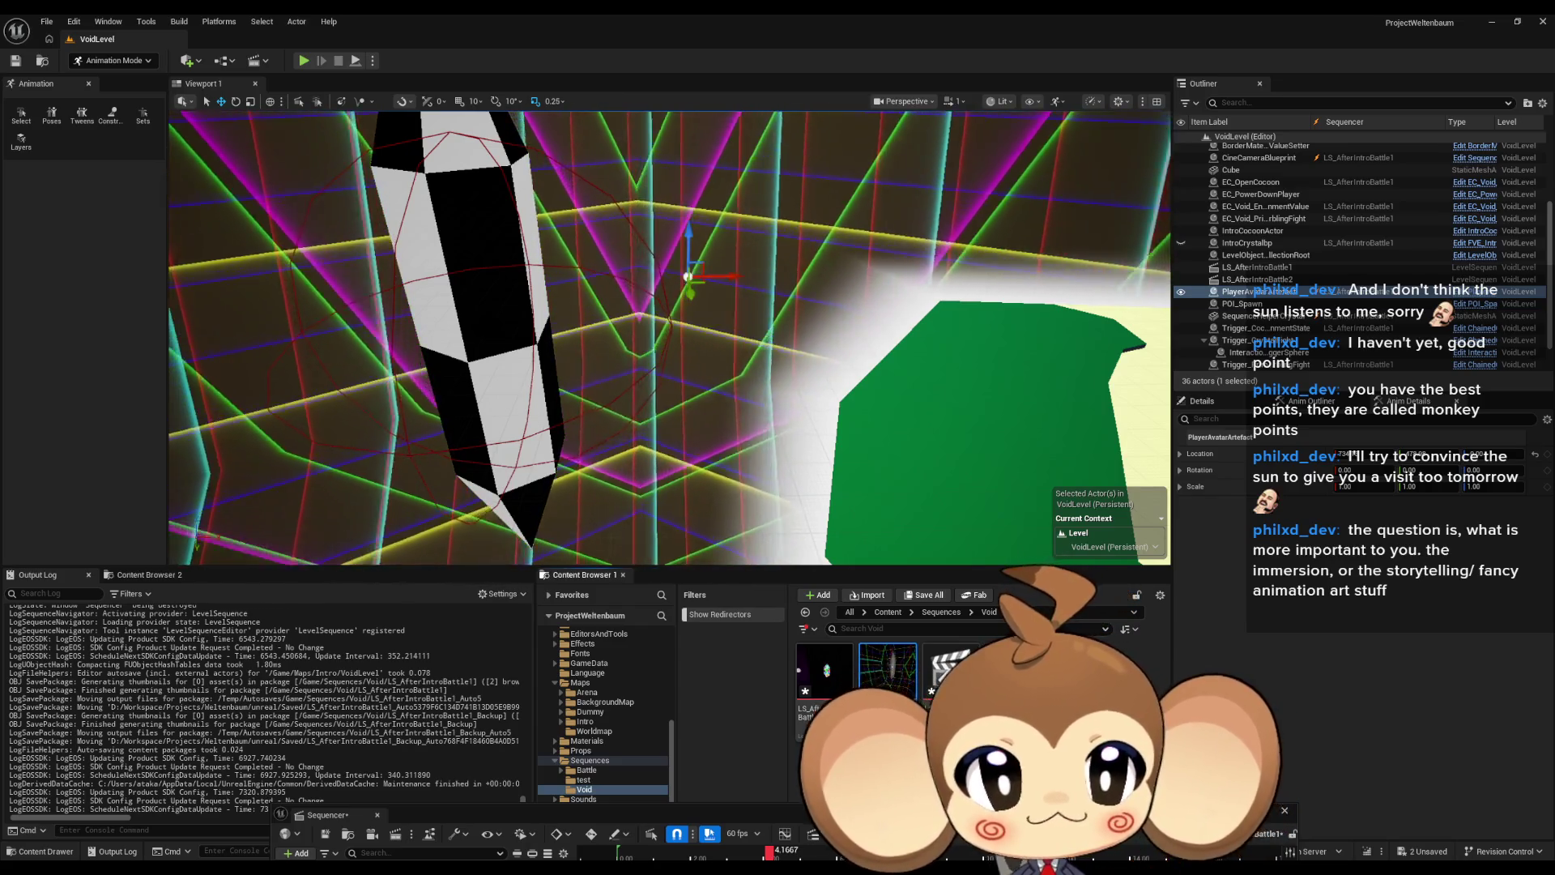
{"action": "double_click", "coordinate": [888, 671]}
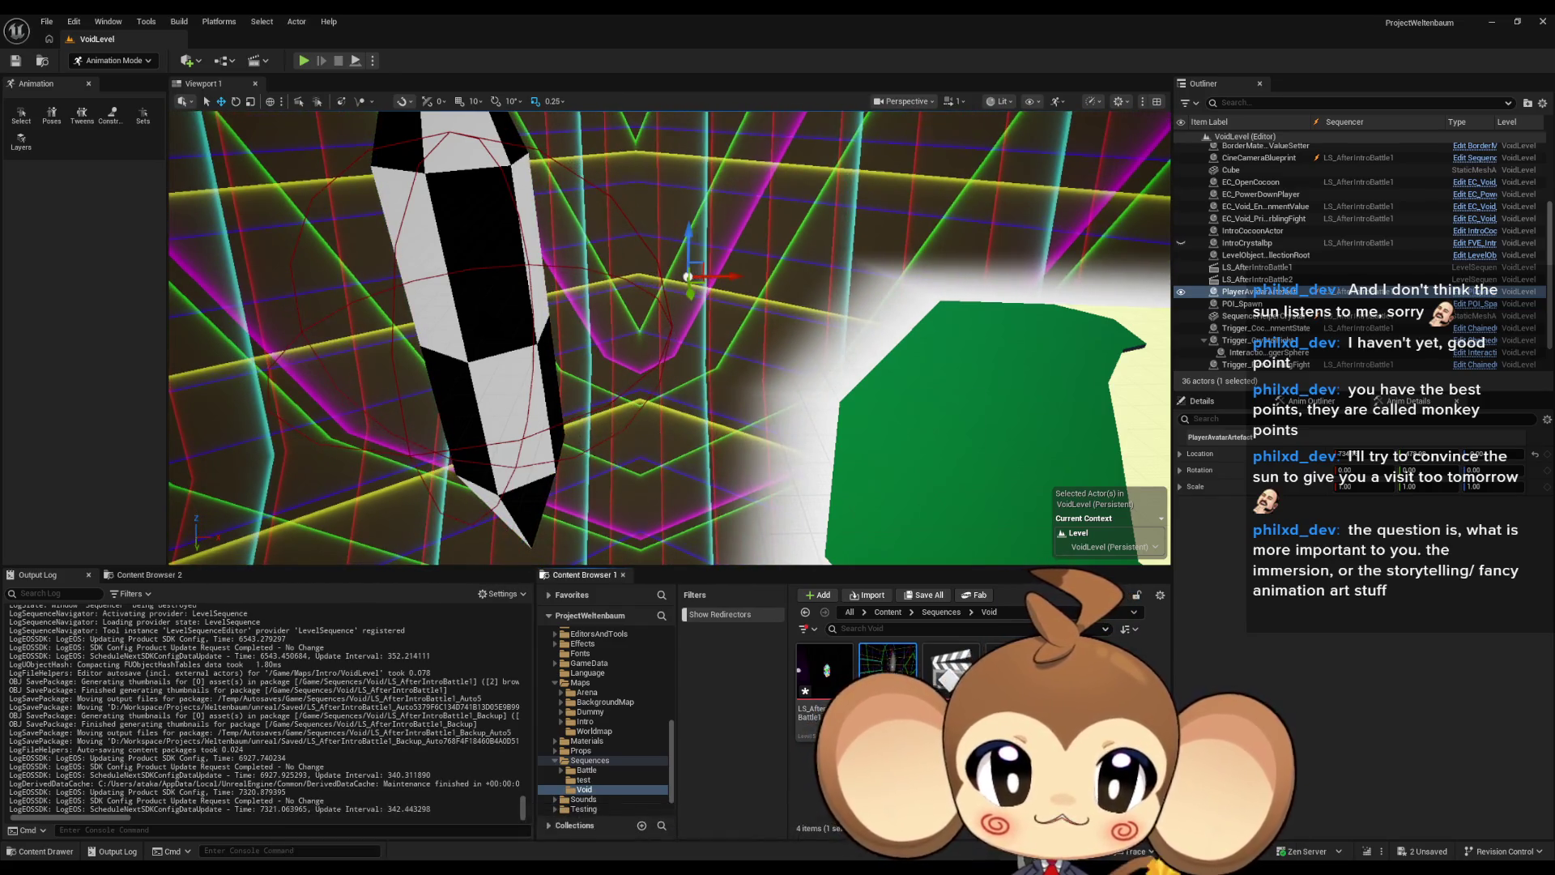
Step: Dock Sequencer into the layout, open LS_AfterIntroBattle1, and enlarge the panel to show more tracks
{"action": "left_click_drag", "start_coordinate": [770, 504], "coordinate": [755, 460]}
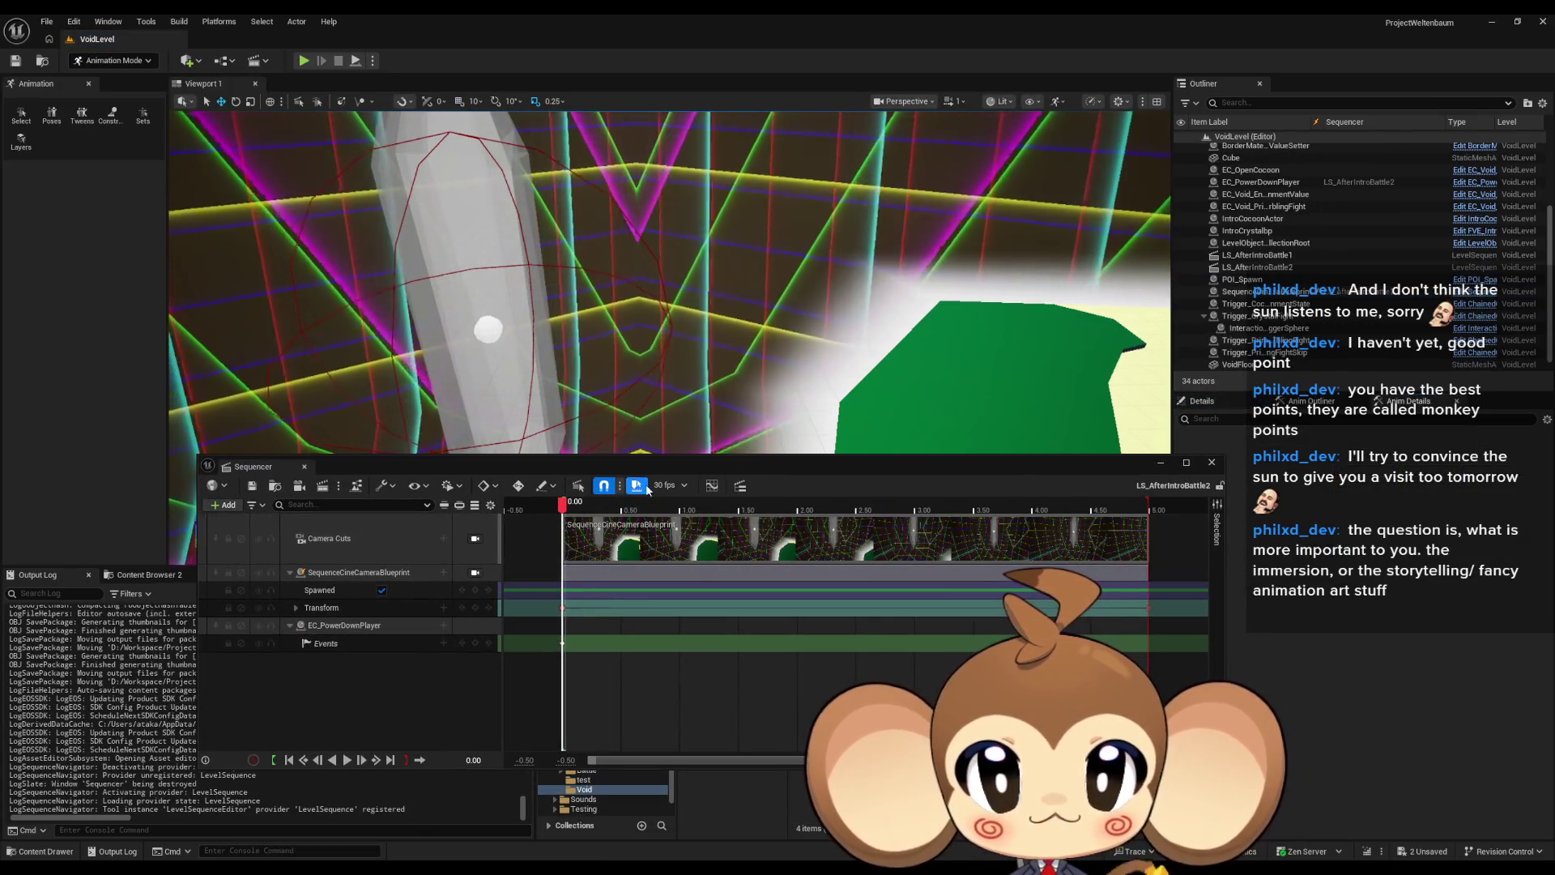
{"action": "mouse_move", "coordinate": [253, 466]}
{"action": "left_mouse_down"}
{"action": "mouse_move", "coordinate": [267, 506]}
{"action": "mouse_move", "coordinate": [693, 790]}
{"action": "left_mouse_up"}
{"action": "double_click", "coordinate": [819, 673]}
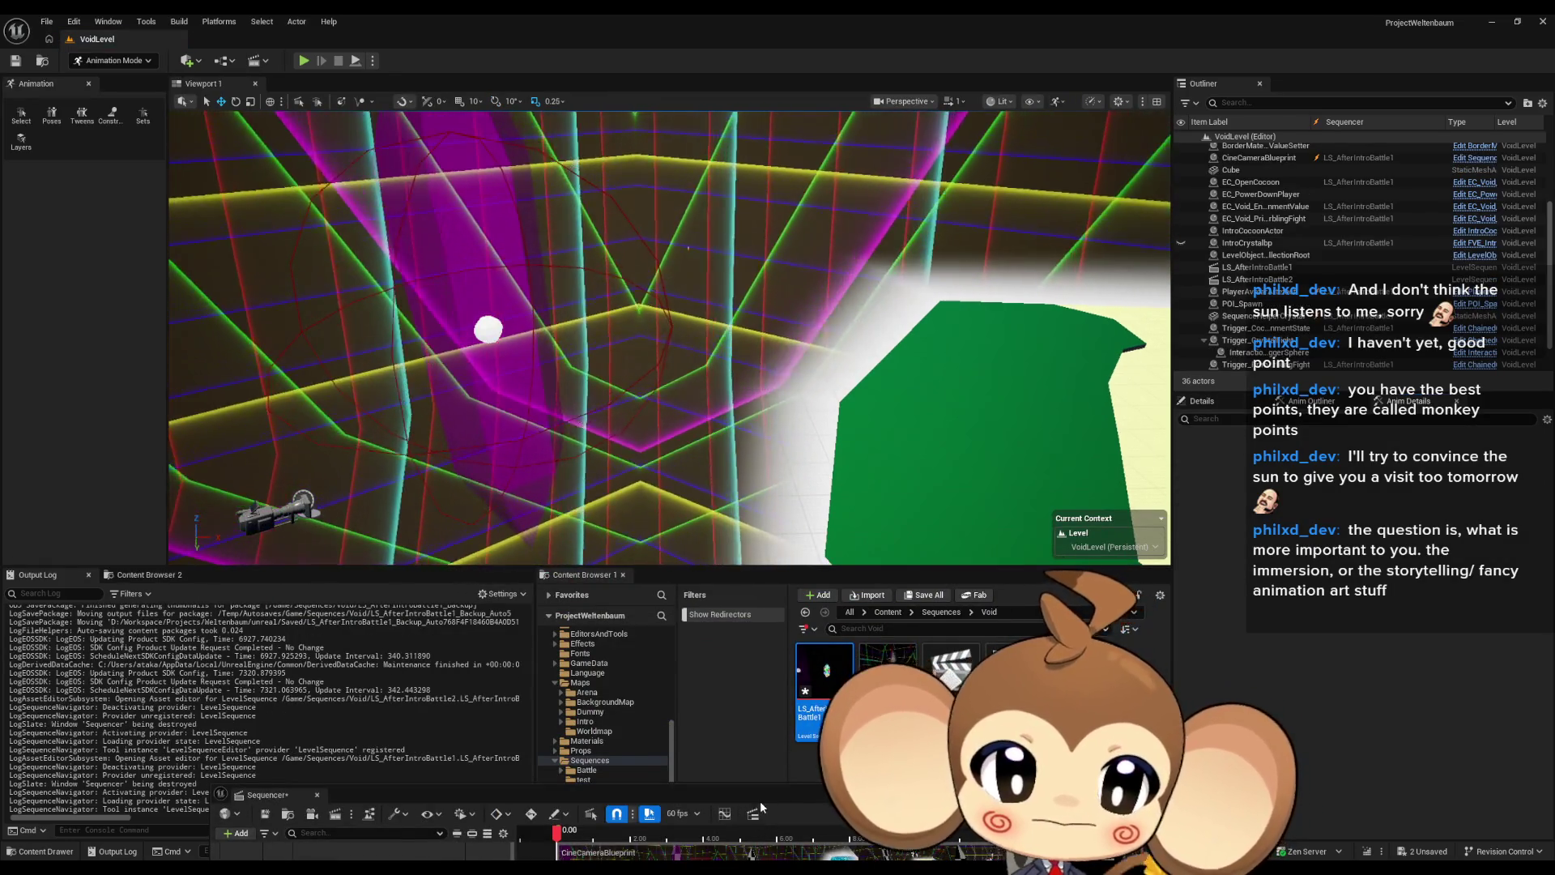
{"action": "mouse_move", "coordinate": [765, 784]}
{"action": "left_mouse_down"}
{"action": "mouse_move", "coordinate": [784, 531]}
{"action": "mouse_move", "coordinate": [782, 603]}
{"action": "mouse_move", "coordinate": [781, 587]}
{"action": "left_mouse_up"}
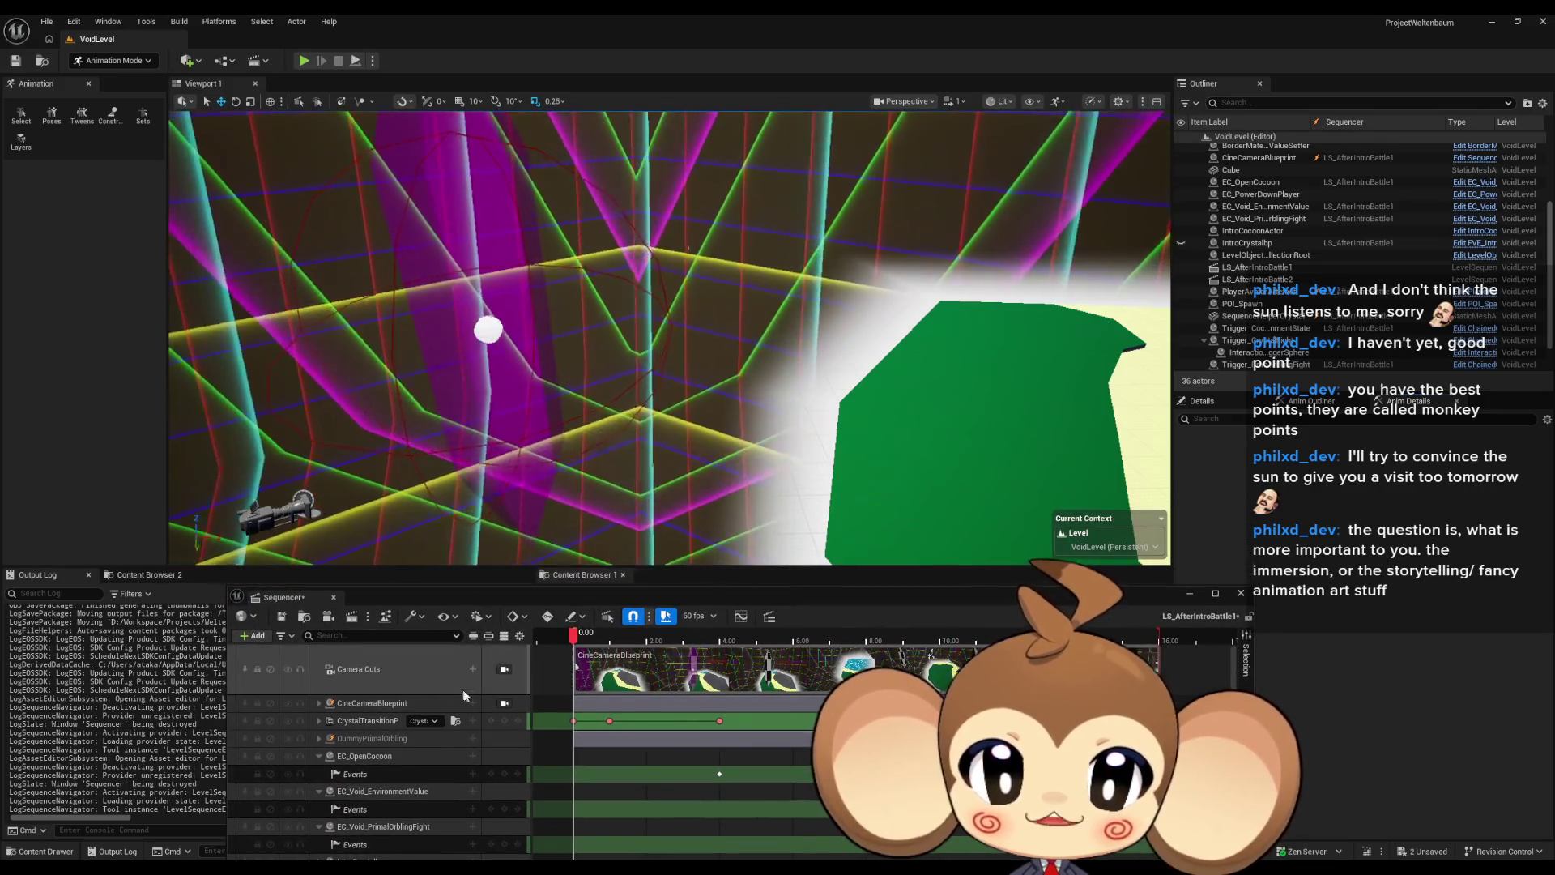
Step: Pilot CineCameraBlueprint at 0.00 and tilt the camera up toward the walls
{"action": "left_click", "coordinate": [504, 703]}
{"action": "mouse_move", "coordinate": [577, 640]}
{"action": "left_mouse_down"}
{"action": "mouse_move", "coordinate": [709, 649]}
{"action": "mouse_move", "coordinate": [573, 644]}
{"action": "left_mouse_up"}
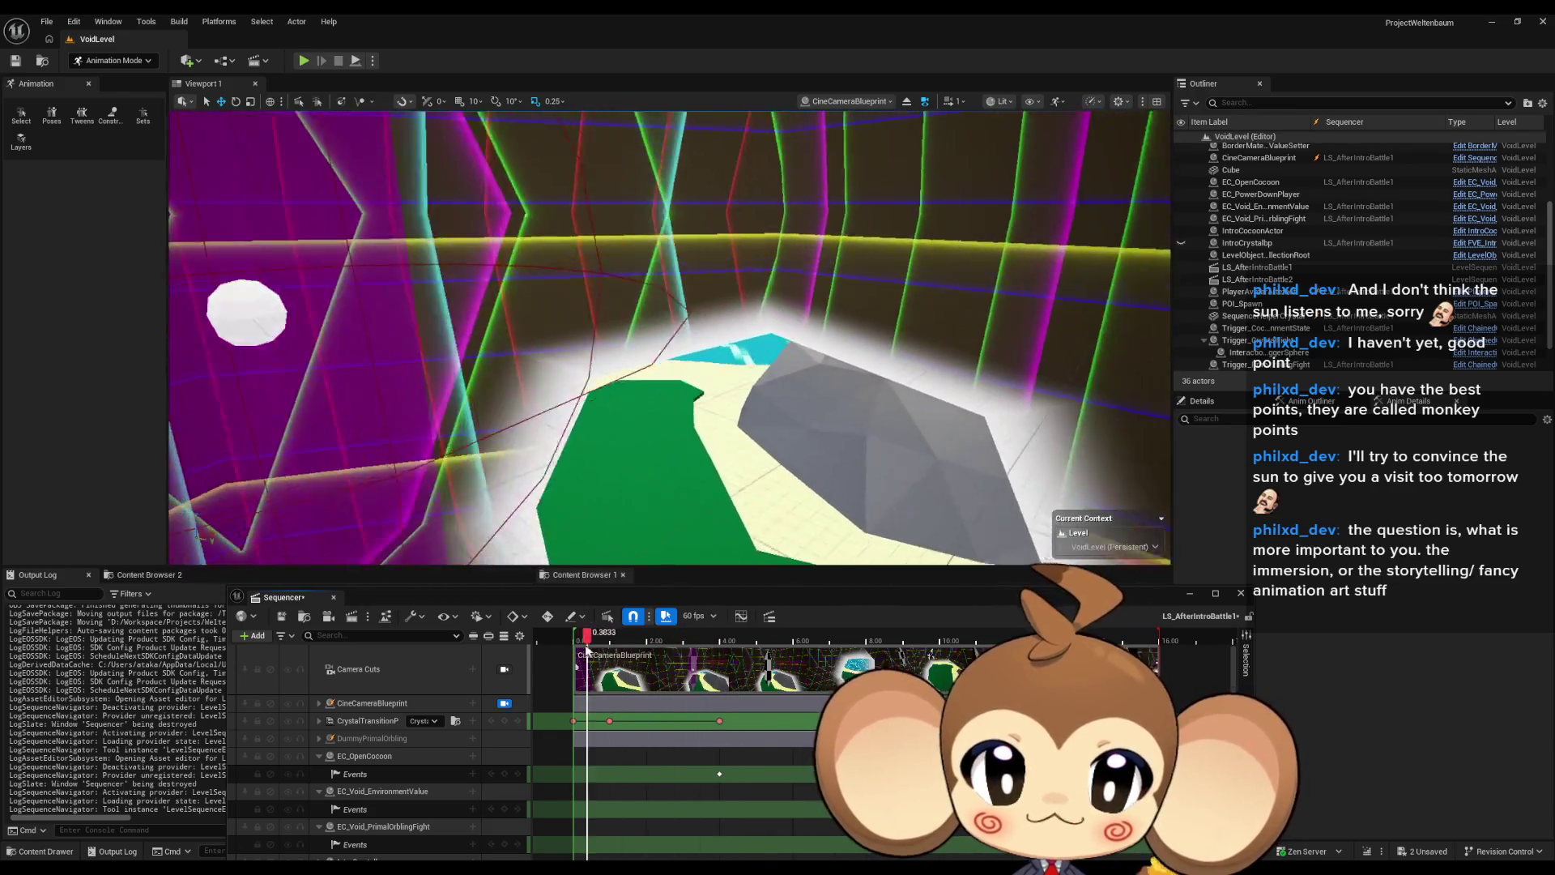
{"action": "left_click_drag", "start_coordinate": [571, 729], "coordinate": [567, 727]}
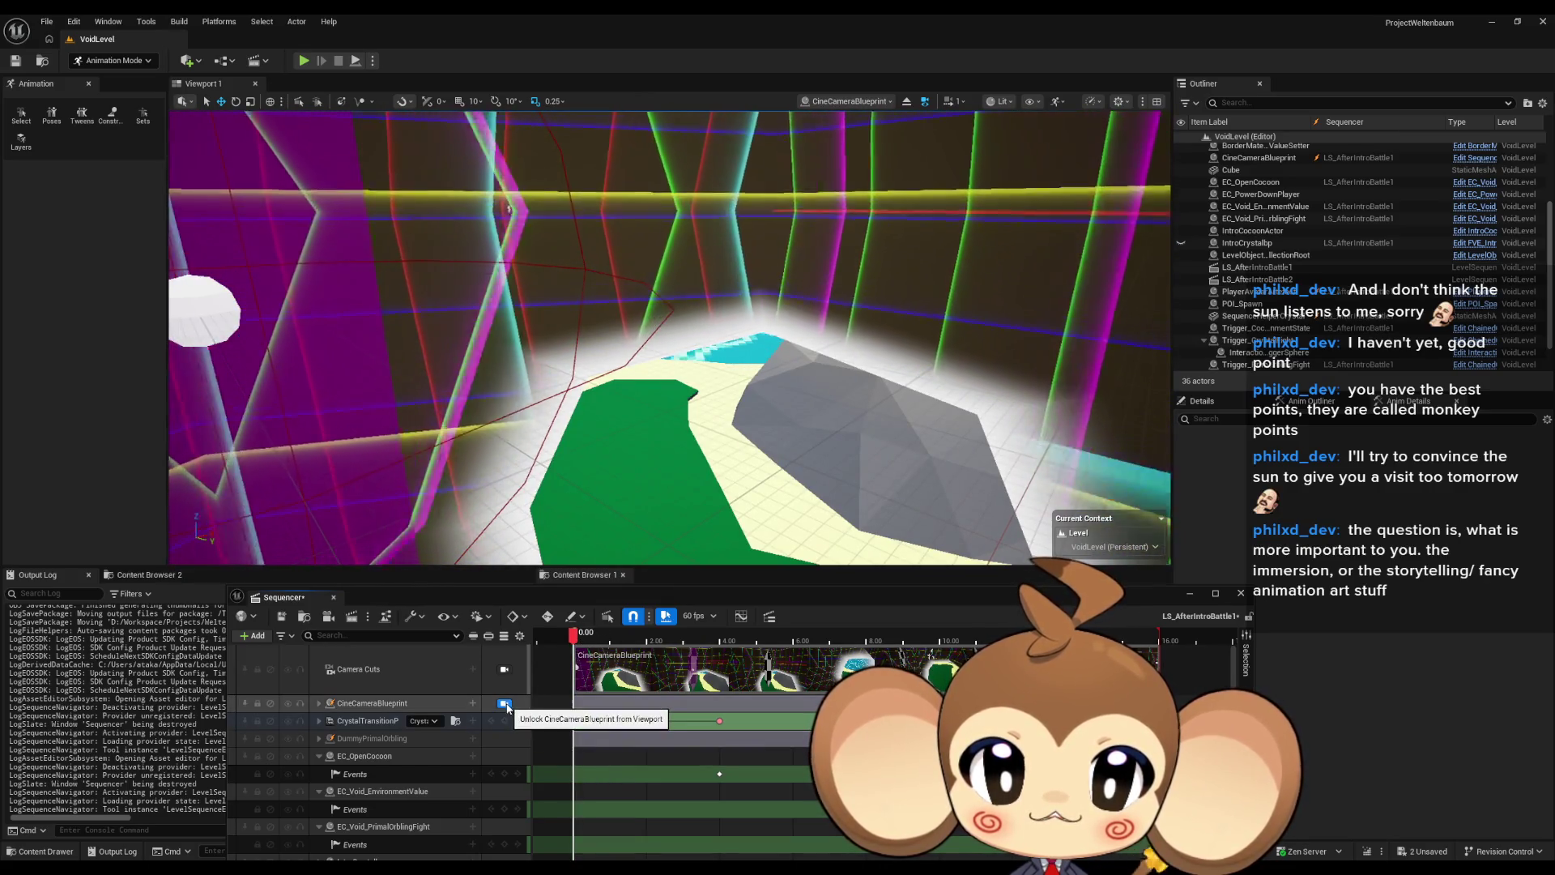
{"action": "left_click", "coordinate": [505, 703]}
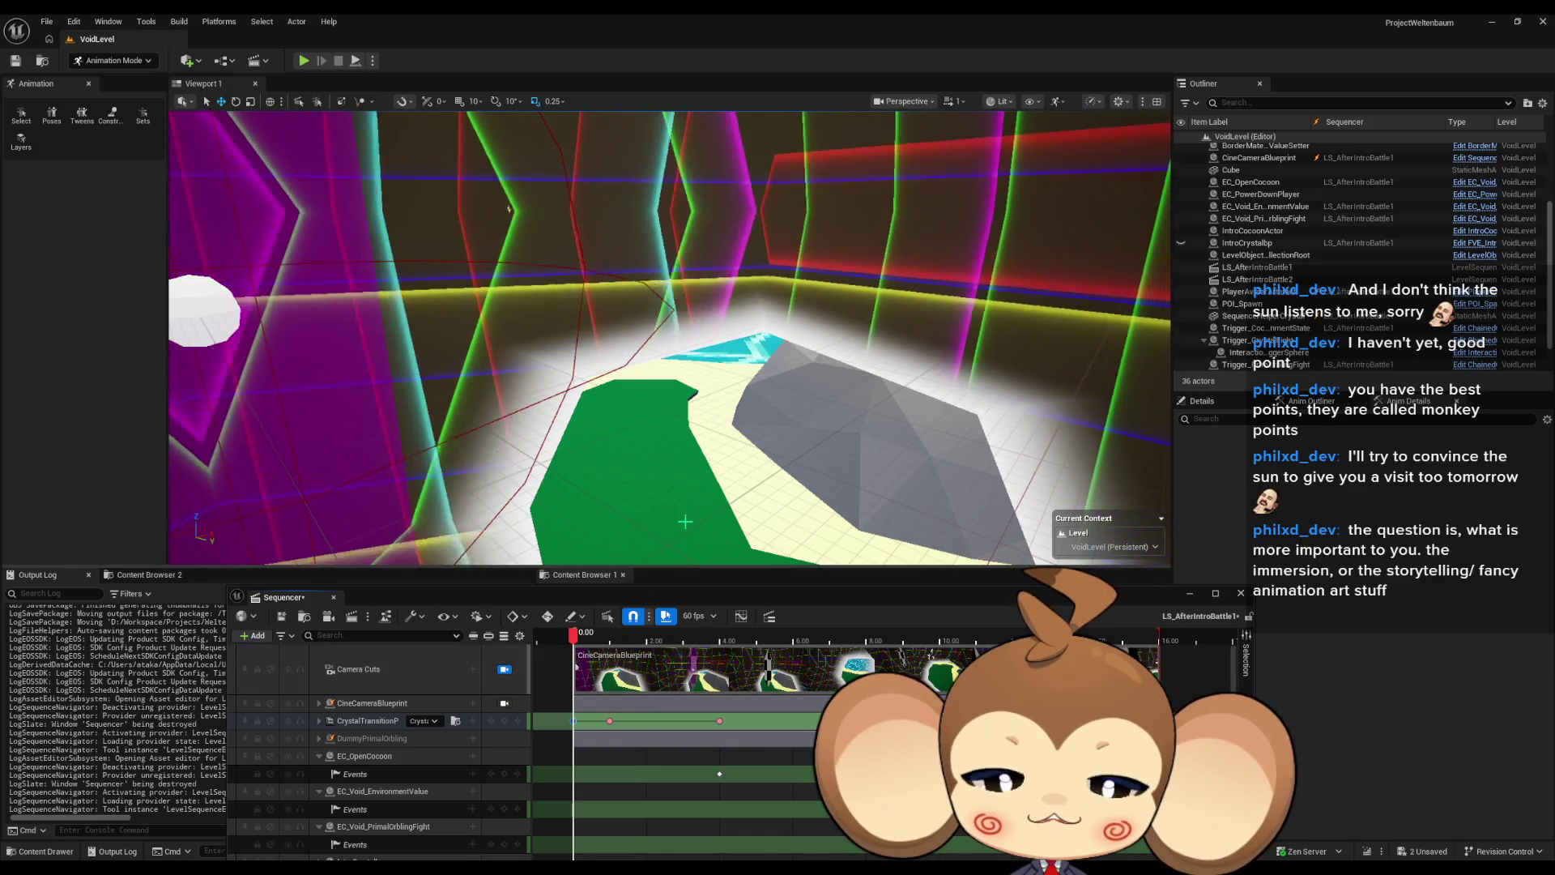
{"action": "left_click", "coordinate": [505, 703]}
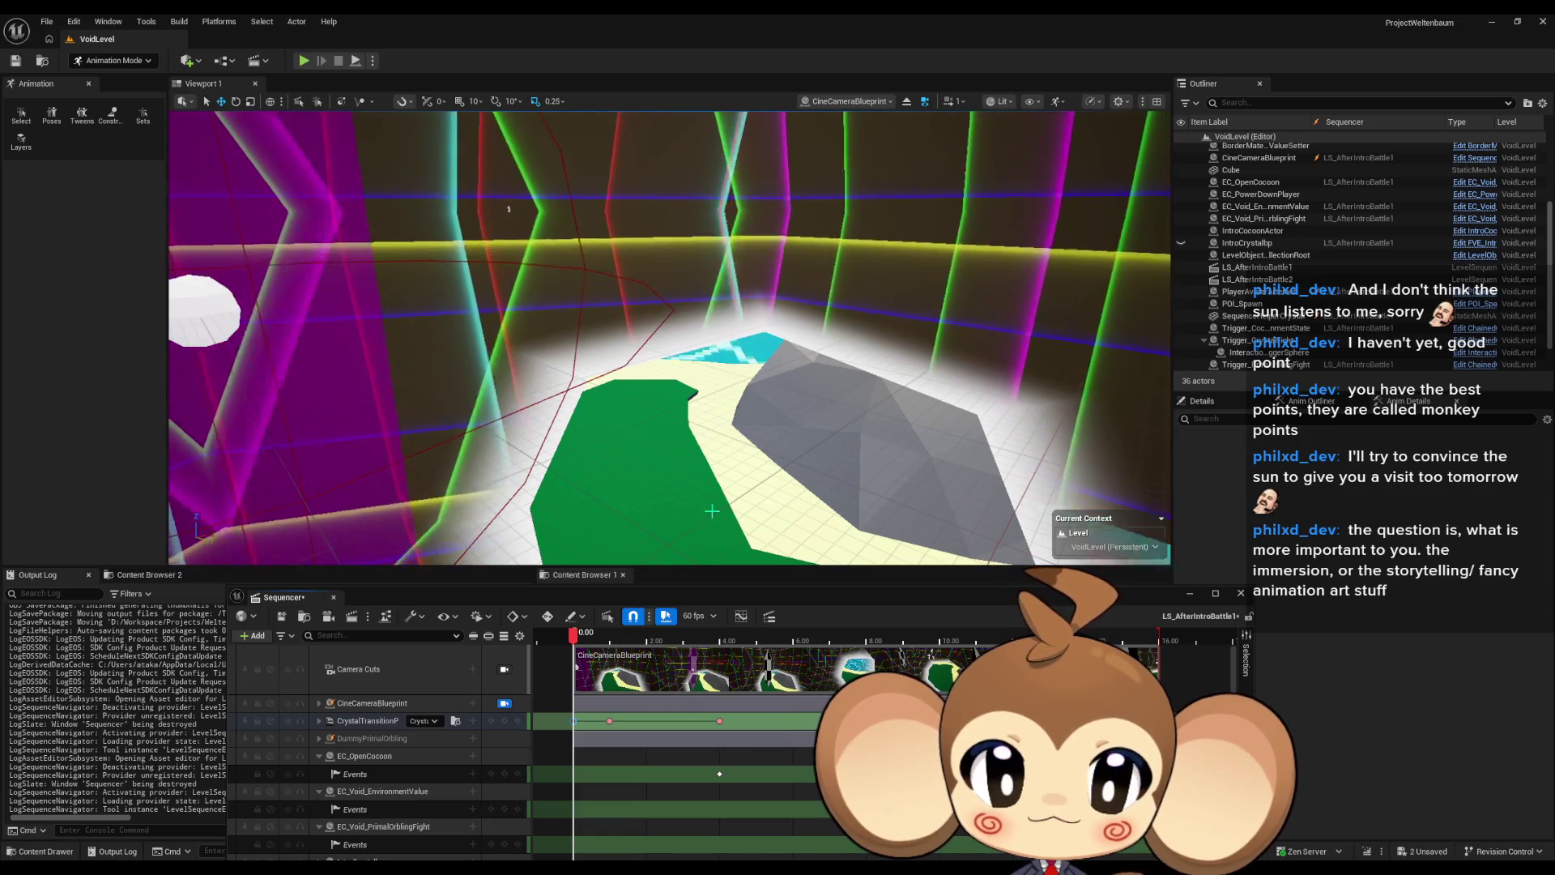
{"action": "mouse_move", "coordinate": [712, 512]}
{"action": "left_mouse_down"}
{"action": "mouse_move", "coordinate": [712, 369]}
{"action": "mouse_move", "coordinate": [712, 433]}
{"action": "mouse_move", "coordinate": [648, 434]}
{"action": "mouse_move", "coordinate": [640, 450]}
{"action": "left_mouse_up"}
{"action": "scroll", "coordinate": [712, 381], "scroll_direction": "down", "scroll_amount": 5}
{"action": "scroll", "coordinate": [712, 421], "scroll_direction": "up", "scroll_amount": 3}
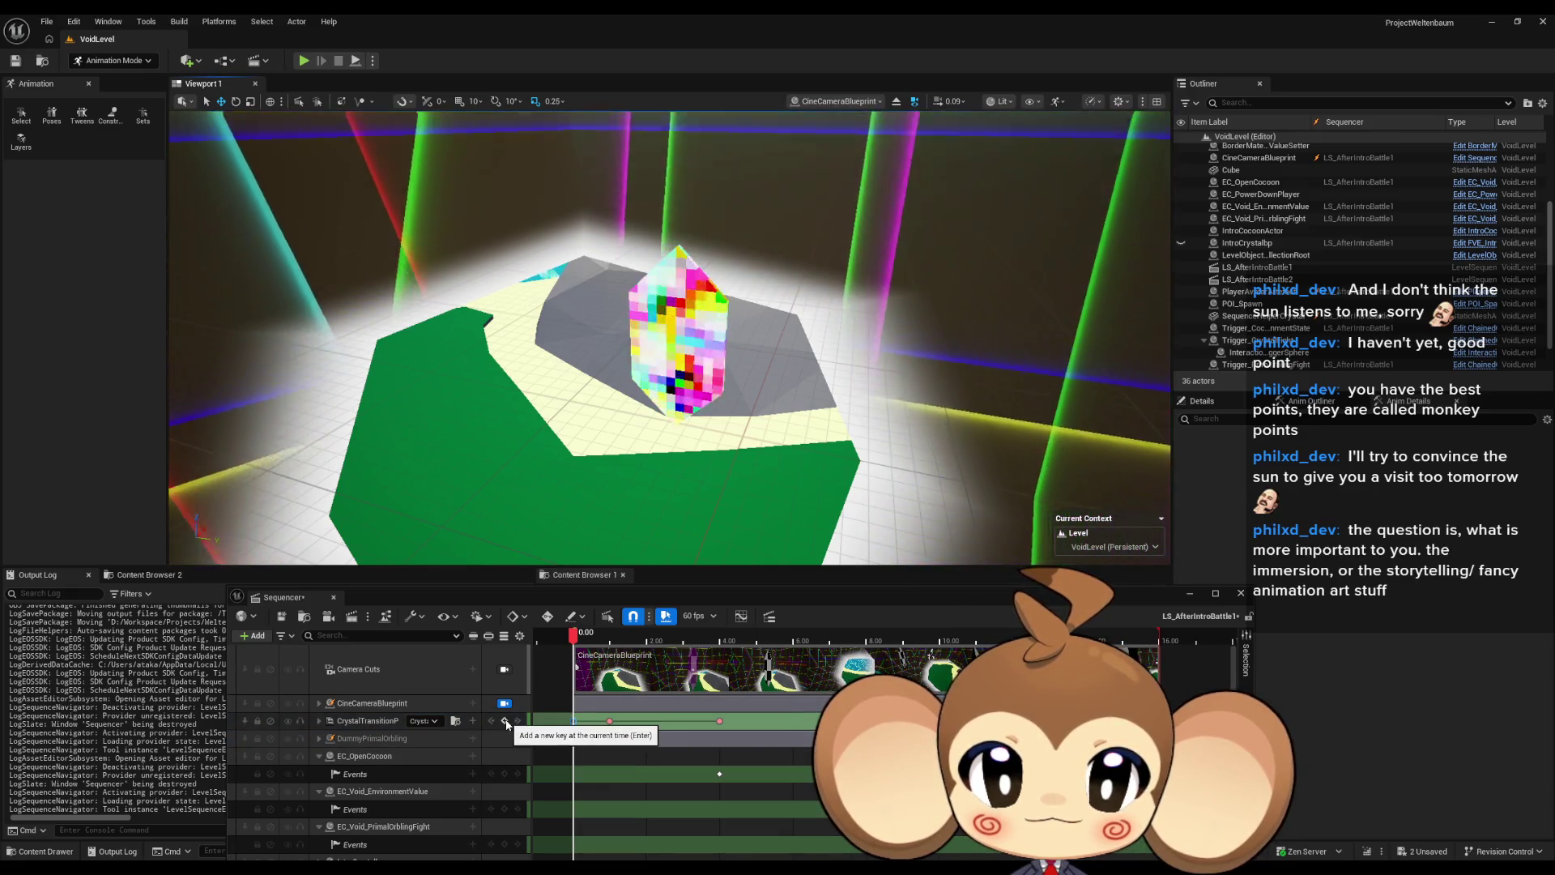
Step: Add a crystal transition key at the current time and collapse the CrystalTransitionParameterCollection track
{"action": "left_click", "coordinate": [506, 721]}
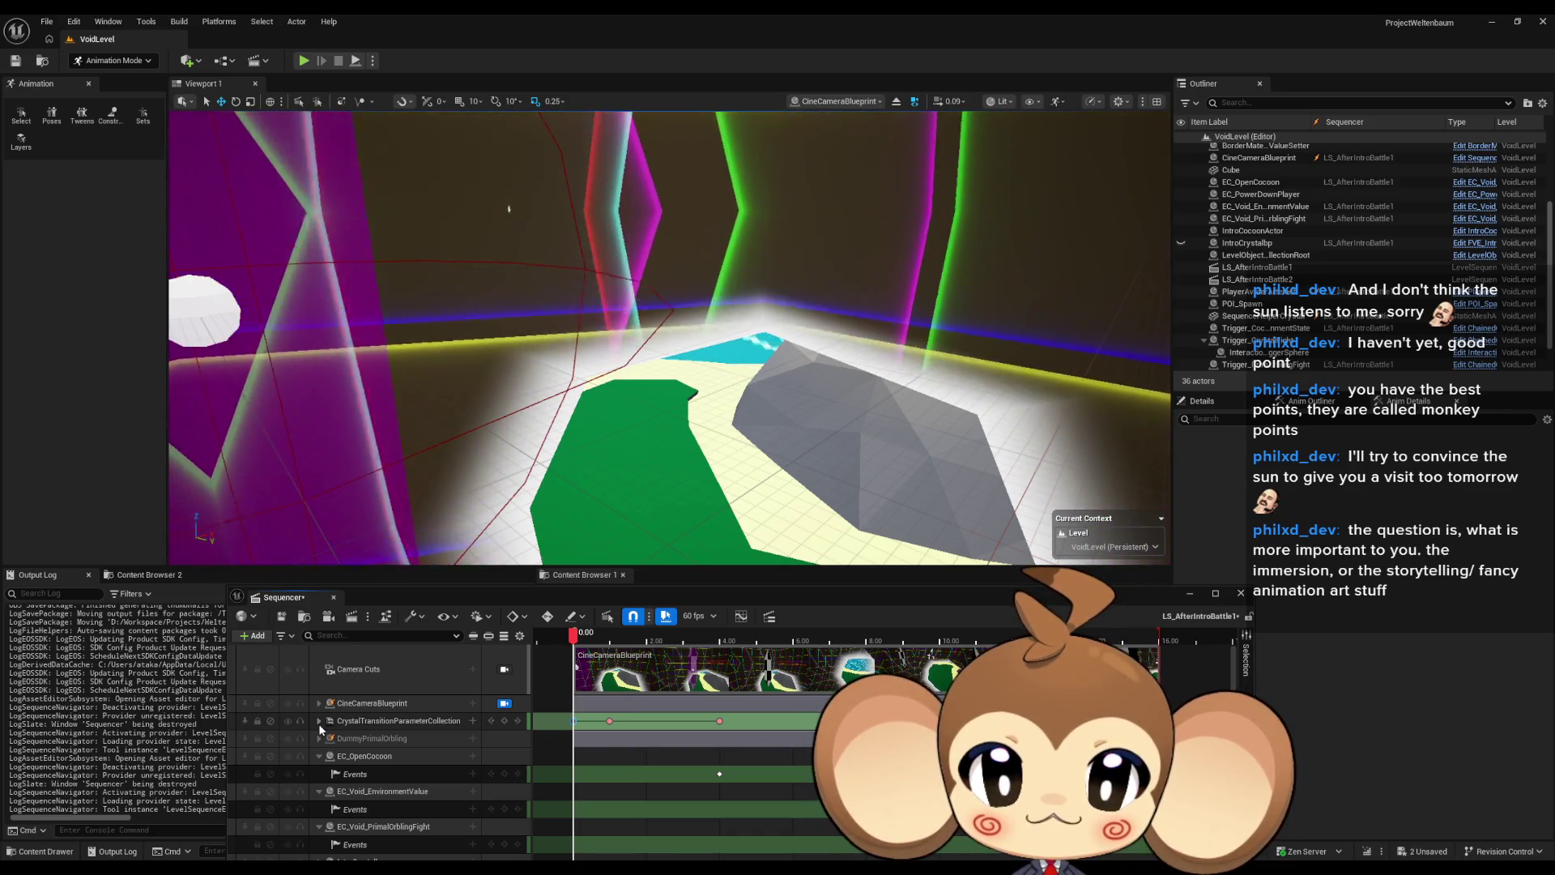
{"action": "left_click", "coordinate": [319, 721]}
{"action": "left_click", "coordinate": [319, 721]}
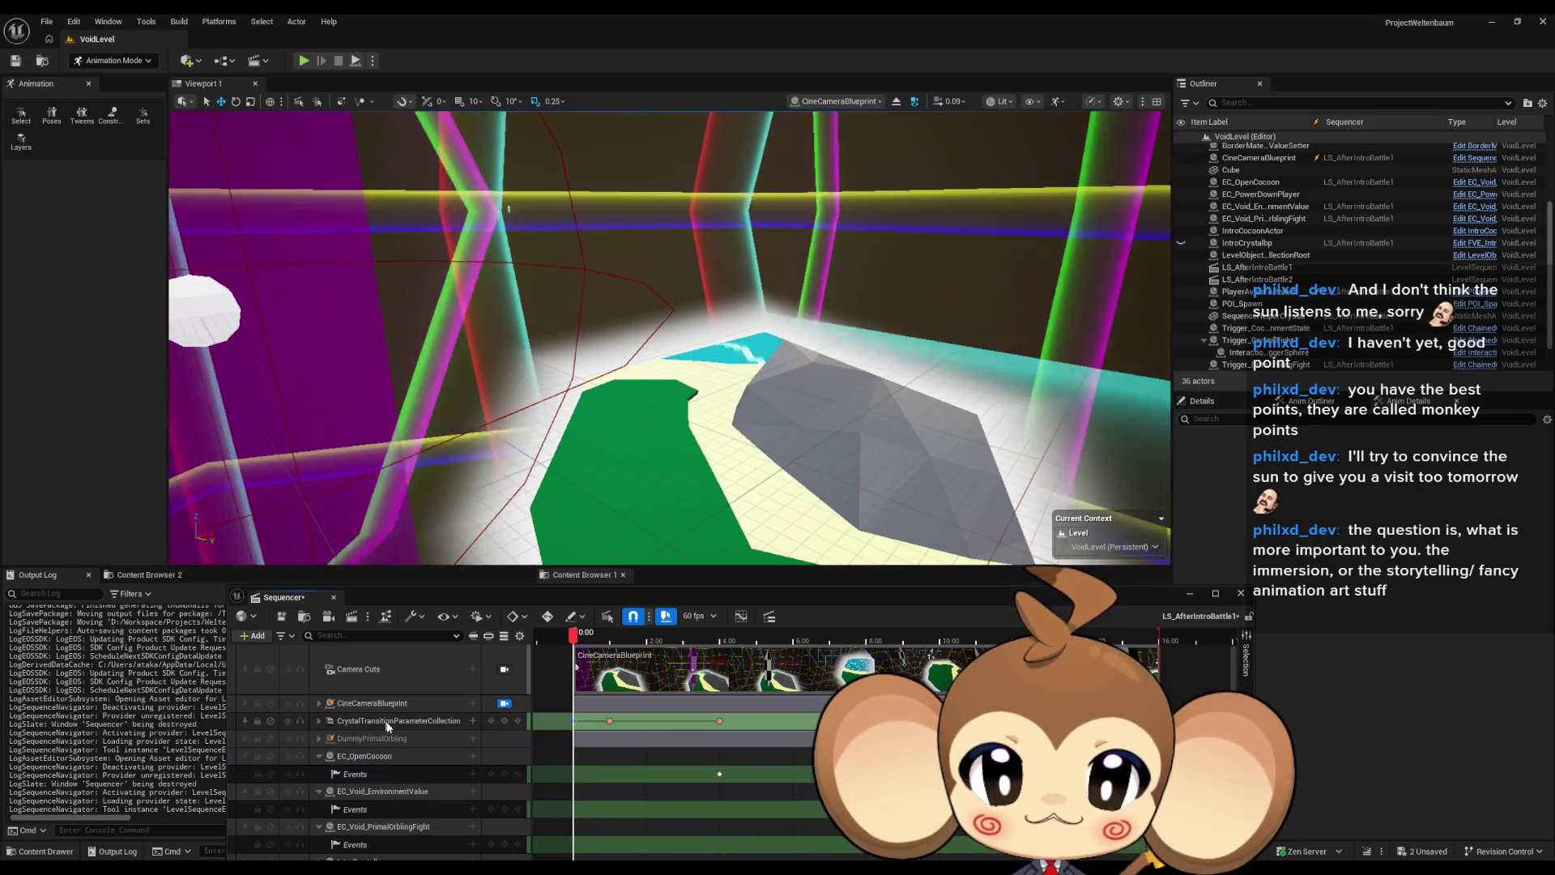
{"action": "scroll", "coordinate": [389, 730], "scroll_direction": "down", "scroll_amount": 5}
{"action": "scroll", "coordinate": [389, 730], "scroll_direction": "up", "scroll_amount": 5}
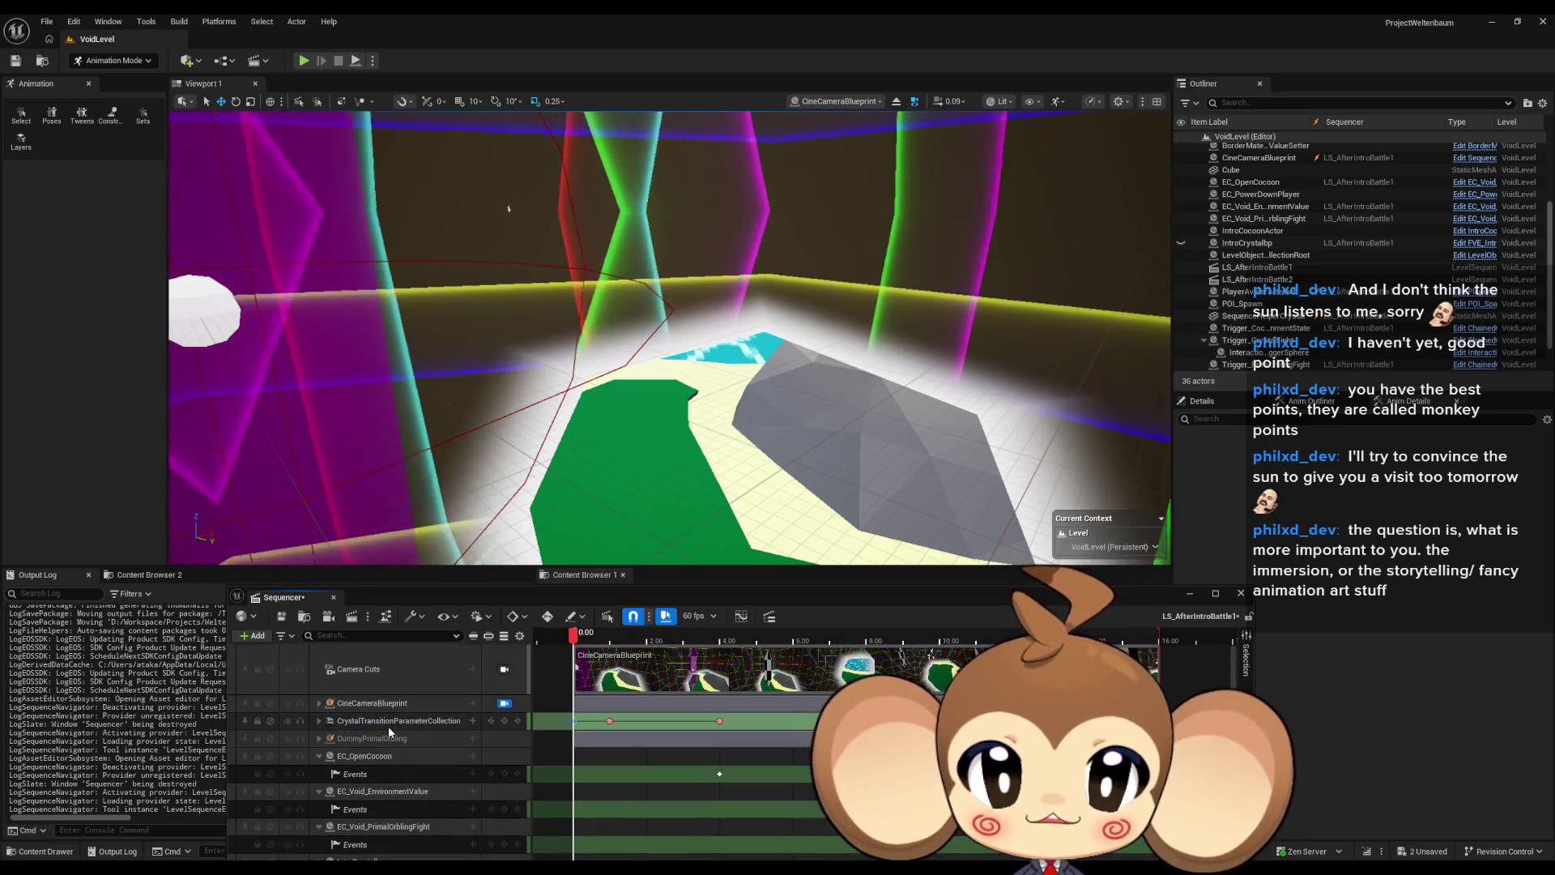
Step: Preview the shot at about 2.17 s, then expand the CineCameraBlueprint track near the sequence start
{"action": "mouse_move", "coordinate": [578, 643]}
{"action": "left_mouse_down"}
{"action": "mouse_move", "coordinate": [656, 643]}
{"action": "mouse_move", "coordinate": [563, 641]}
{"action": "left_mouse_up"}
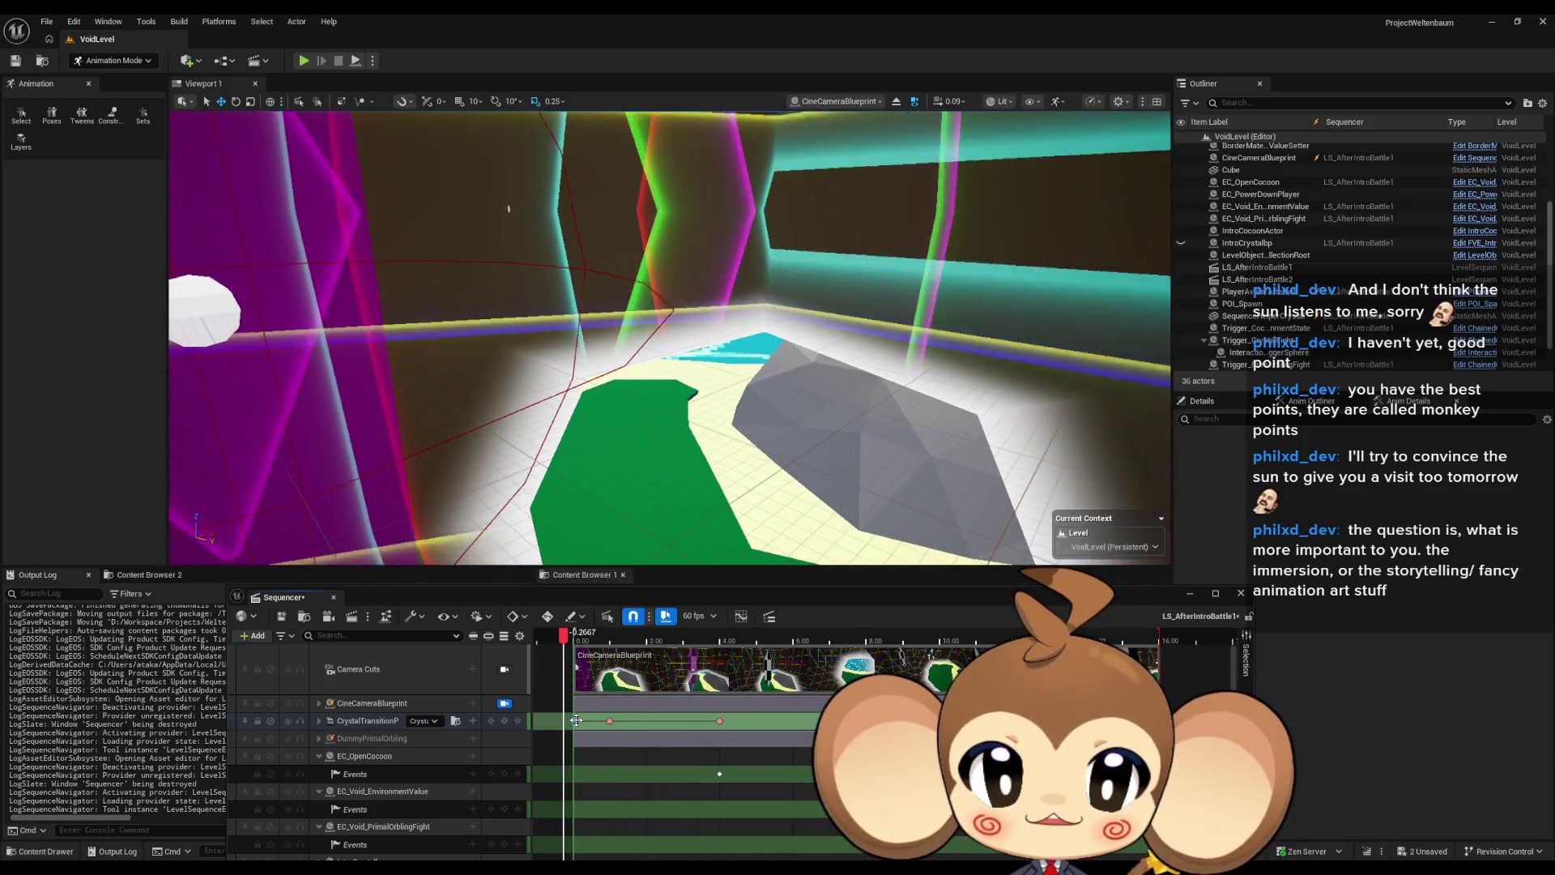
{"action": "scroll", "coordinate": [452, 758], "scroll_direction": "down", "scroll_amount": 3}
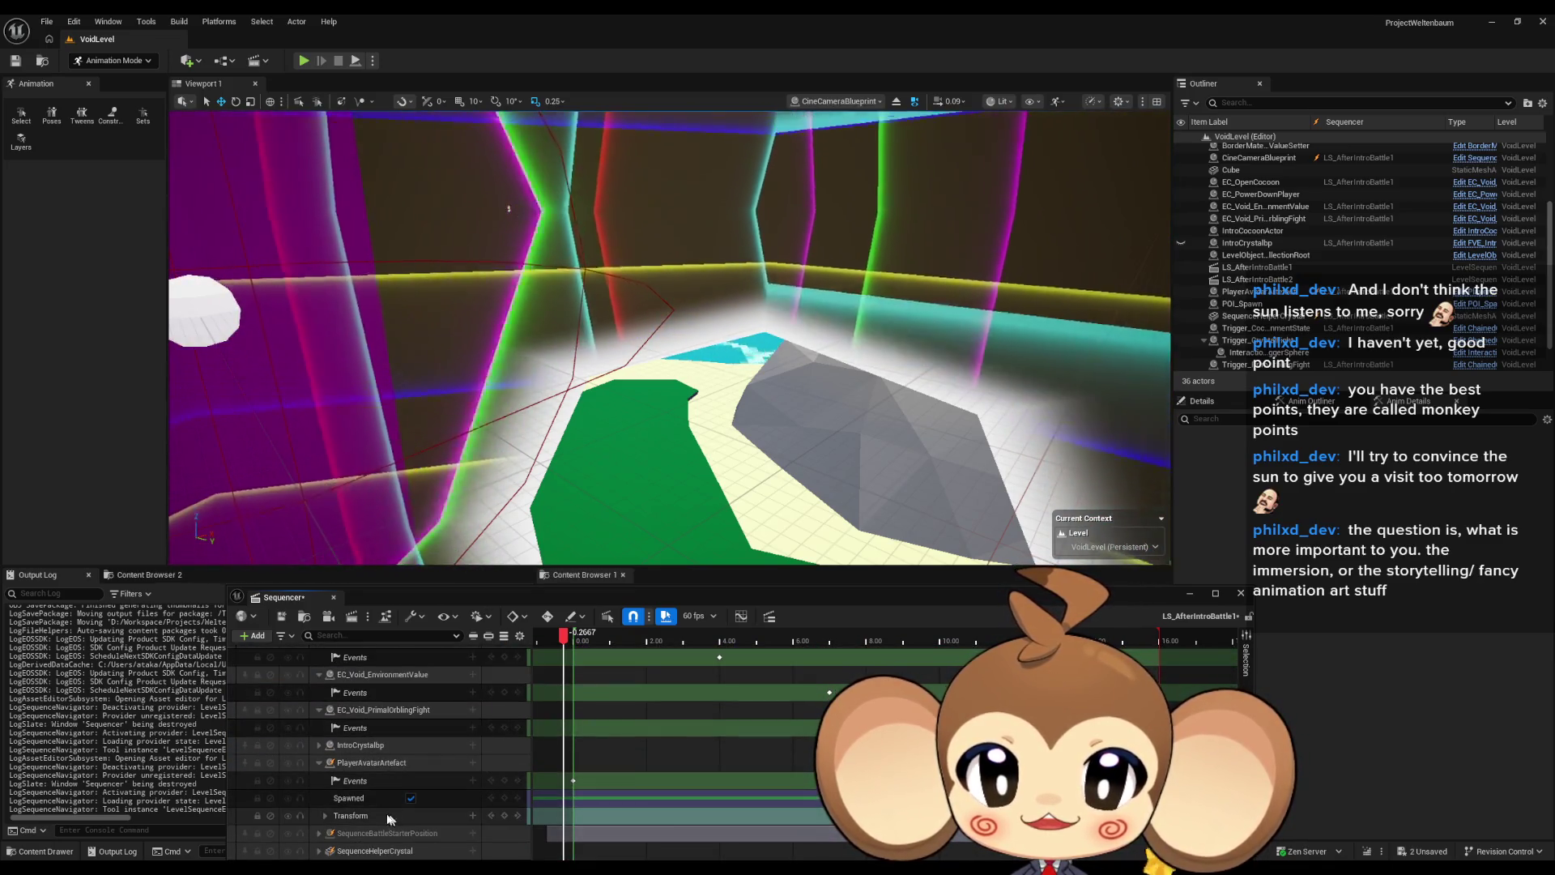
{"action": "scroll", "coordinate": [386, 802], "scroll_direction": "down", "scroll_amount": 1}
{"action": "scroll", "coordinate": [385, 802], "scroll_direction": "up", "scroll_amount": 5}
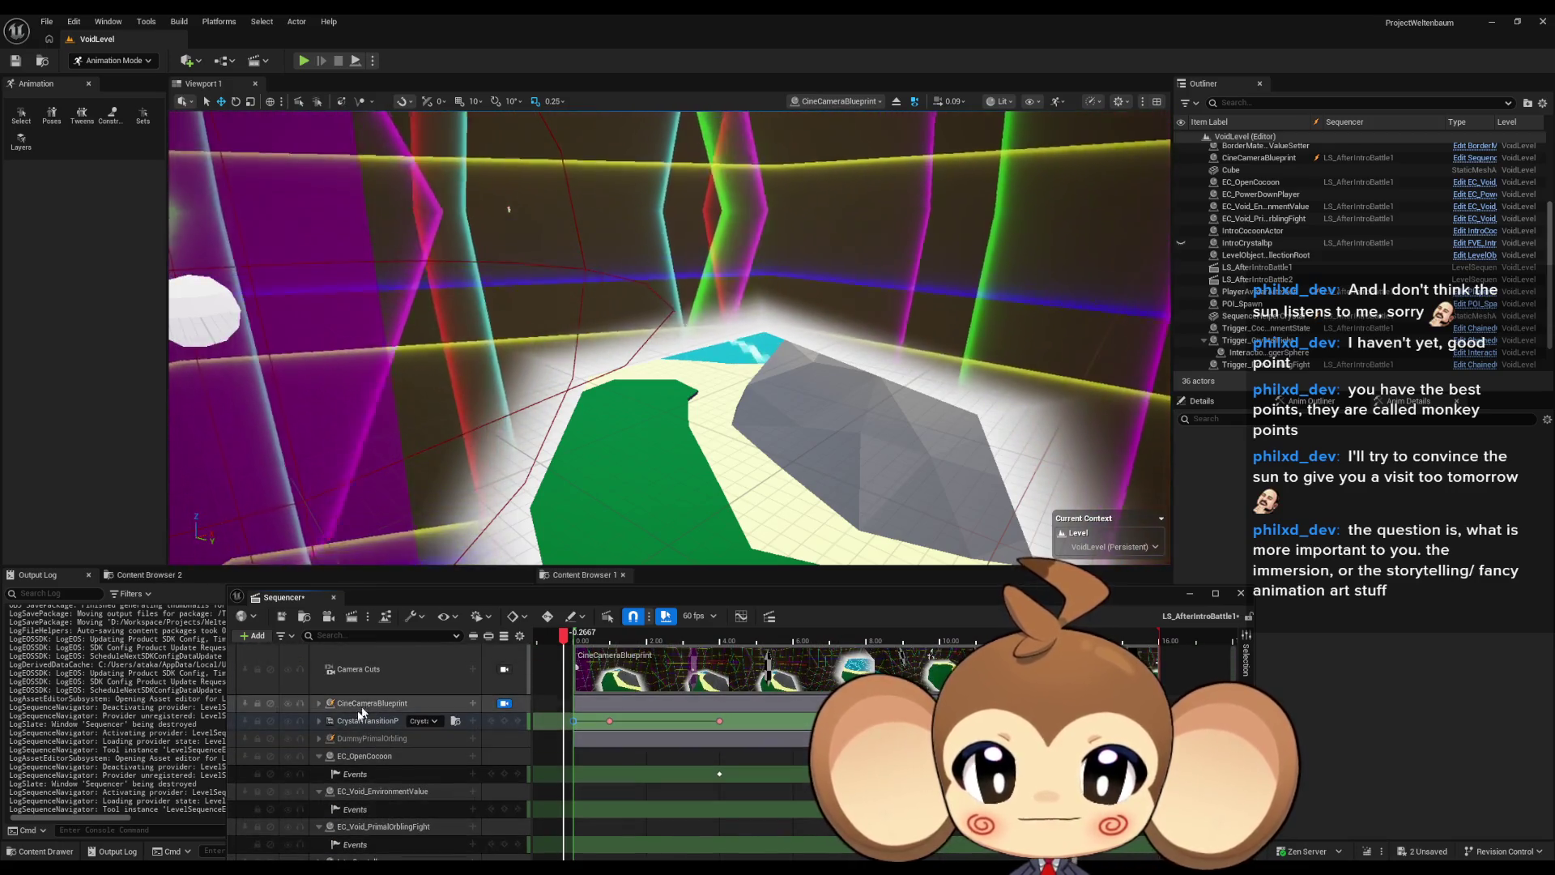
{"action": "left_click", "coordinate": [318, 703]}
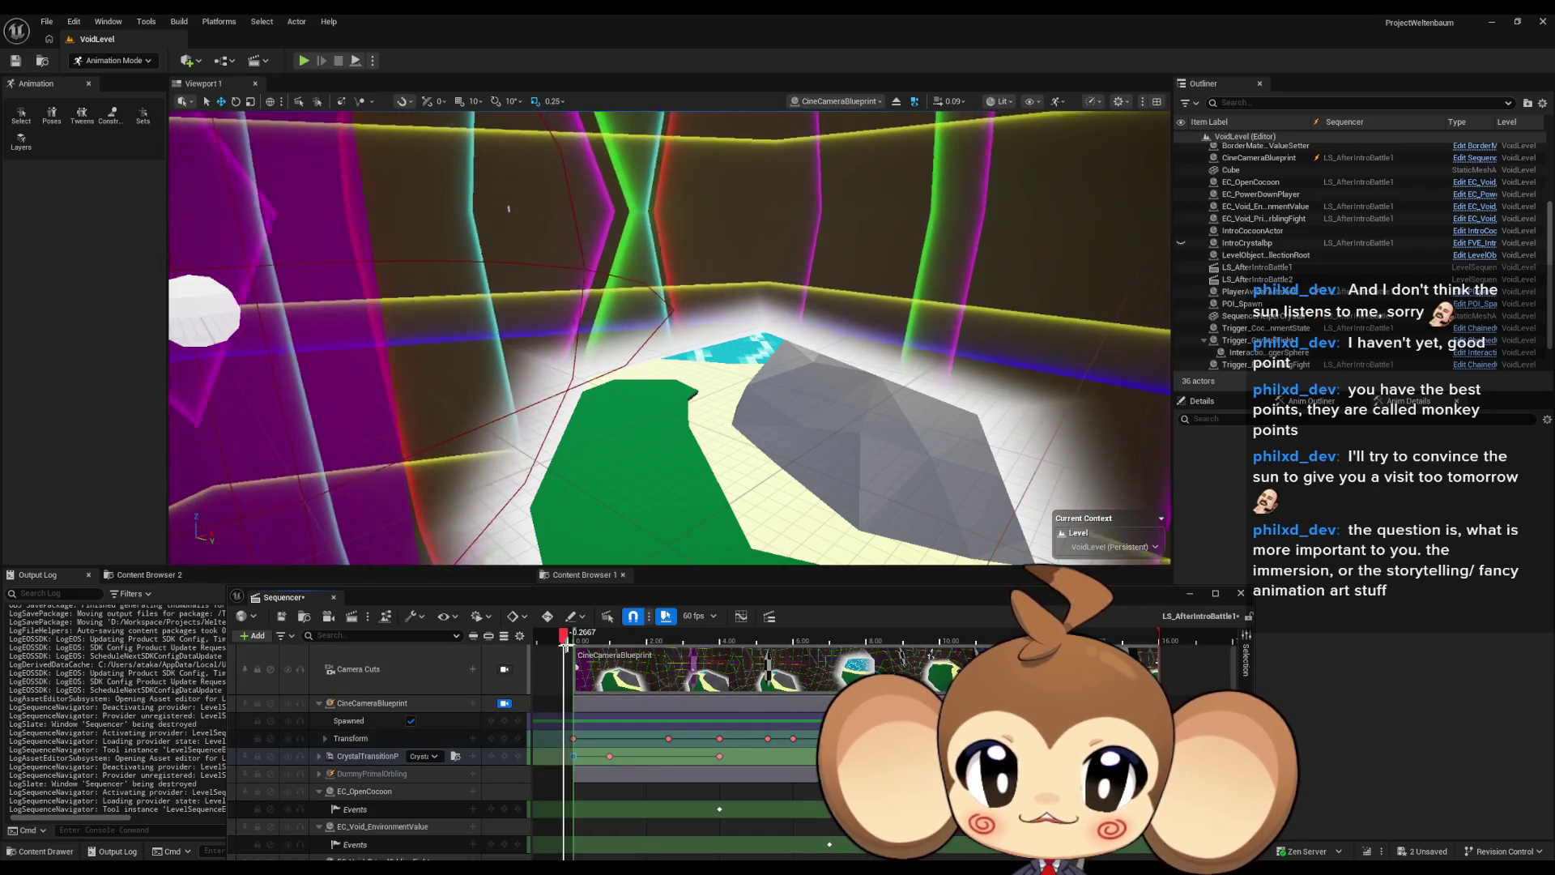
{"action": "left_click", "coordinate": [575, 636]}
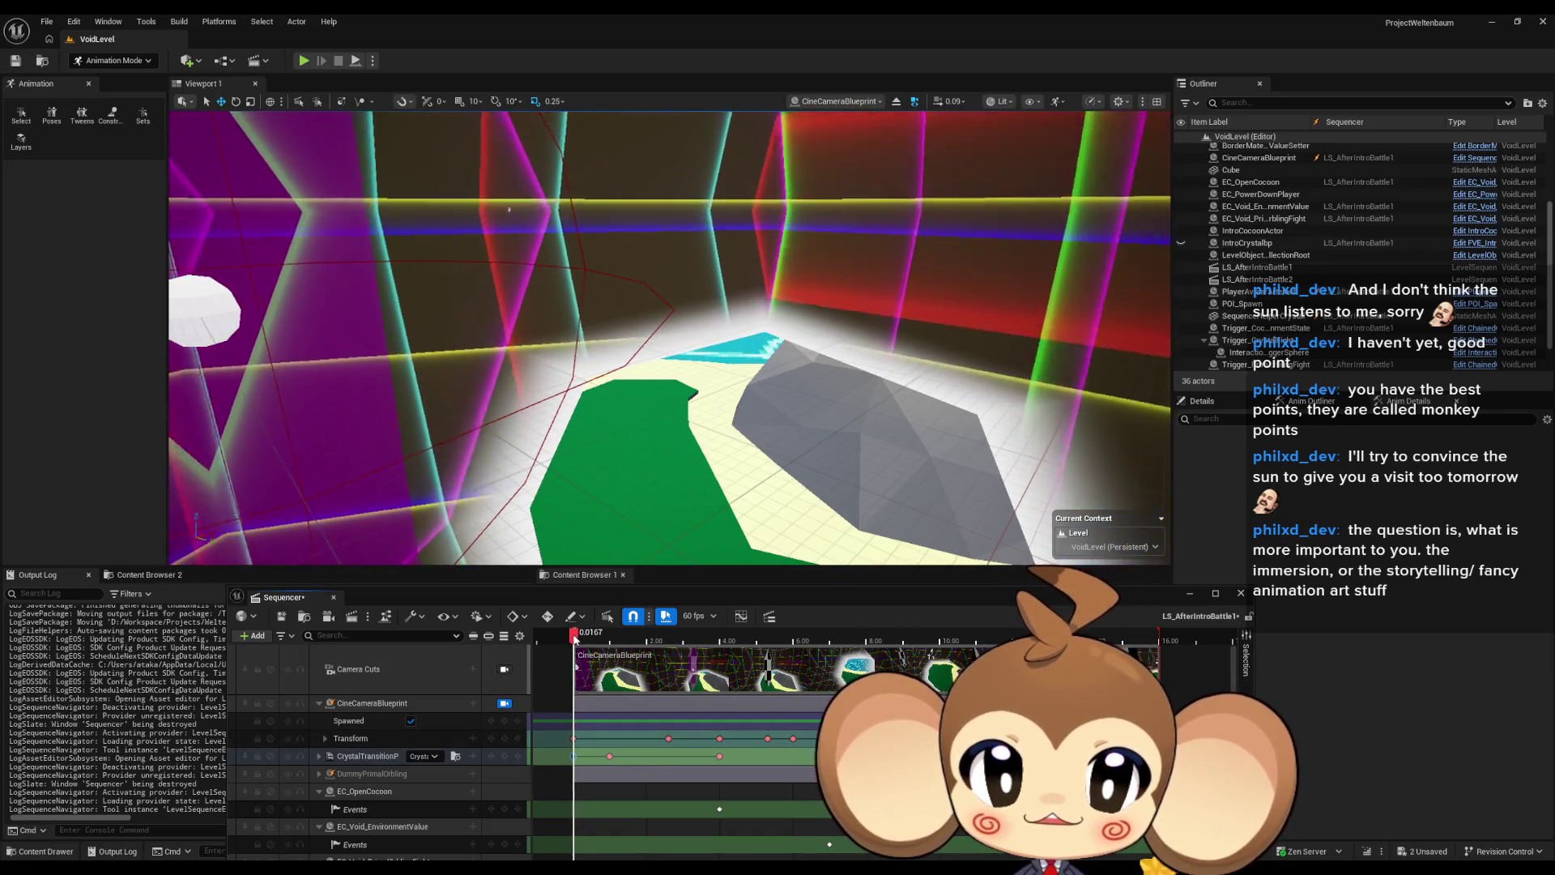
{"action": "left_click_drag", "start_coordinate": [521, 598], "coordinate": [508, 468]}
Step: Set the current time to 0 and zoom the piloted camera toward the crystal by the grey rock
{"action": "left_click", "coordinate": [499, 760]}
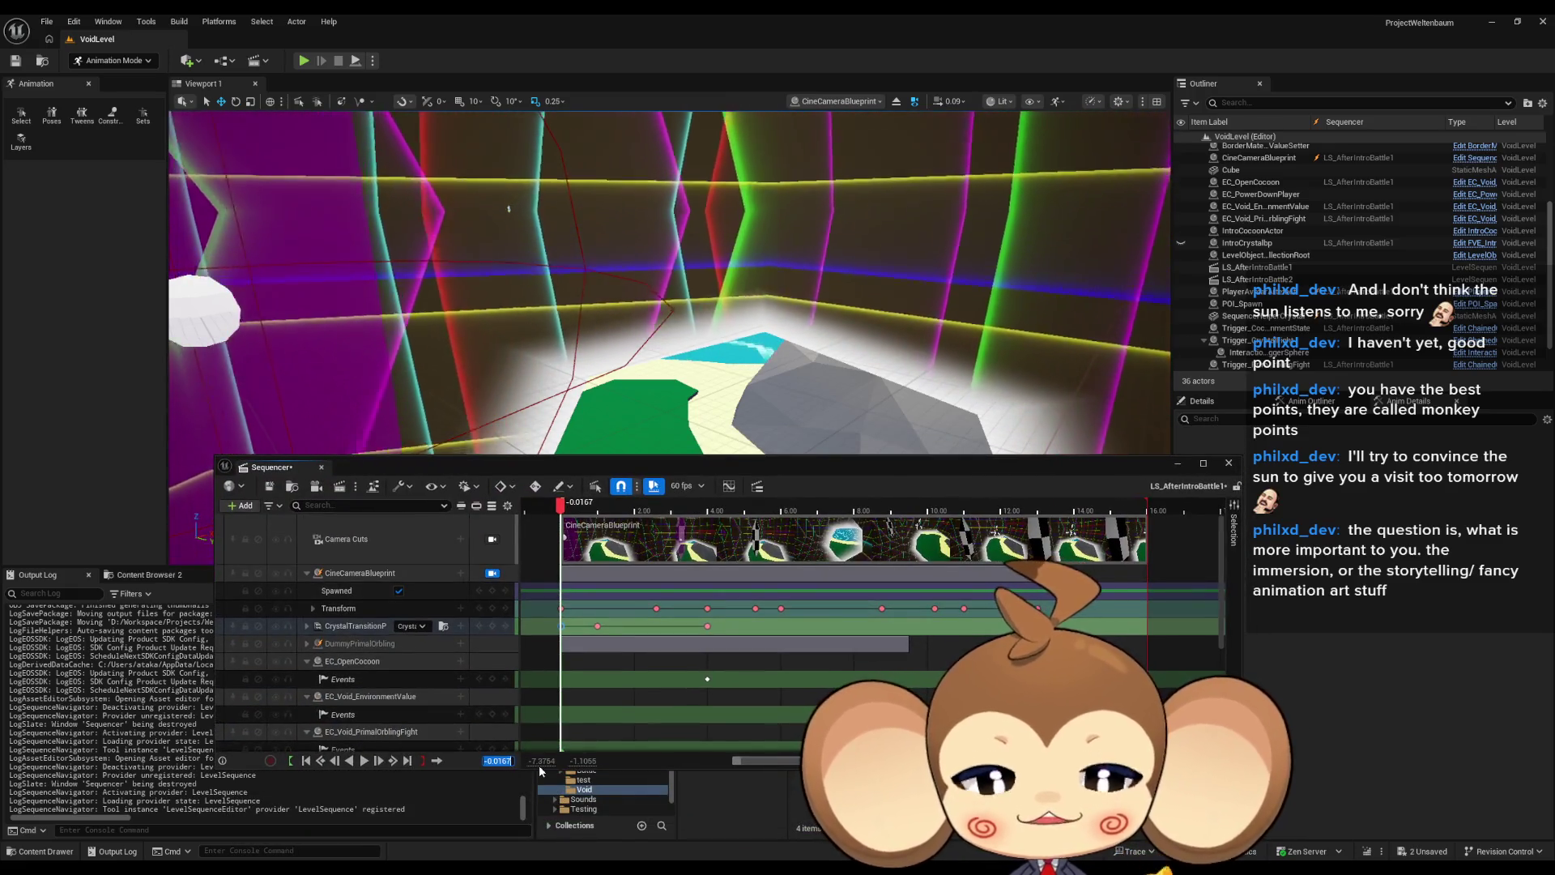
{"action": "type", "text": "0"}
{"action": "key", "text": "Return"}
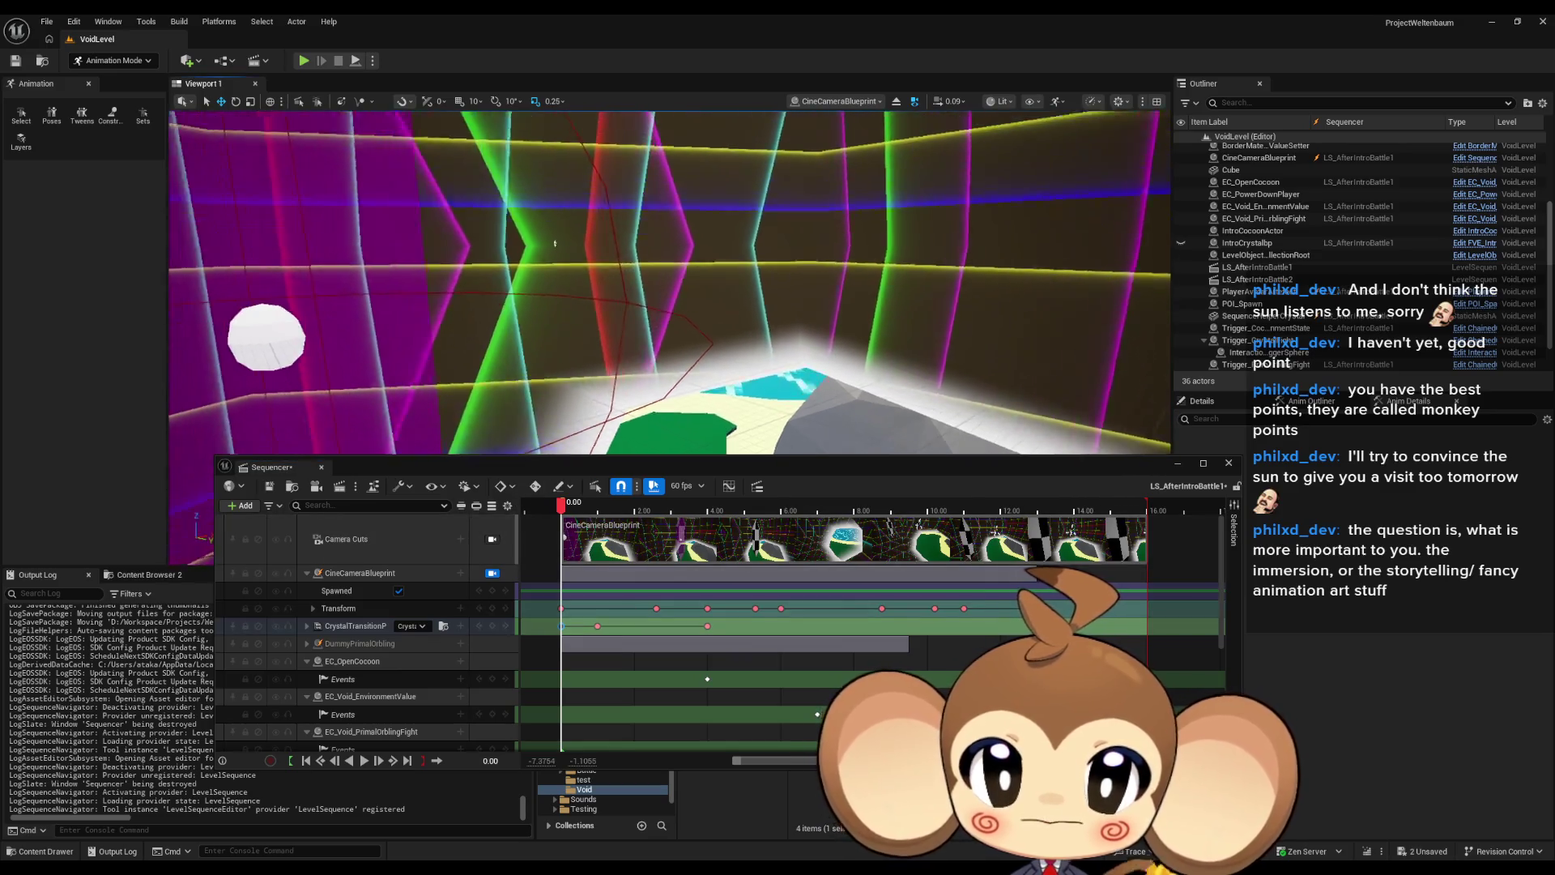
{"action": "scroll", "coordinate": [619, 321], "scroll_direction": "up", "scroll_amount": 3}
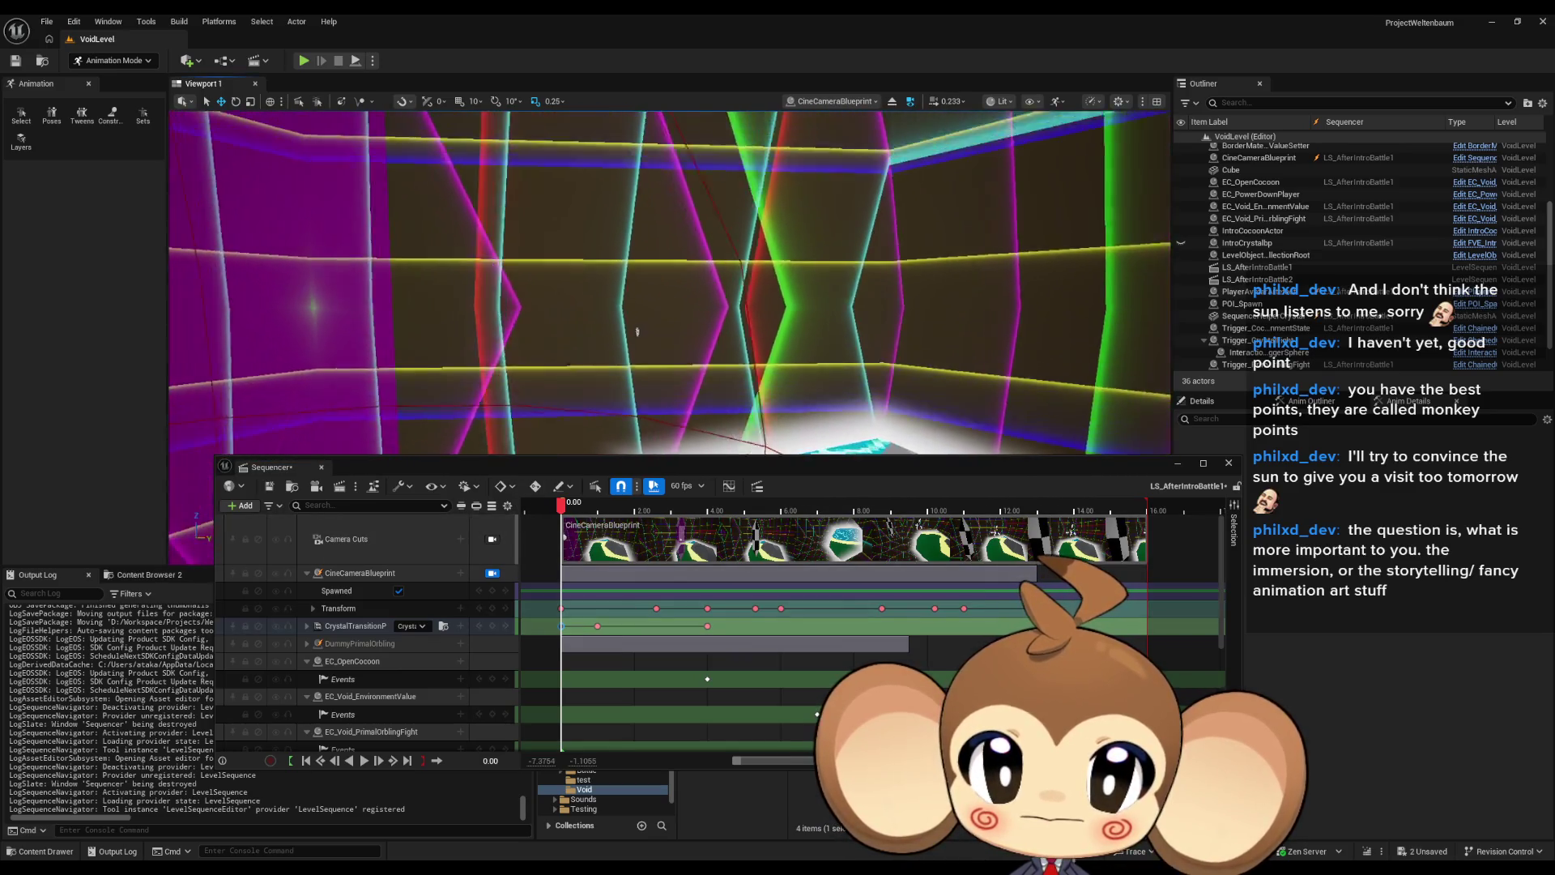
{"action": "scroll", "coordinate": [619, 320], "scroll_direction": "down", "scroll_amount": 4}
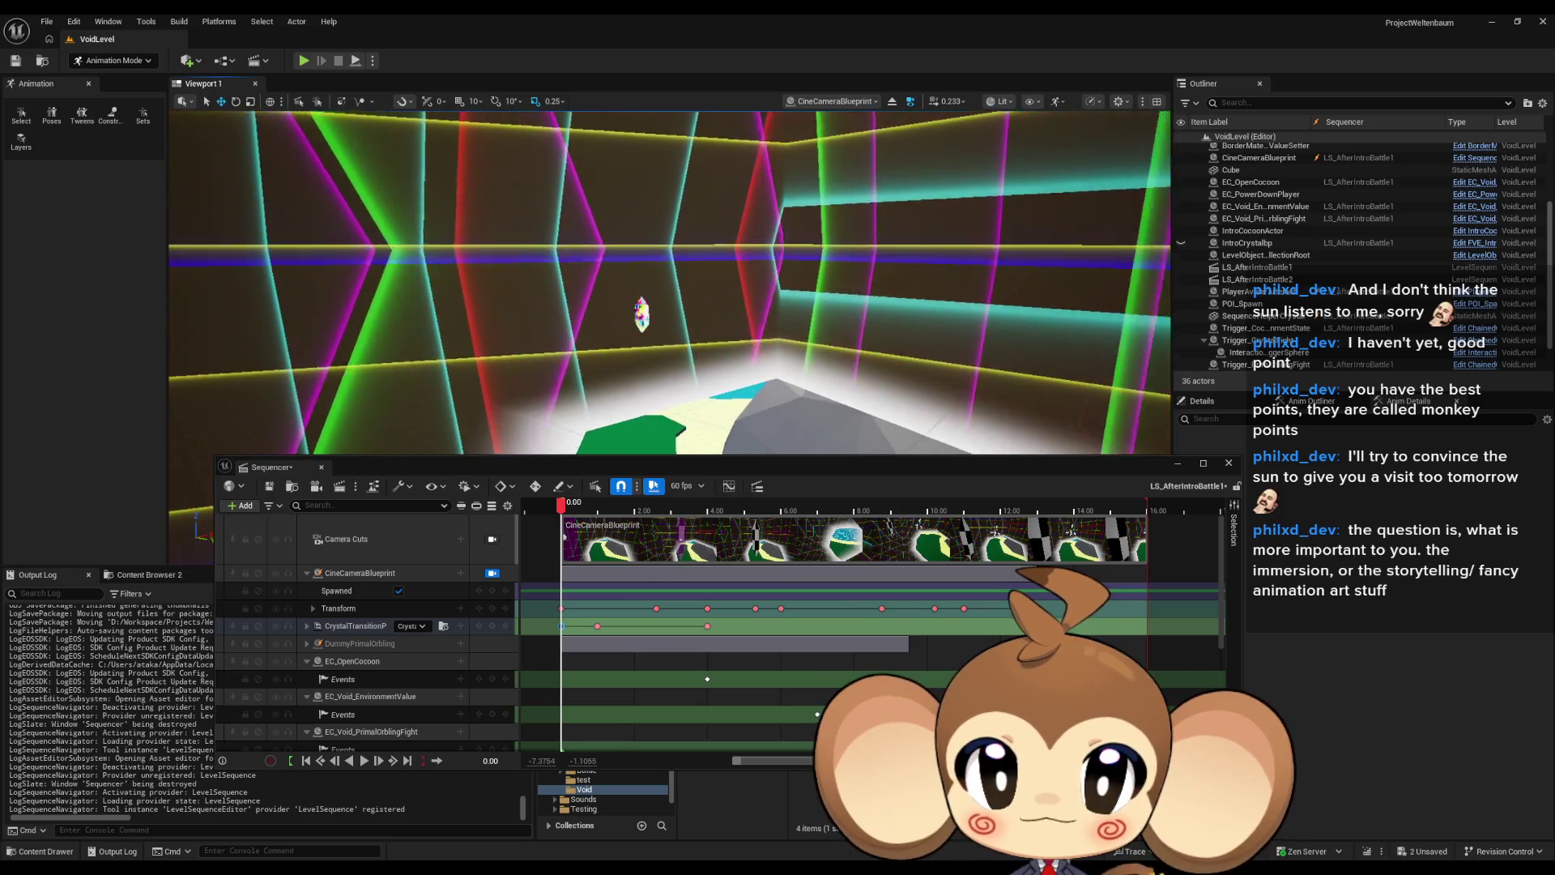
{"action": "scroll", "coordinate": [619, 321], "scroll_direction": "down", "scroll_amount": 5}
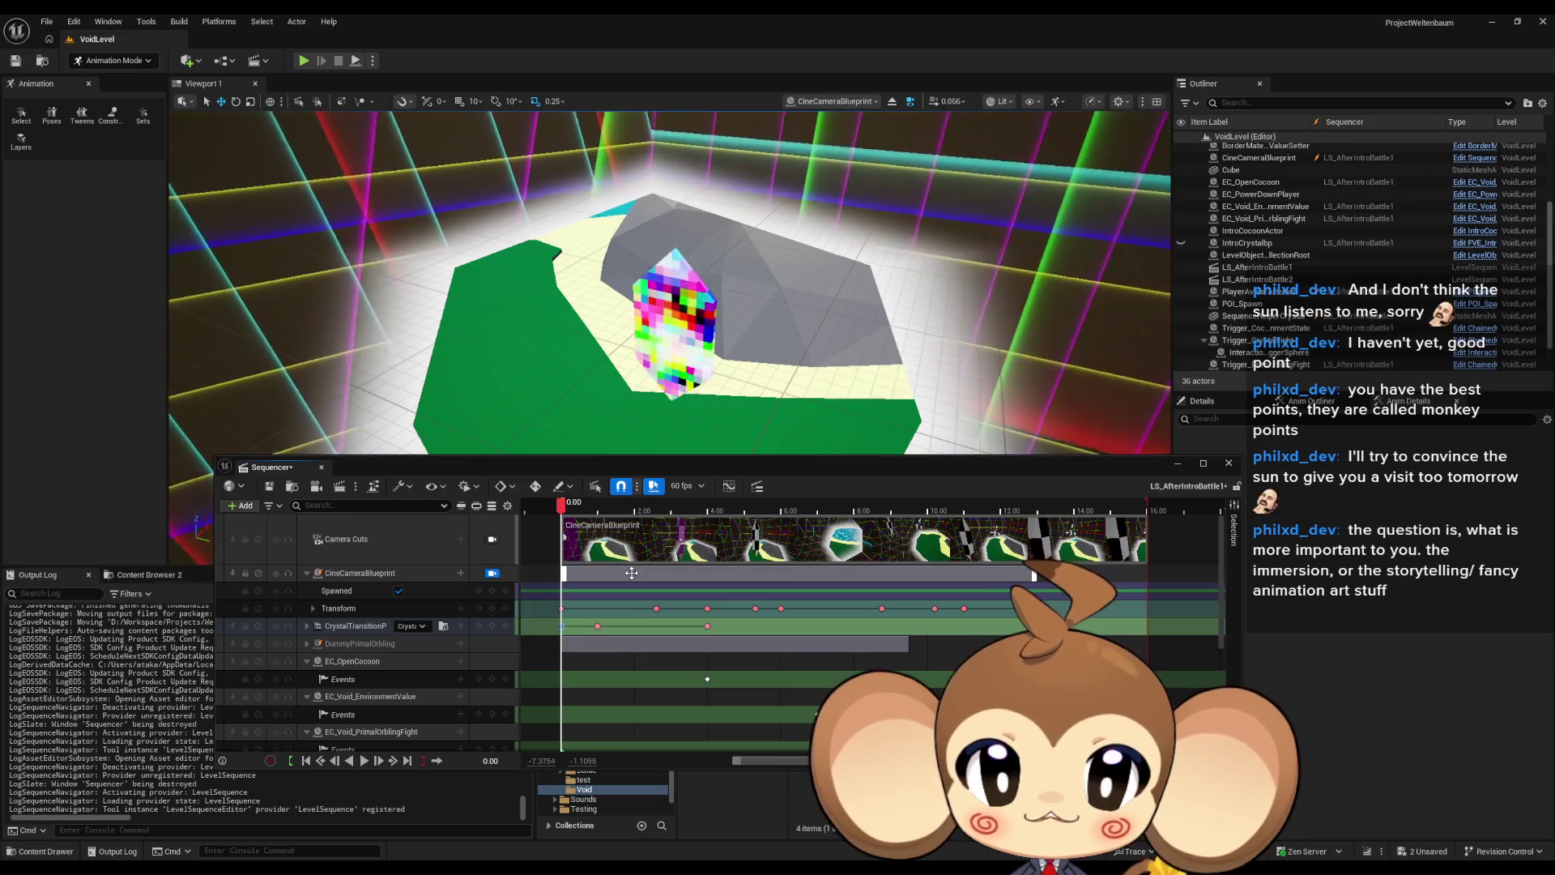
{"action": "left_click", "coordinate": [562, 511]}
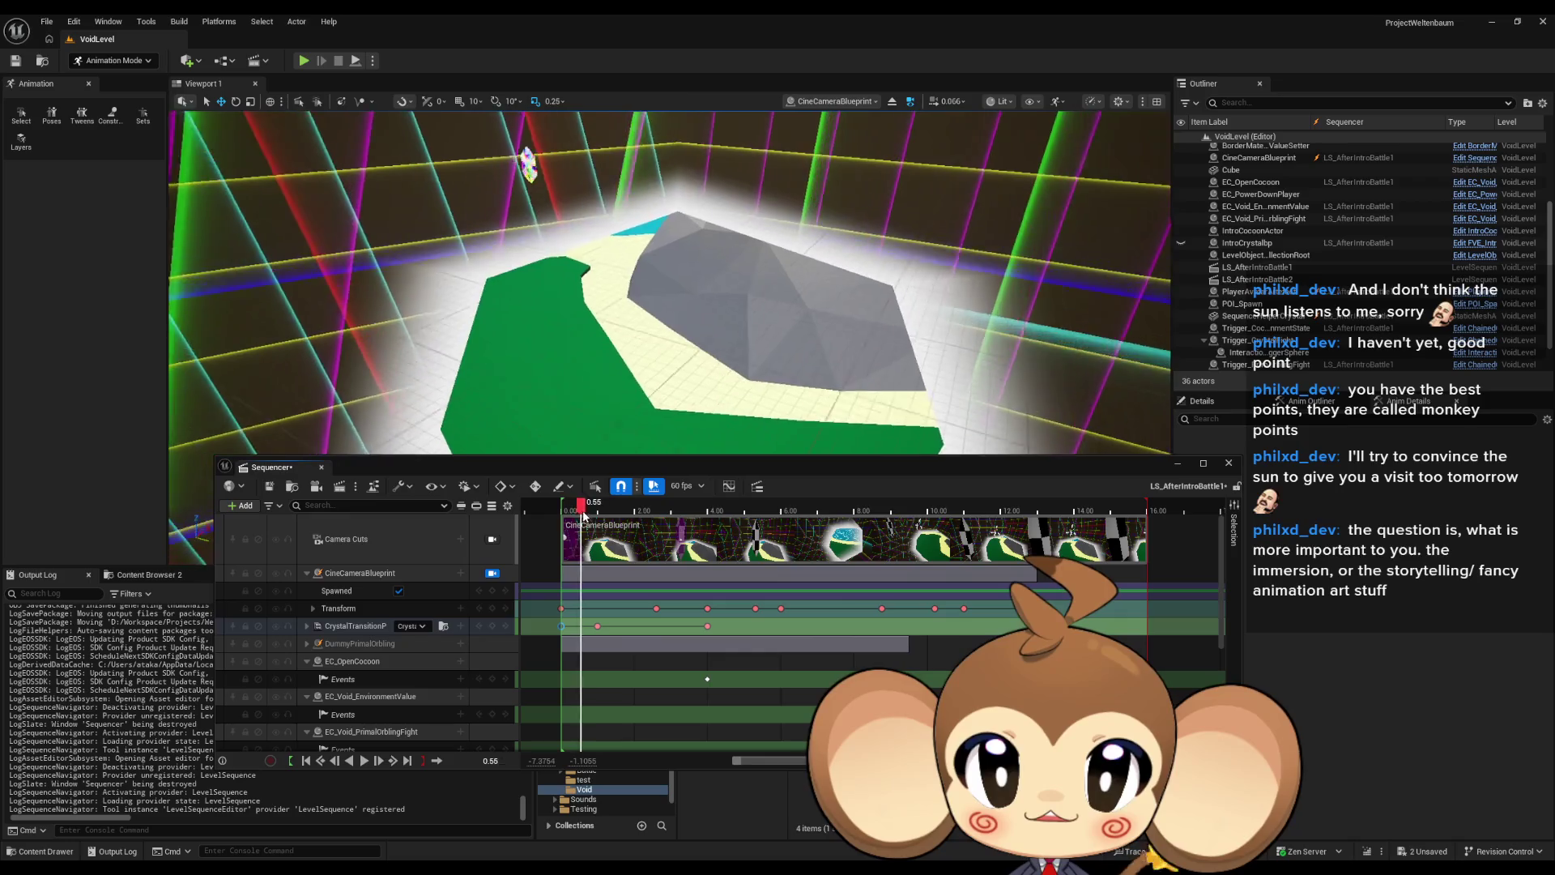
{"action": "left_click_drag", "start_coordinate": [583, 516], "coordinate": [611, 516]}
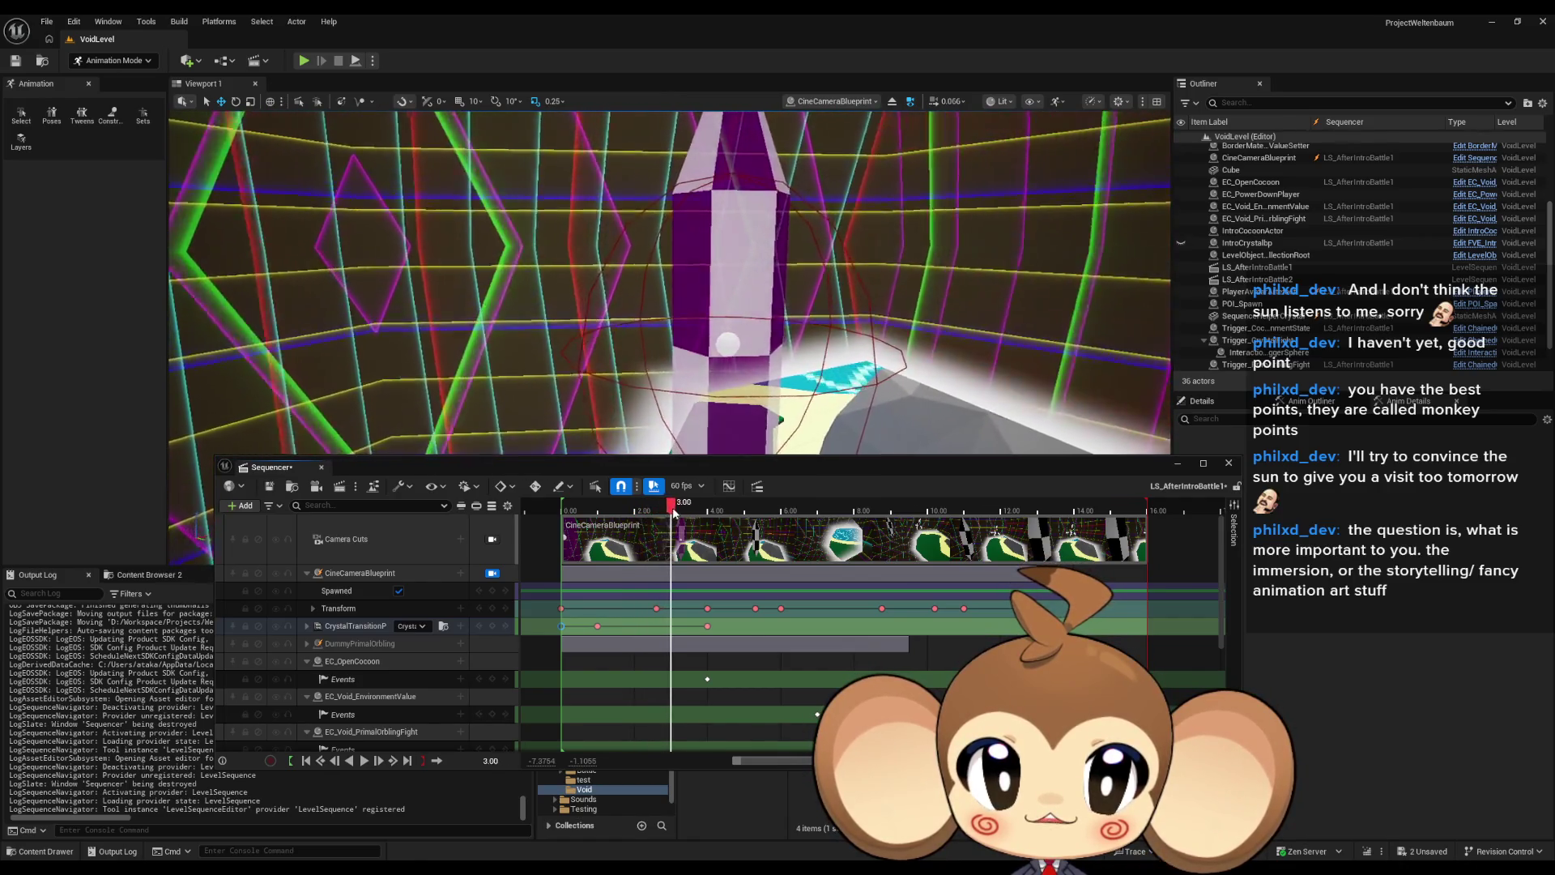
{"action": "left_click_drag", "start_coordinate": [683, 512], "coordinate": [784, 507]}
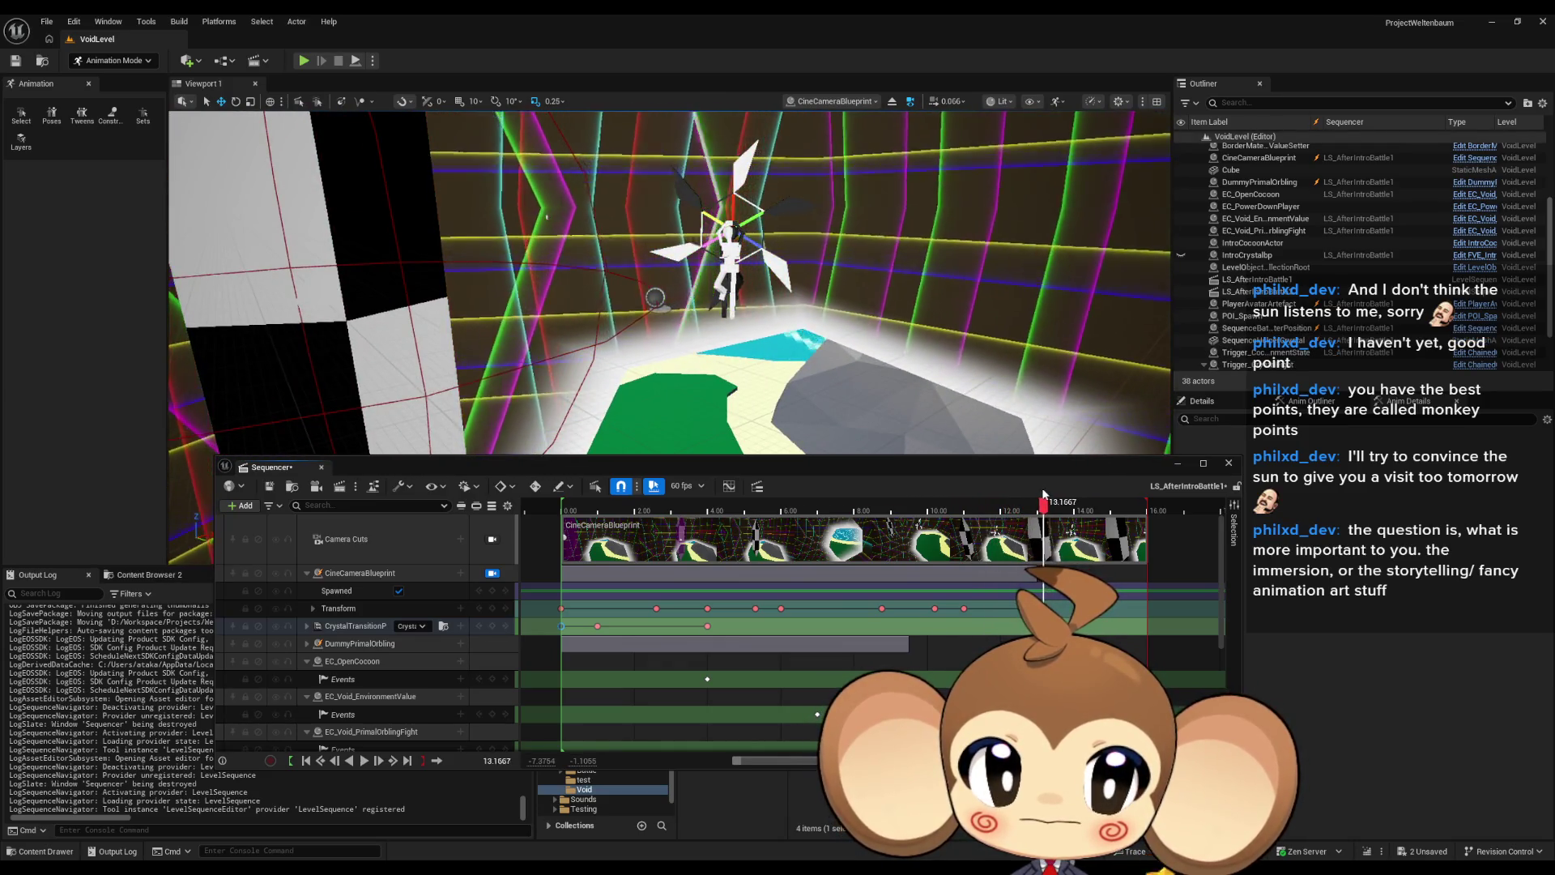
{"action": "left_click_drag", "start_coordinate": [1044, 496], "coordinate": [566, 516]}
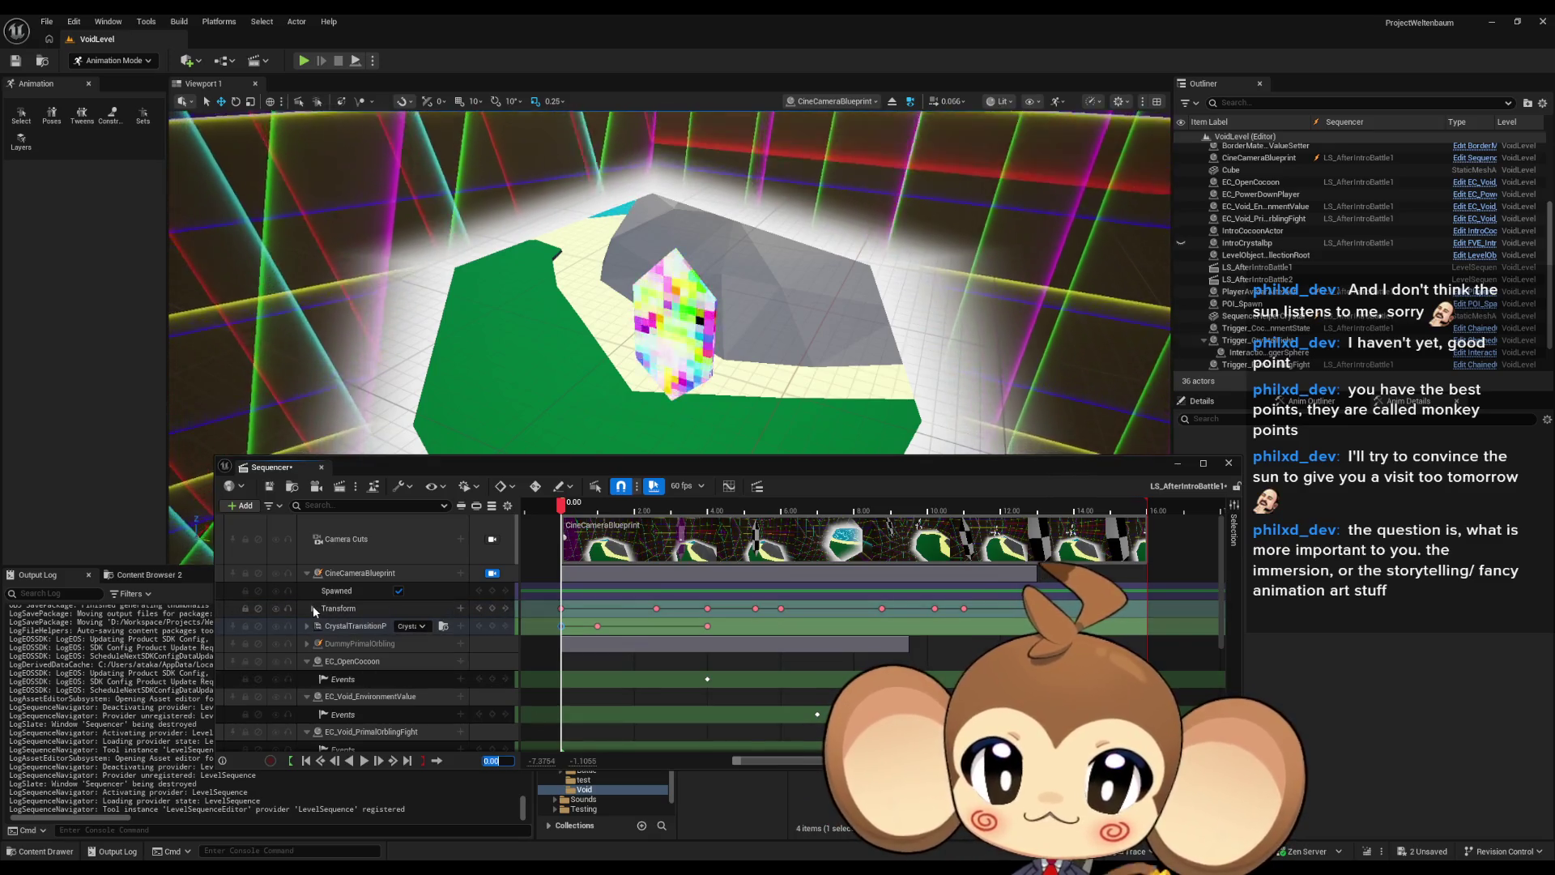
Step: Copy CineCameraBlueprint's first Transform key from its context menu, then move the playhead to 13.00
{"action": "left_click", "coordinate": [313, 608]}
{"action": "left_click", "coordinate": [312, 607]}
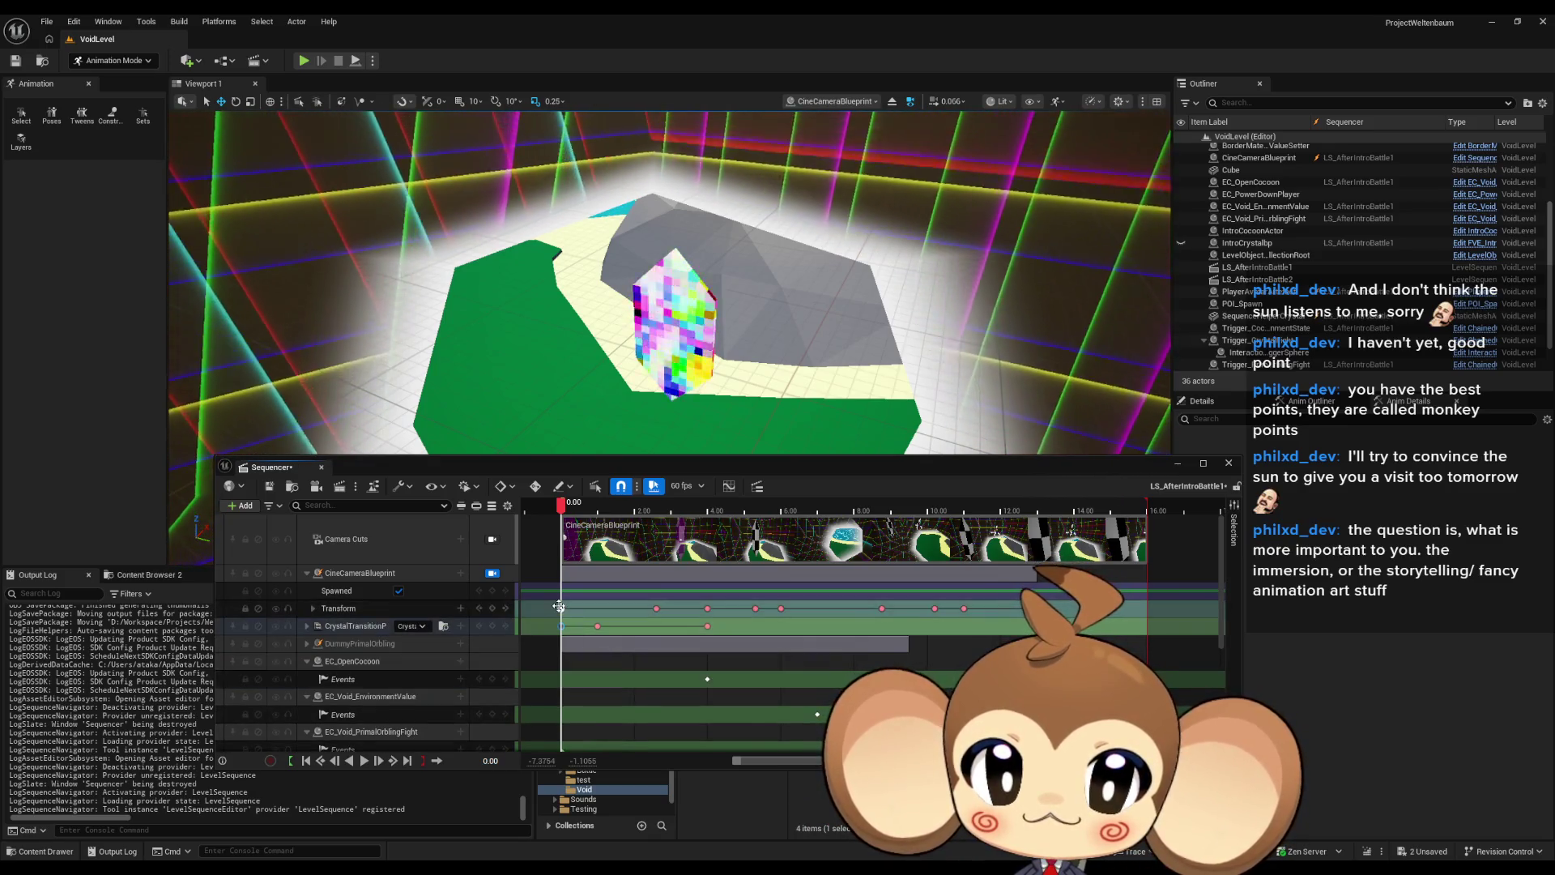
{"action": "right_click", "coordinate": [561, 607]}
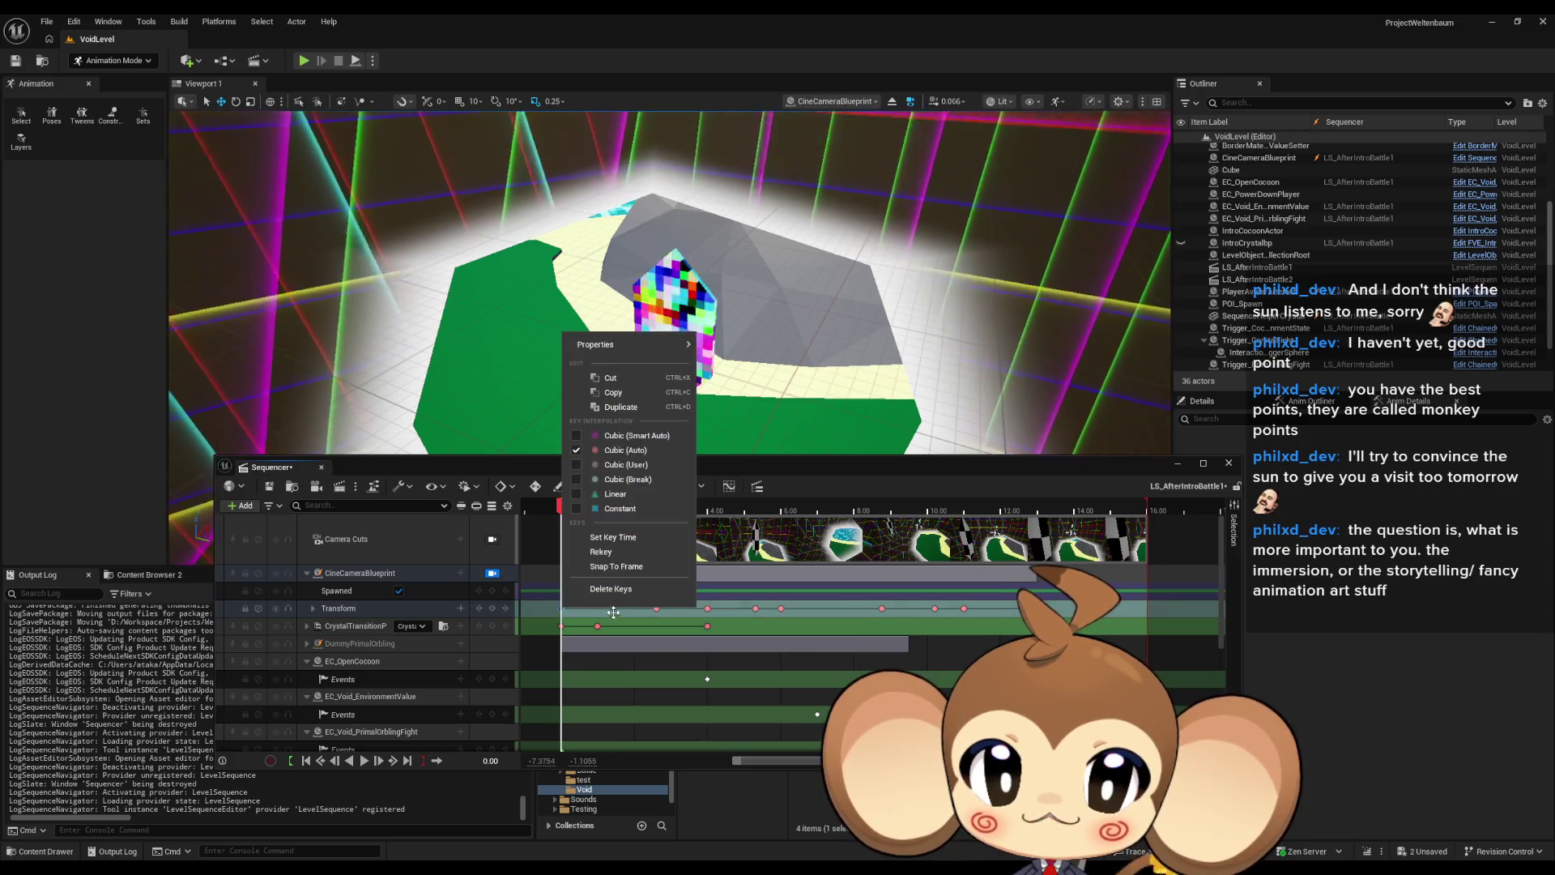
{"action": "left_click", "coordinate": [620, 395]}
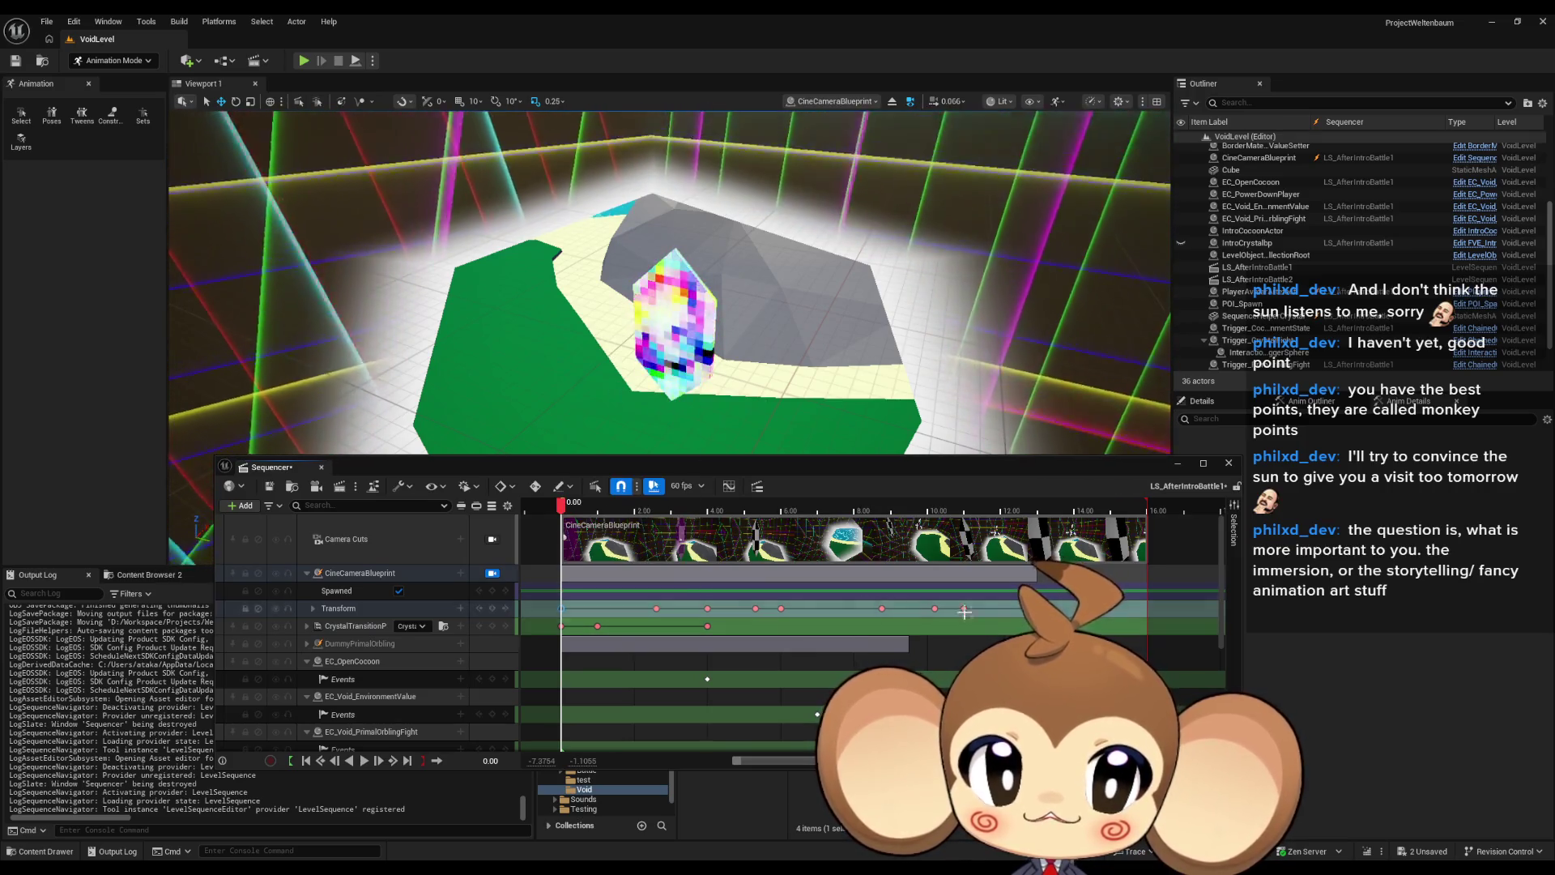
{"action": "left_click", "coordinate": [1037, 503]}
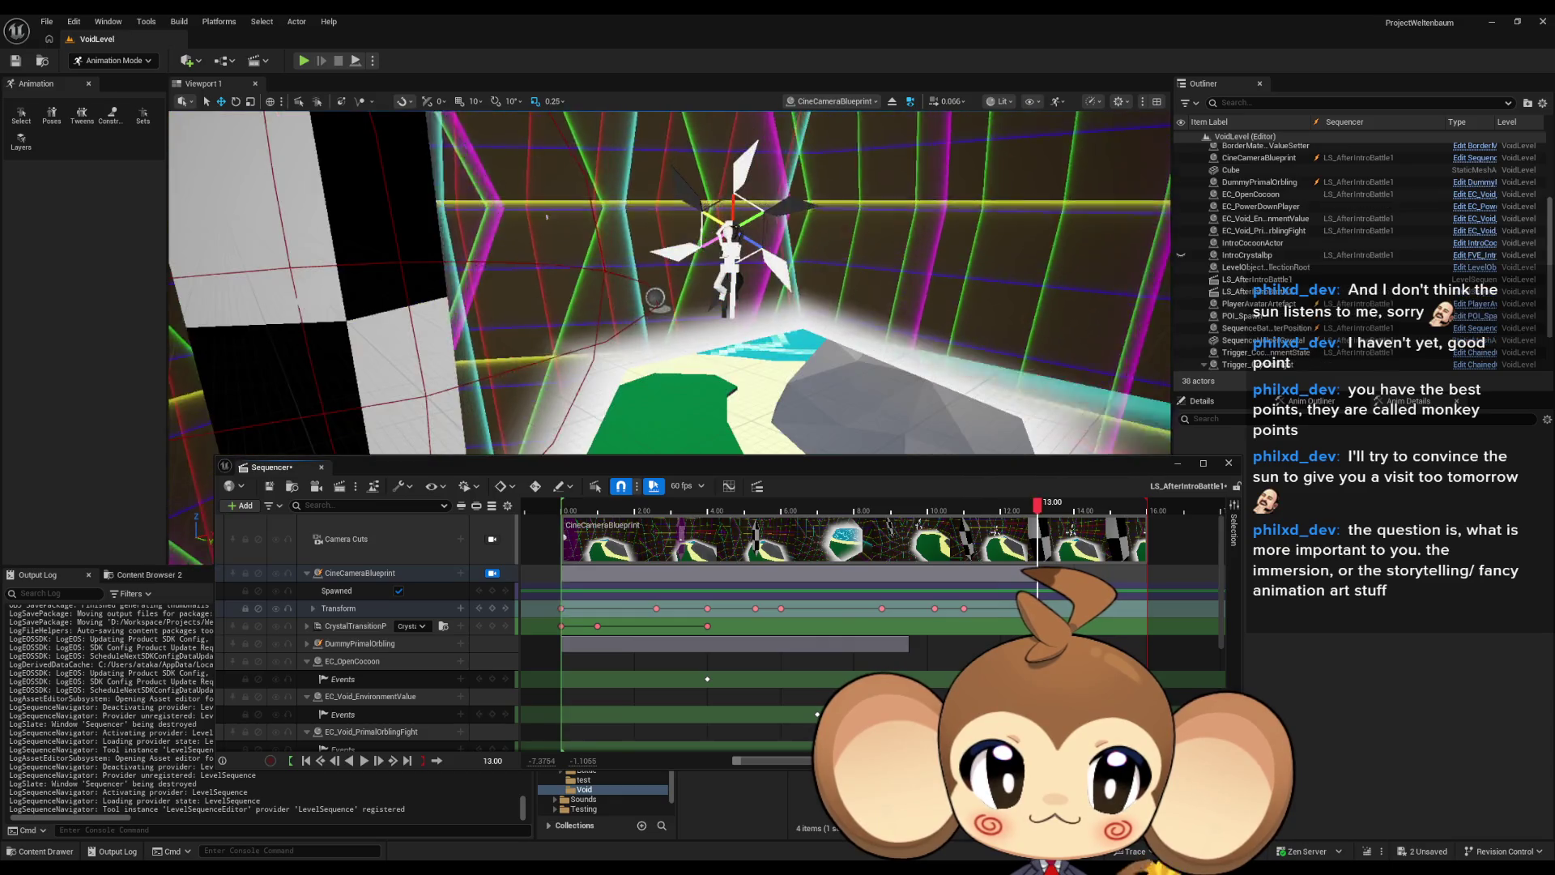
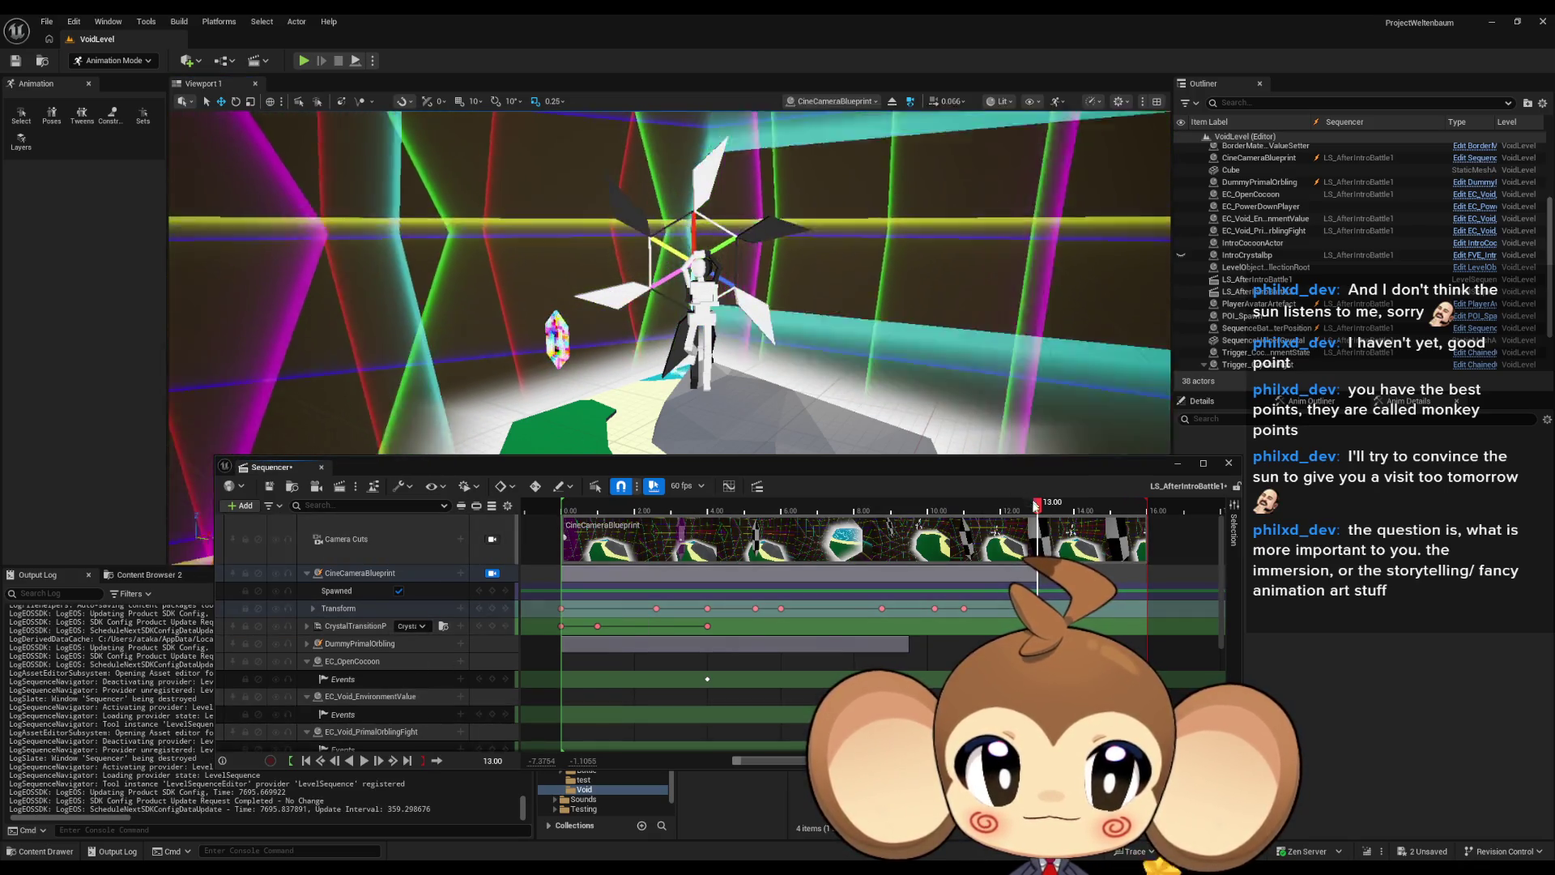
Step: Replay the LS_AfterIntroBattle1 camera sequence and scrub through the shot up to 5.50
{"action": "left_click_drag", "start_coordinate": [1035, 504], "coordinate": [539, 505]}
{"action": "key", "text": "space"}
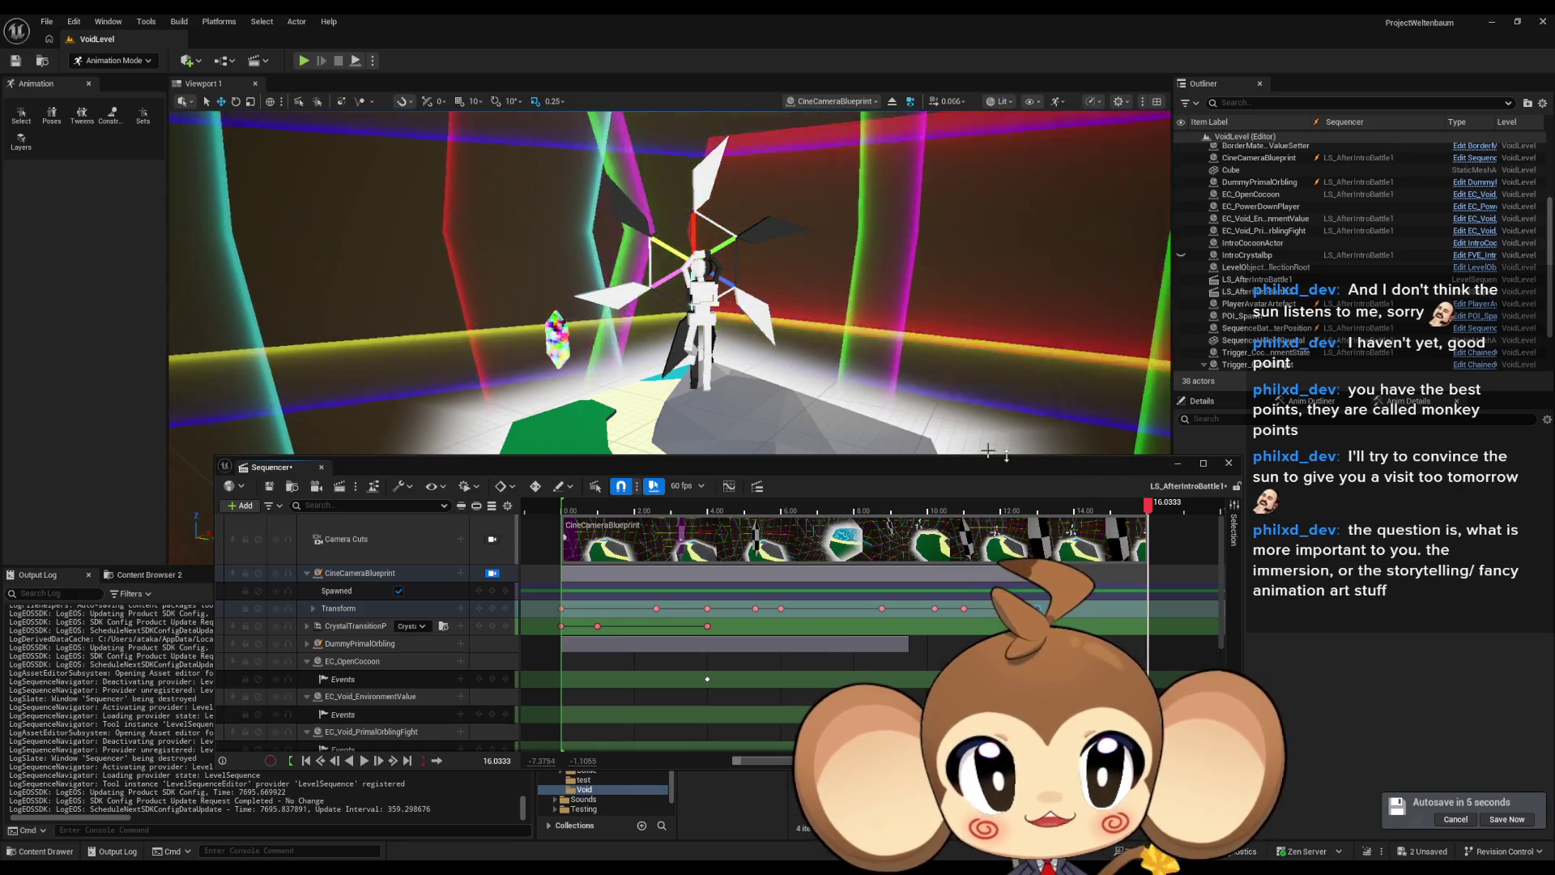
{"action": "left_click_drag", "start_coordinate": [1145, 516], "coordinate": [542, 565]}
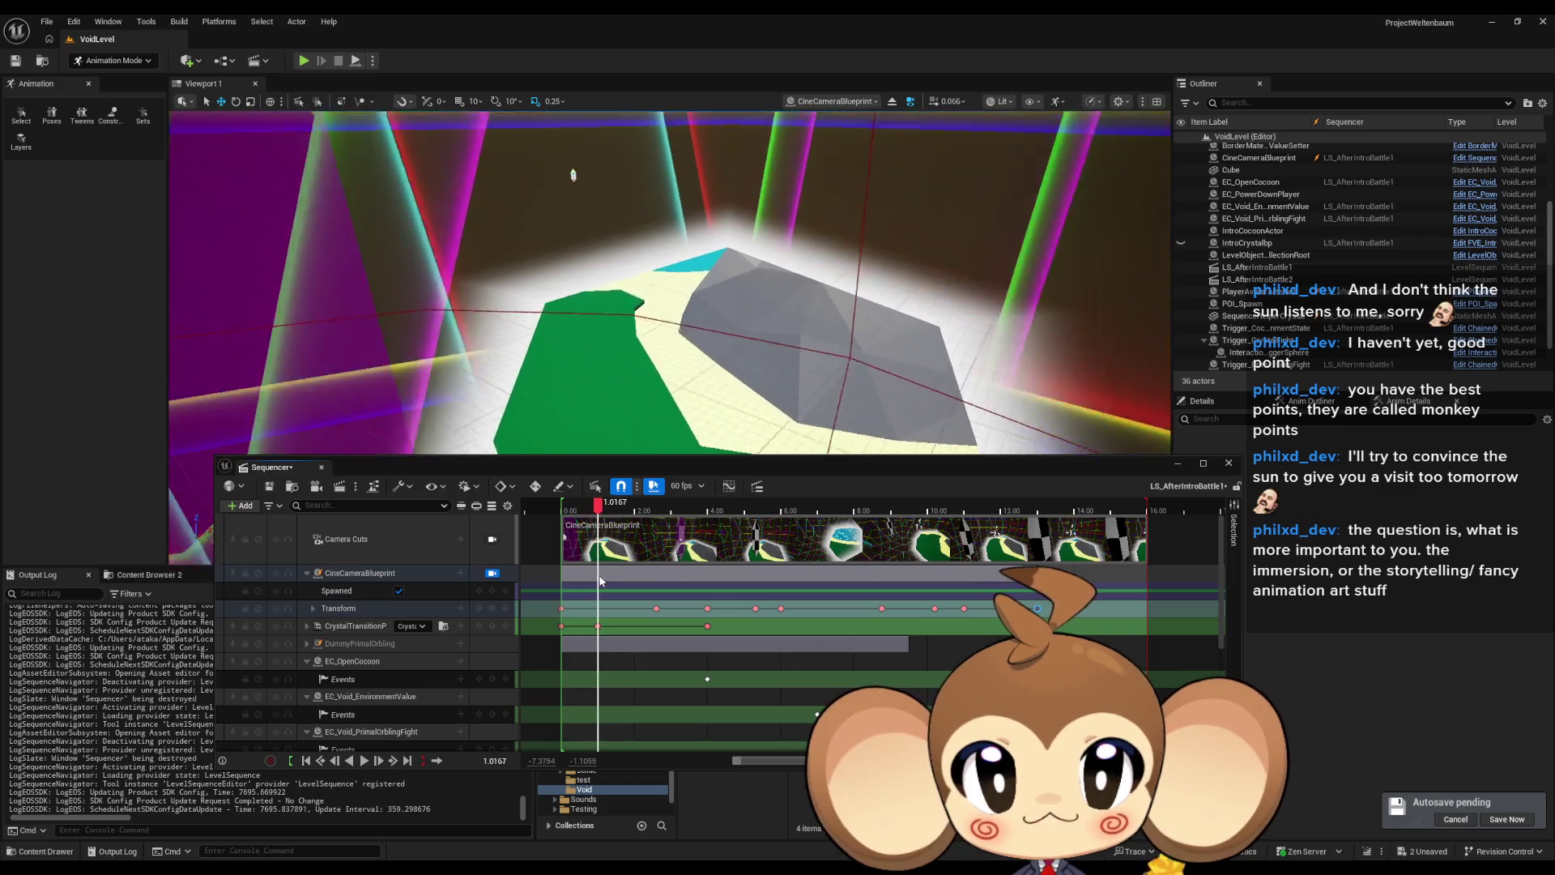
{"action": "left_click_drag", "start_coordinate": [600, 580], "coordinate": [643, 580]}
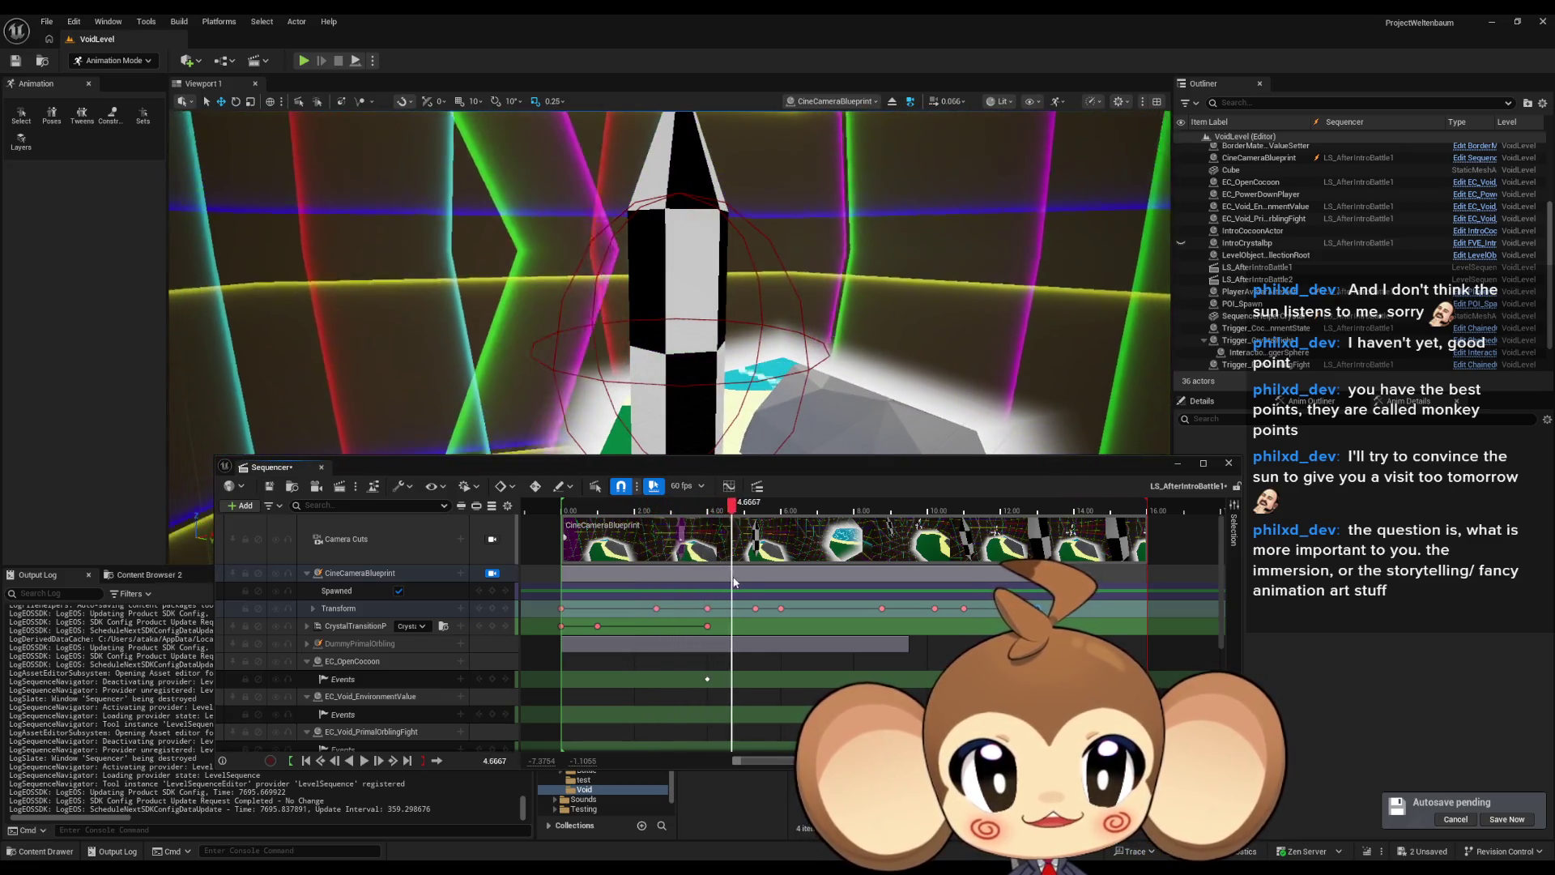
{"action": "left_click_drag", "start_coordinate": [650, 581], "coordinate": [701, 582]}
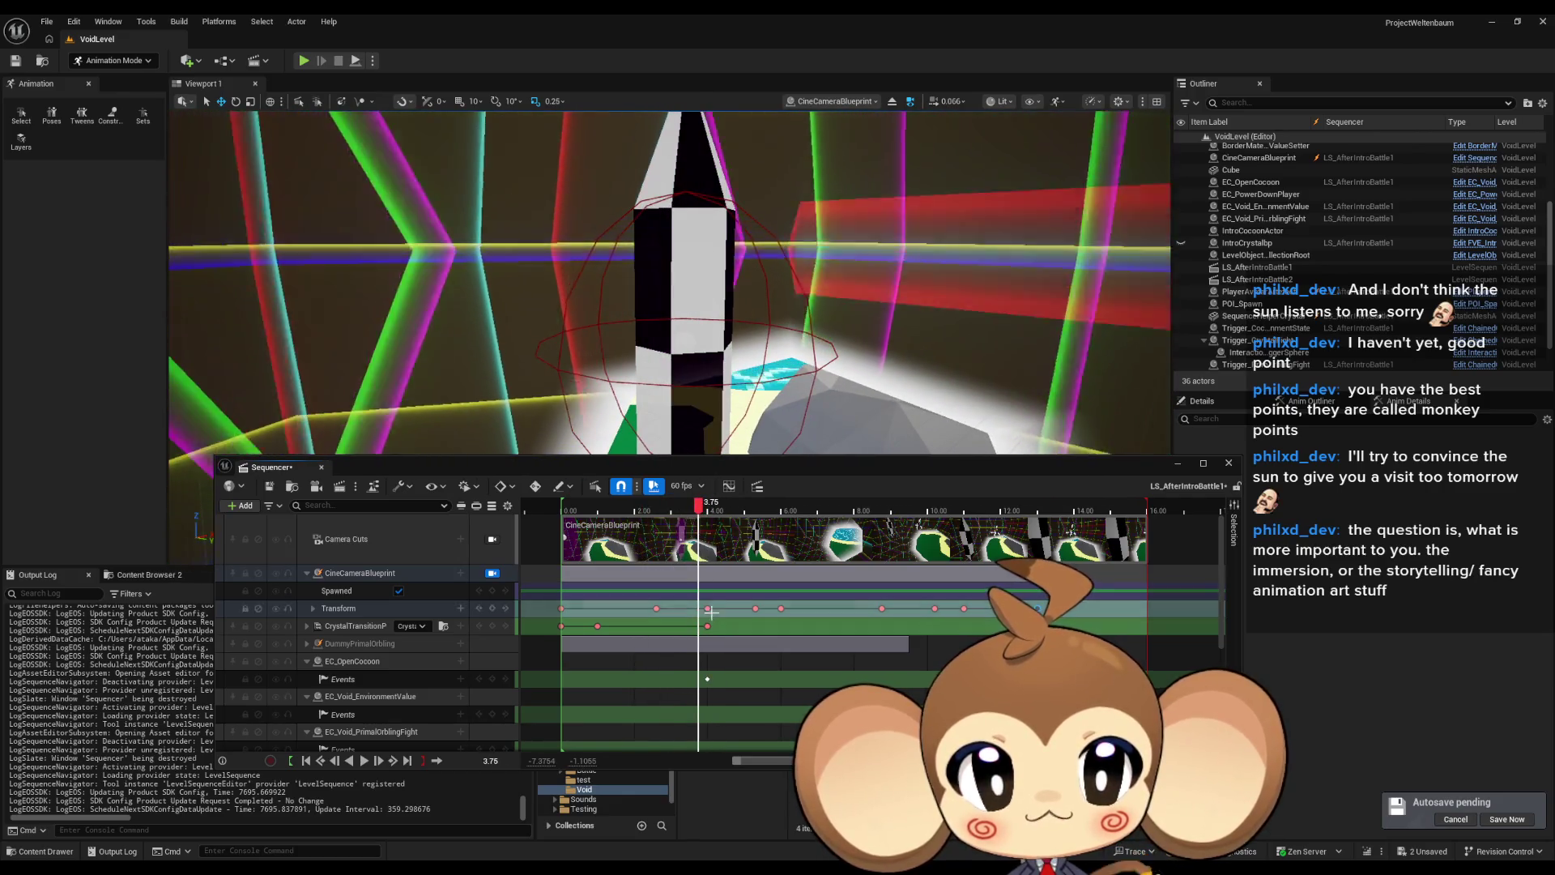
{"action": "mouse_move", "coordinate": [698, 508]}
{"action": "left_mouse_down"}
{"action": "mouse_move", "coordinate": [777, 510]}
{"action": "mouse_move", "coordinate": [624, 519]}
{"action": "mouse_move", "coordinate": [656, 518]}
{"action": "left_mouse_up"}
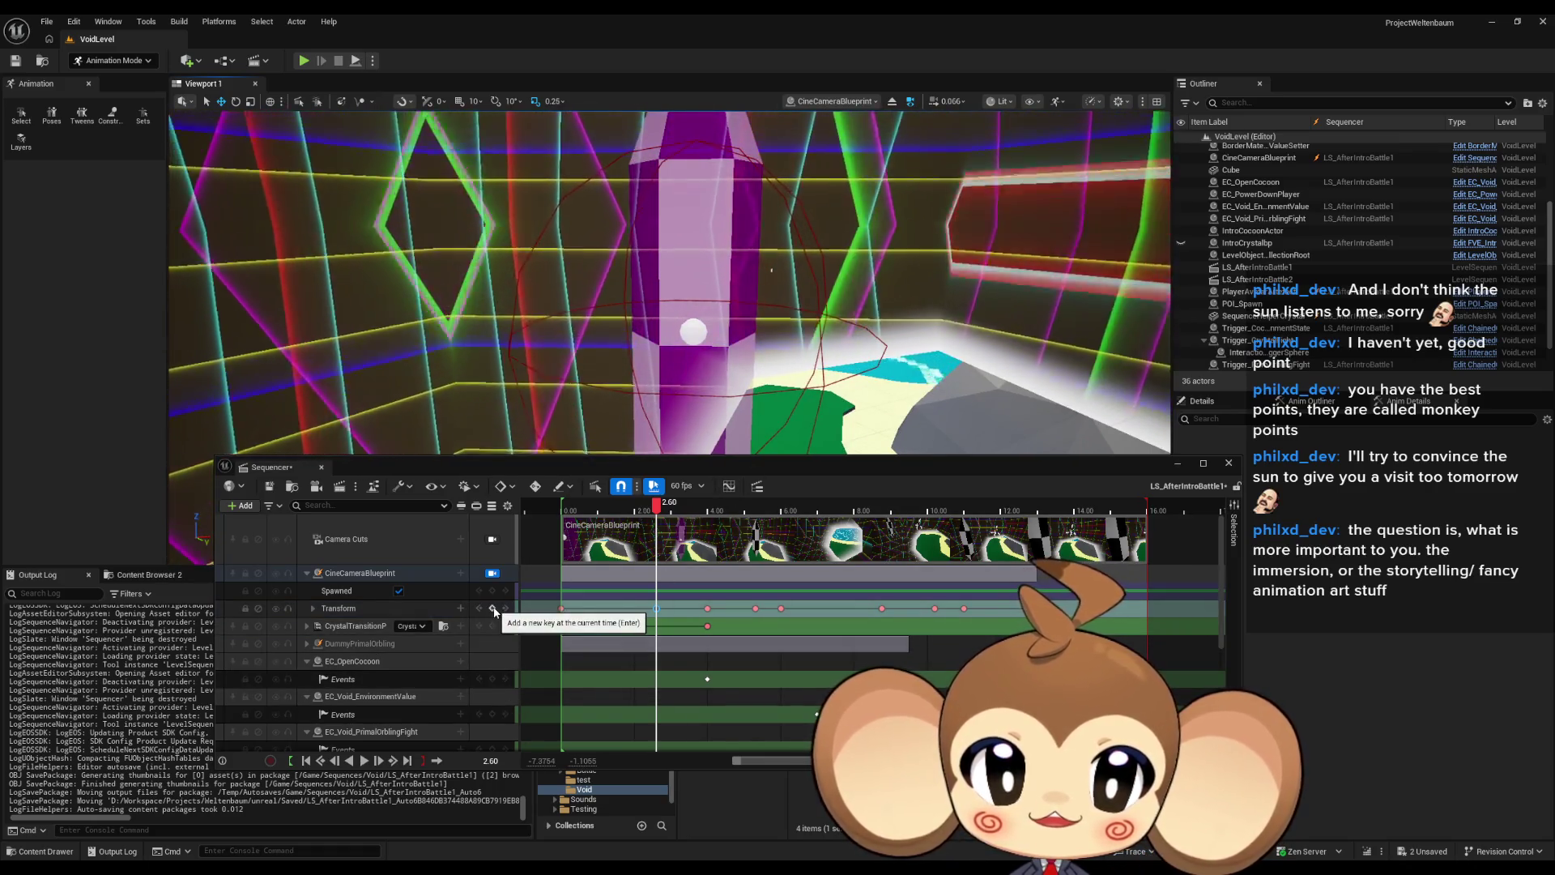
Step: Jump to the 4.00 camera transform key, play the sequence, then move the time back to 3.00
{"action": "left_click", "coordinate": [709, 607]}
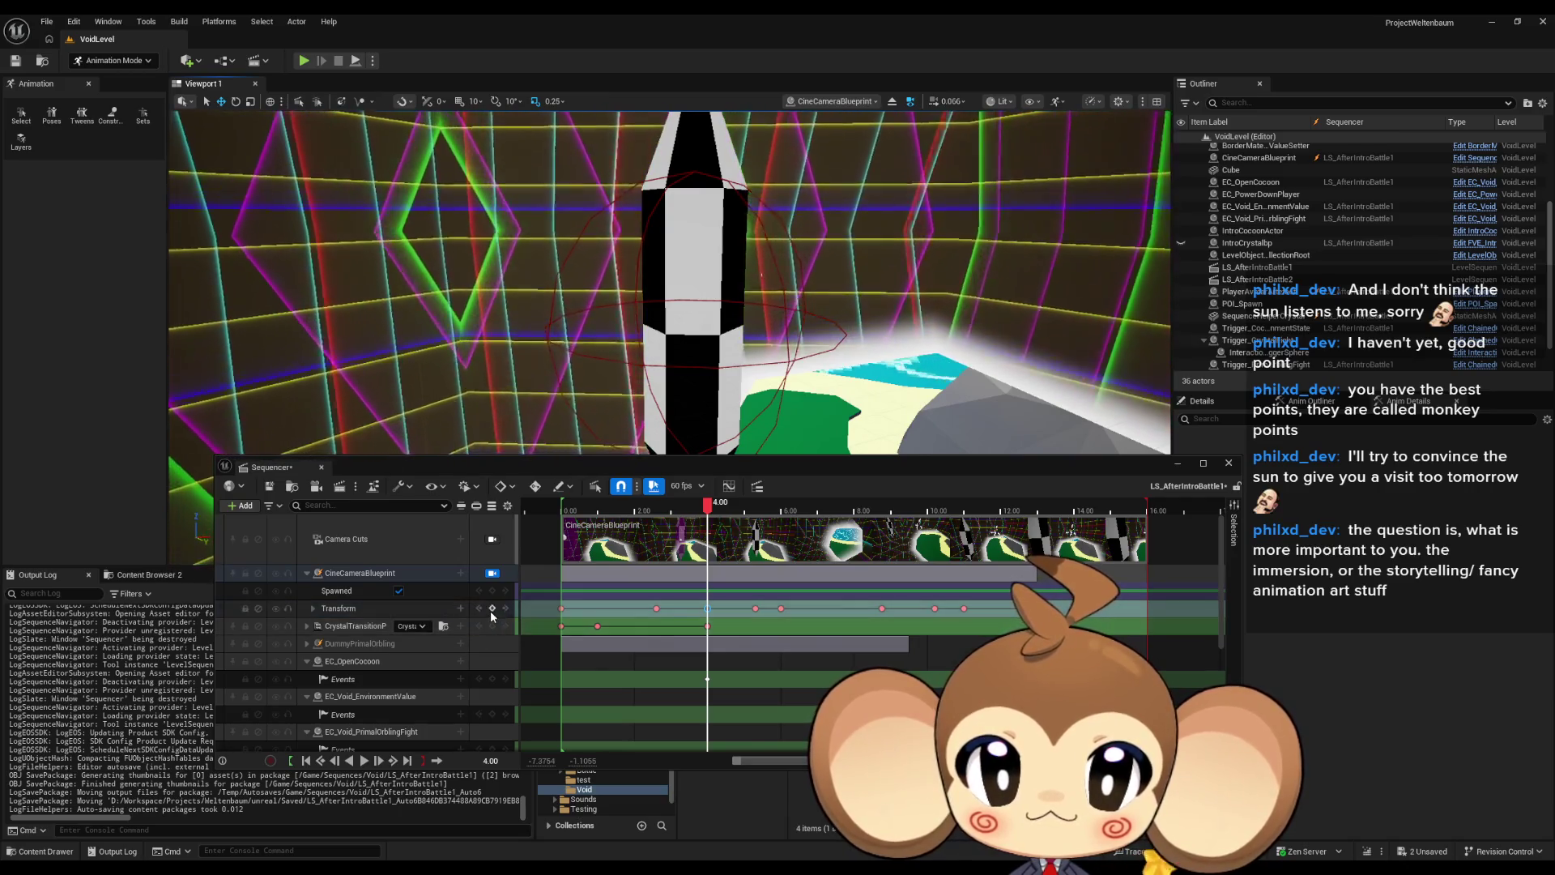
{"action": "key", "text": "space"}
{"action": "key", "text": "Up"}
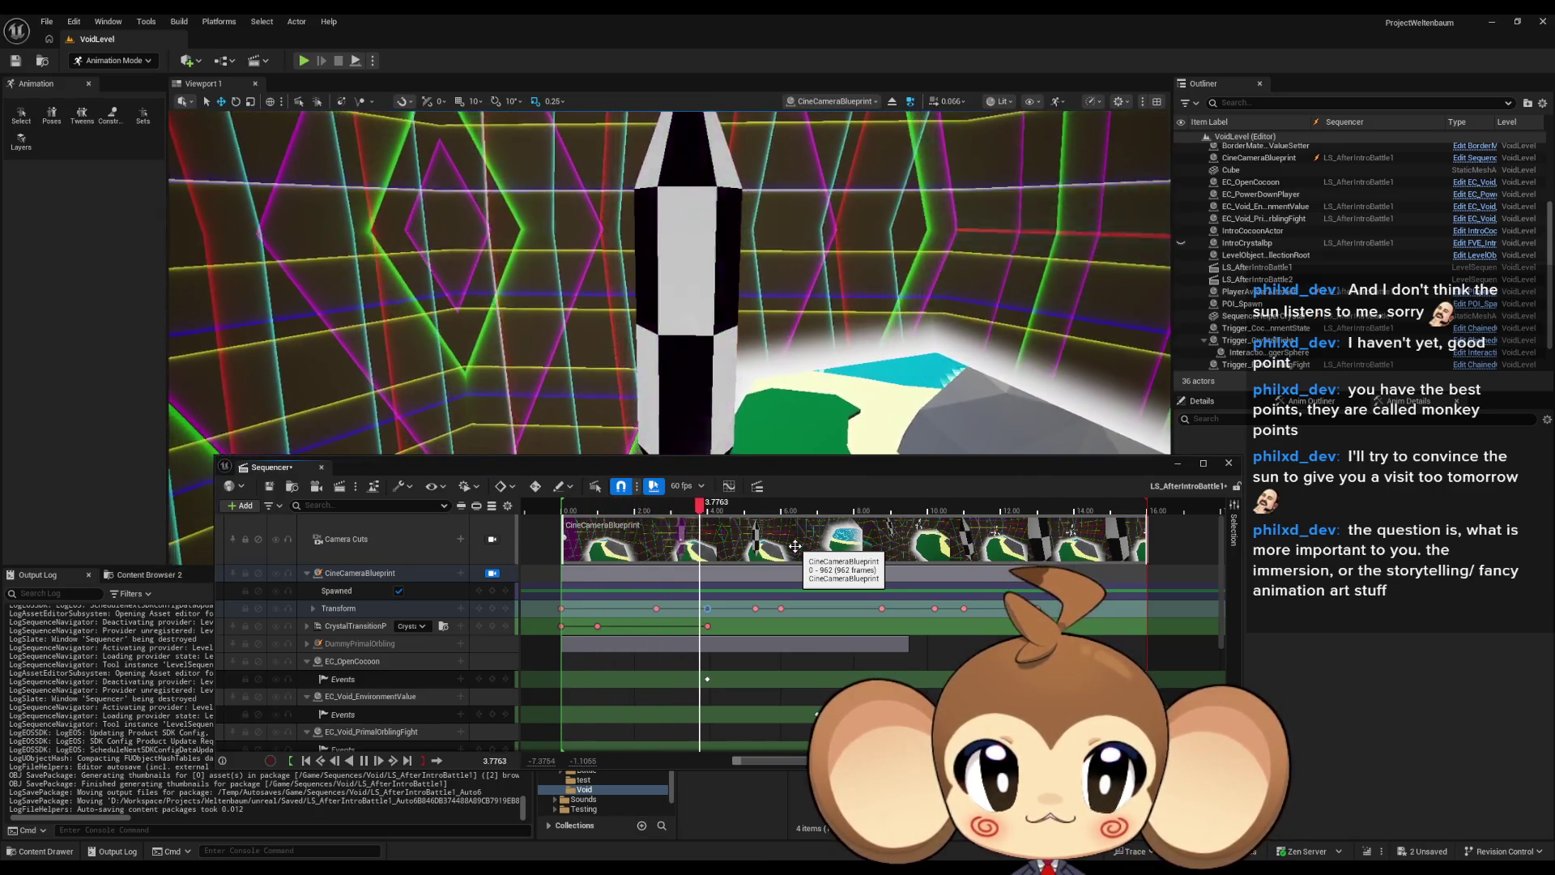
{"action": "key", "text": "space"}
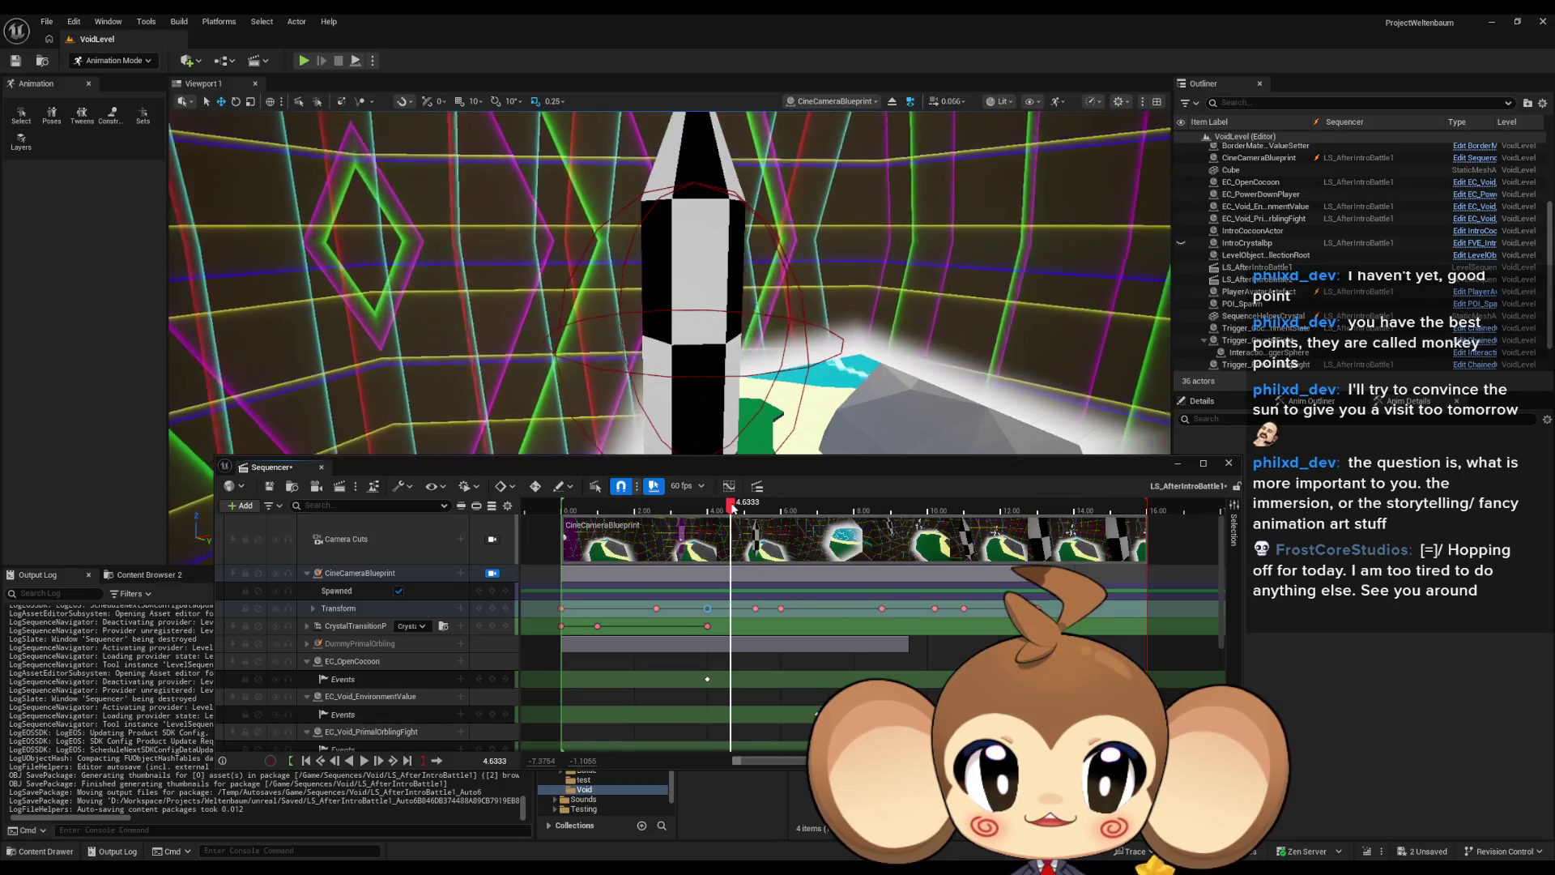
{"action": "left_click_drag", "start_coordinate": [744, 511], "coordinate": [658, 513]}
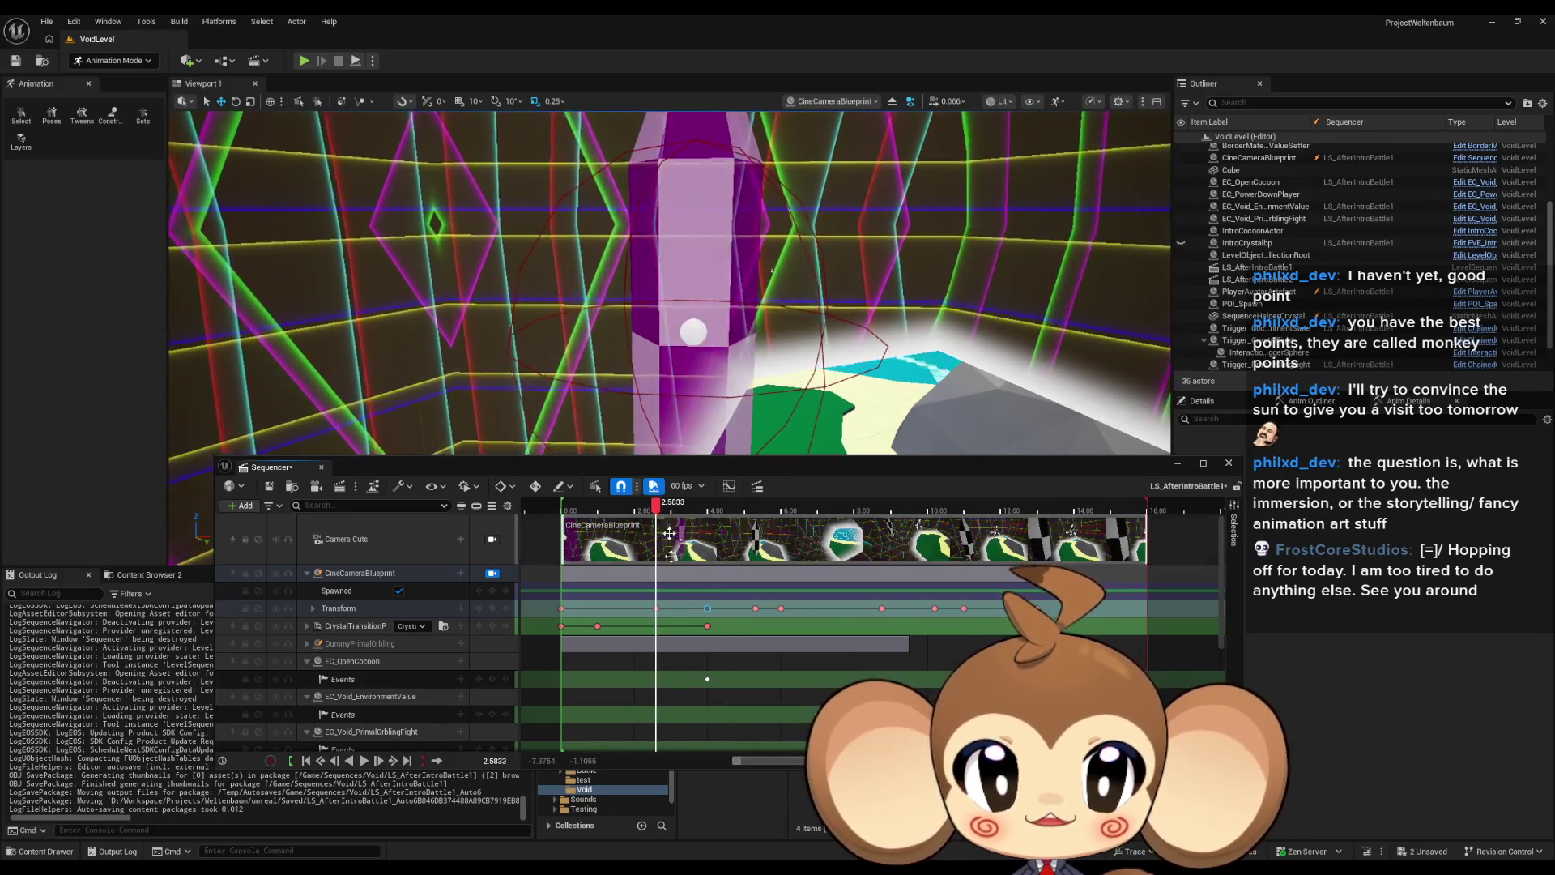
Step: Move the camera at the 2.60 key closer to the pillar, then scrub and replay to check
{"action": "left_click", "coordinate": [657, 608]}
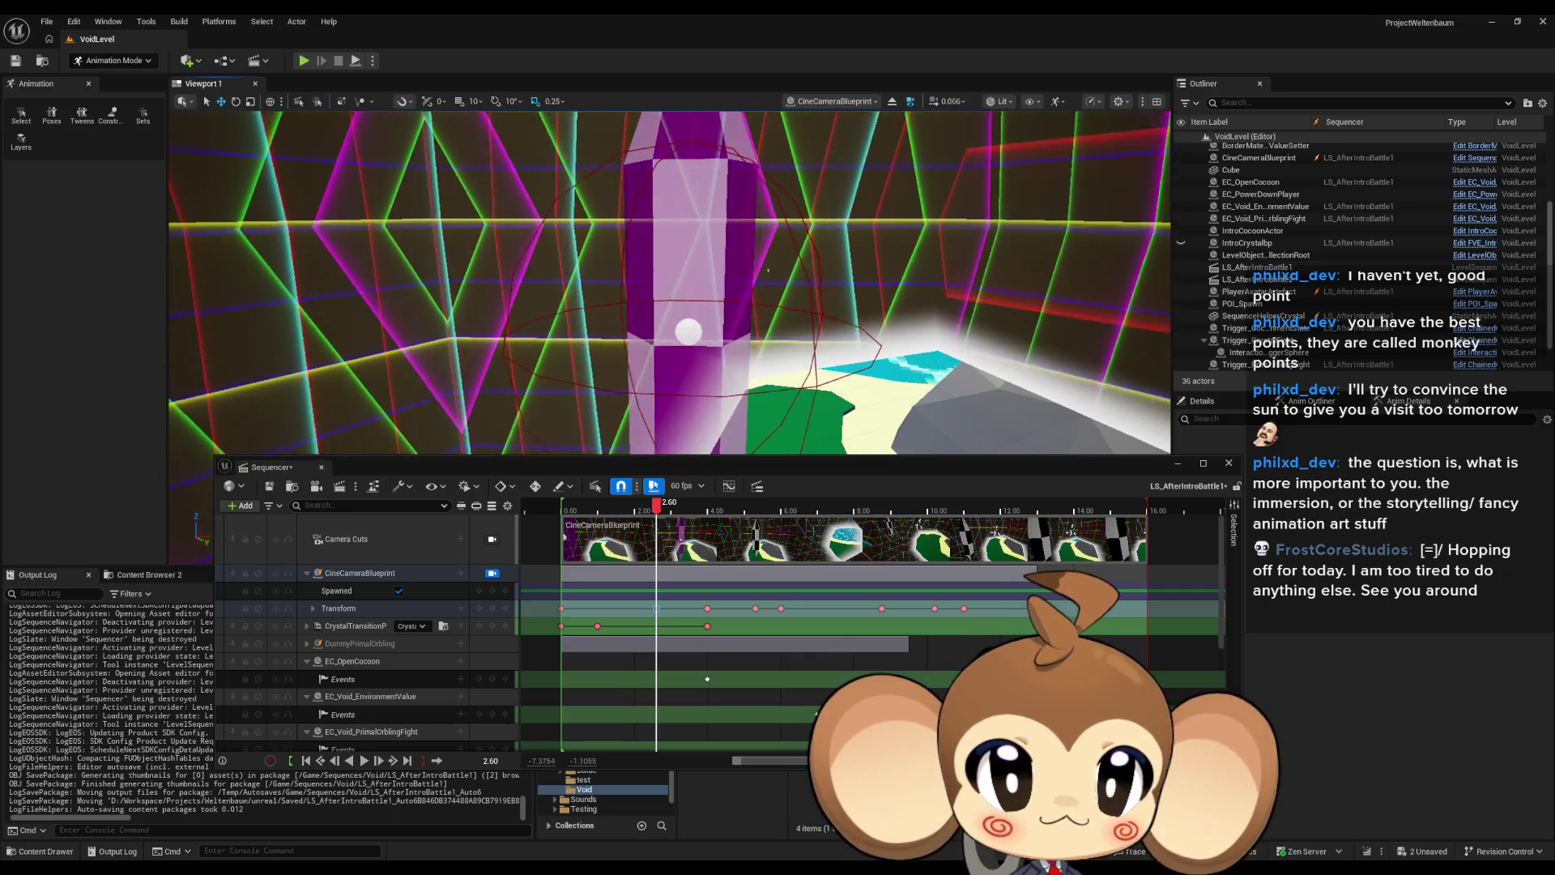
{"action": "key", "text": "w"}
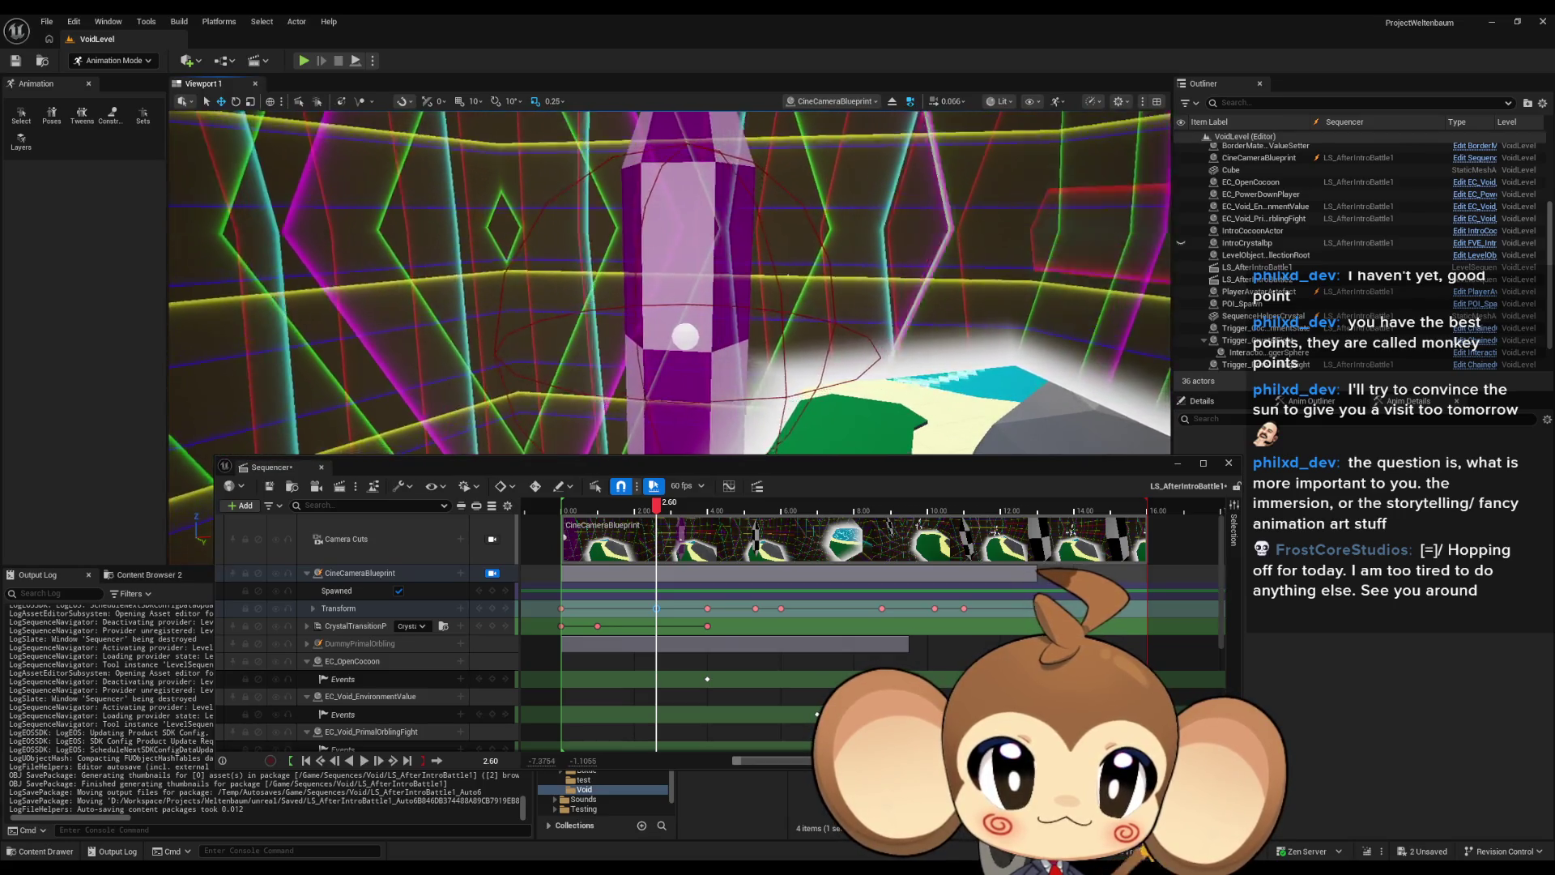
{"action": "key", "text": "w"}
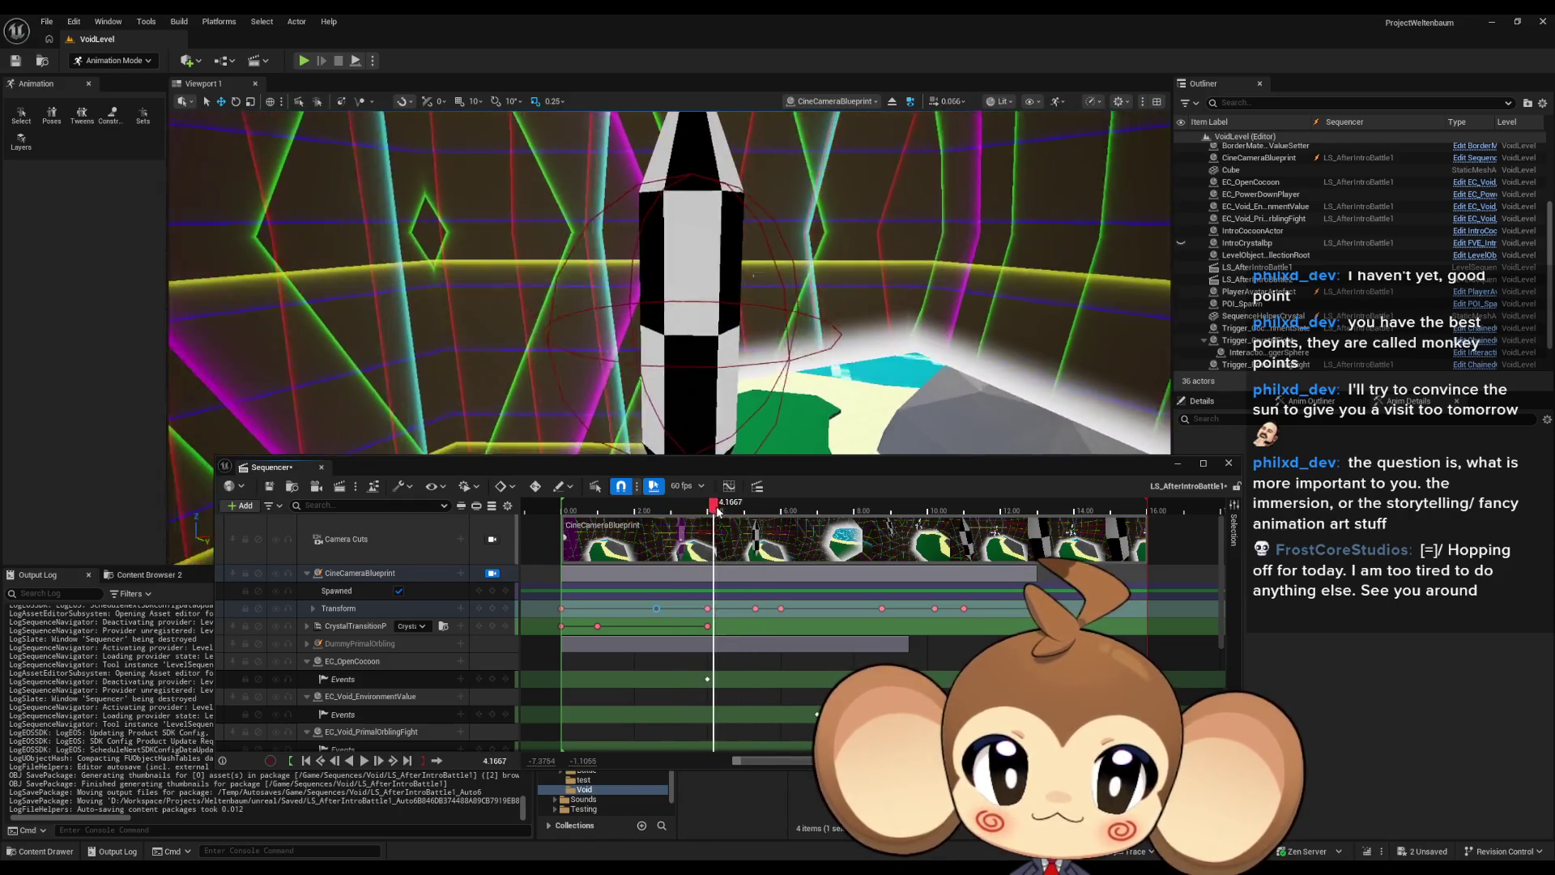
{"action": "left_click_drag", "start_coordinate": [754, 512], "coordinate": [759, 514]}
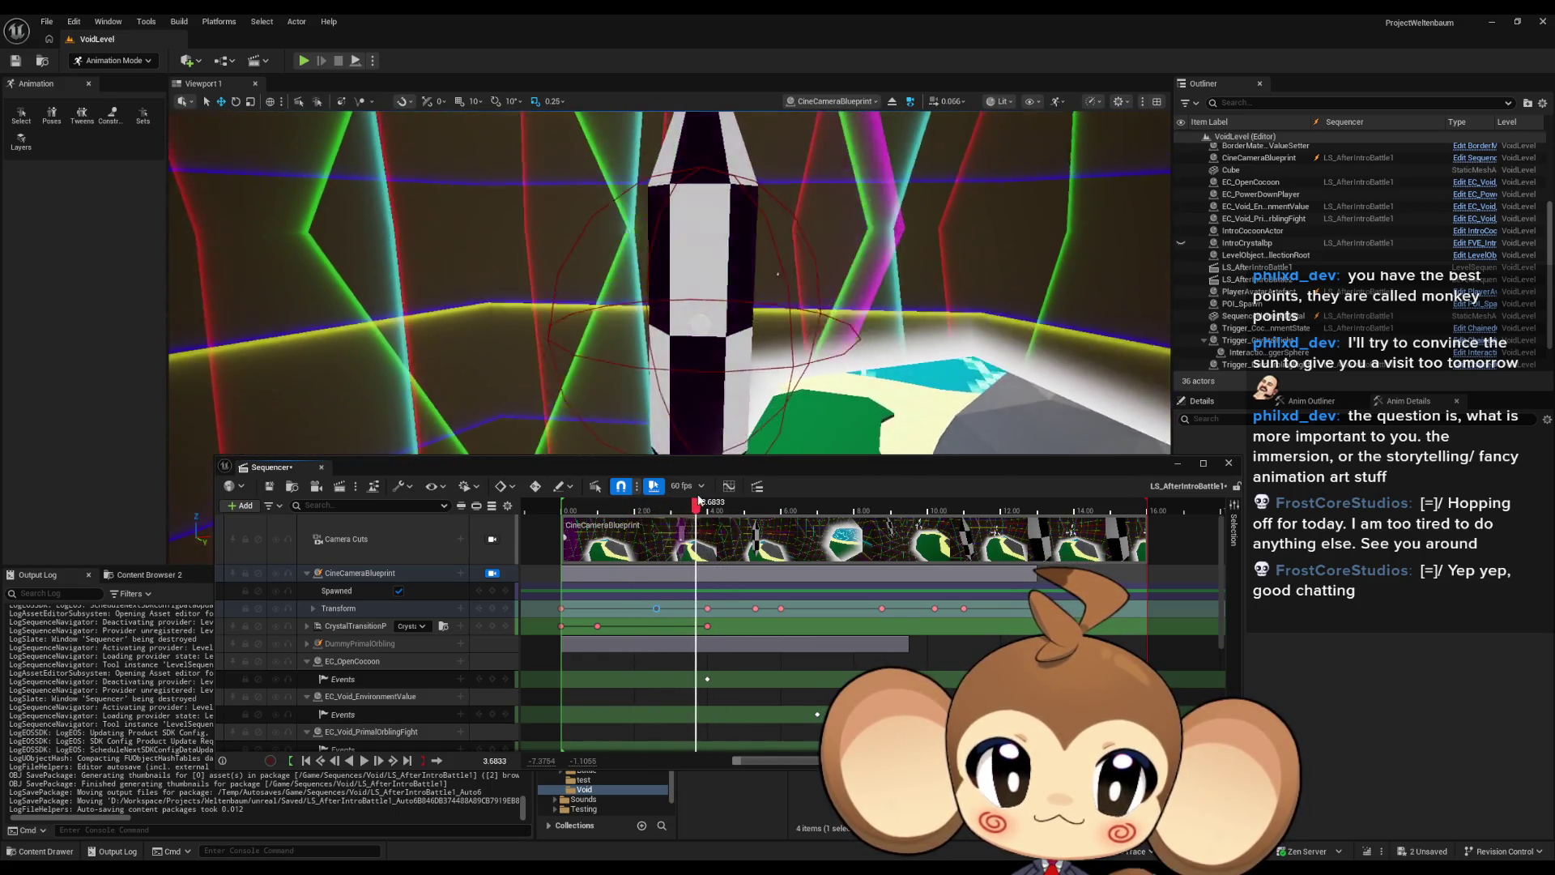
{"action": "mouse_move", "coordinate": [728, 500]}
{"action": "left_mouse_down"}
{"action": "mouse_move", "coordinate": [648, 500]}
{"action": "mouse_move", "coordinate": [757, 502]}
{"action": "left_mouse_up"}
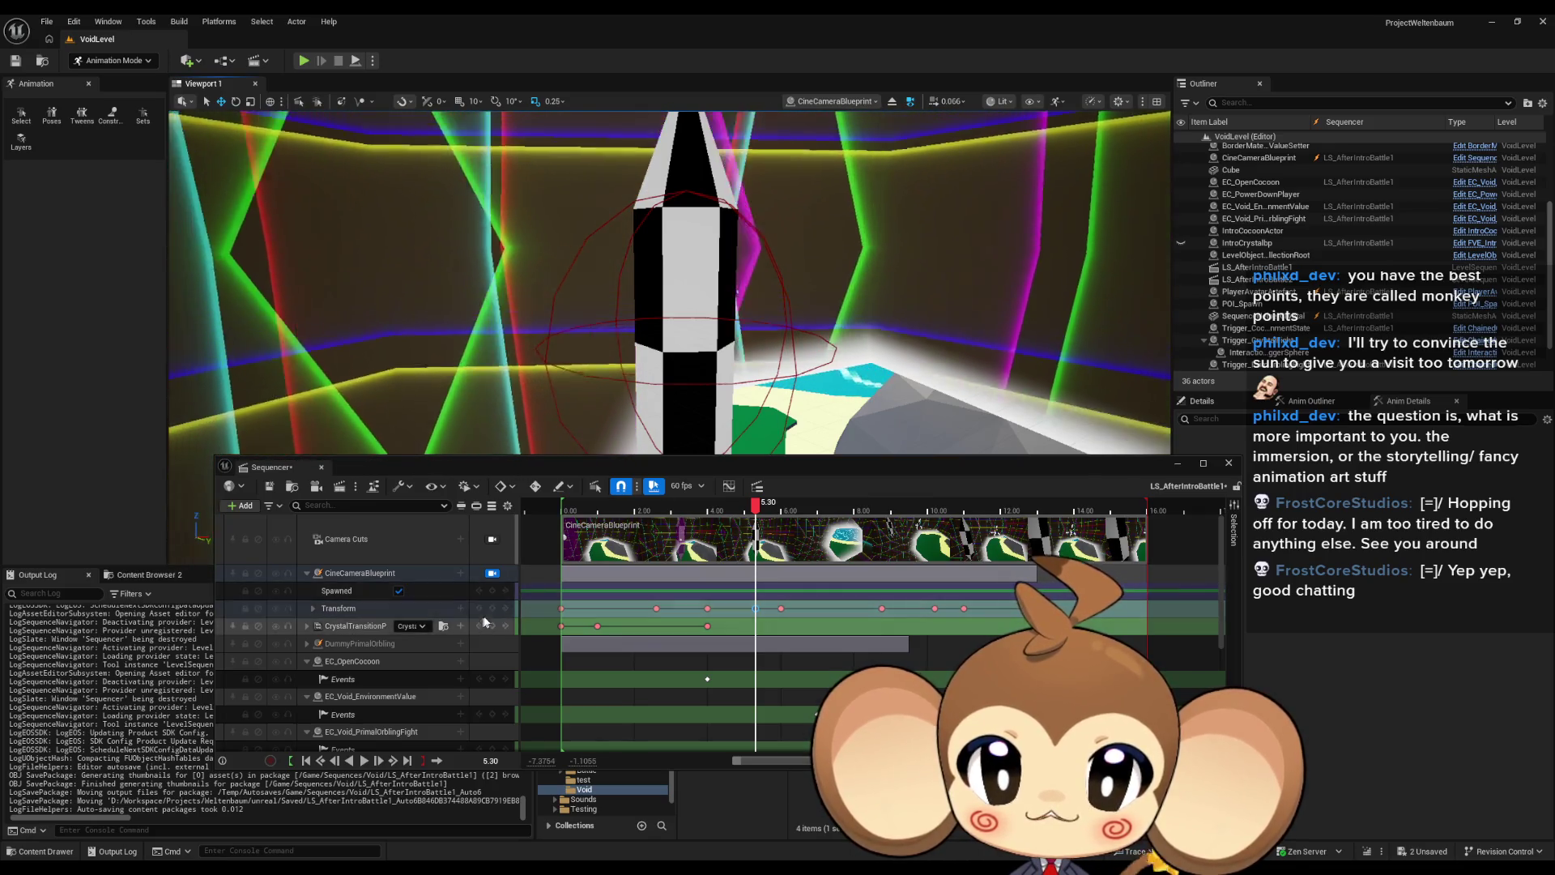
{"action": "key", "text": "Up"}
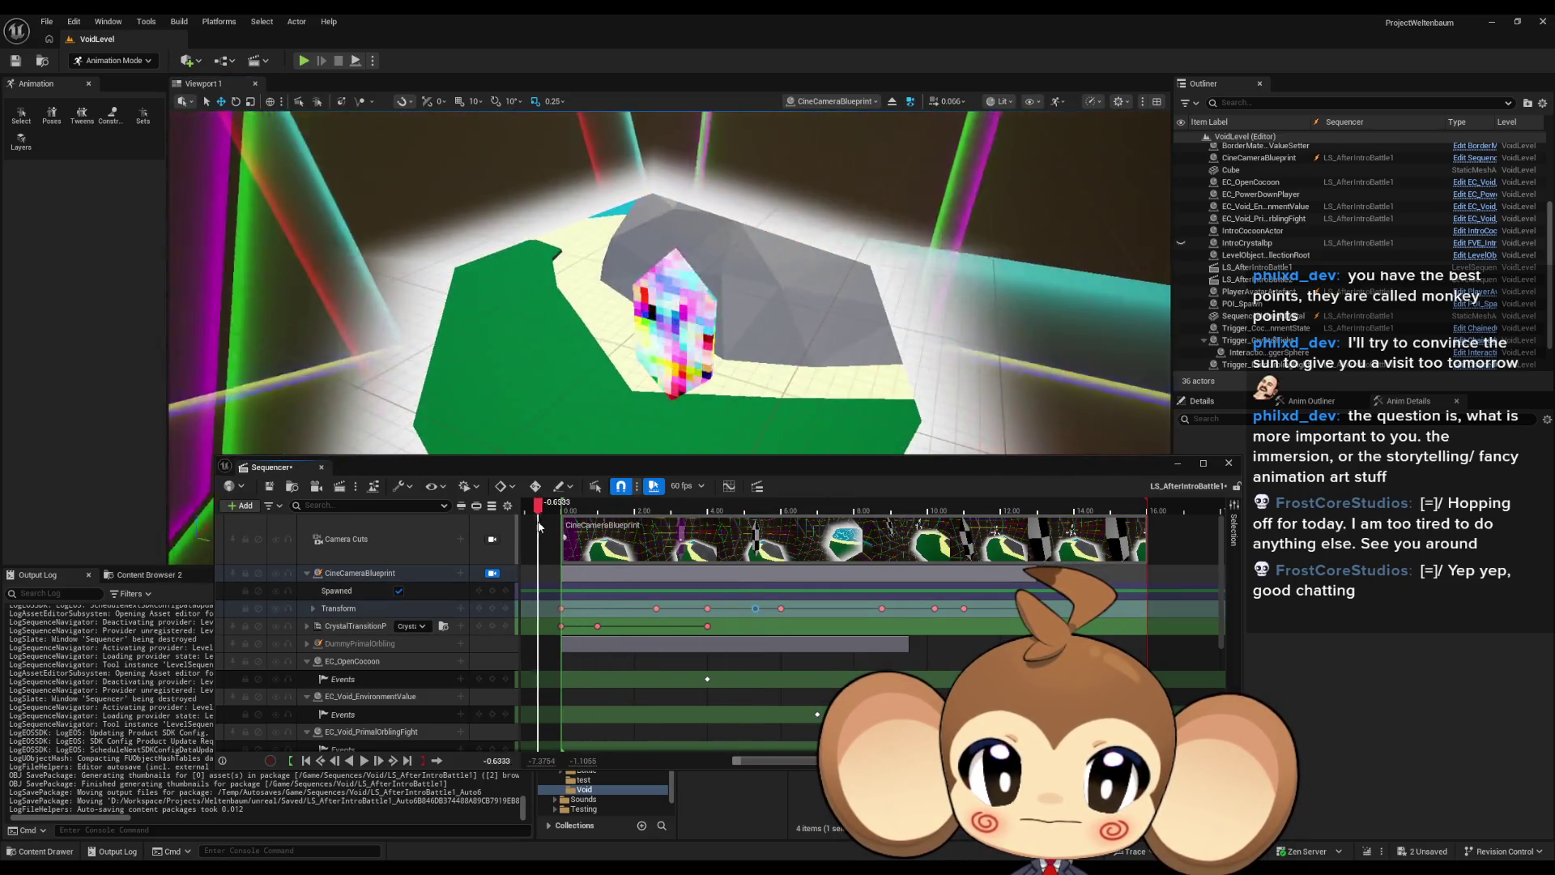
Step: Replay the sequence, save LS_AfterIntroBattle1 with Ctrl+S, and move the Sequencer window aside
{"action": "key", "text": "space"}
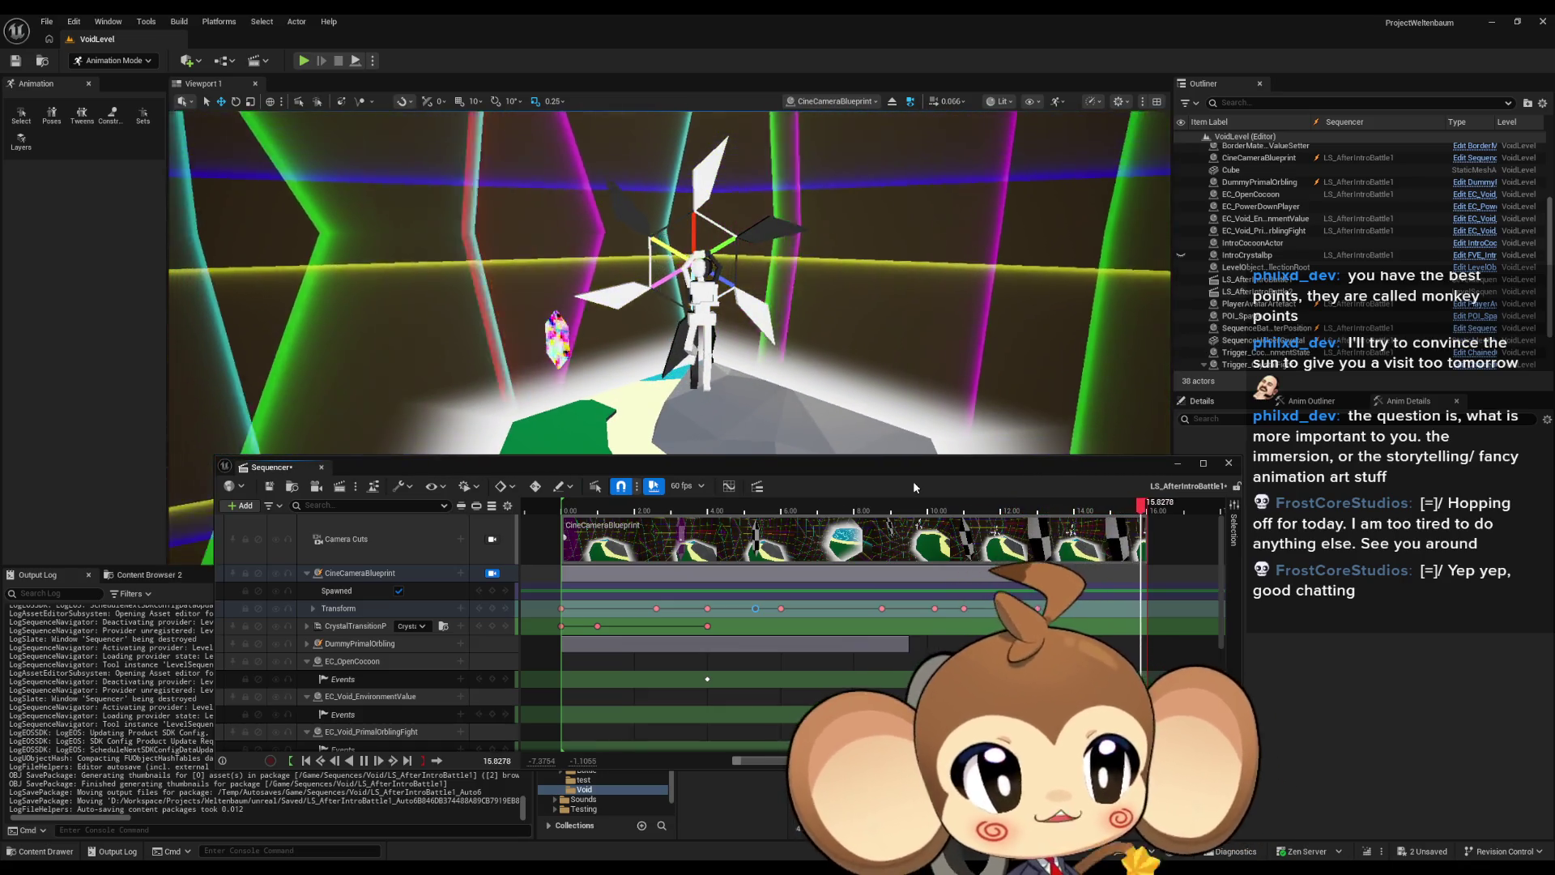
{"action": "key", "text": "ctrl+s"}
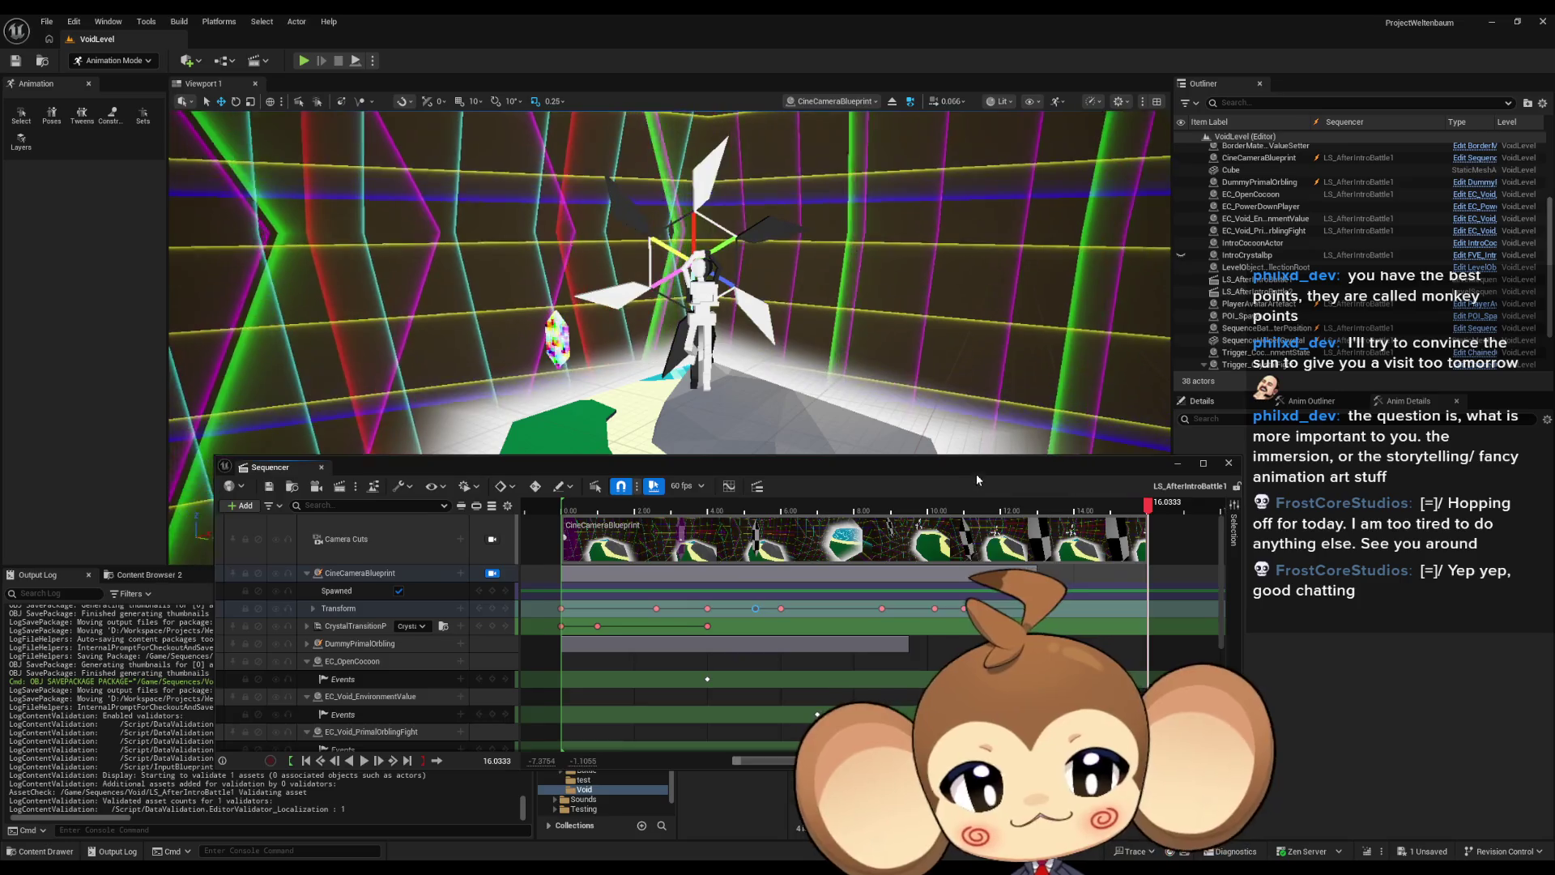
{"action": "left_click_drag", "start_coordinate": [1114, 468], "coordinate": [784, 493]}
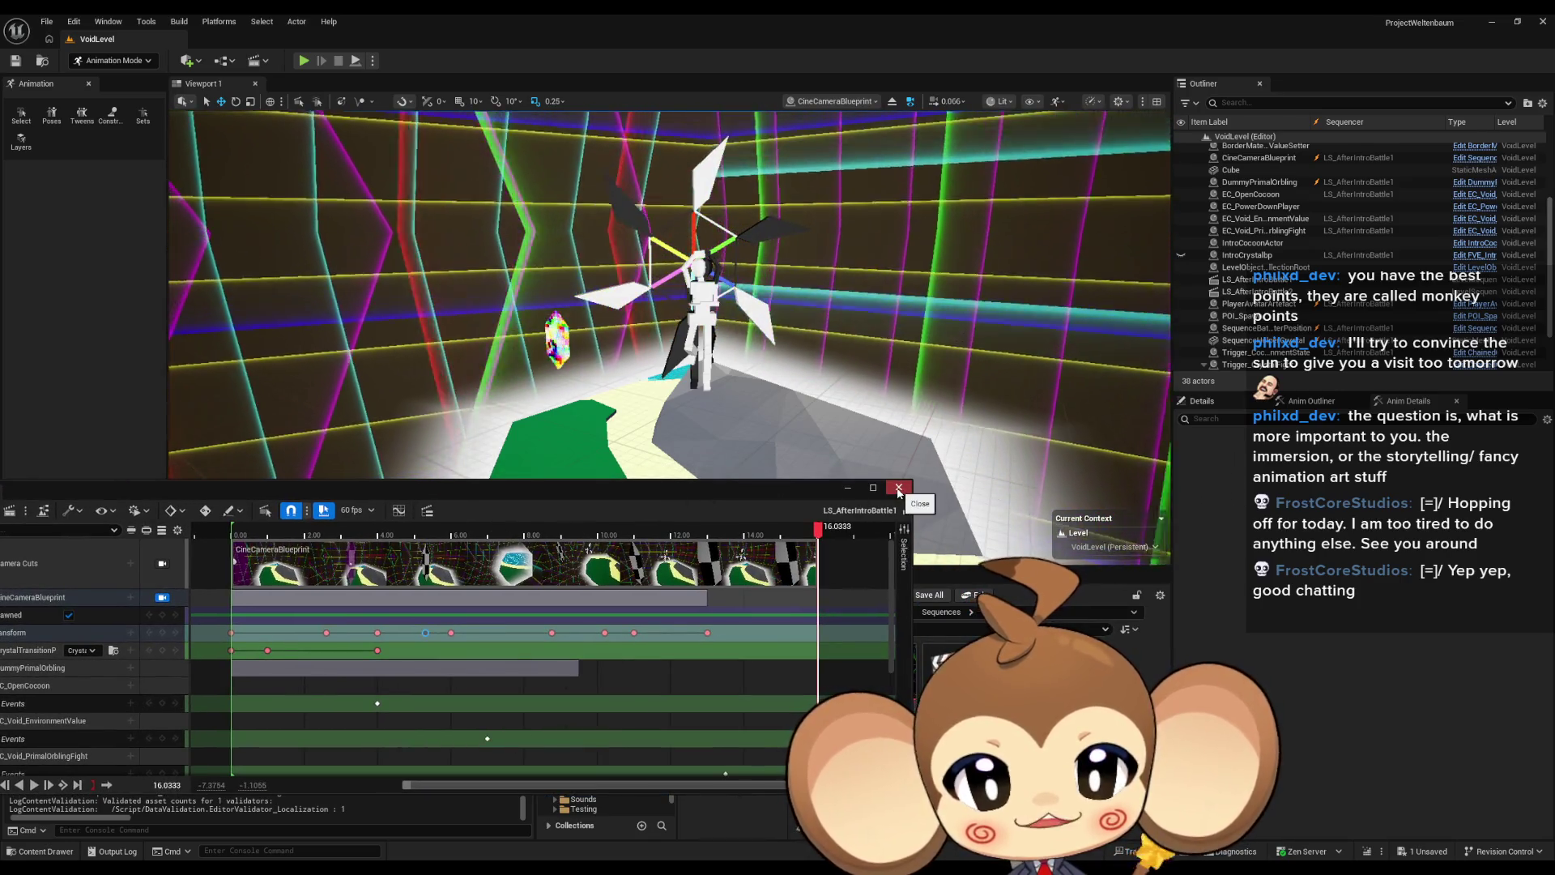
Step: Open LS_AfterIntroBattle2, delete its Camera Cuts track and SequenceCineCameraBlueprint binding, then minimize the Sequencer
{"action": "left_click", "coordinate": [899, 489]}
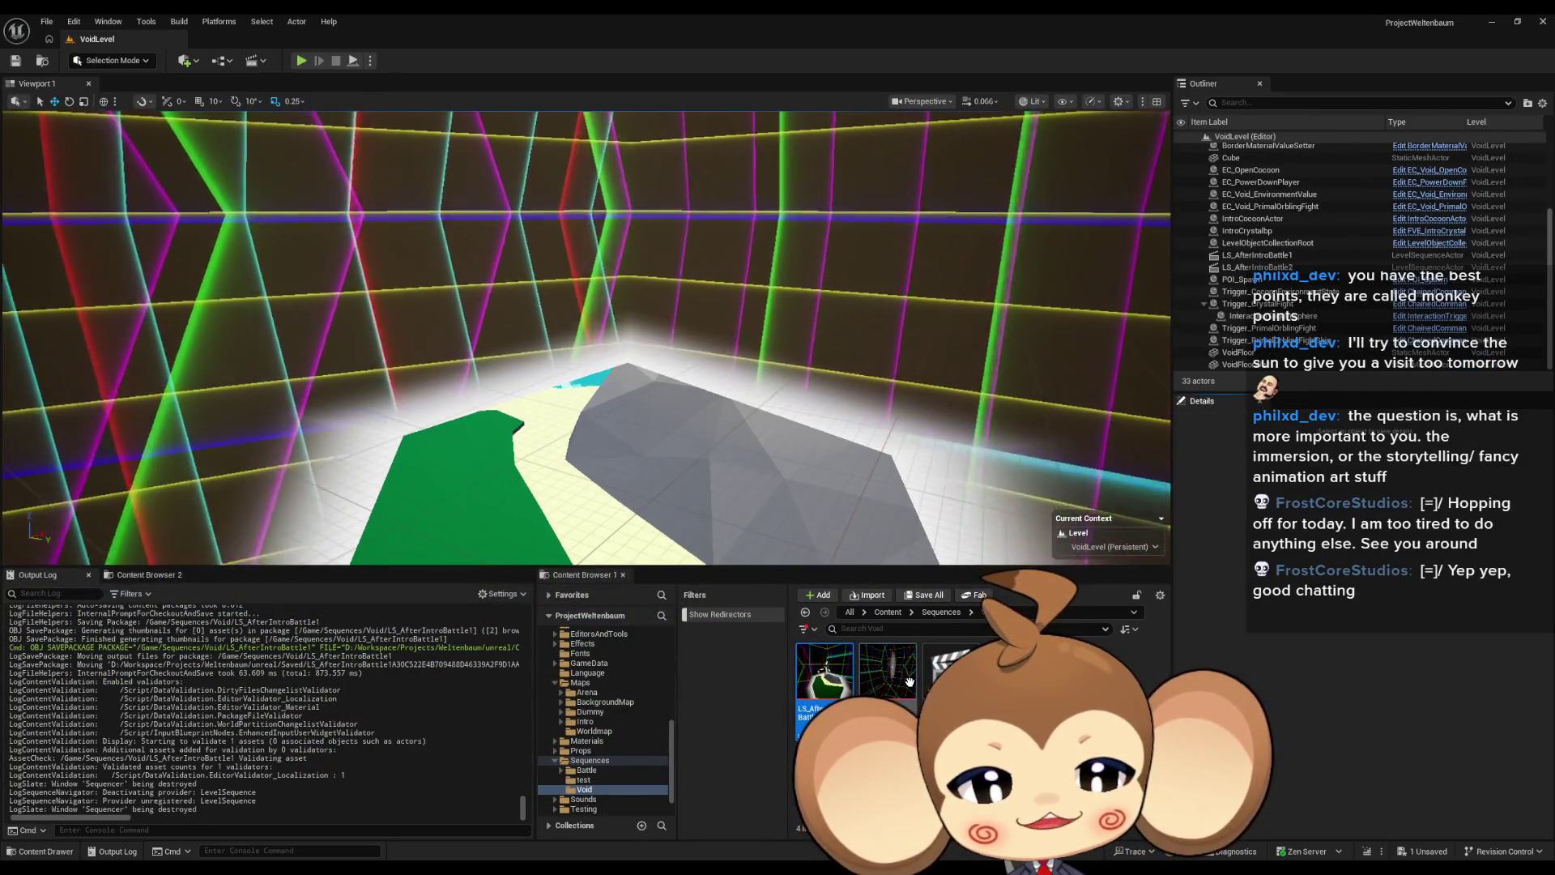
{"action": "double_click", "coordinate": [825, 671]}
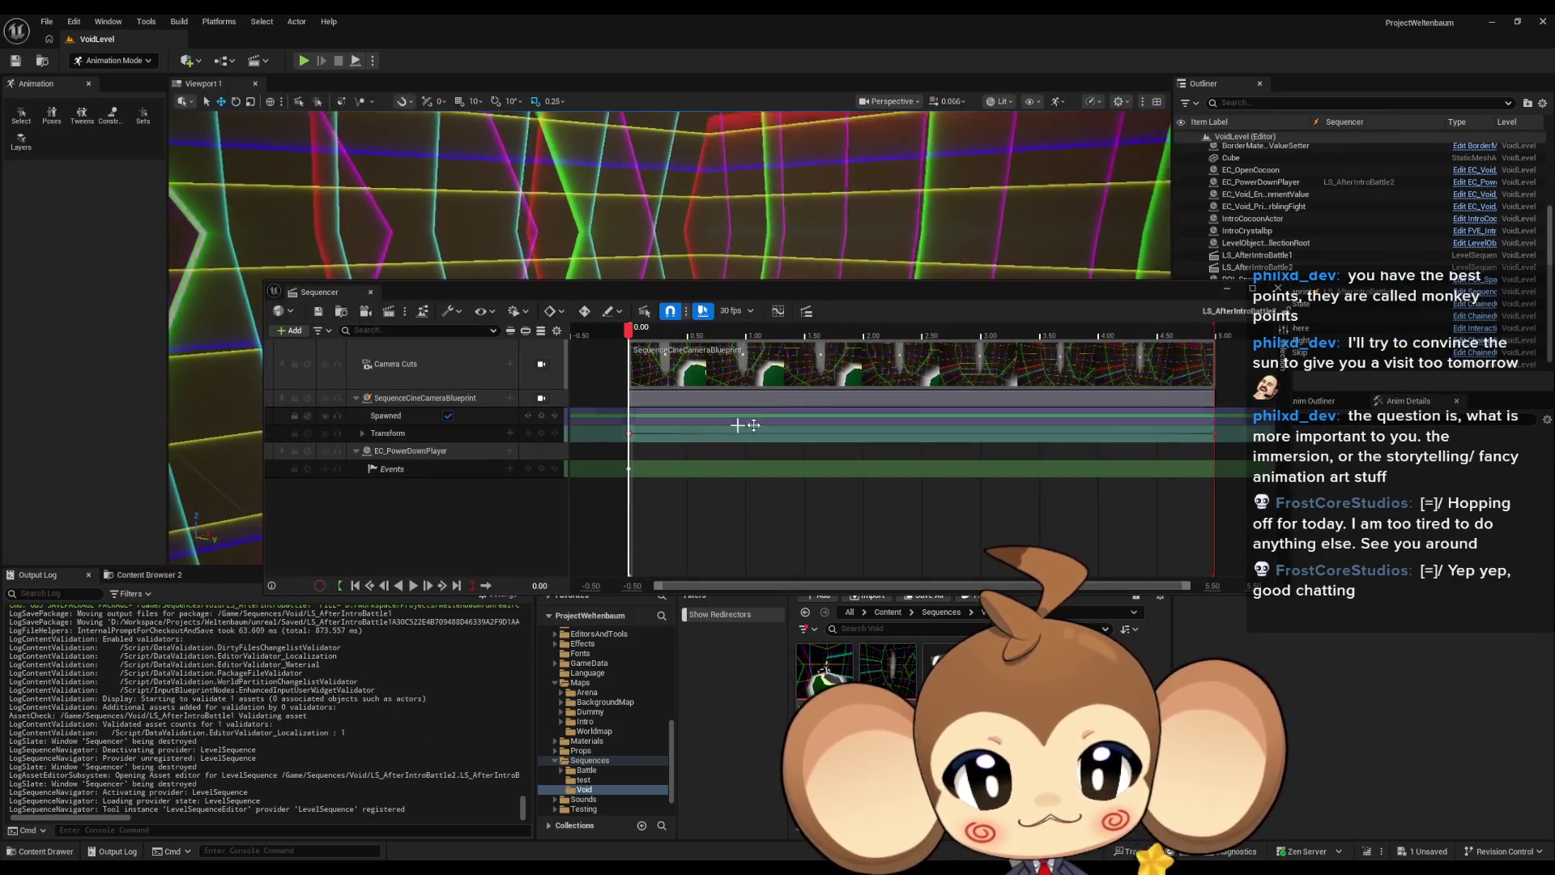
{"action": "left_click", "coordinate": [395, 363]}
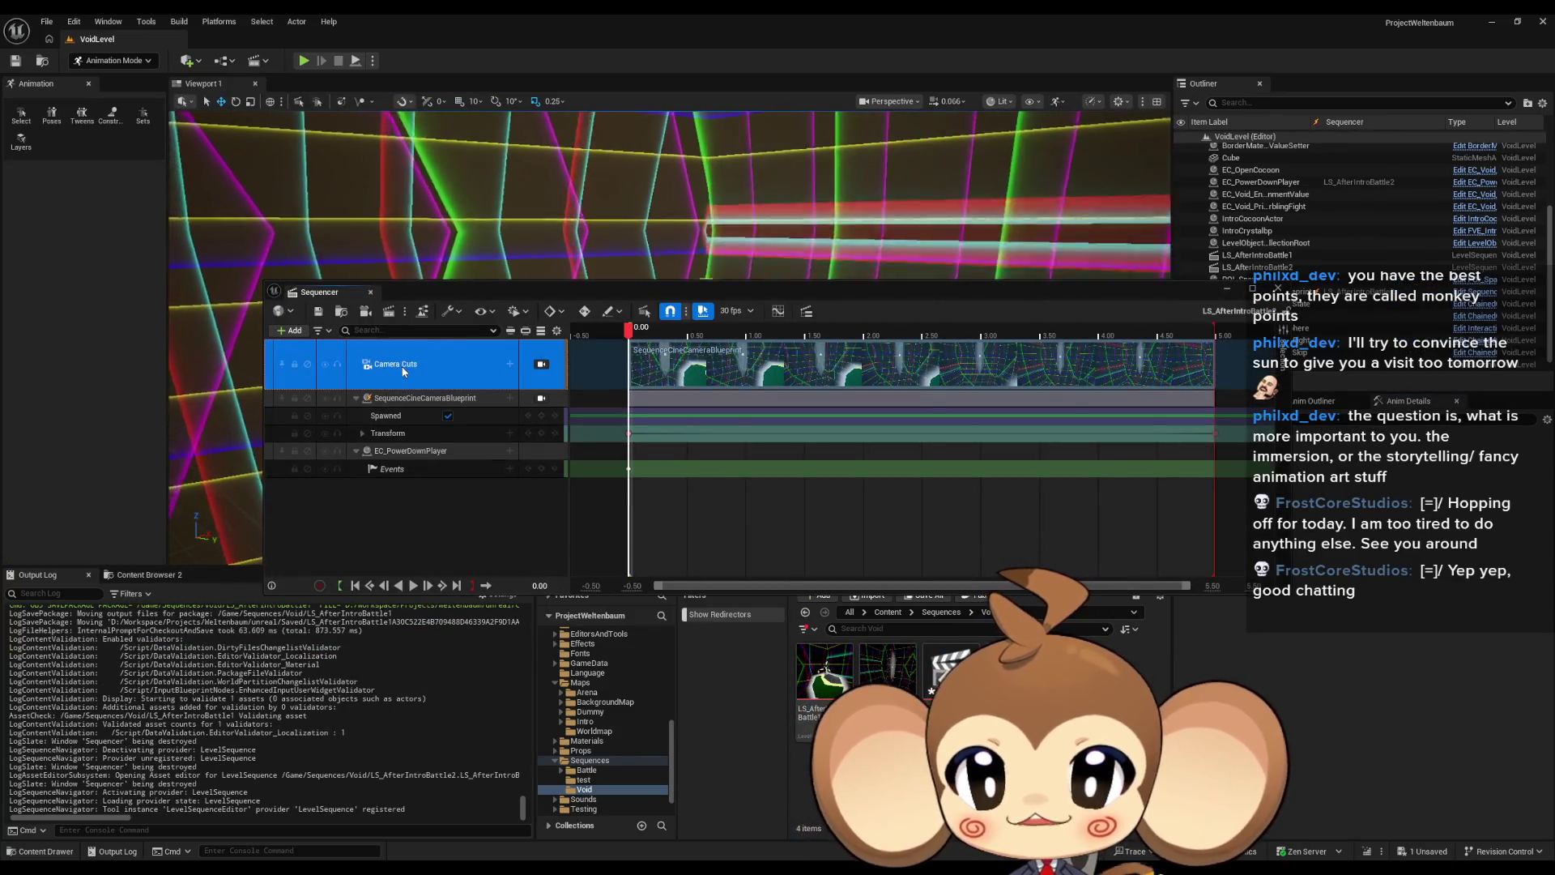
{"action": "key", "text": "Delete"}
{"action": "left_click", "coordinate": [414, 347]}
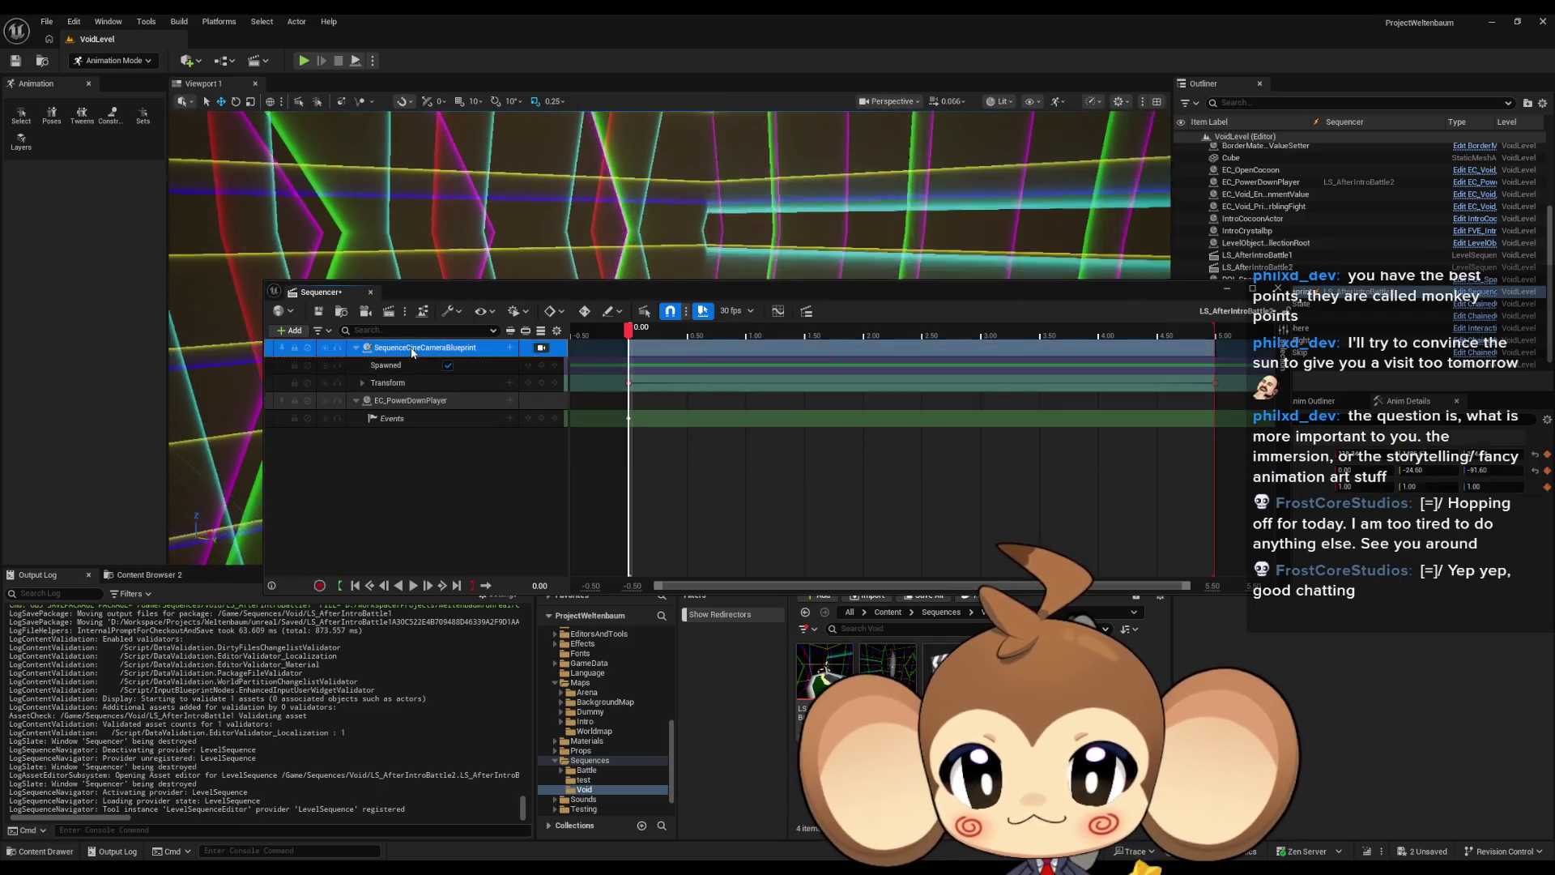
{"action": "key", "text": "Delete"}
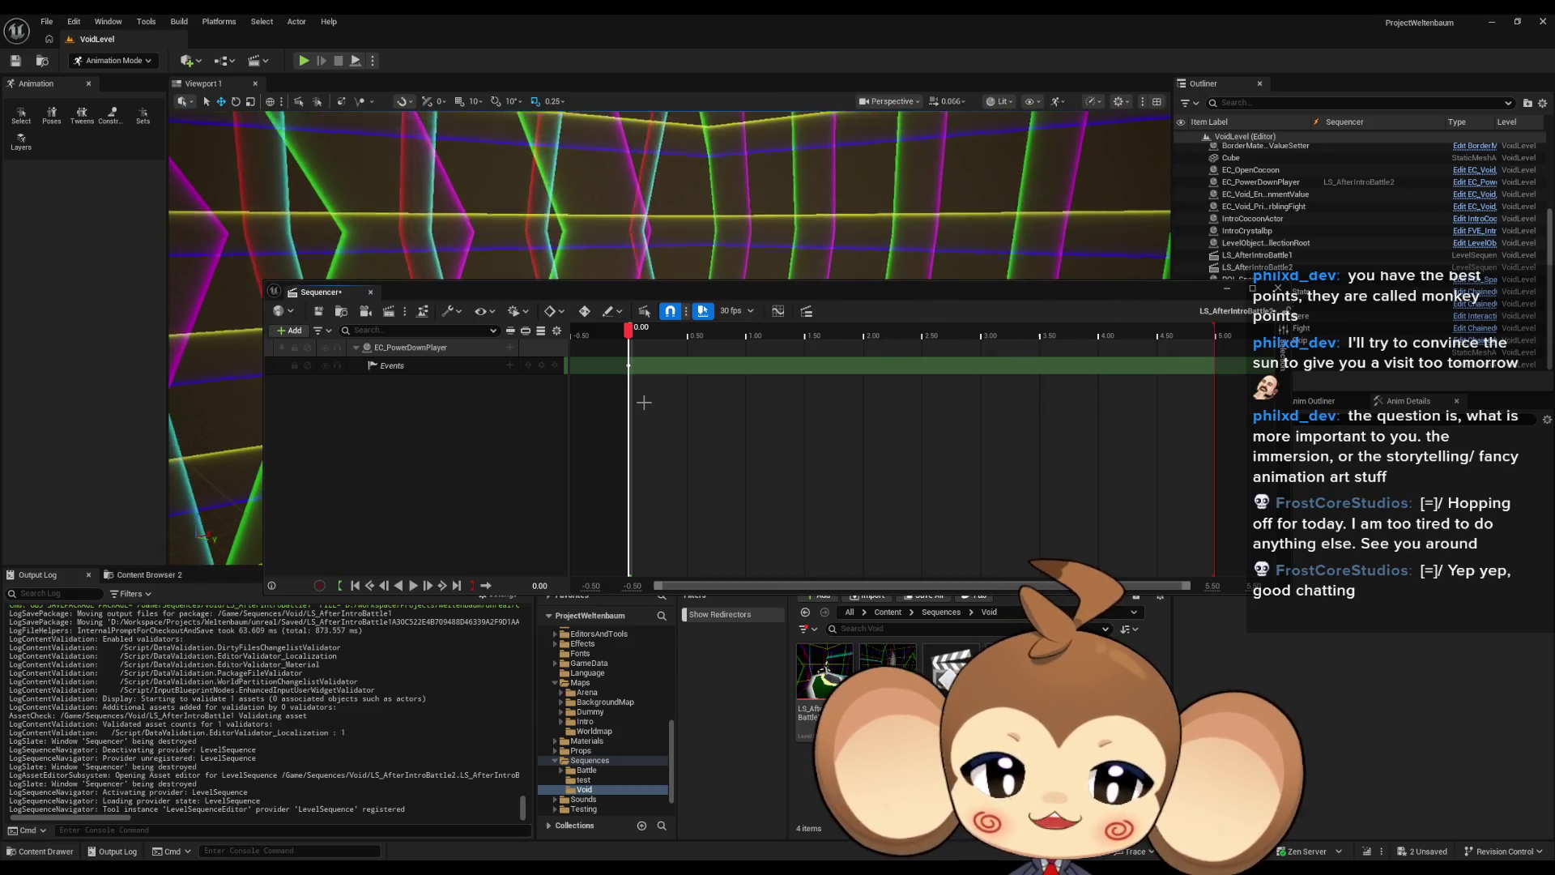
{"action": "mouse_move", "coordinate": [711, 290]}
{"action": "left_mouse_down"}
{"action": "mouse_move", "coordinate": [648, 640]}
{"action": "mouse_move", "coordinate": [600, 137]}
{"action": "mouse_move", "coordinate": [558, 170]}
{"action": "left_mouse_up"}
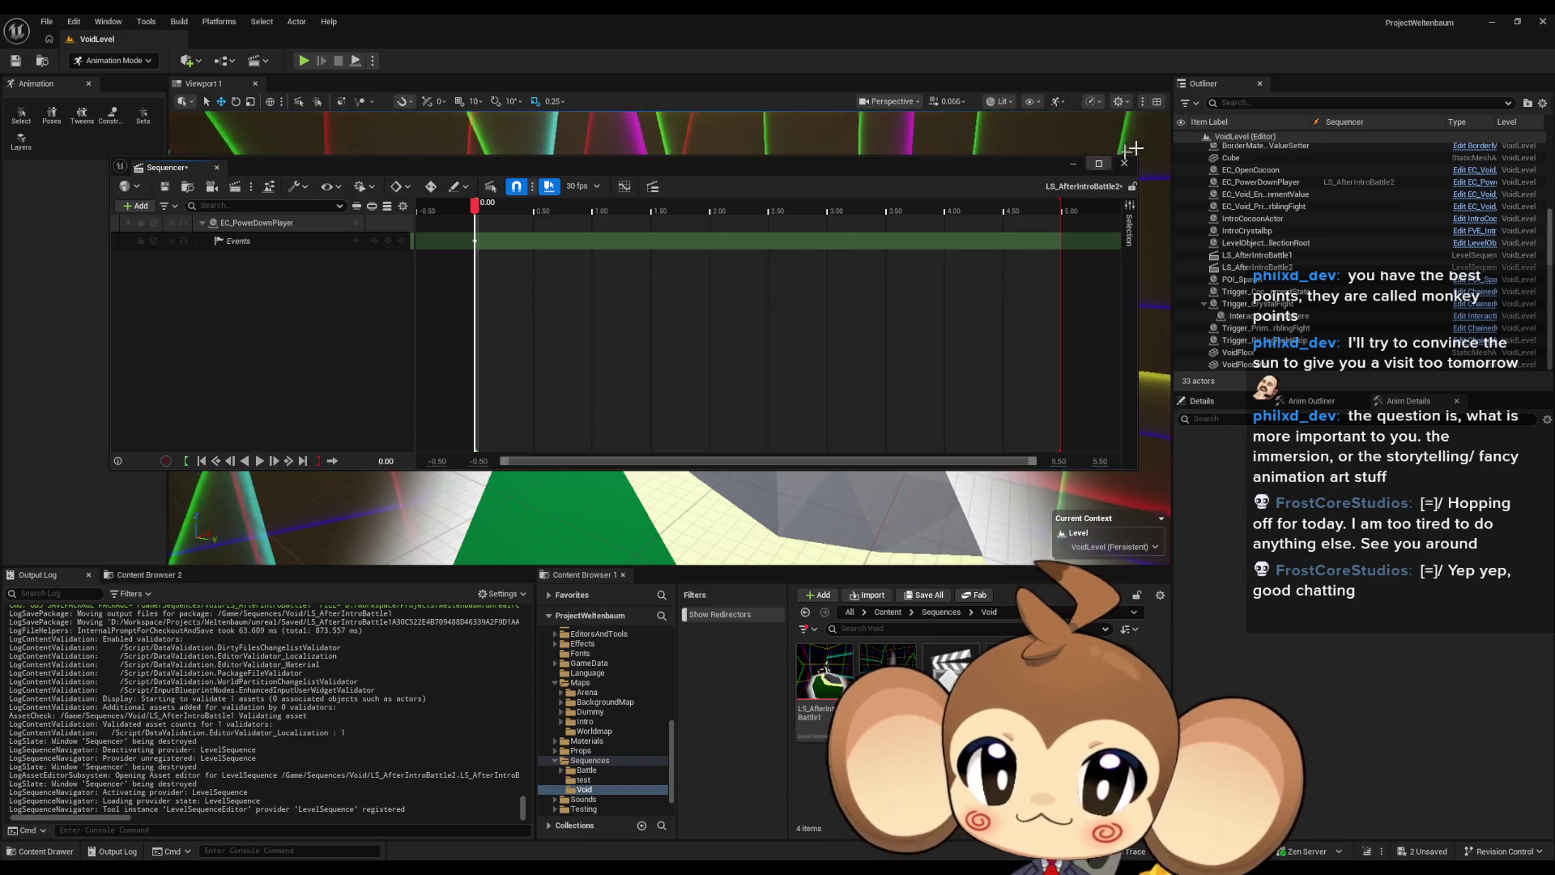
{"action": "left_click", "coordinate": [1070, 168]}
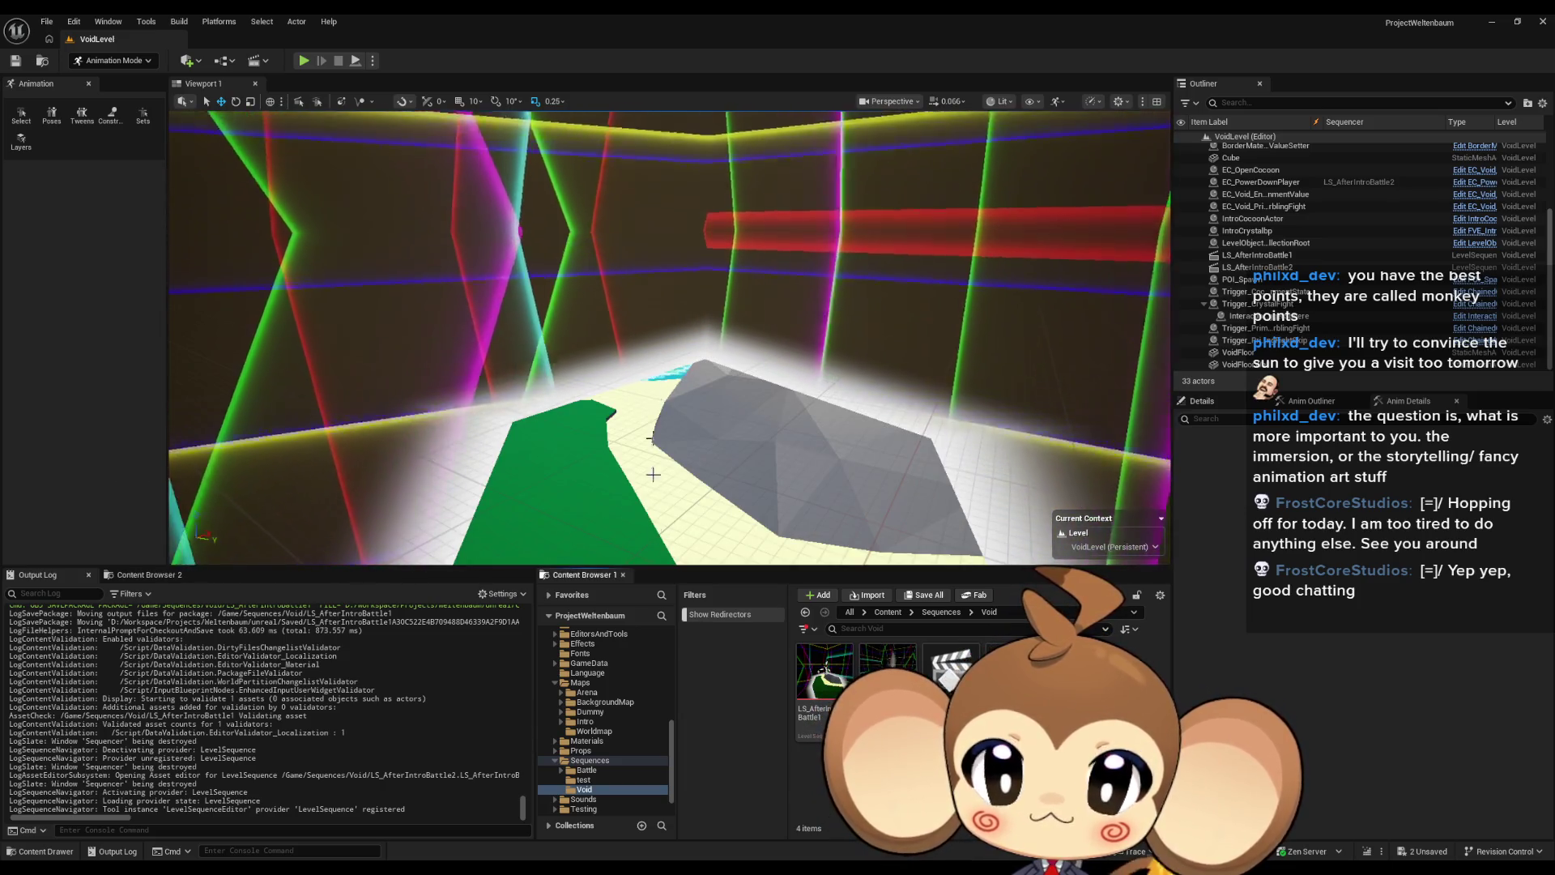
Step: Save everything with File > Save All, then open the Main level from the Content root
{"action": "left_click", "coordinate": [888, 612]}
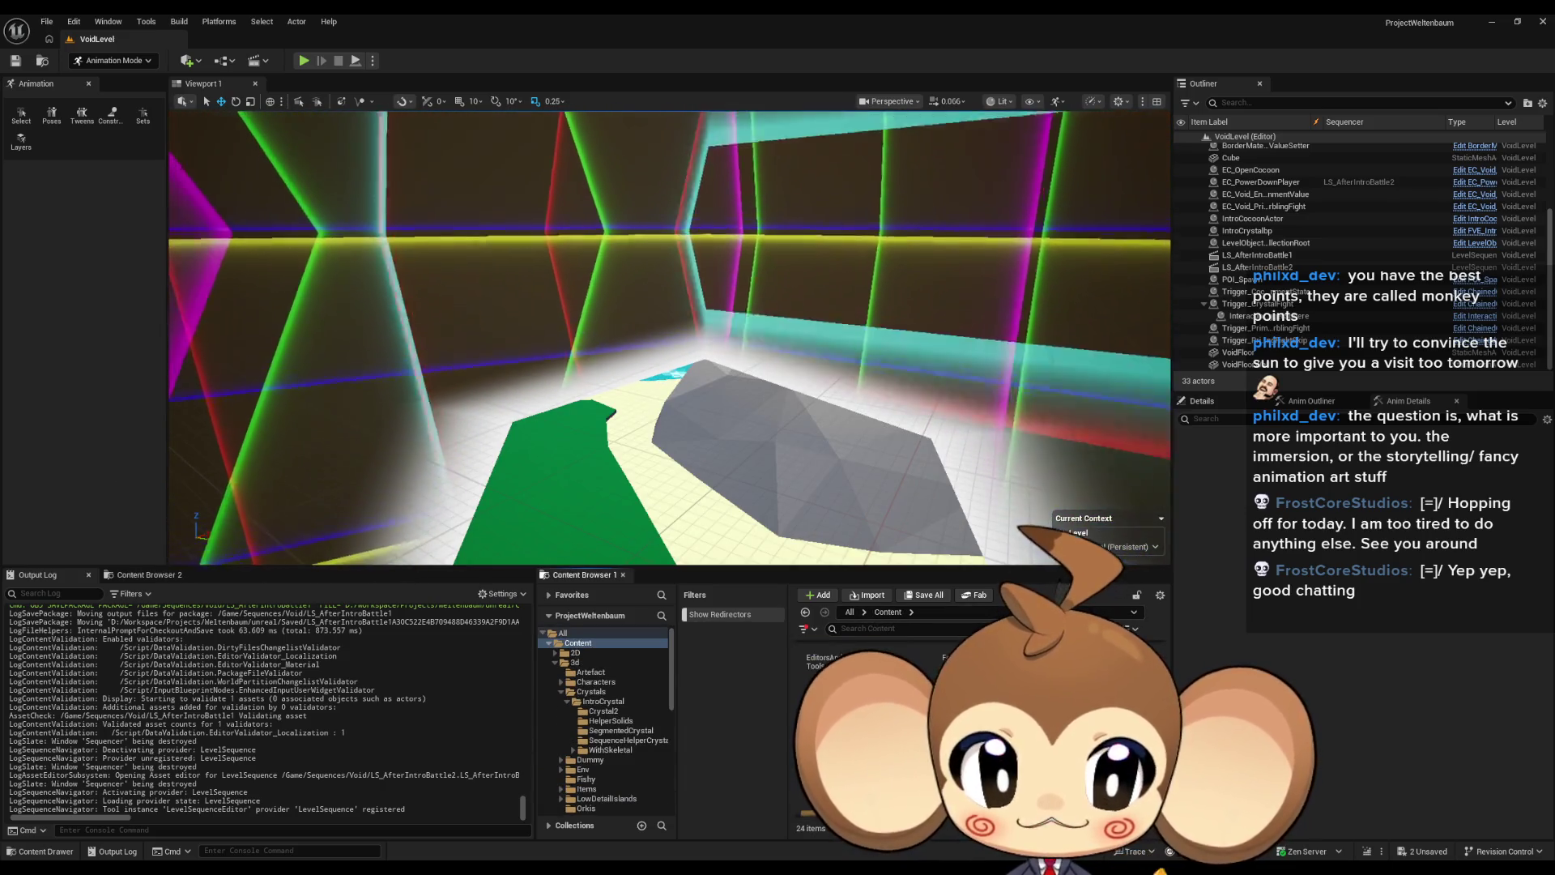
{"action": "scroll", "coordinate": [972, 729], "scroll_direction": "down", "scroll_amount": 2}
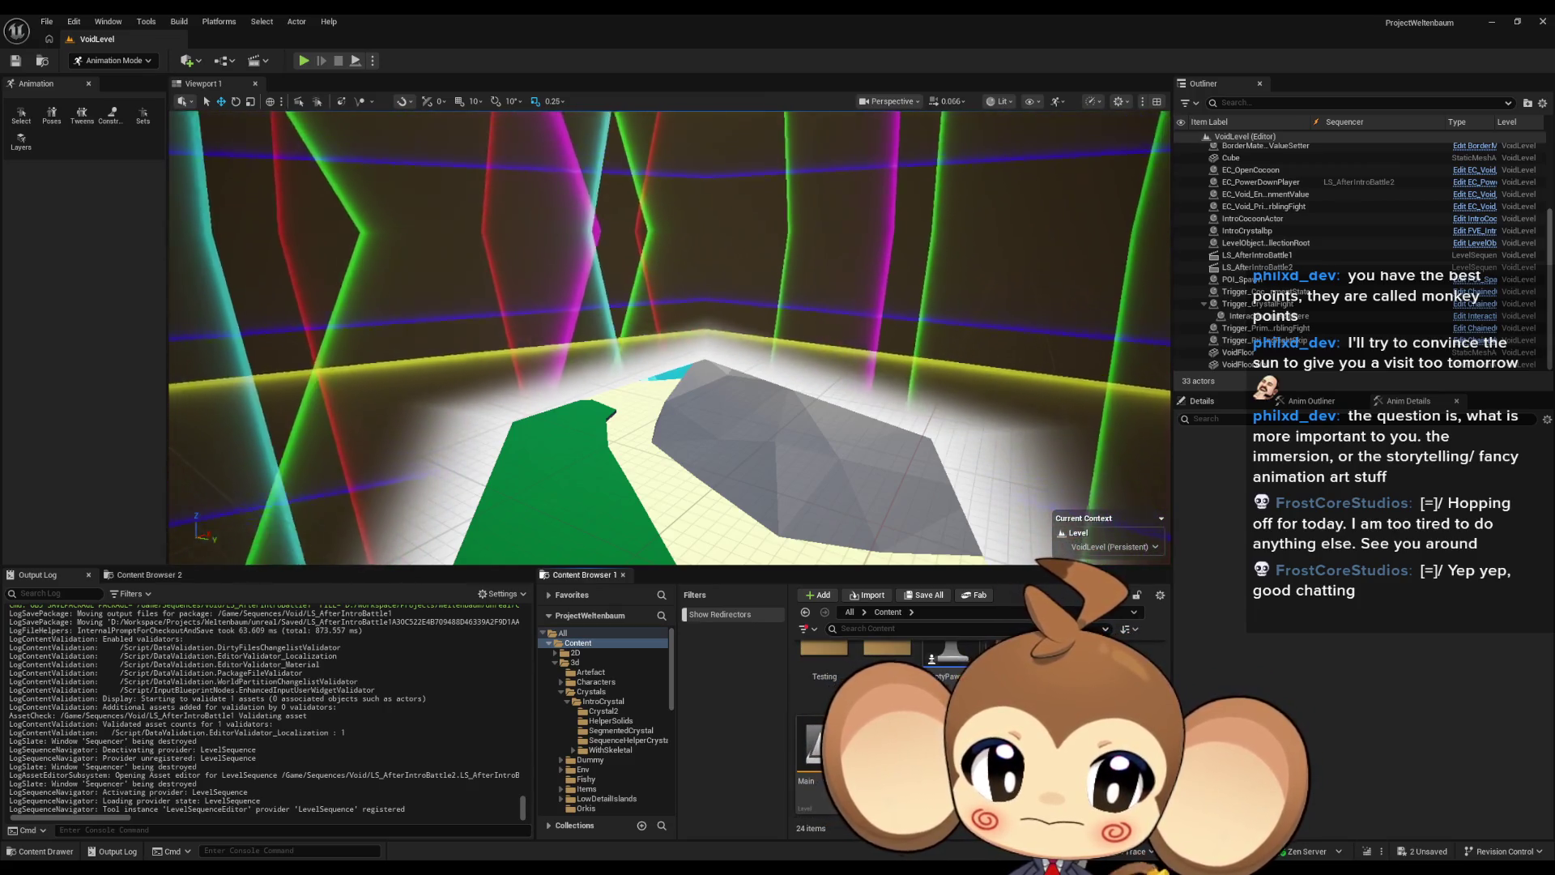
{"action": "left_click", "coordinate": [46, 21]}
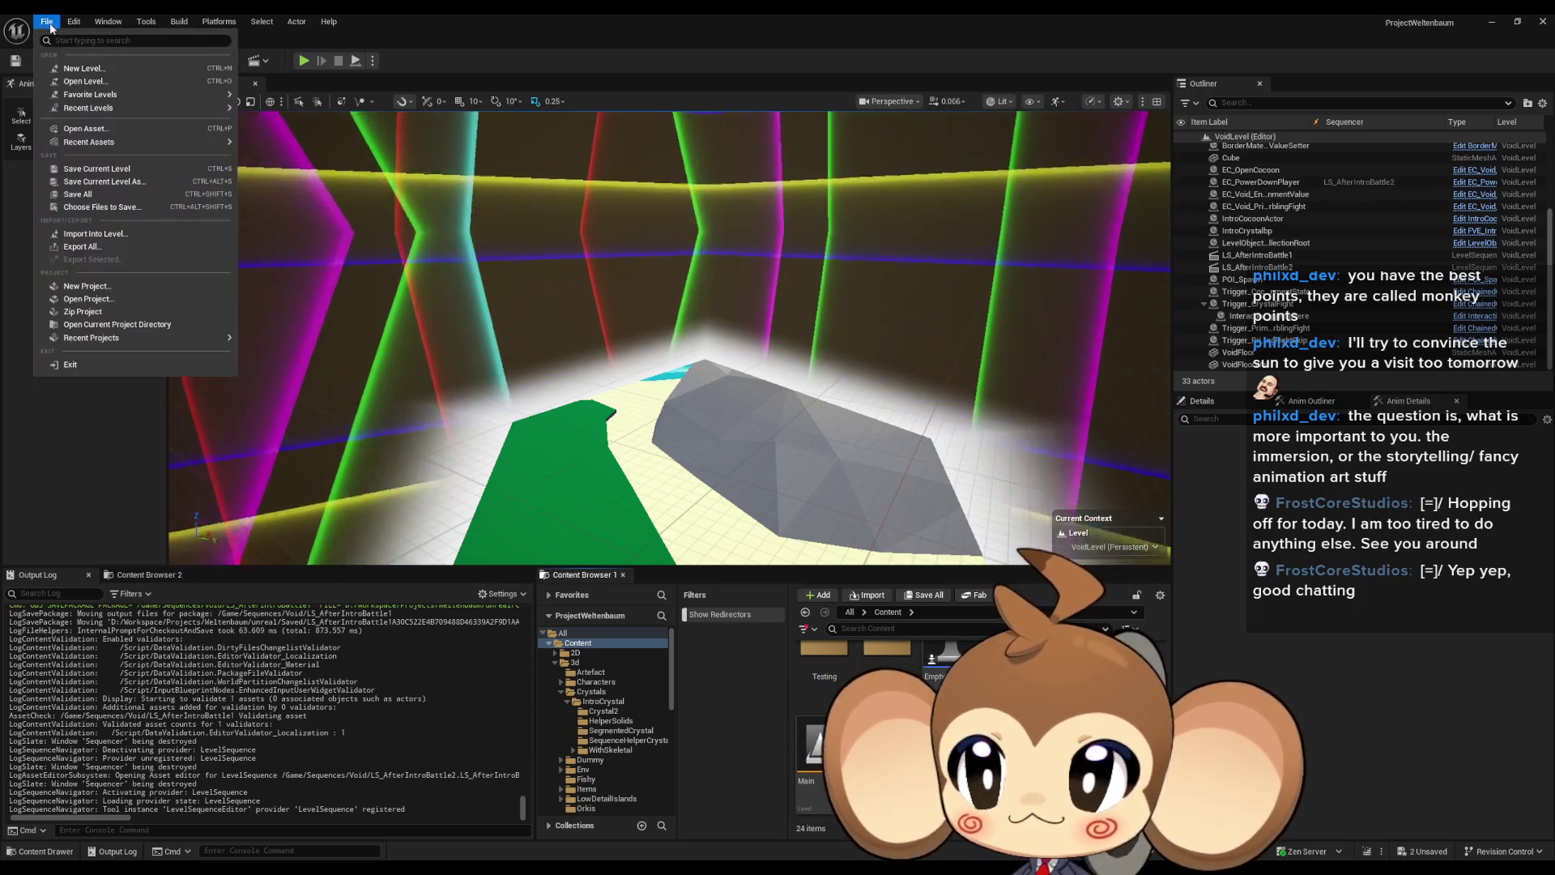
{"action": "left_click", "coordinate": [763, 646]}
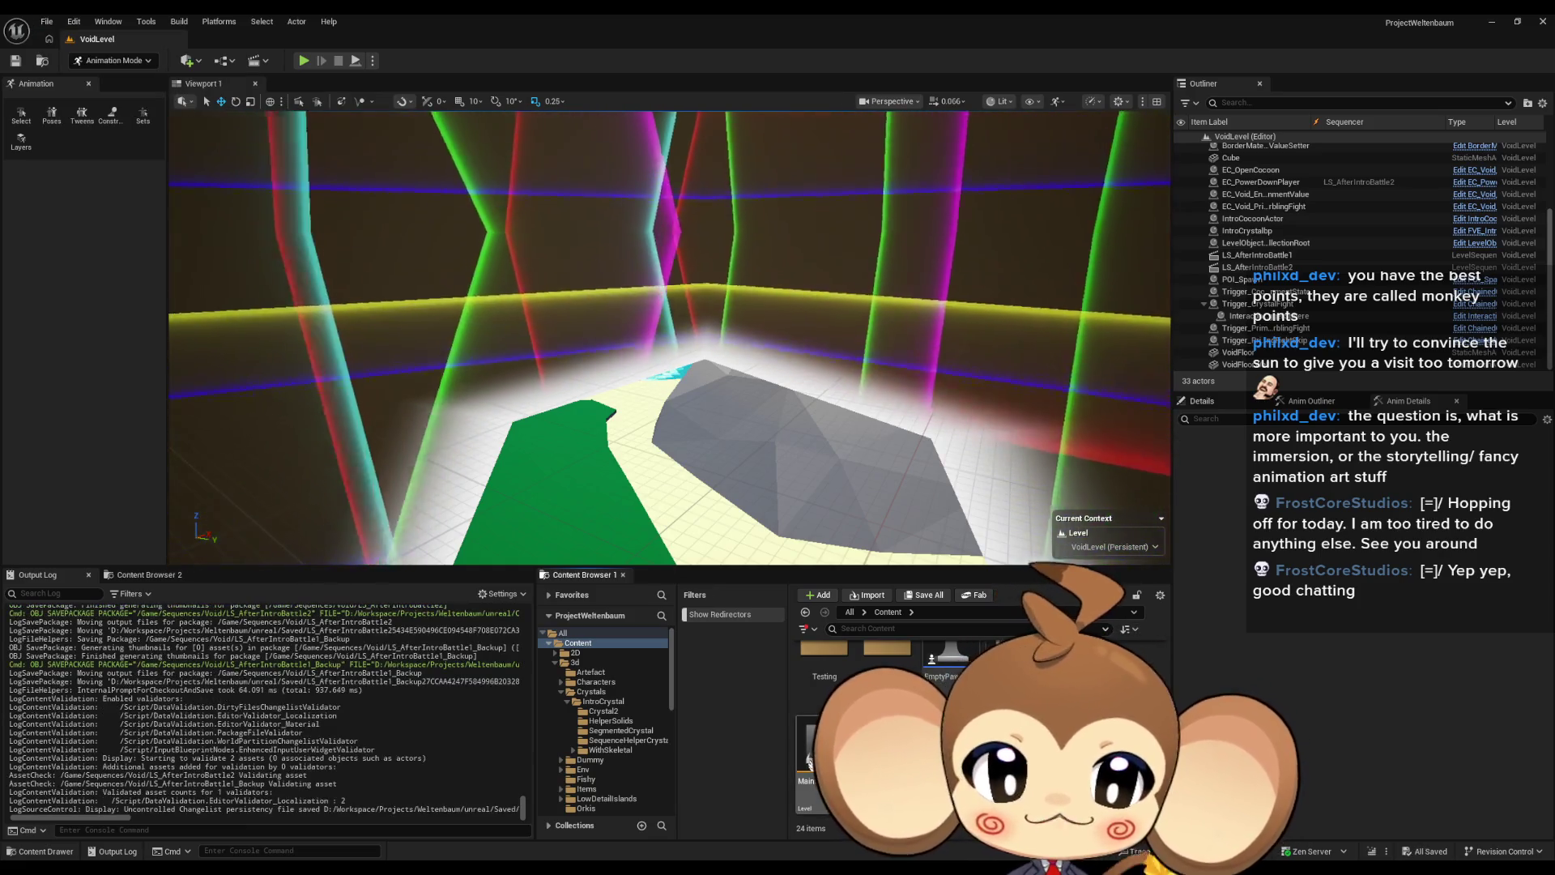
{"action": "double_click", "coordinate": [806, 794]}
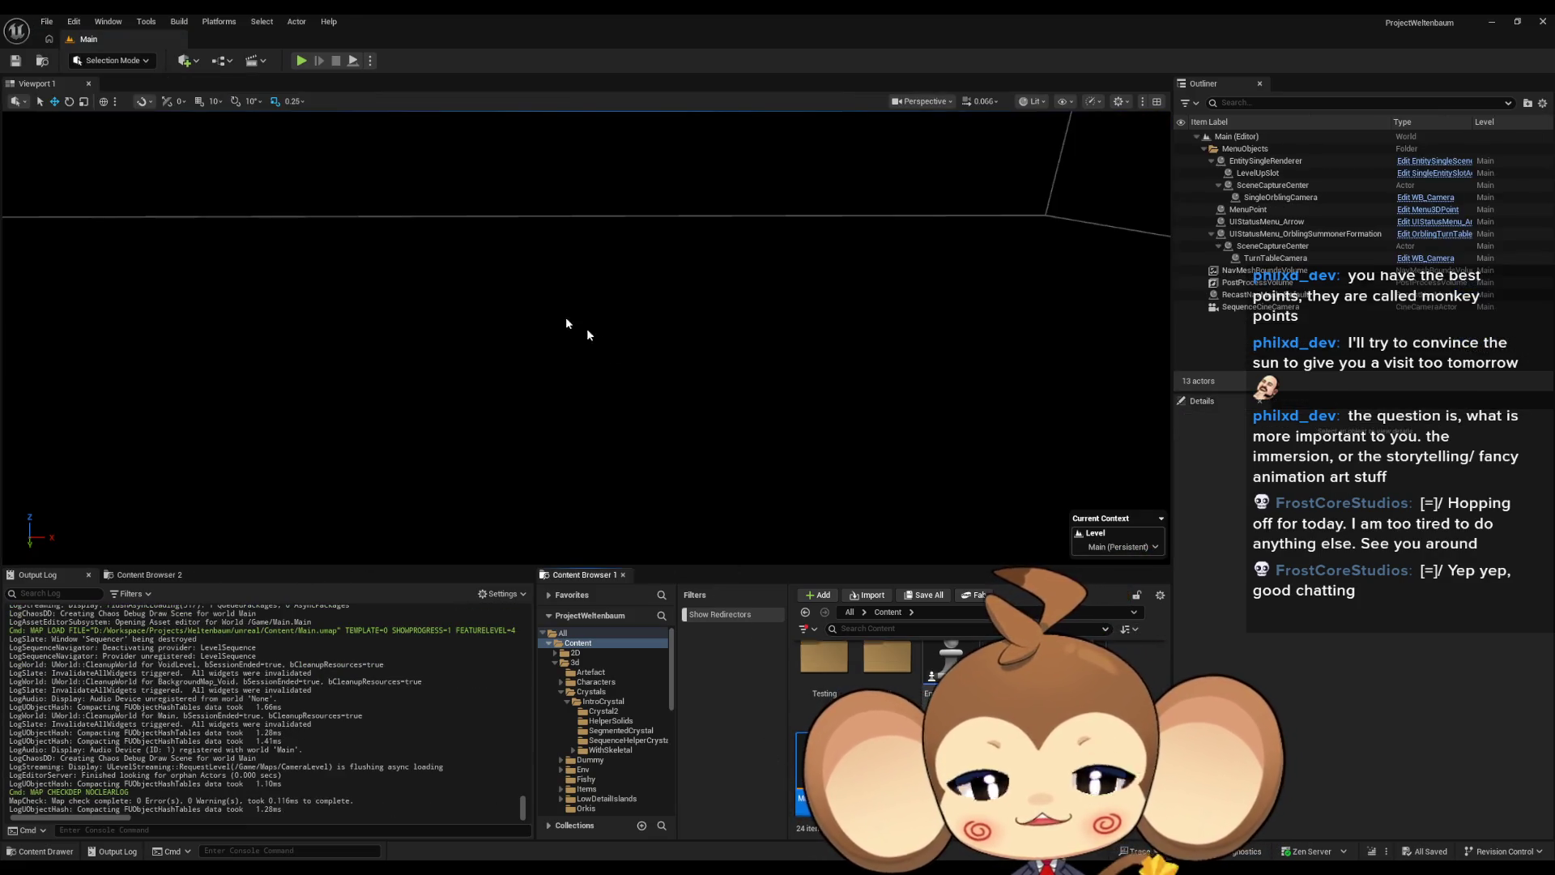
Step: Play the Main level in the editor, move around the crystal area, then stop the session
{"action": "left_click", "coordinate": [301, 62]}
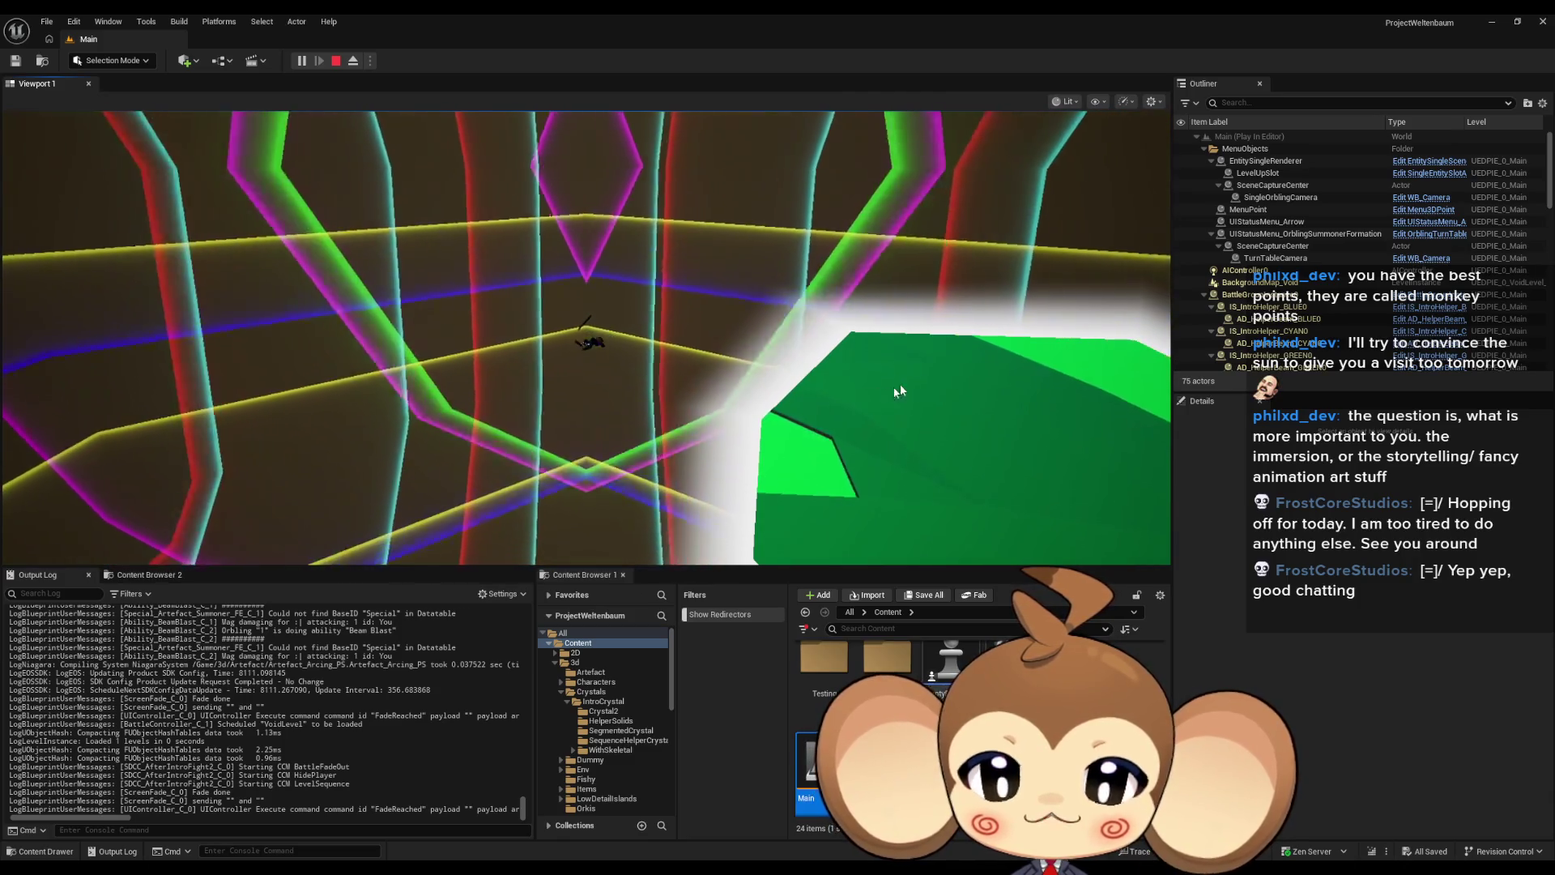
{"action": "left_click", "coordinate": [901, 384]}
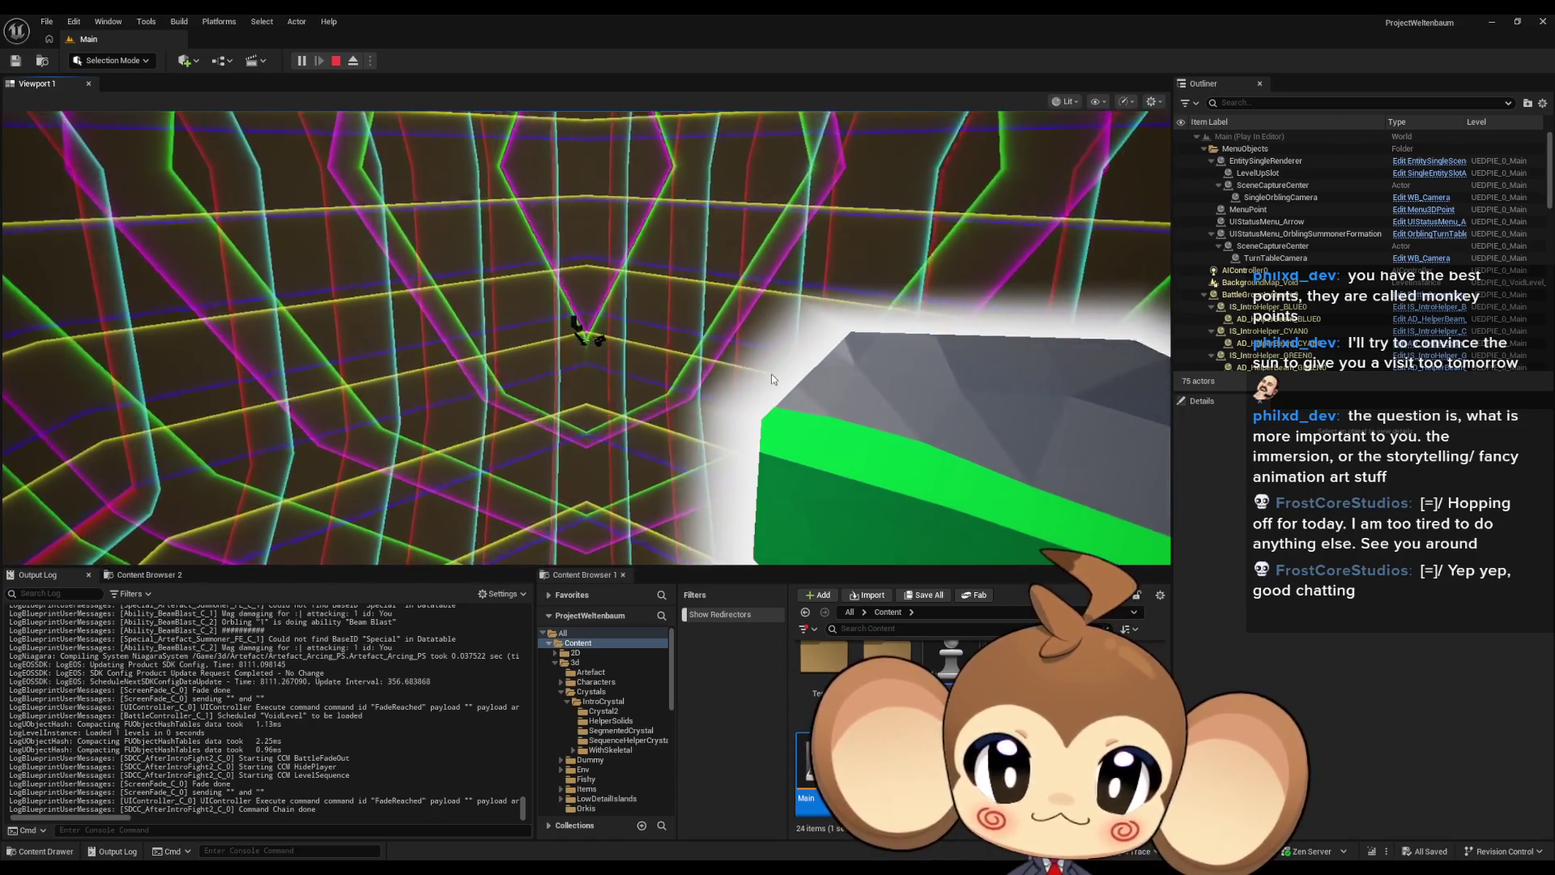
{"action": "left_click", "coordinate": [337, 61]}
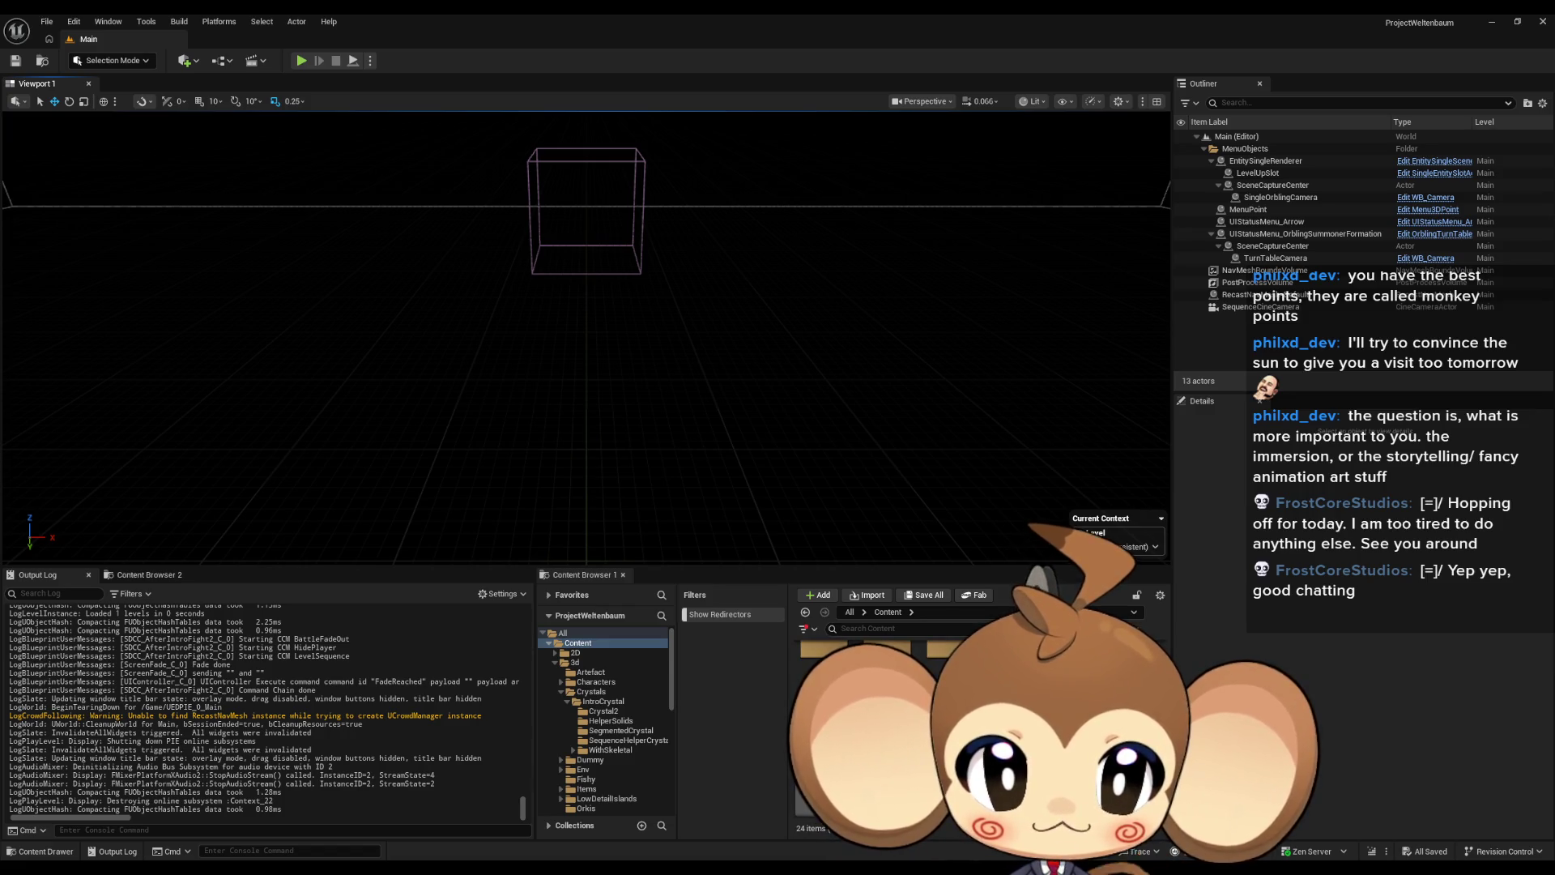
Step: Browse to the Maps folder in the Content Browser
{"action": "left_click", "coordinate": [580, 724]}
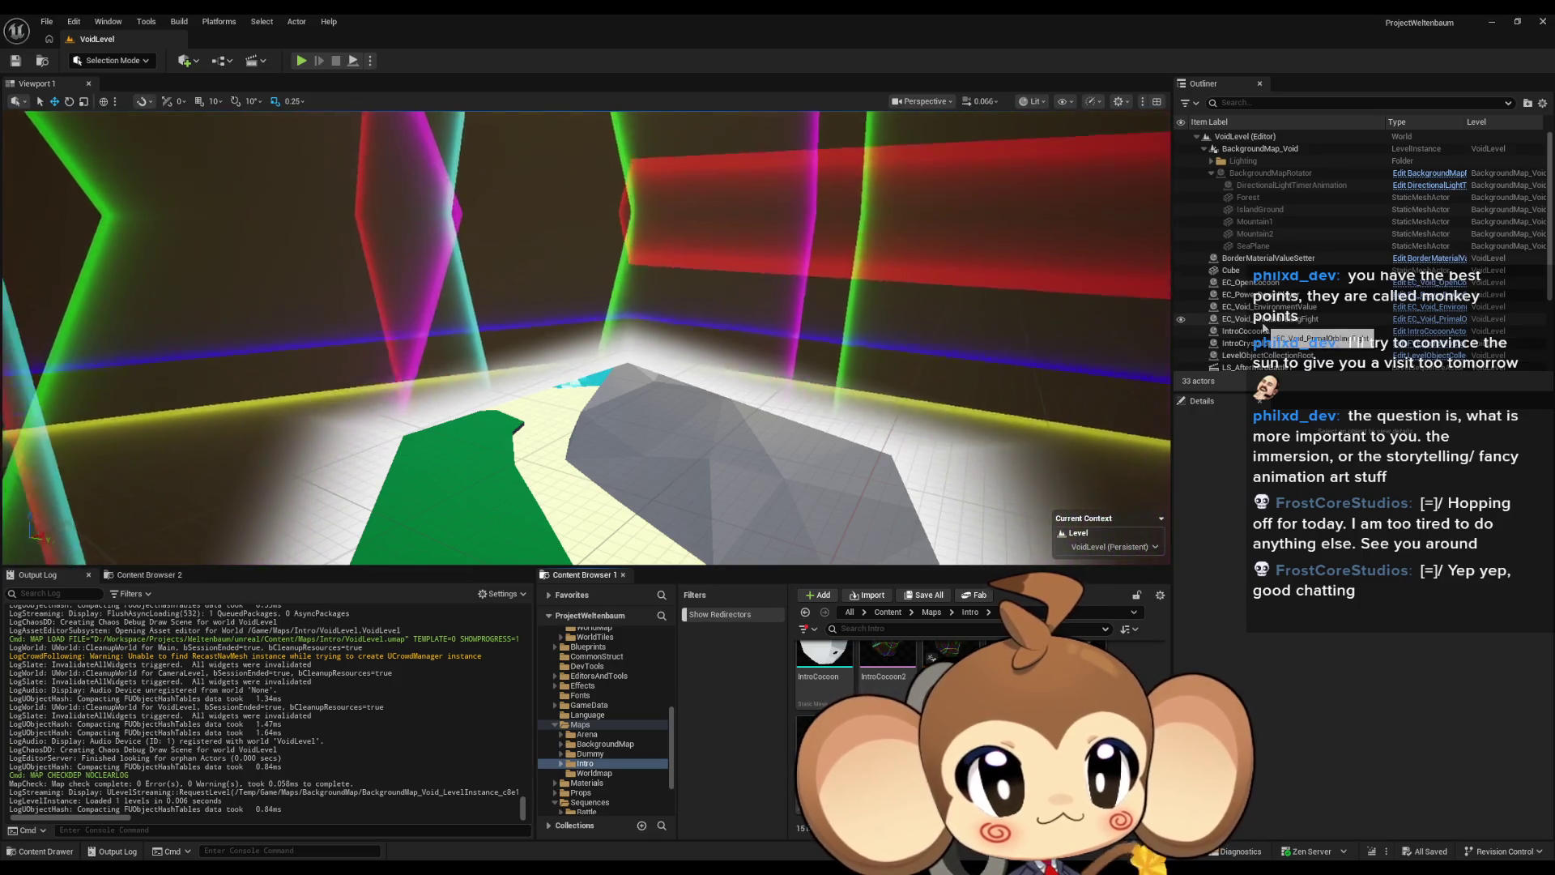
{"action": "scroll", "coordinate": [1264, 328], "scroll_direction": "down", "scroll_amount": 2}
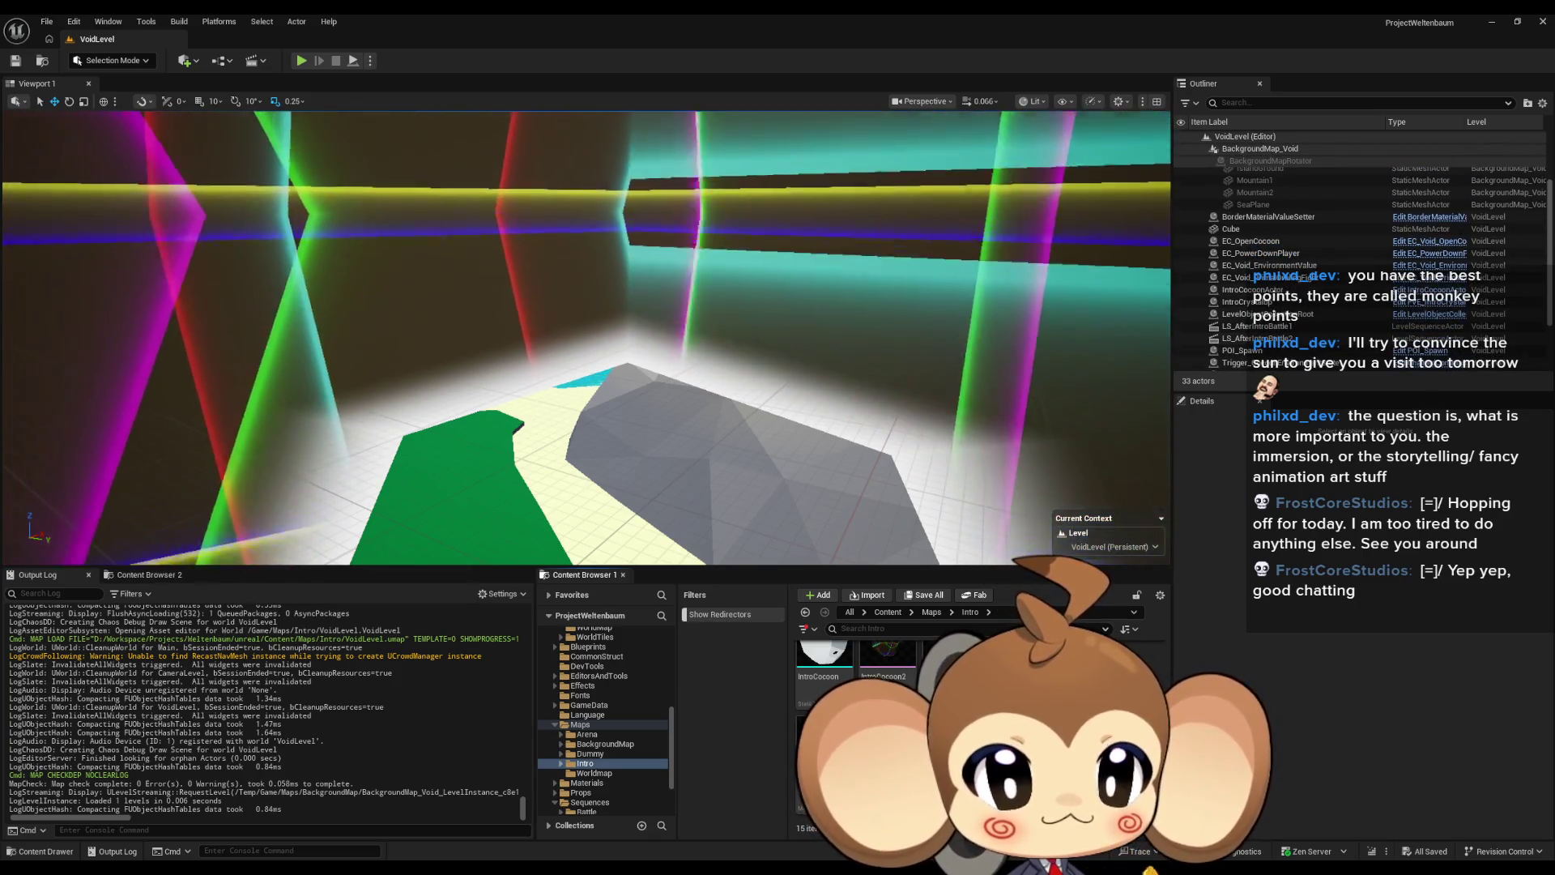
Step: Navigate to Content > Blueprints > Cameras > EventCassette in the Content Browser
{"action": "scroll", "coordinate": [891, 689], "scroll_direction": "up", "scroll_amount": 2}
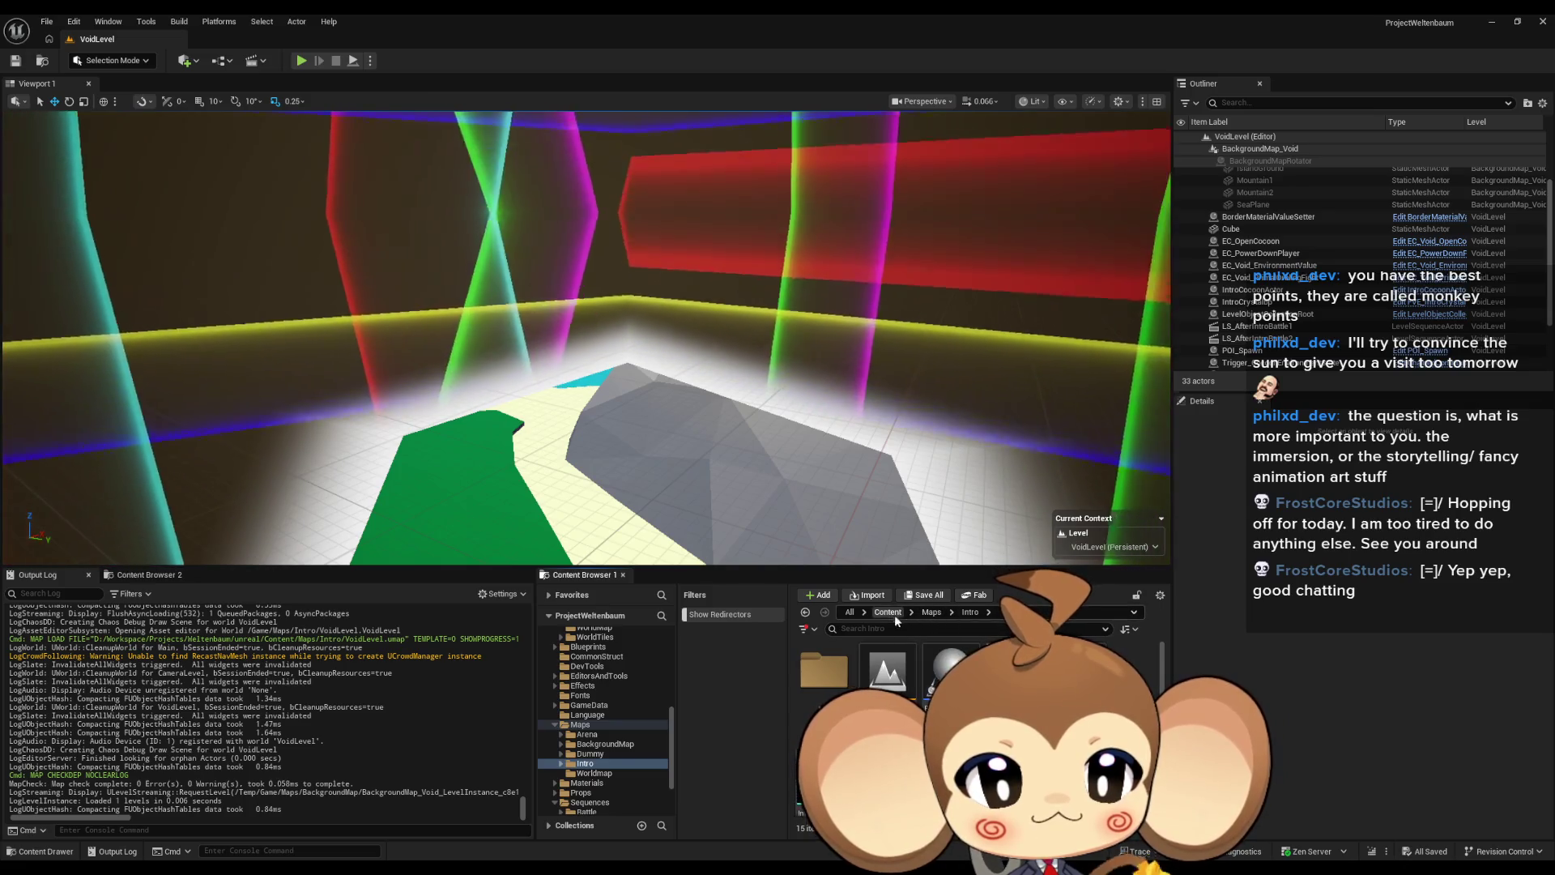
{"action": "left_click", "coordinate": [888, 611]}
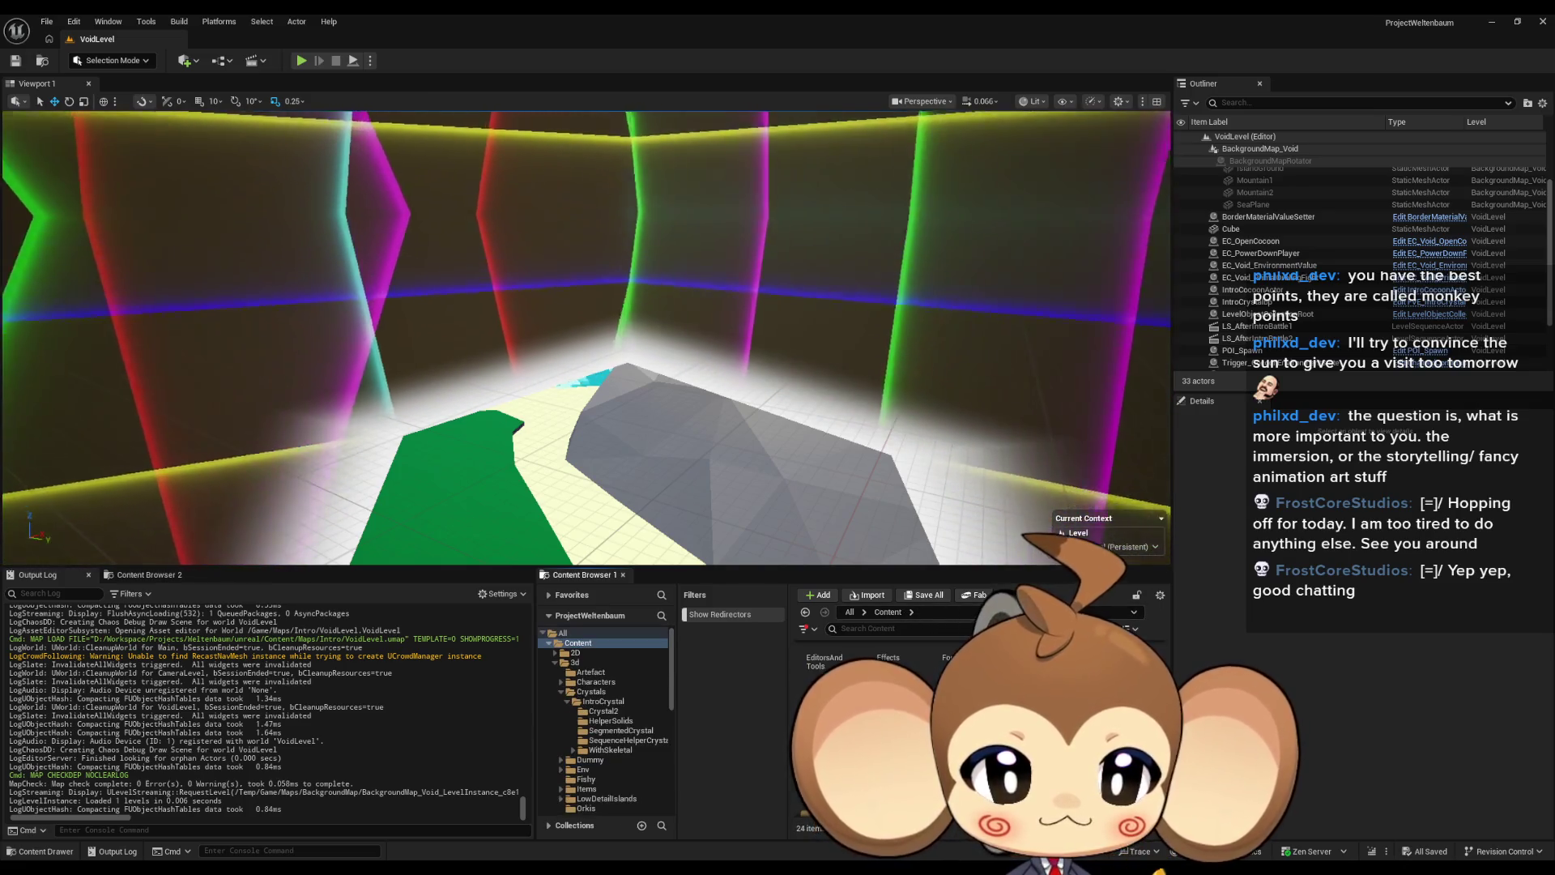
{"action": "double_click", "coordinate": [944, 668]}
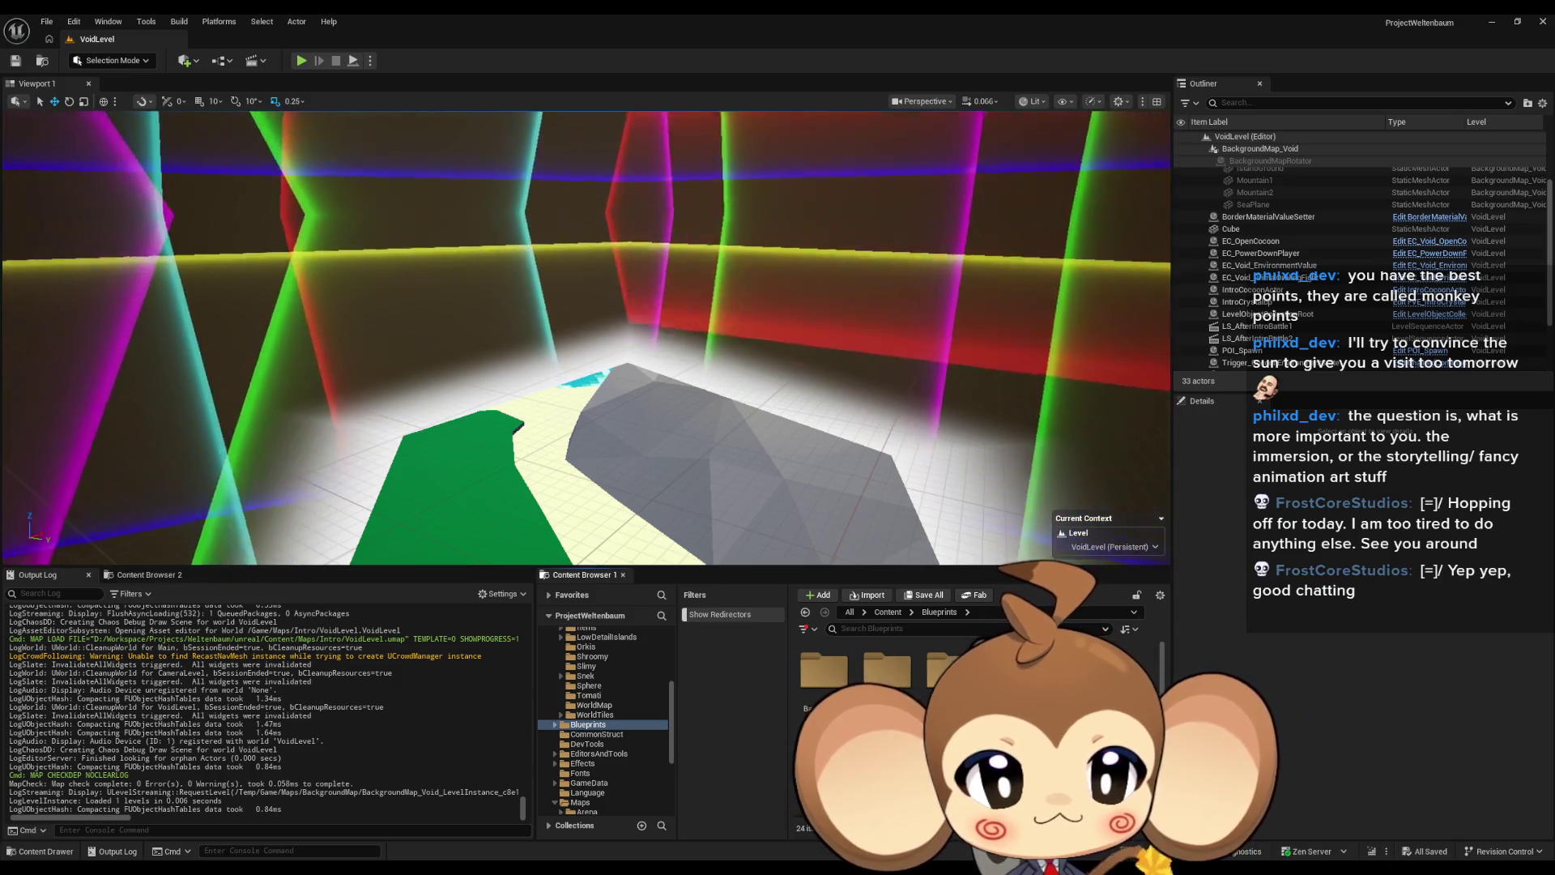
{"action": "double_click", "coordinate": [887, 669]}
{"action": "double_click", "coordinate": [824, 668]}
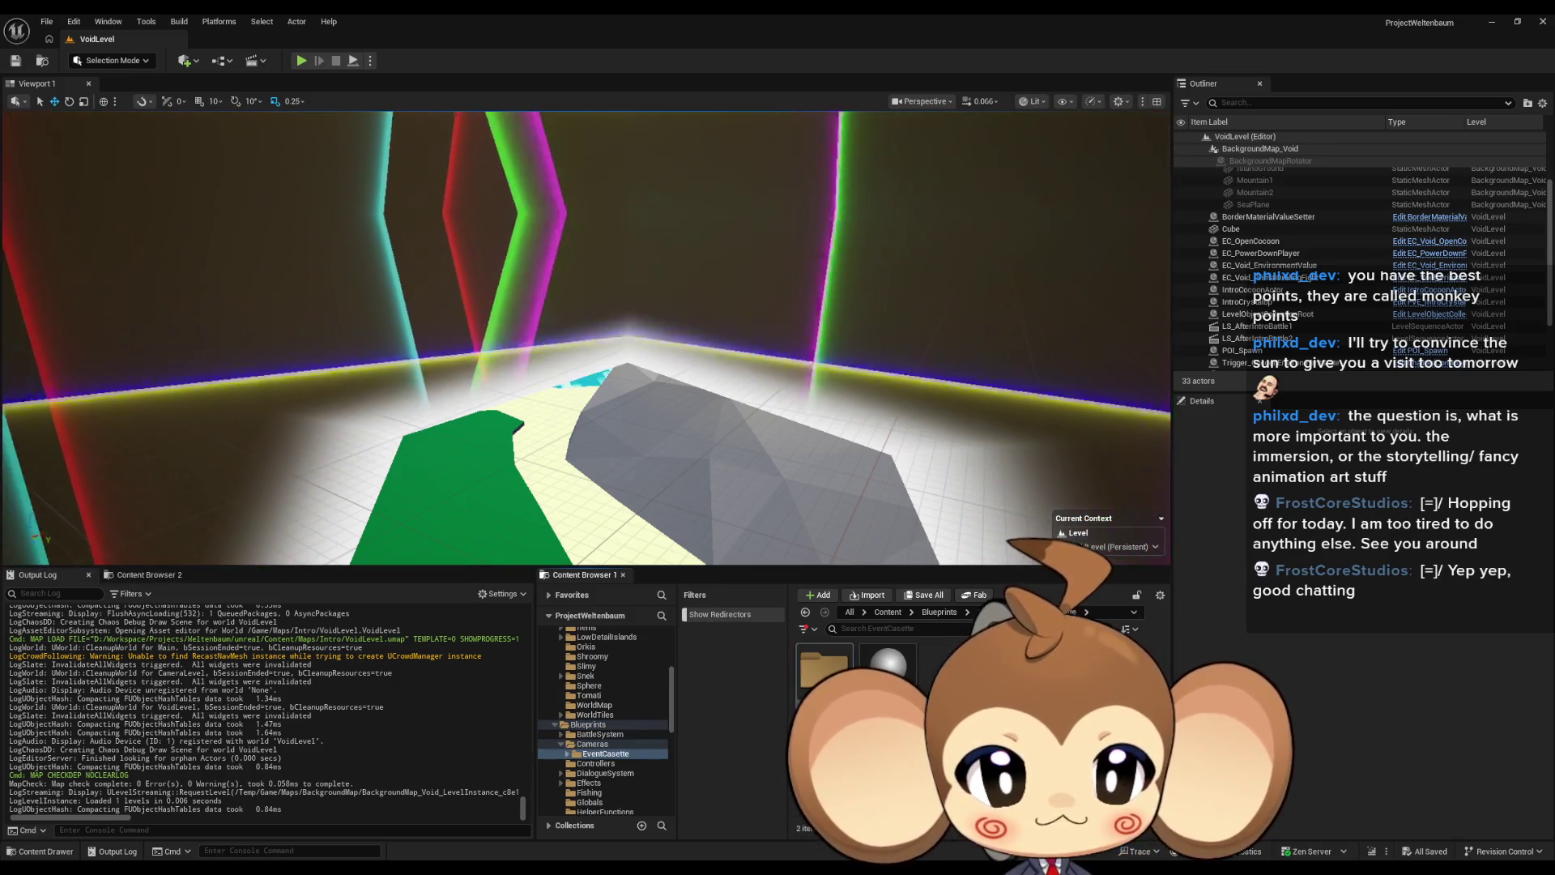
{"action": "double_click", "coordinate": [823, 668]}
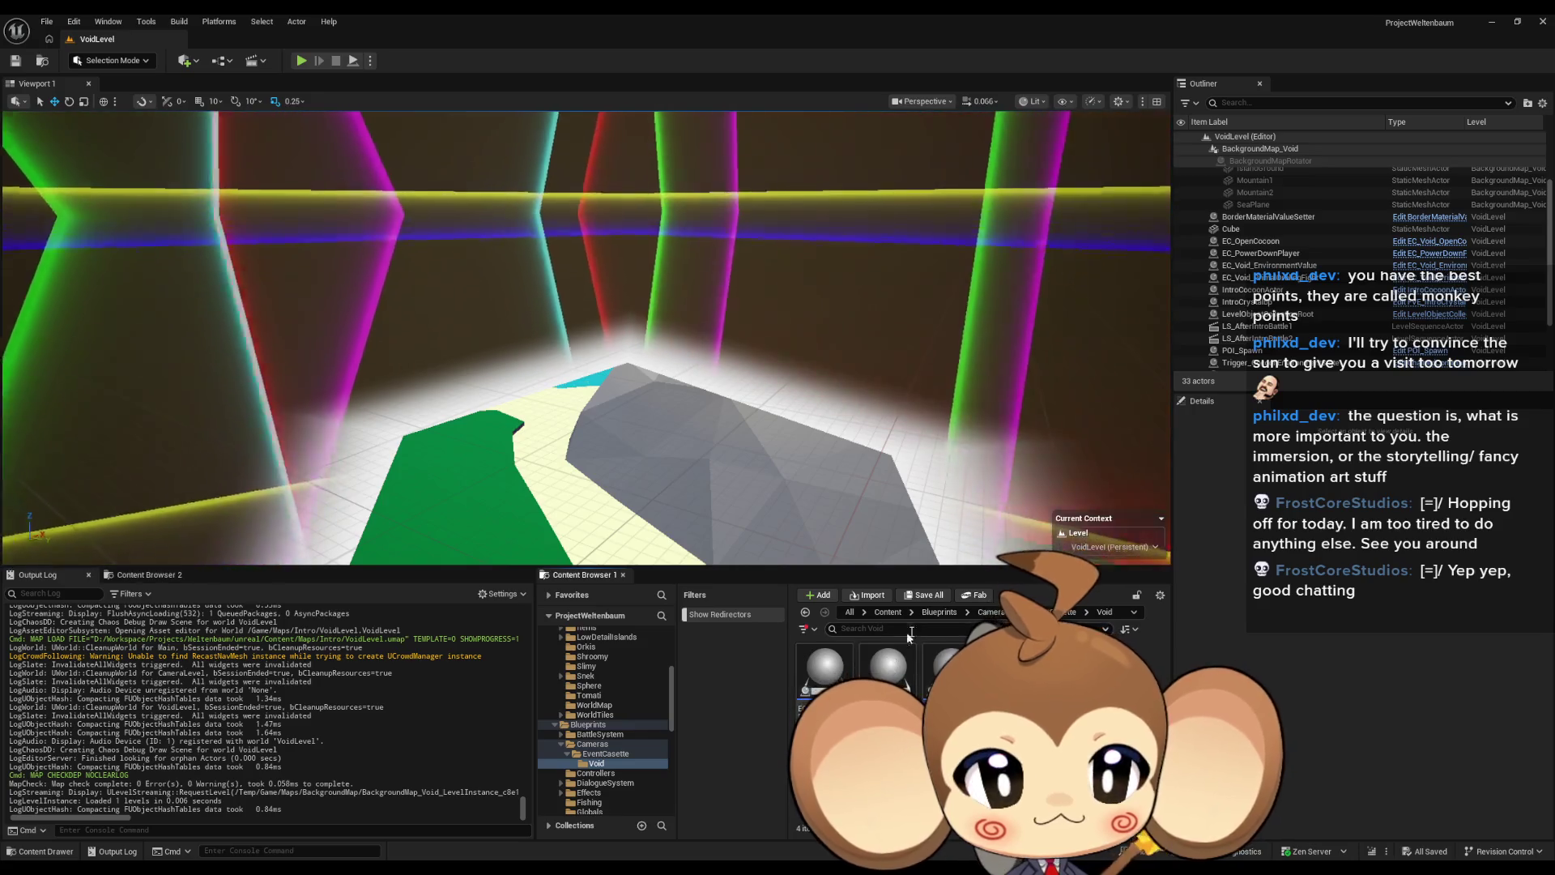
{"action": "left_click", "coordinate": [1053, 612]}
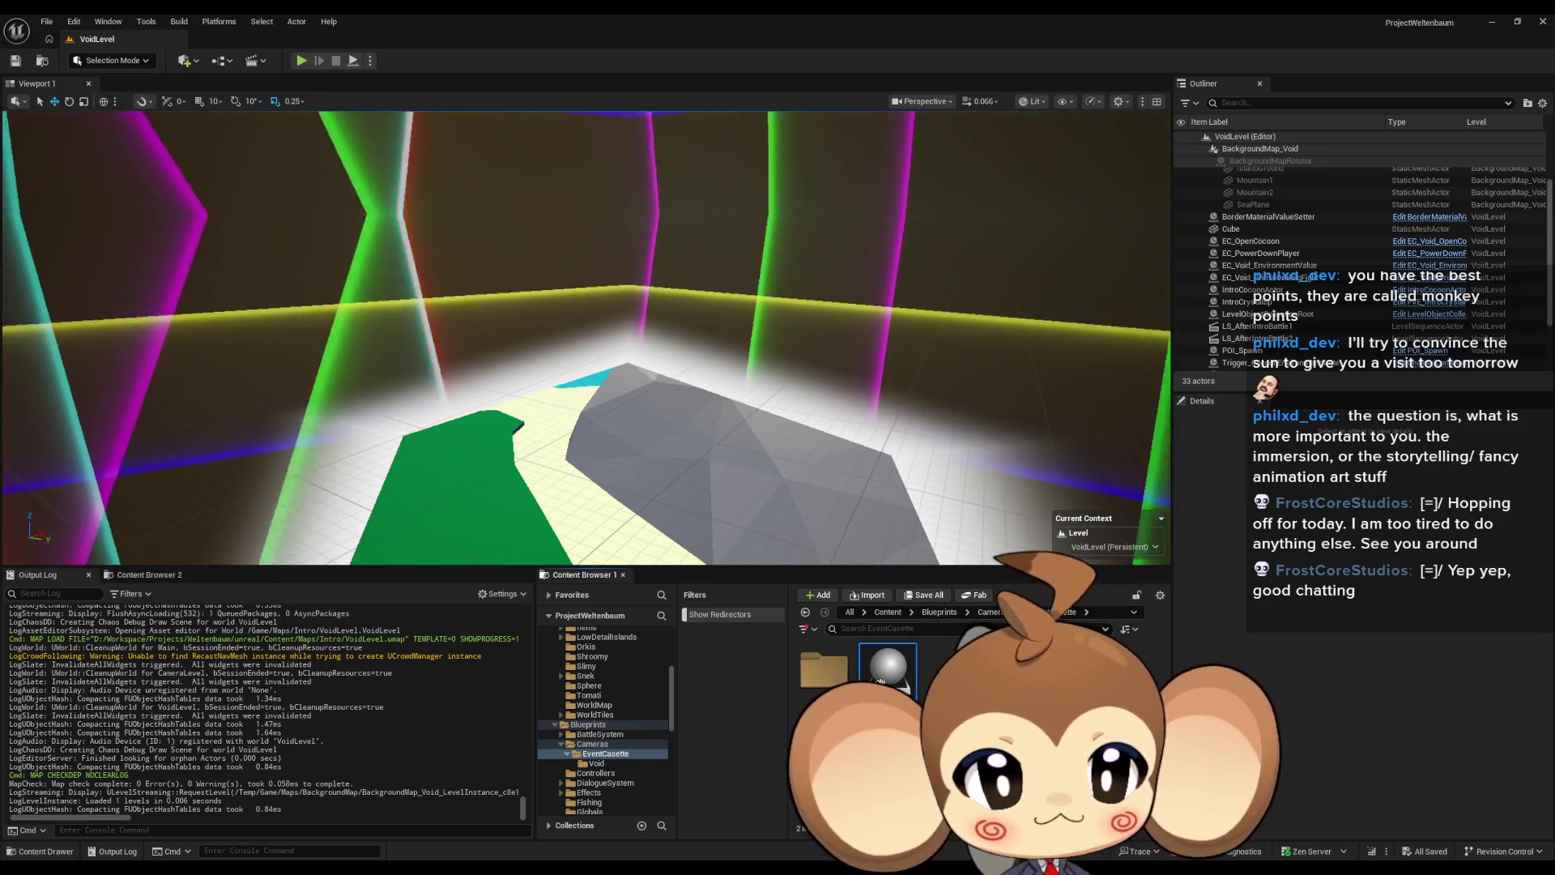
Step: Create a child Blueprint of the abstract event cassette named EC_TeleportPlayer
{"action": "right_click", "coordinate": [887, 673]}
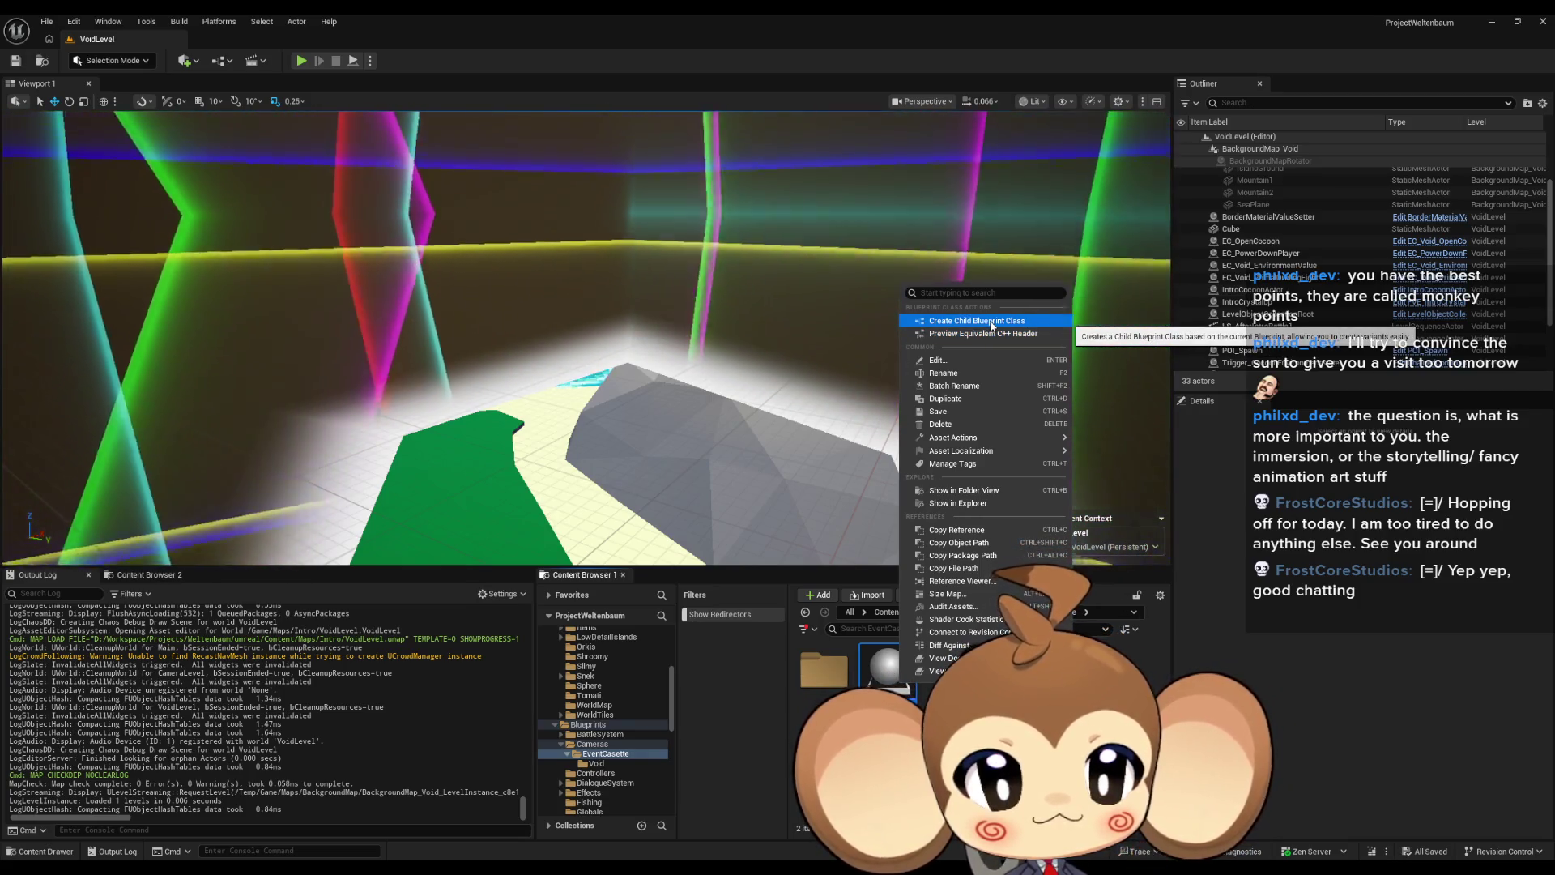
{"action": "left_click", "coordinate": [992, 322]}
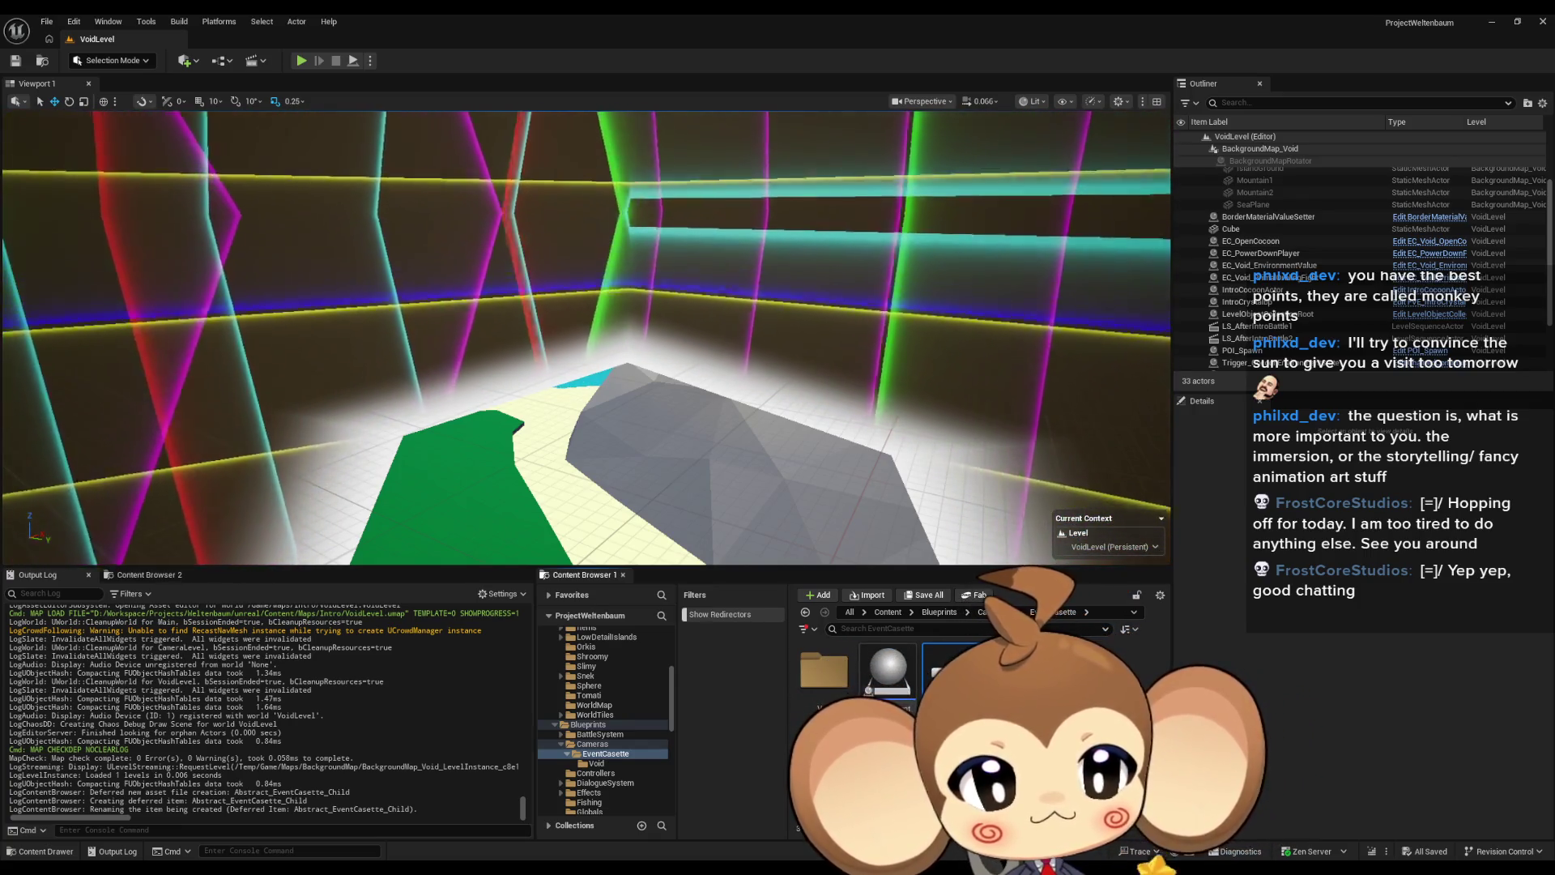
{"action": "key", "text": "Return"}
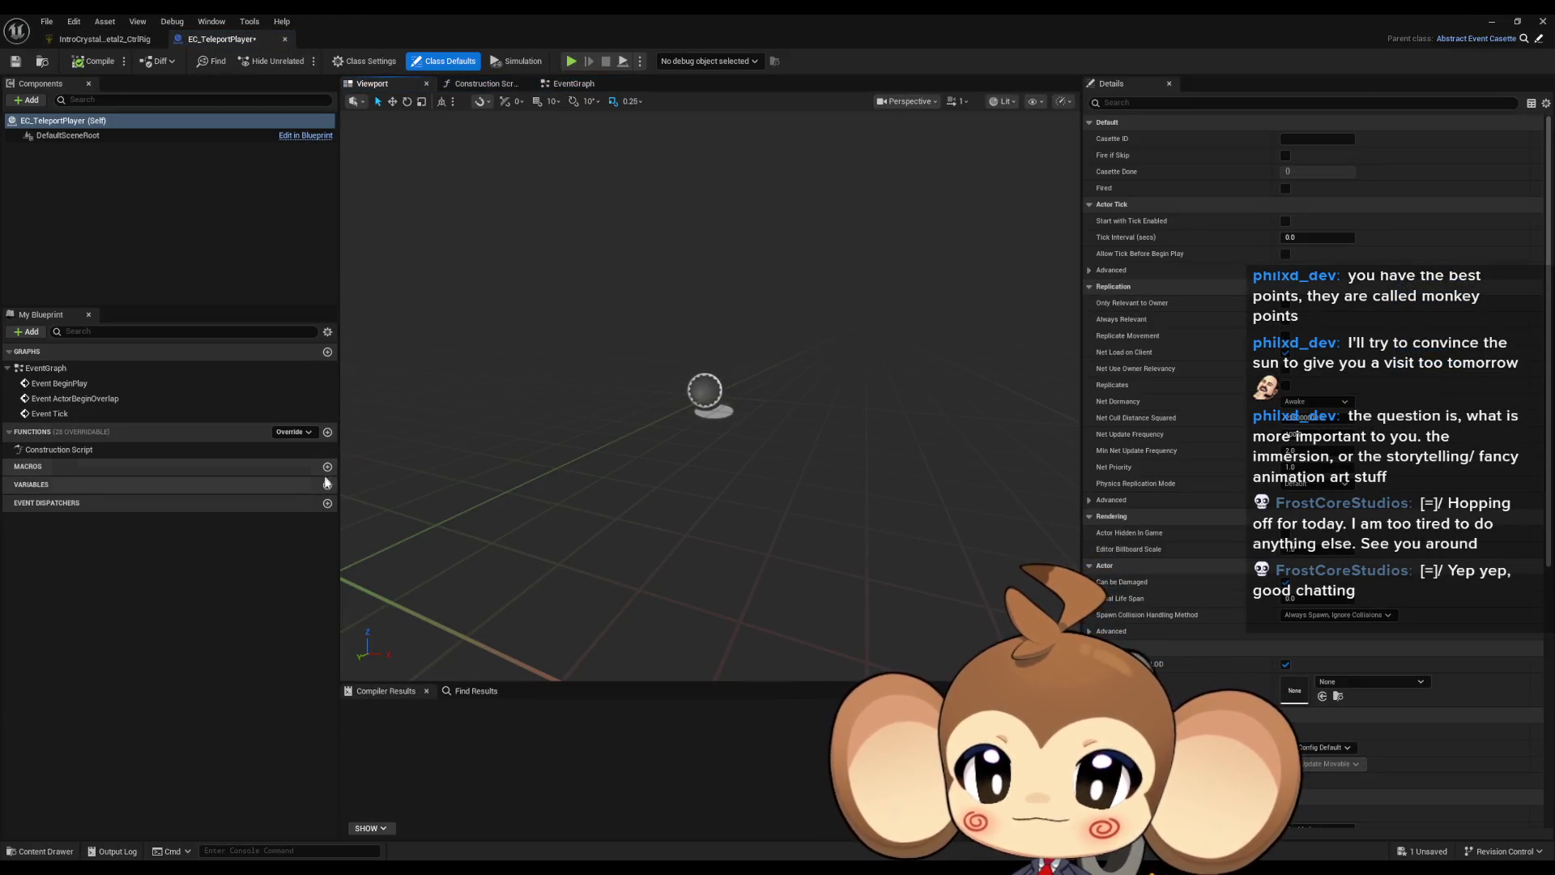
Step: Add a Vector variable named Location to EC_TeleportPlayer and float the editor window
{"action": "left_click", "coordinate": [327, 485]}
{"action": "left_click", "coordinate": [231, 502]}
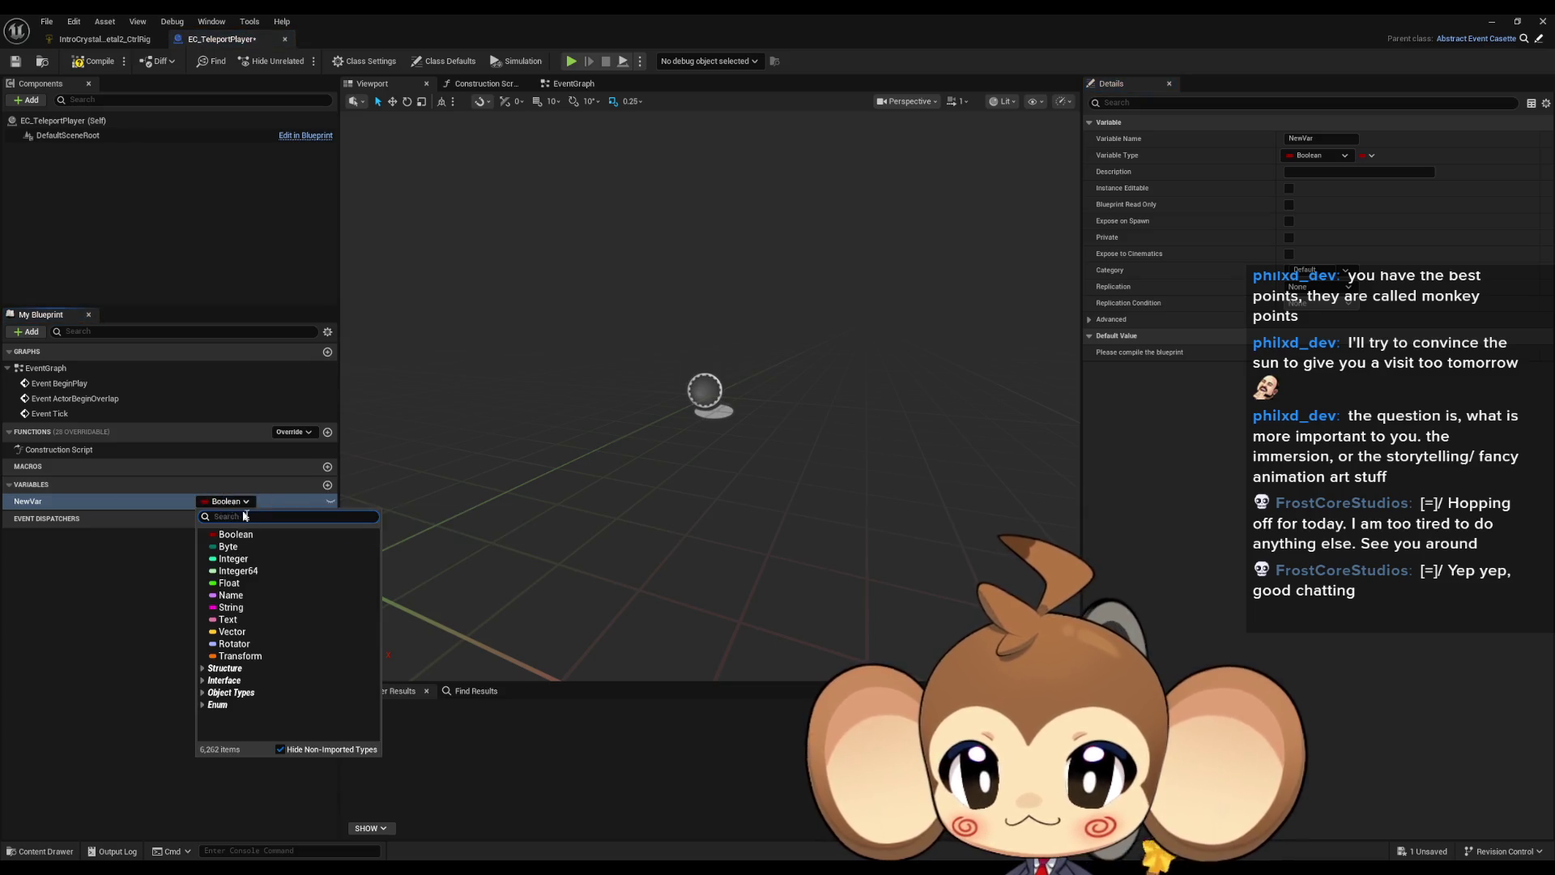
{"action": "left_click", "coordinate": [242, 637]}
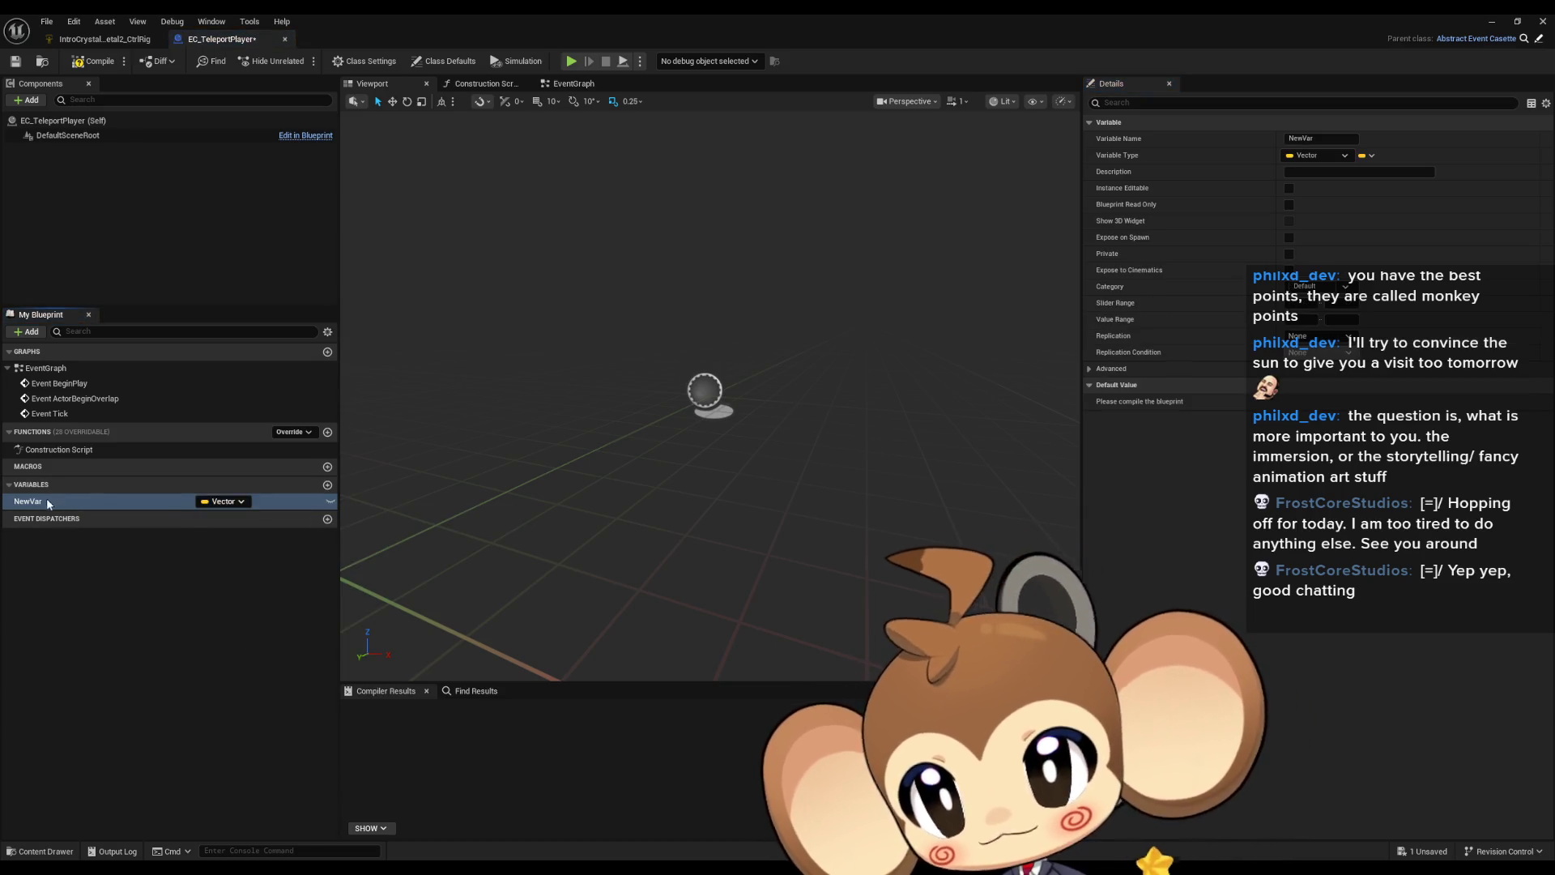
{"action": "key", "text": "F2"}
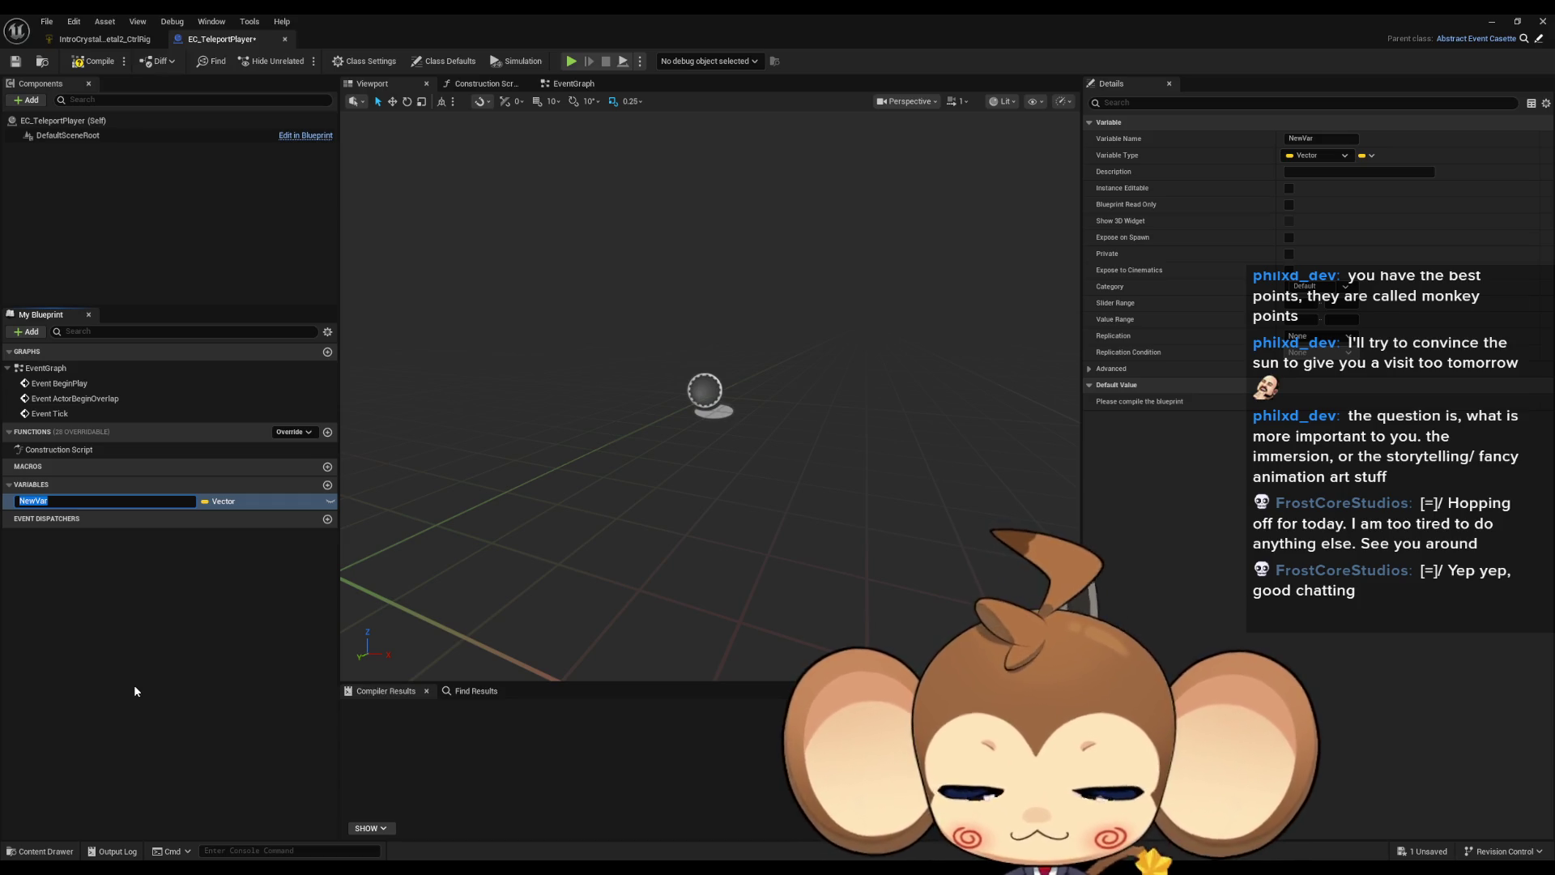
{"action": "type", "text": "Location"}
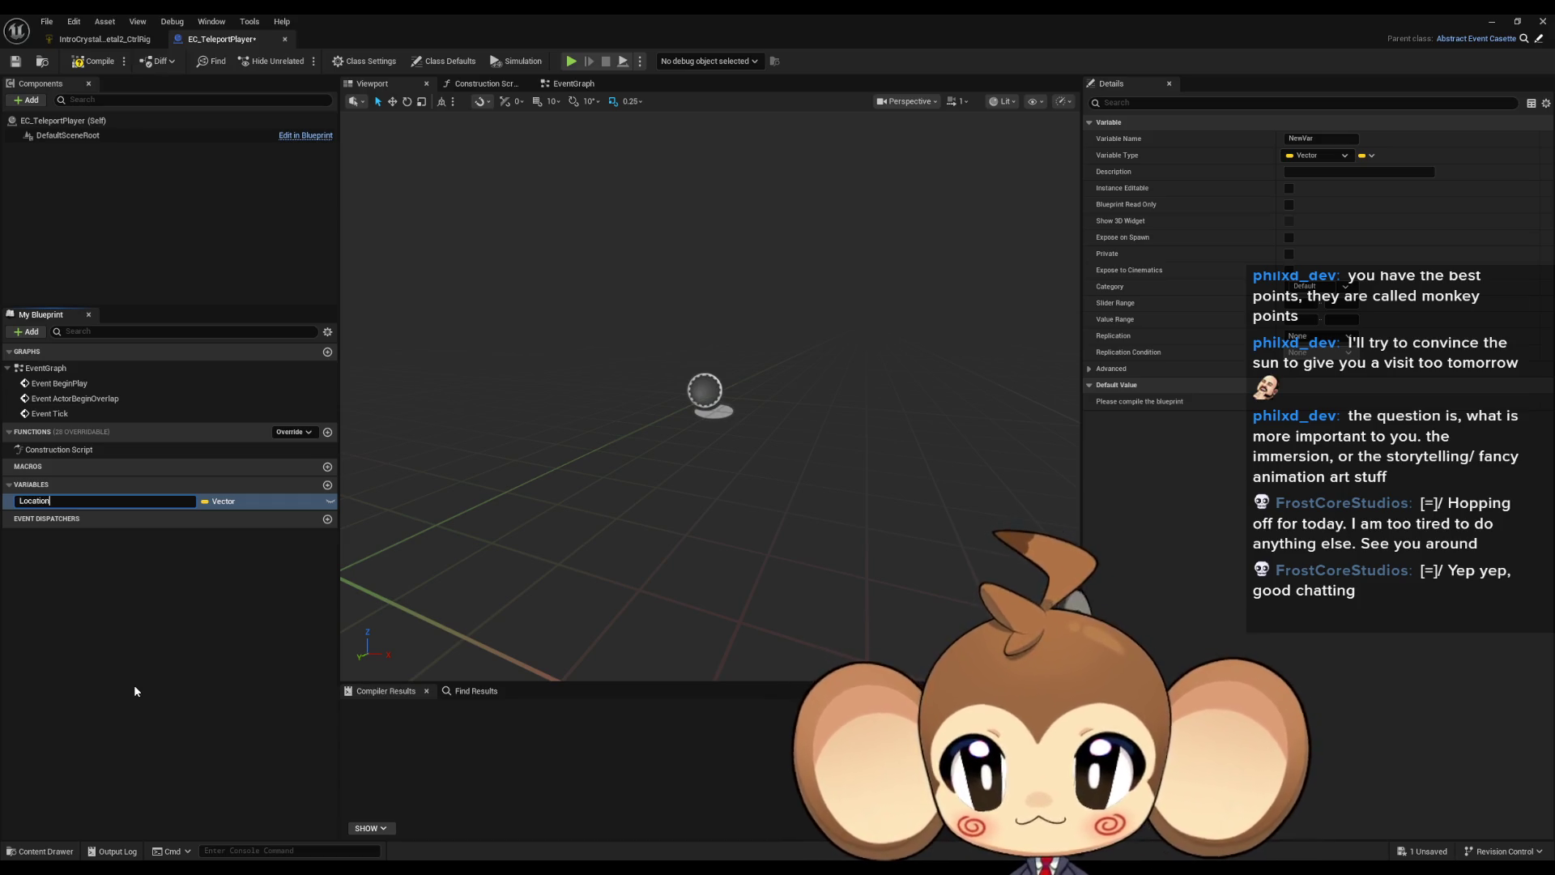
{"action": "key", "text": "Return"}
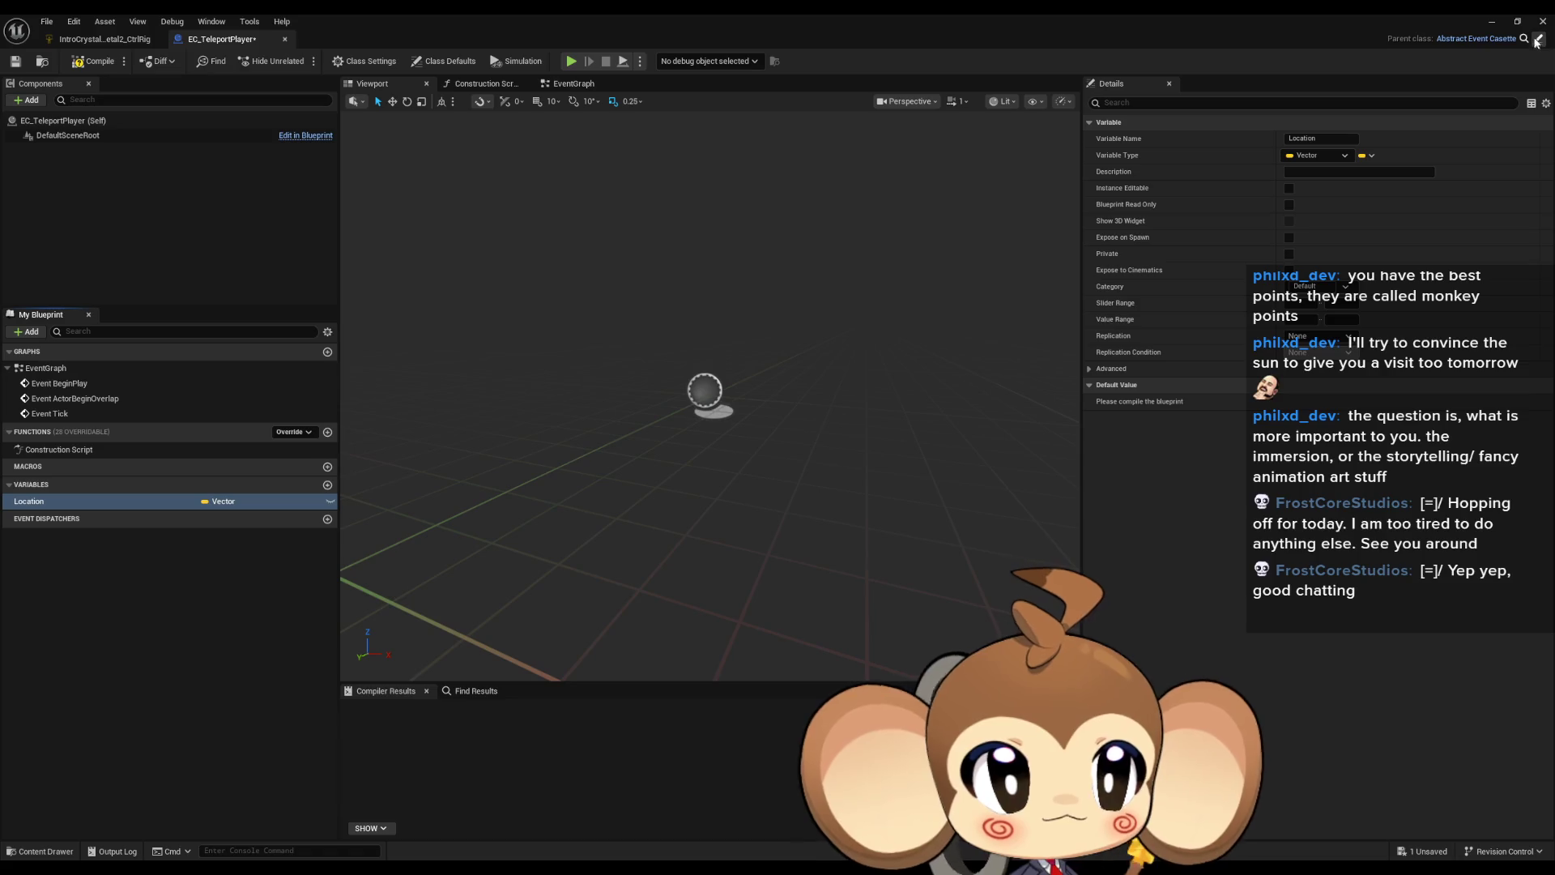
{"action": "mouse_move", "coordinate": [603, 20]}
{"action": "left_mouse_down"}
{"action": "mouse_move", "coordinate": [721, 413]}
{"action": "mouse_move", "coordinate": [539, 58]}
{"action": "left_mouse_up"}
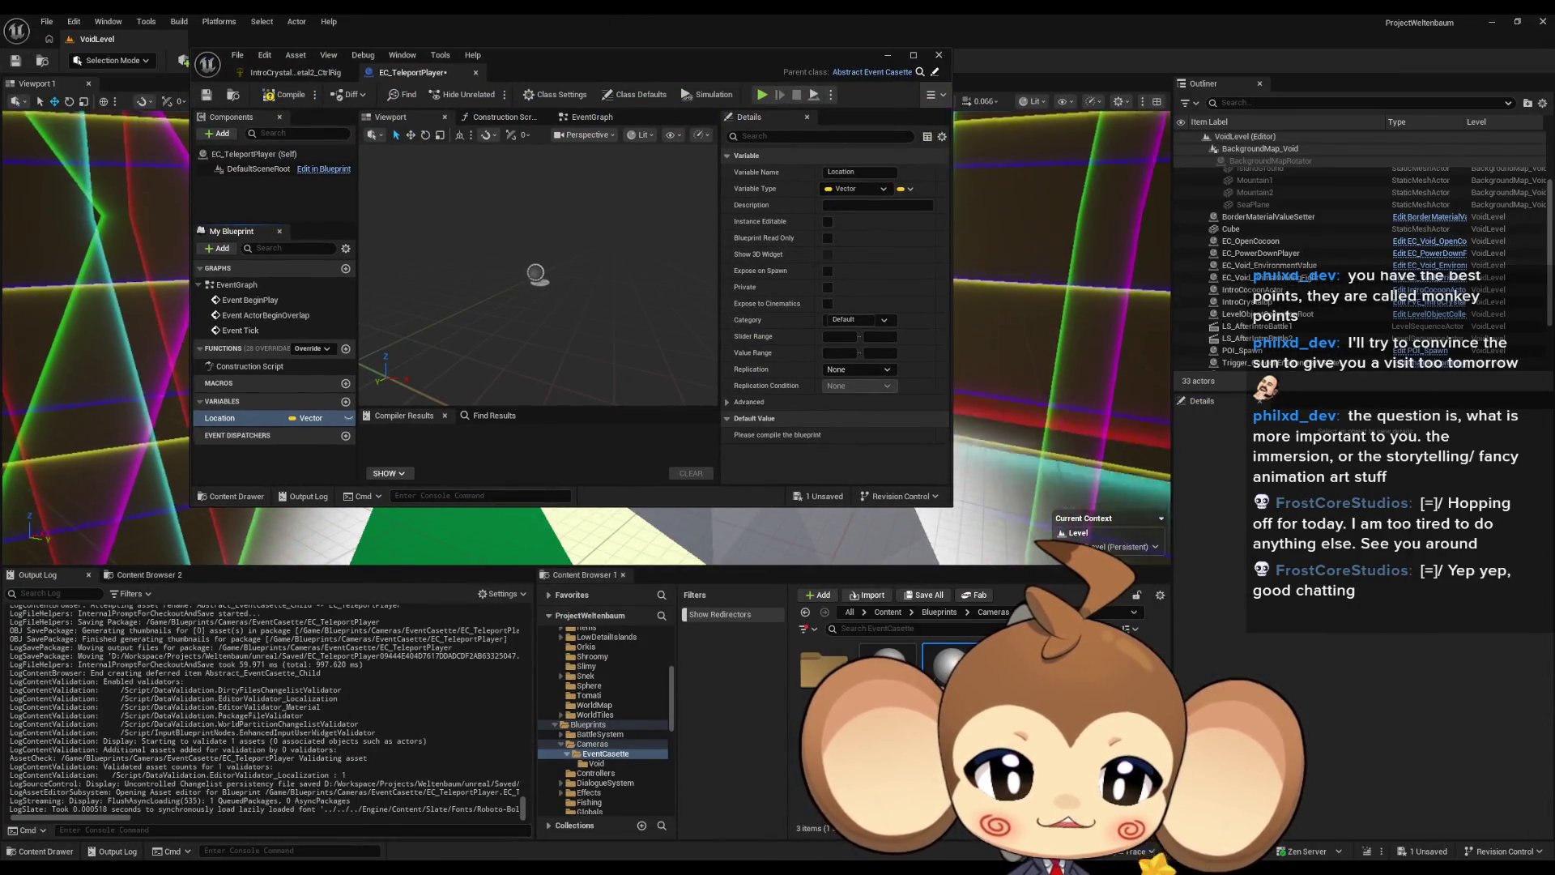
Step: Create a new folder named General under EventCassette
{"action": "right_click", "coordinate": [1036, 729]}
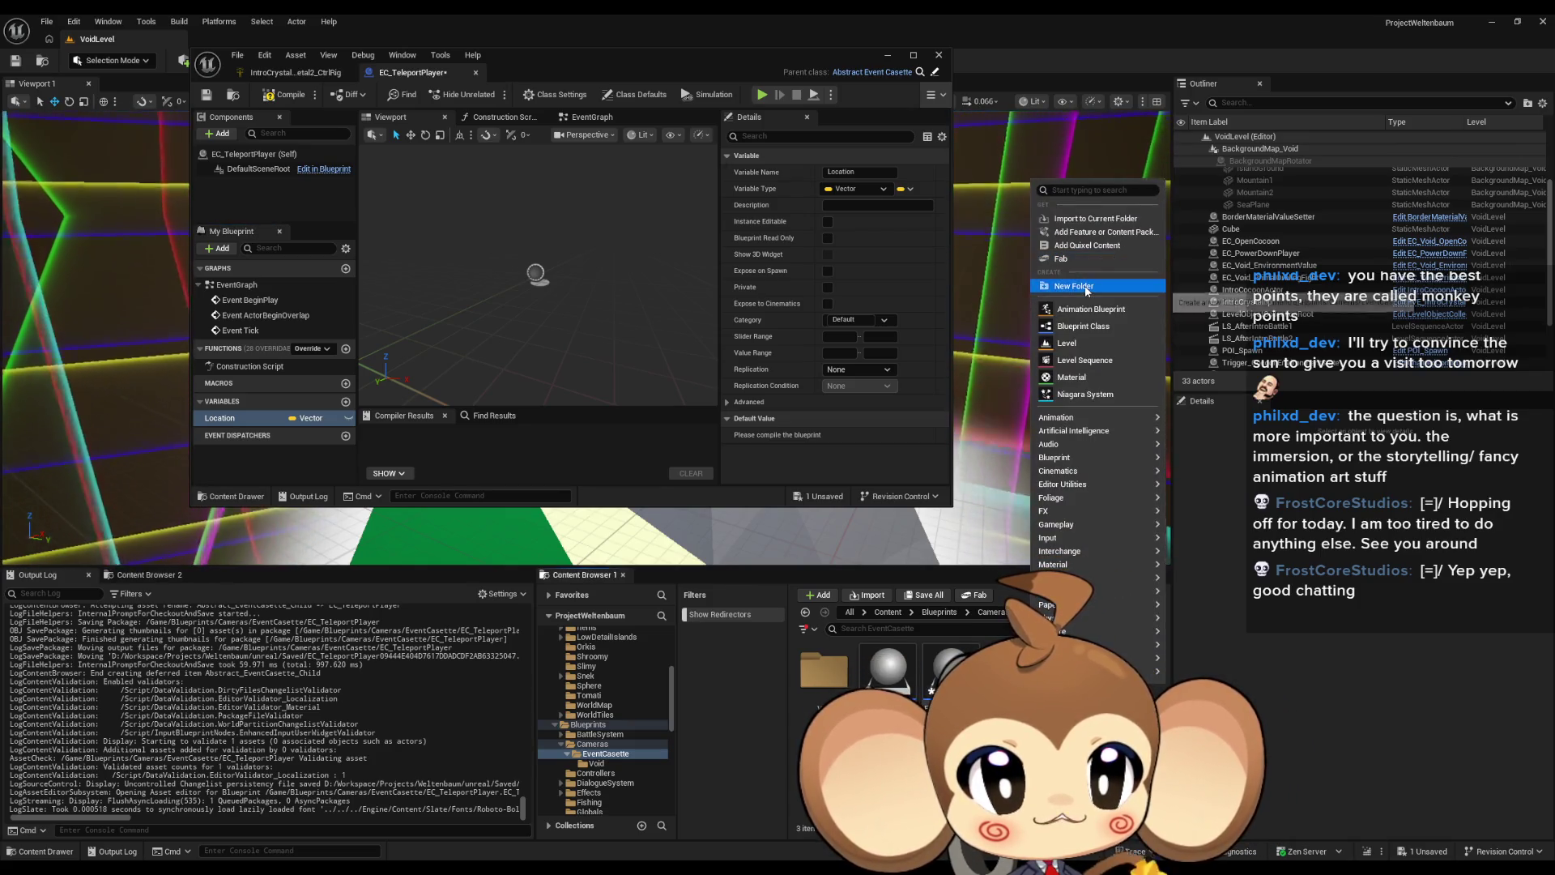
{"action": "left_click", "coordinate": [1078, 286]}
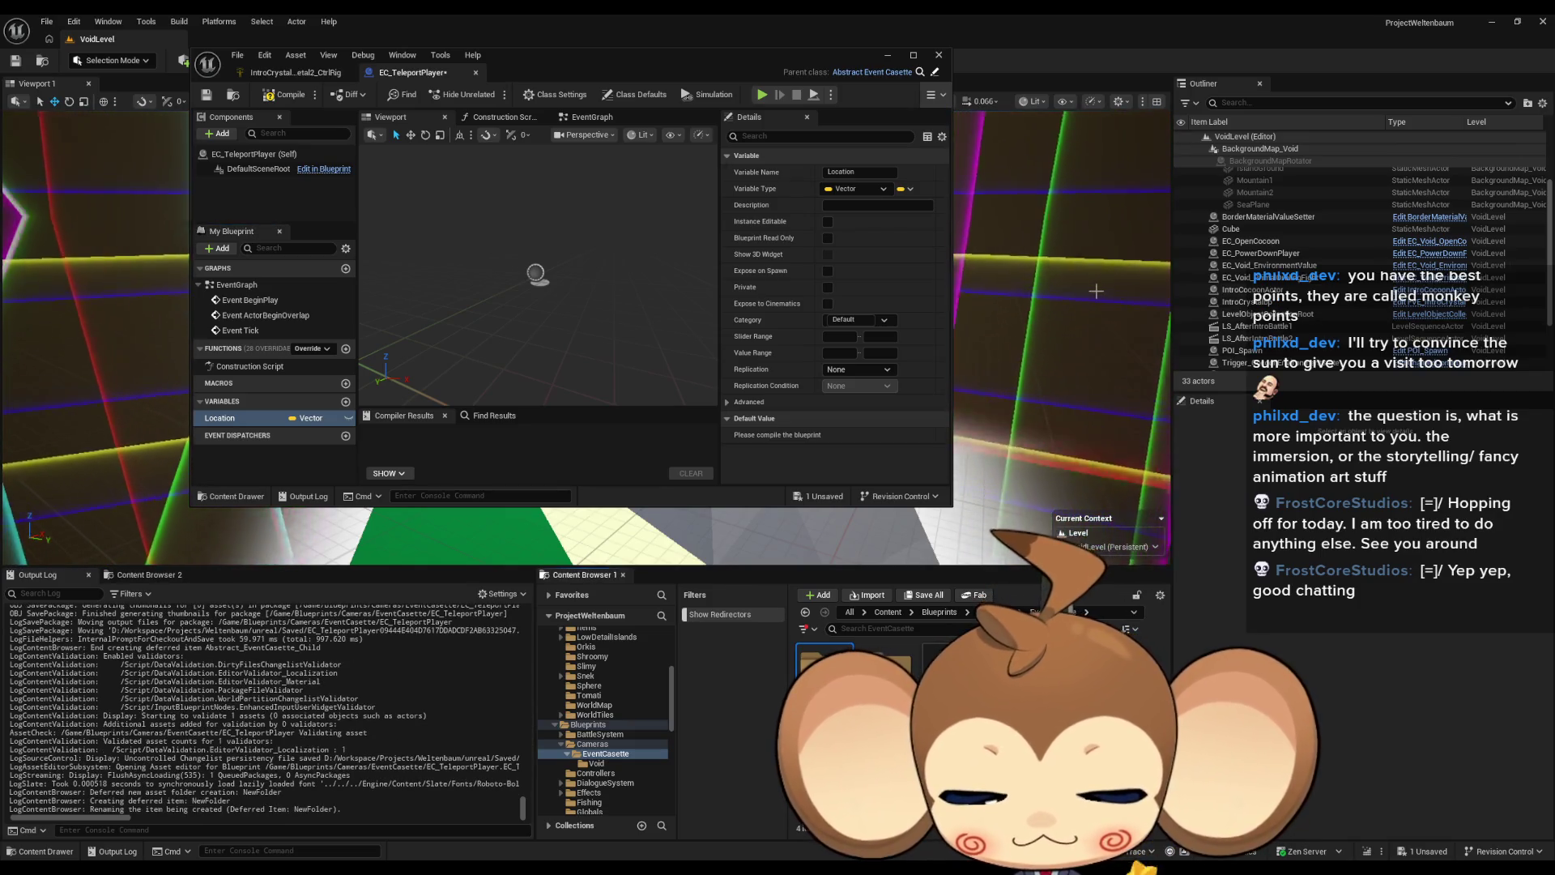
{"action": "type", "text": "General"}
{"action": "key", "text": "Return"}
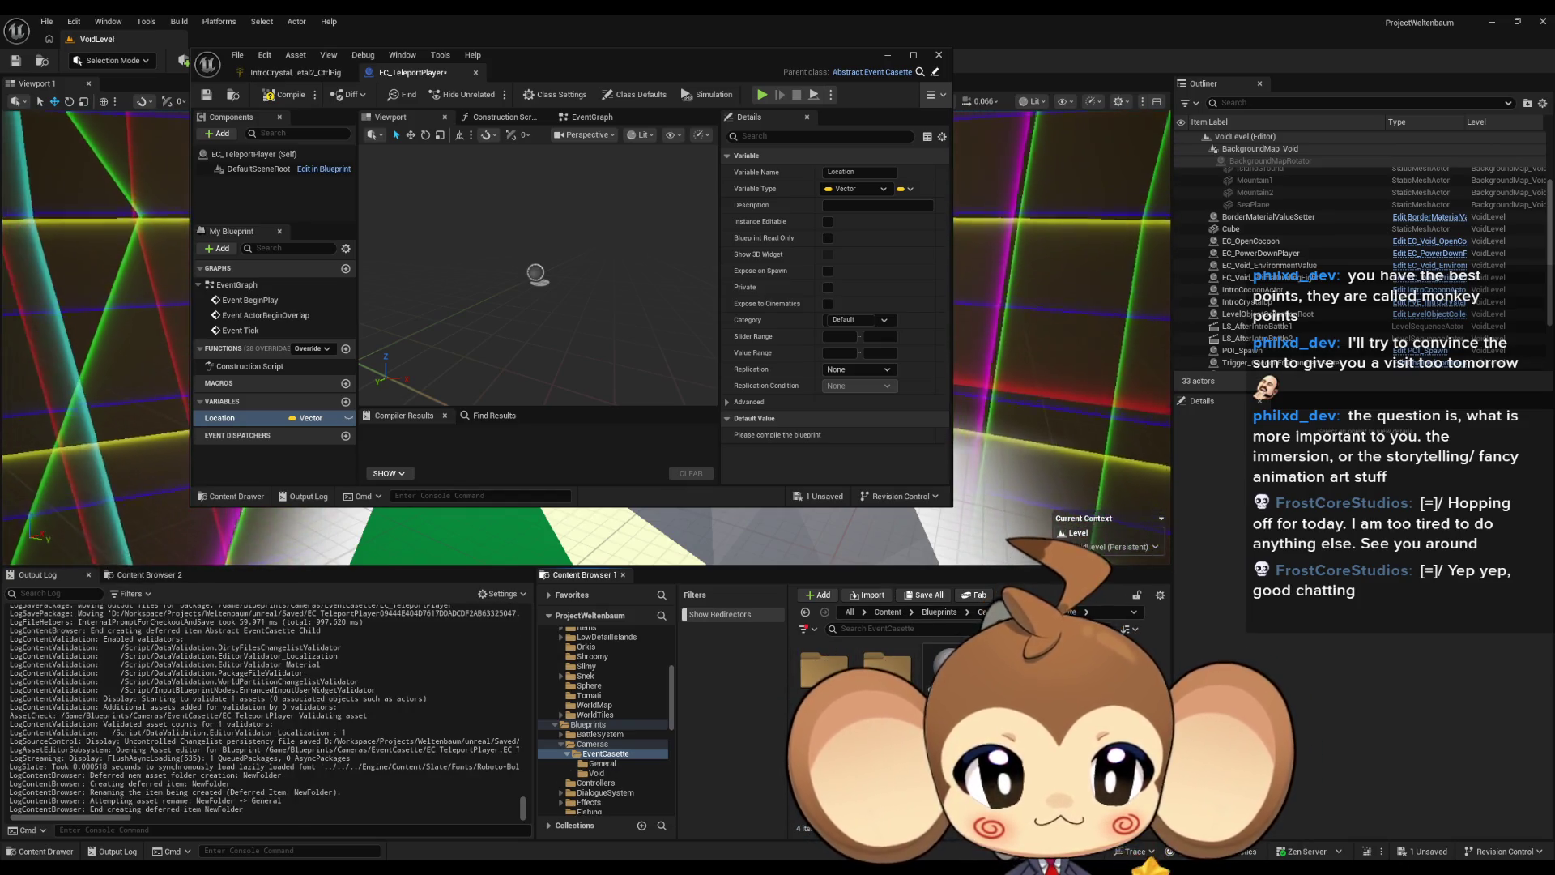
Step: Open the EC_PowerDownPlayer blueprint from the Void folder and maximize its editor window
{"action": "left_click", "coordinate": [597, 773]}
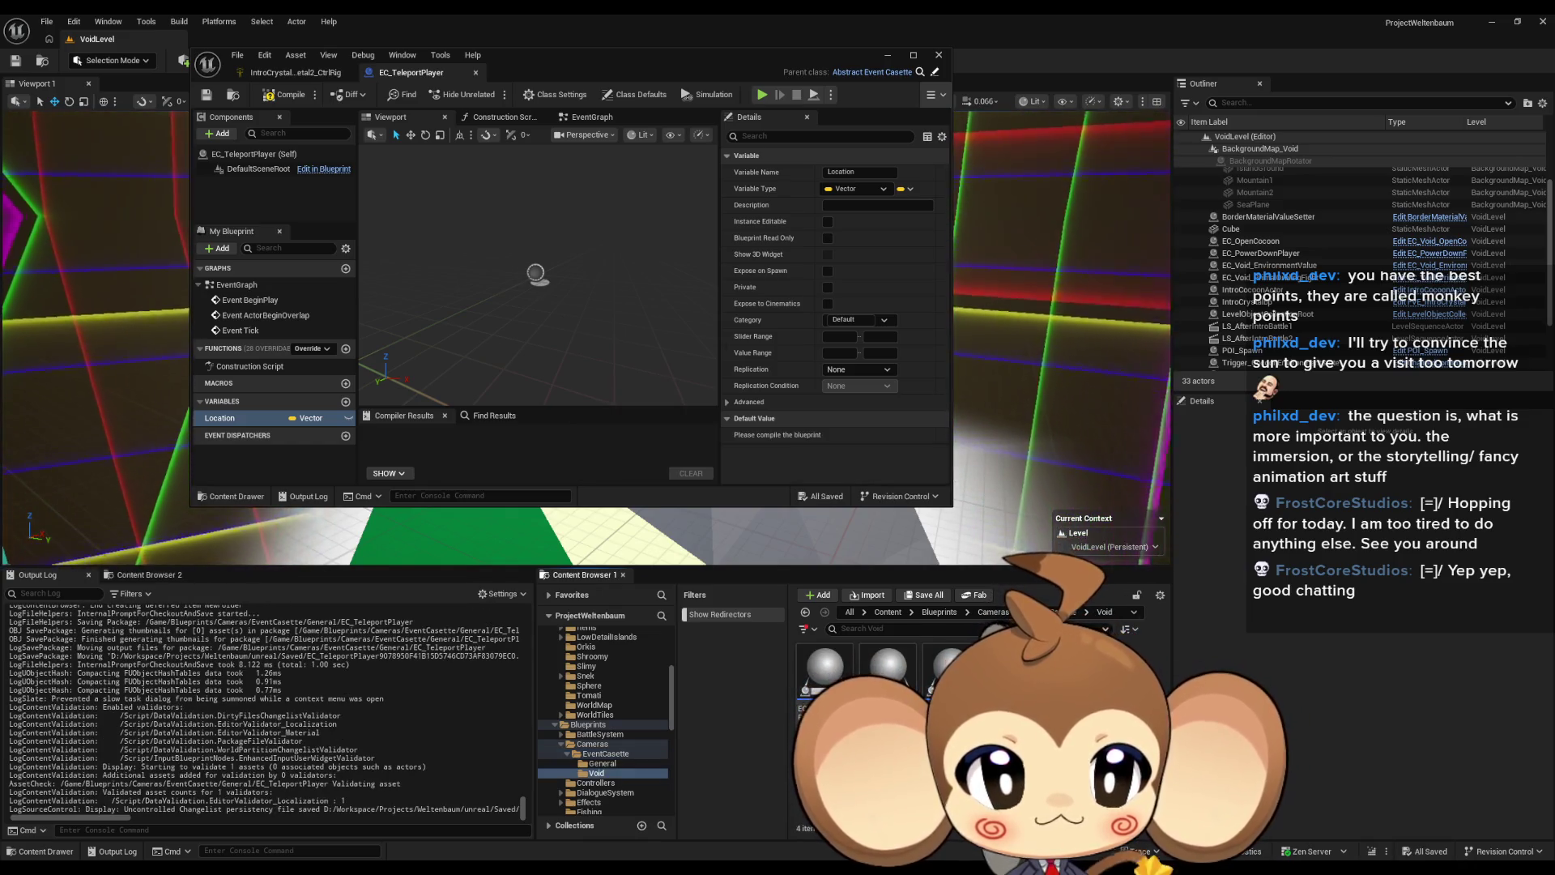
{"action": "left_click", "coordinate": [824, 668]}
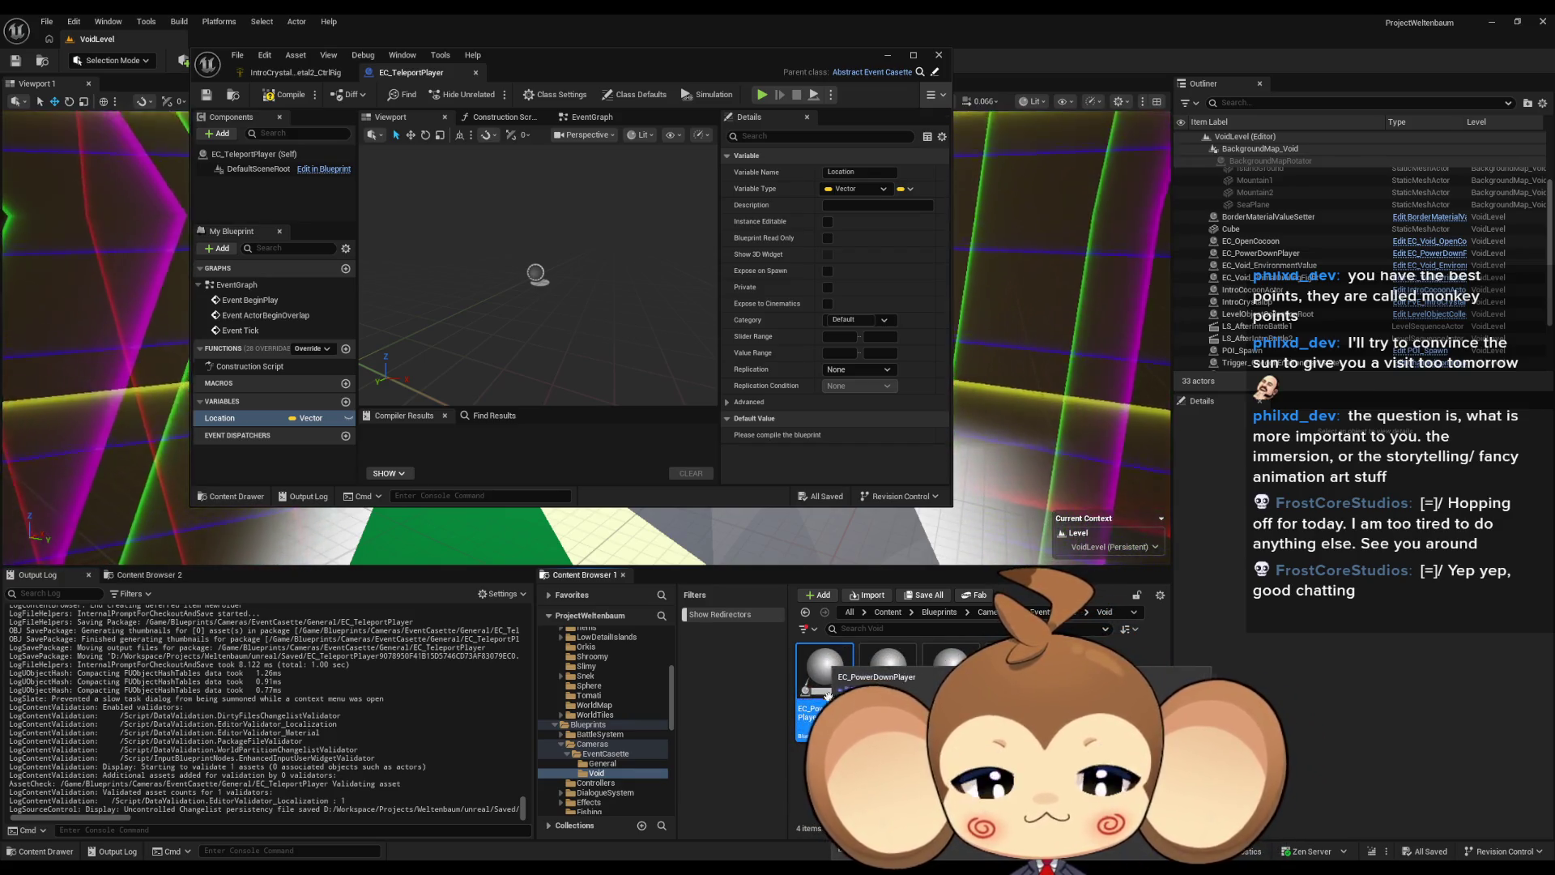
{"action": "double_click", "coordinate": [824, 677]}
{"action": "left_click_drag", "start_coordinate": [581, 57], "coordinate": [673, 168]}
{"action": "double_click", "coordinate": [672, 168]}
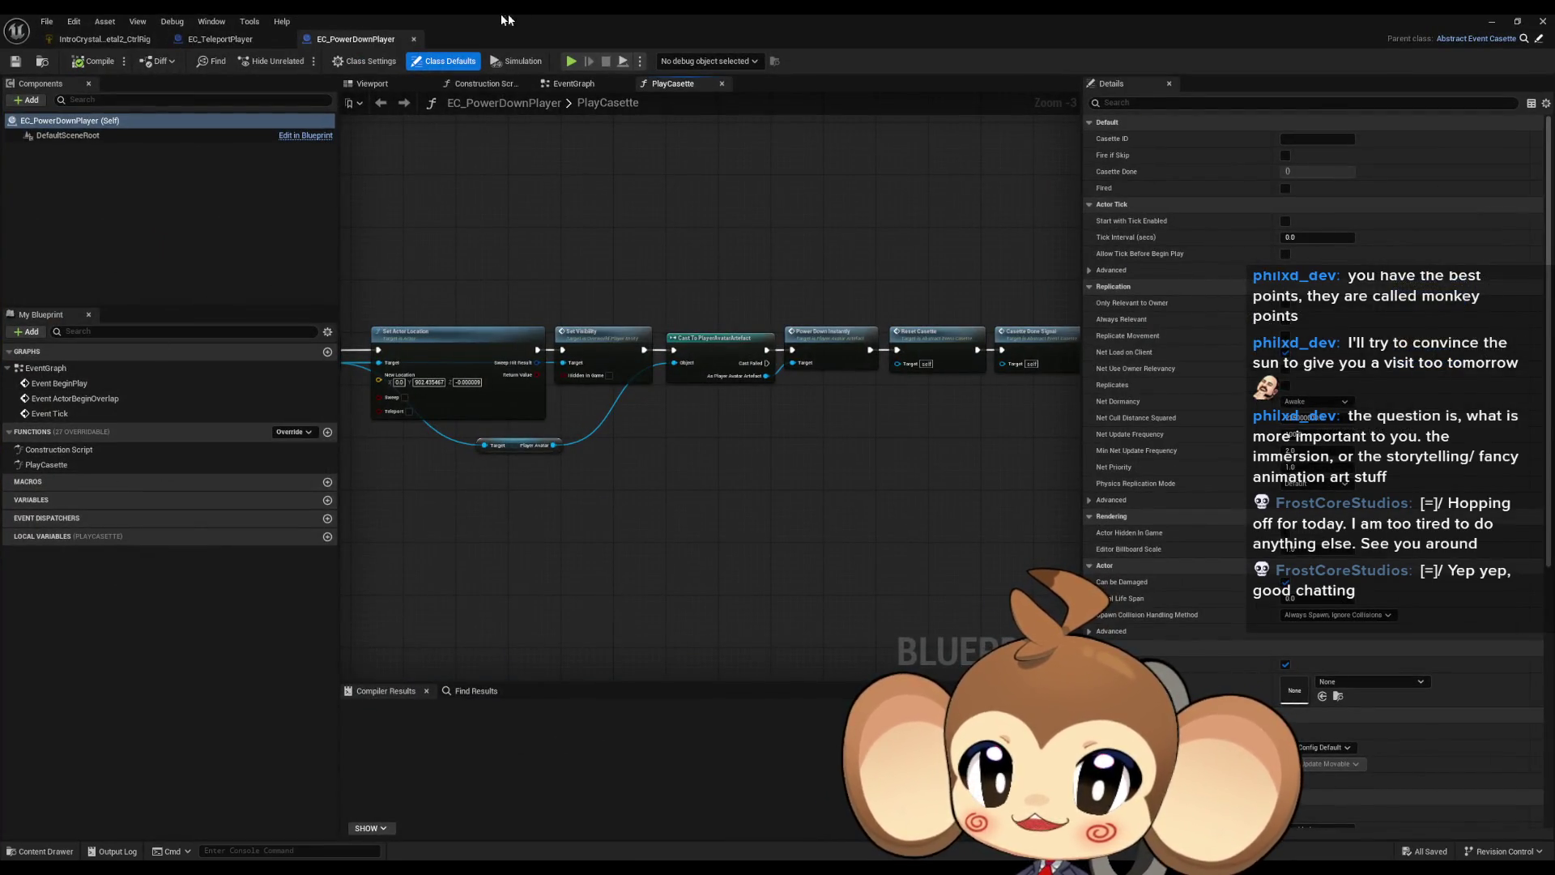
Step: Override PlayCasette in EC_TeleportPlayer, then open EC_PowerDownPlayer's PlayCasette function graph
{"action": "left_click", "coordinate": [229, 39]}
{"action": "left_click", "coordinate": [294, 432]}
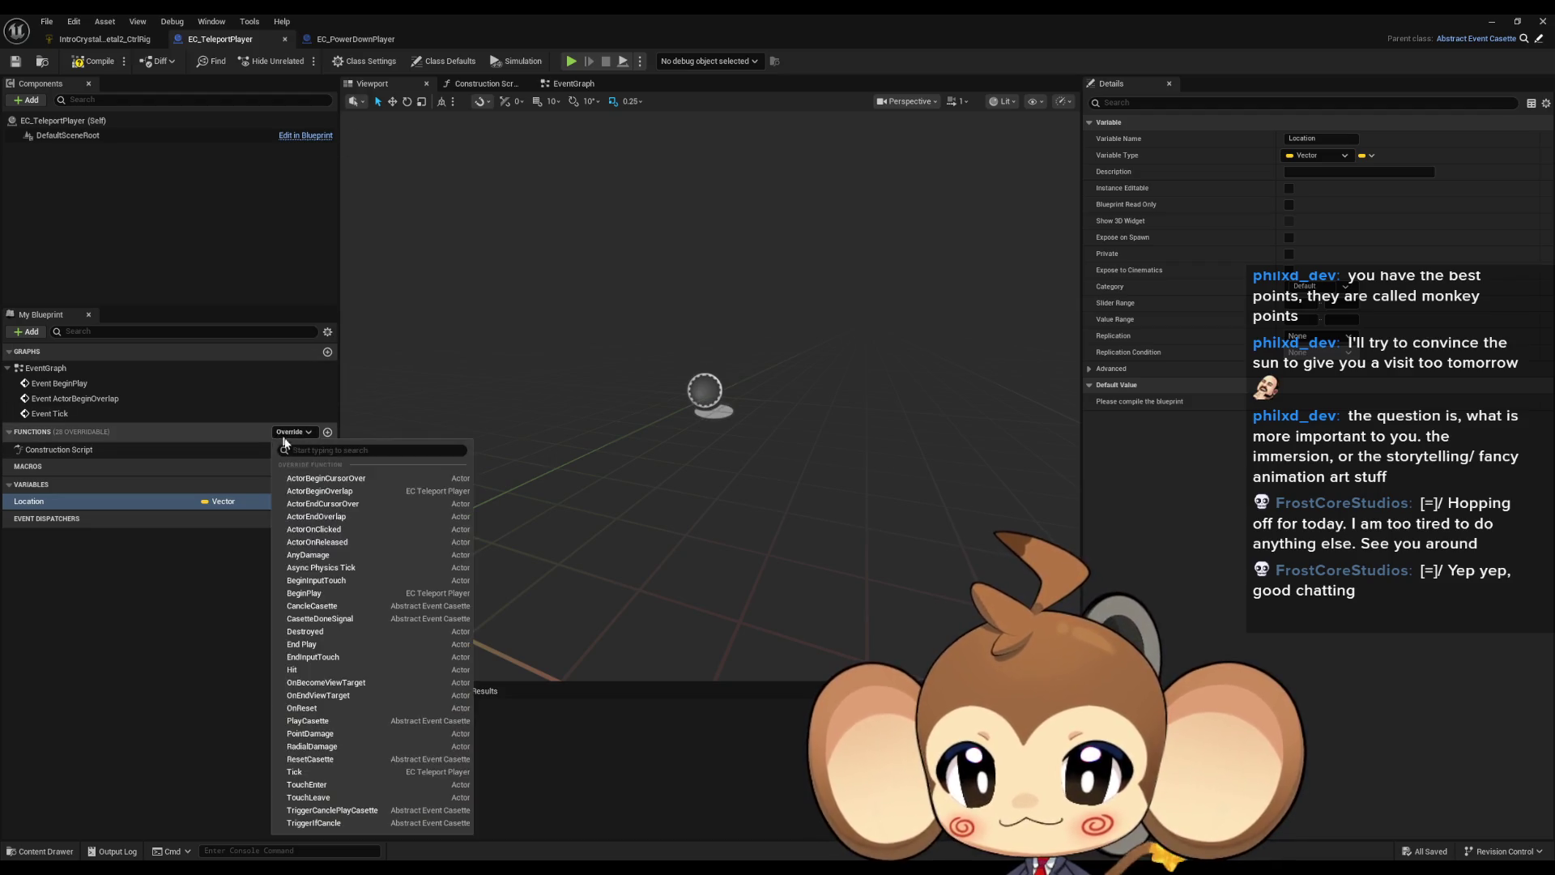
{"action": "left_click", "coordinate": [379, 721]}
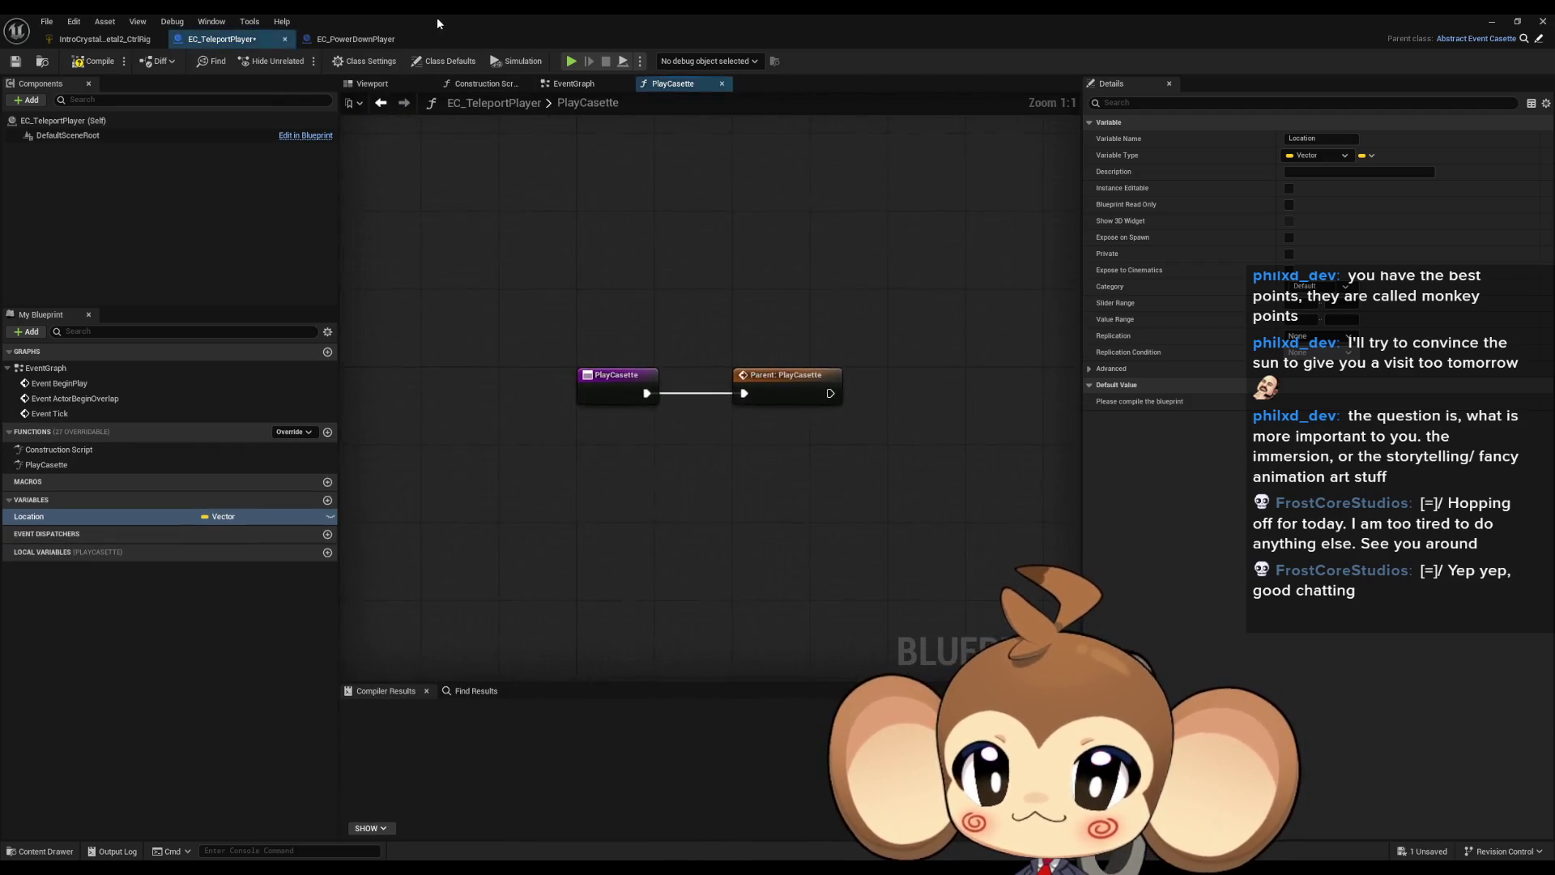
{"action": "left_click", "coordinate": [355, 39]}
{"action": "double_click", "coordinate": [59, 383]}
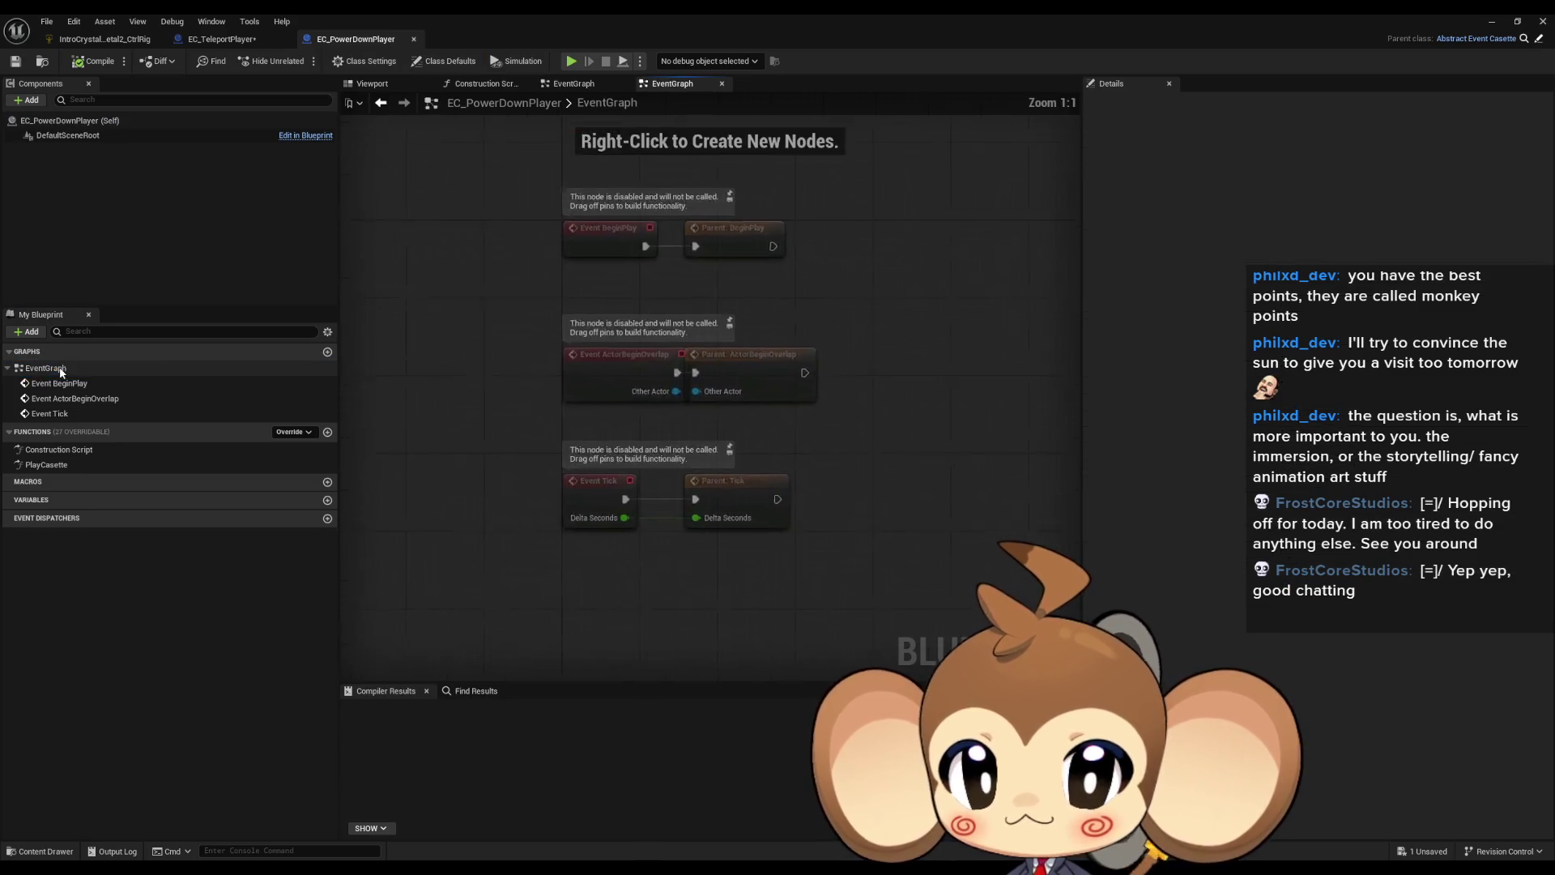
{"action": "left_click", "coordinate": [42, 466]}
{"action": "double_click", "coordinate": [42, 465]}
Step: Move EC_TeleportPlayer's PlayCasette nodes up and right, then select the Set Actor Location node
{"action": "scroll", "coordinate": [584, 389], "scroll_direction": "up", "scroll_amount": 3}
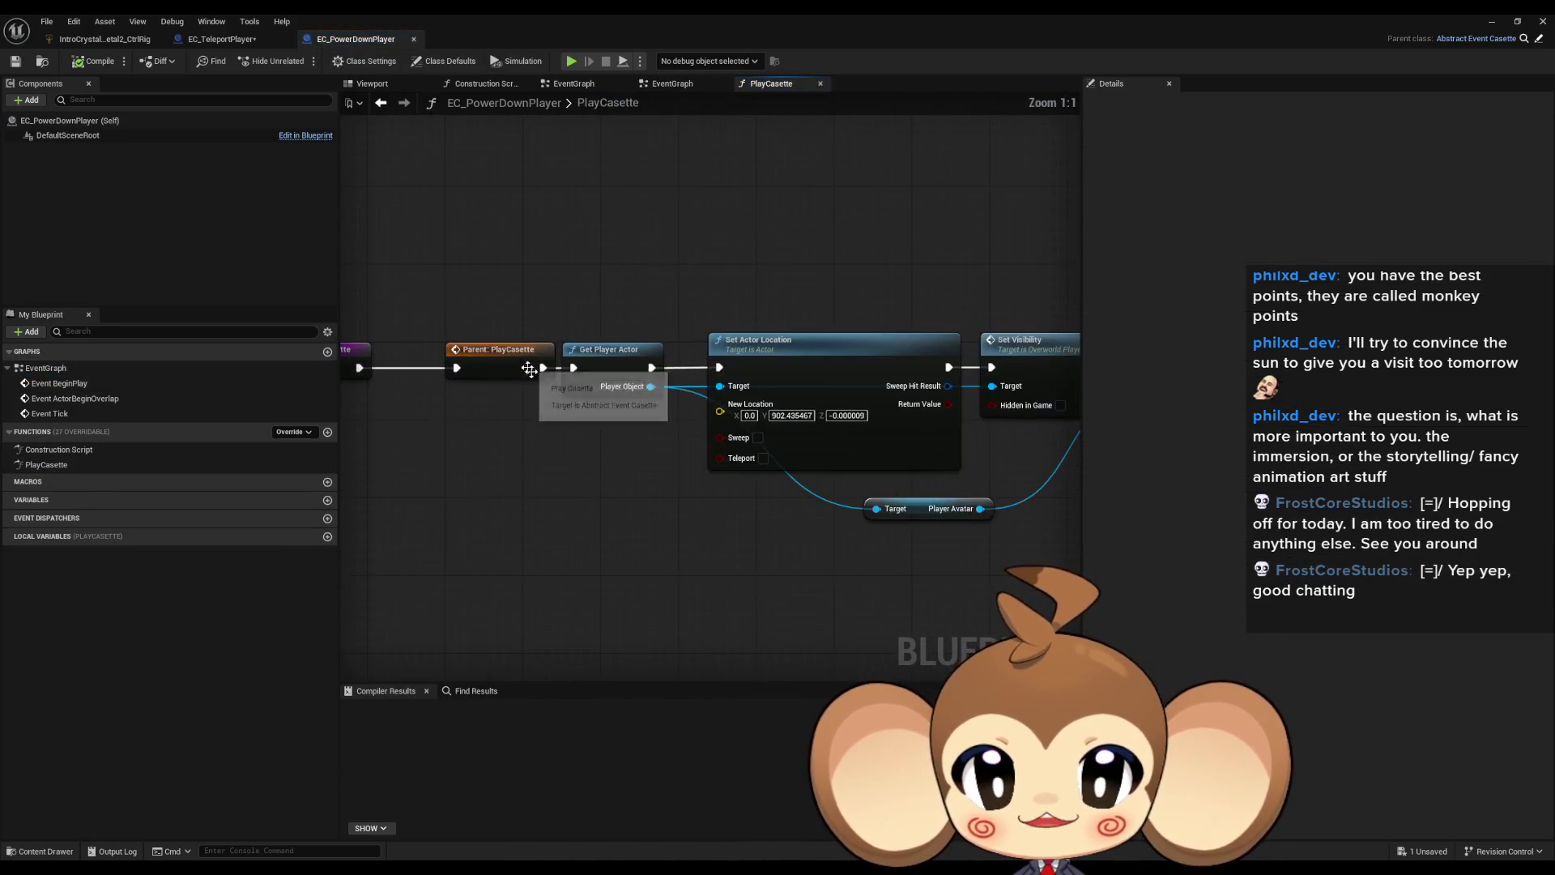
{"action": "scroll", "coordinate": [583, 440], "scroll_direction": "down", "scroll_amount": 3}
{"action": "left_click_drag", "start_coordinate": [1035, 523], "coordinate": [1035, 522]}
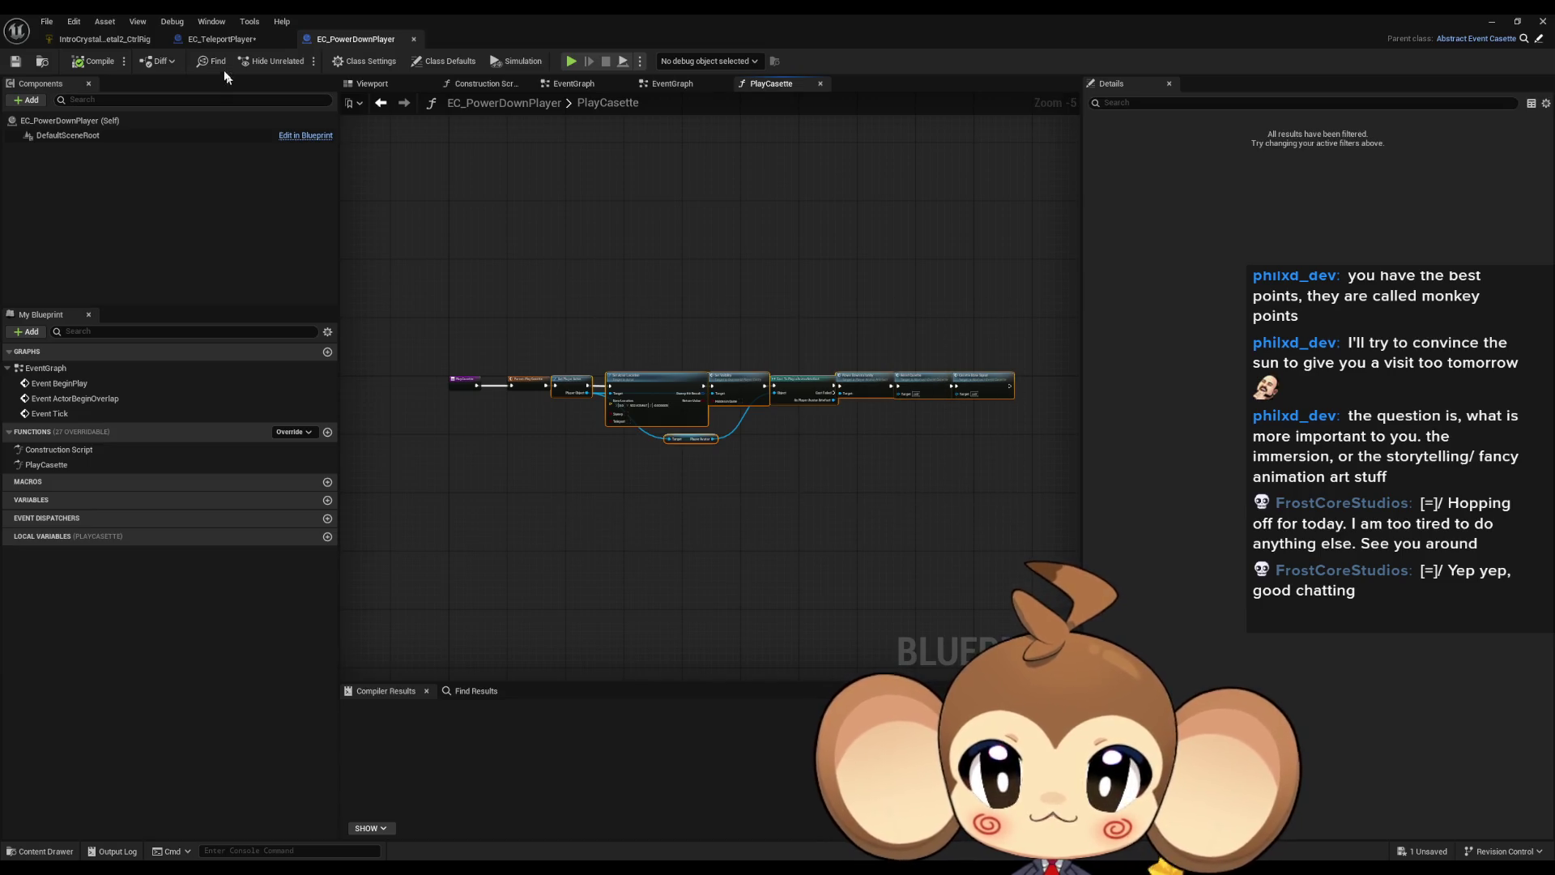
{"action": "left_click", "coordinate": [220, 40]}
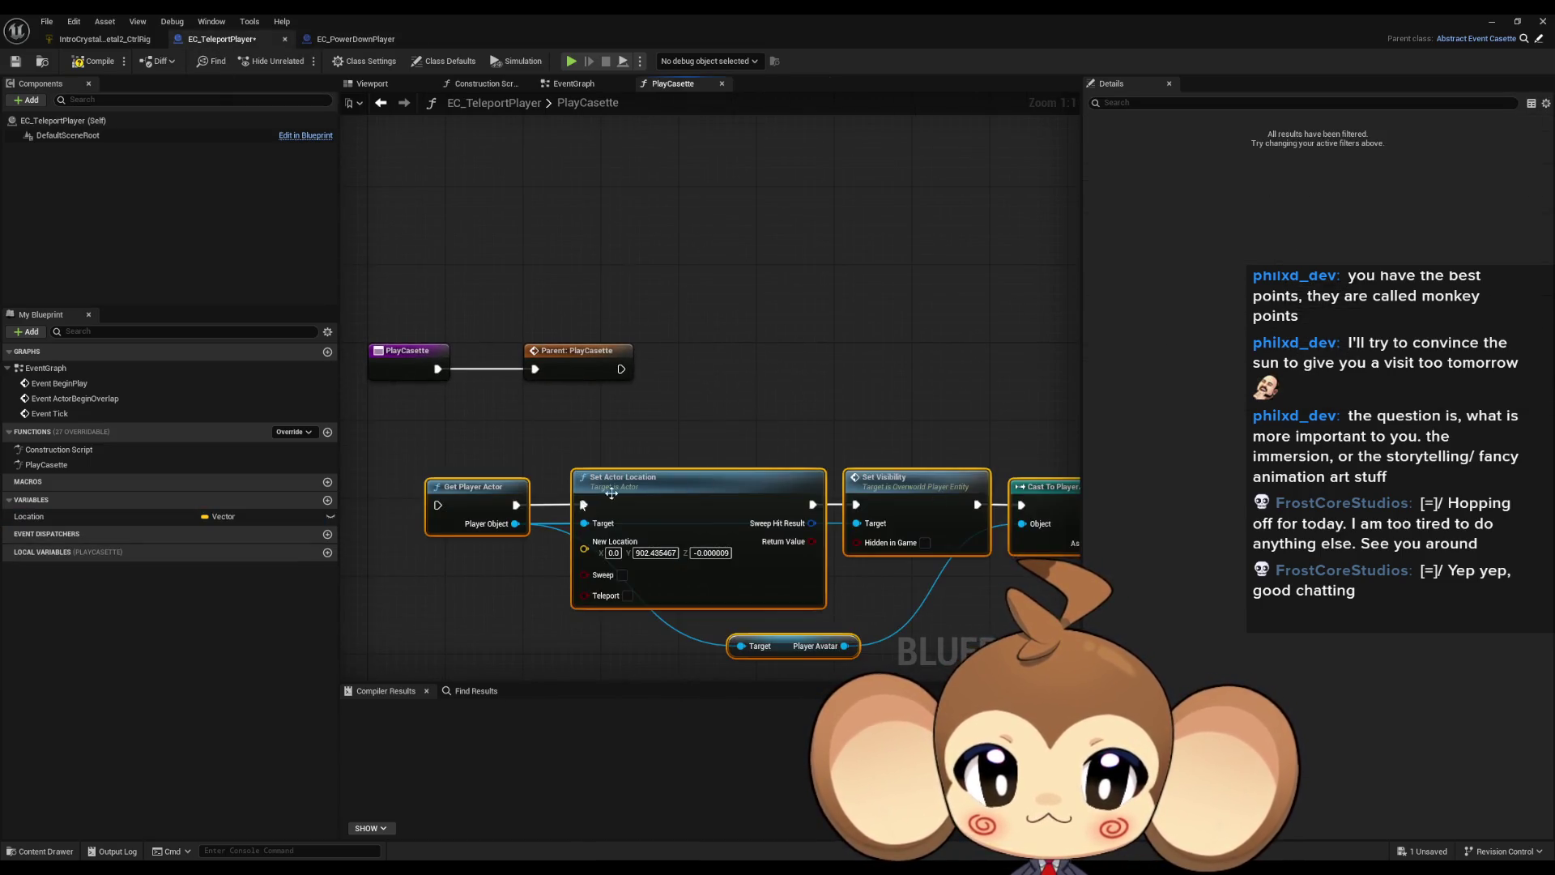
{"action": "left_click_drag", "start_coordinate": [798, 486], "coordinate": [870, 361]}
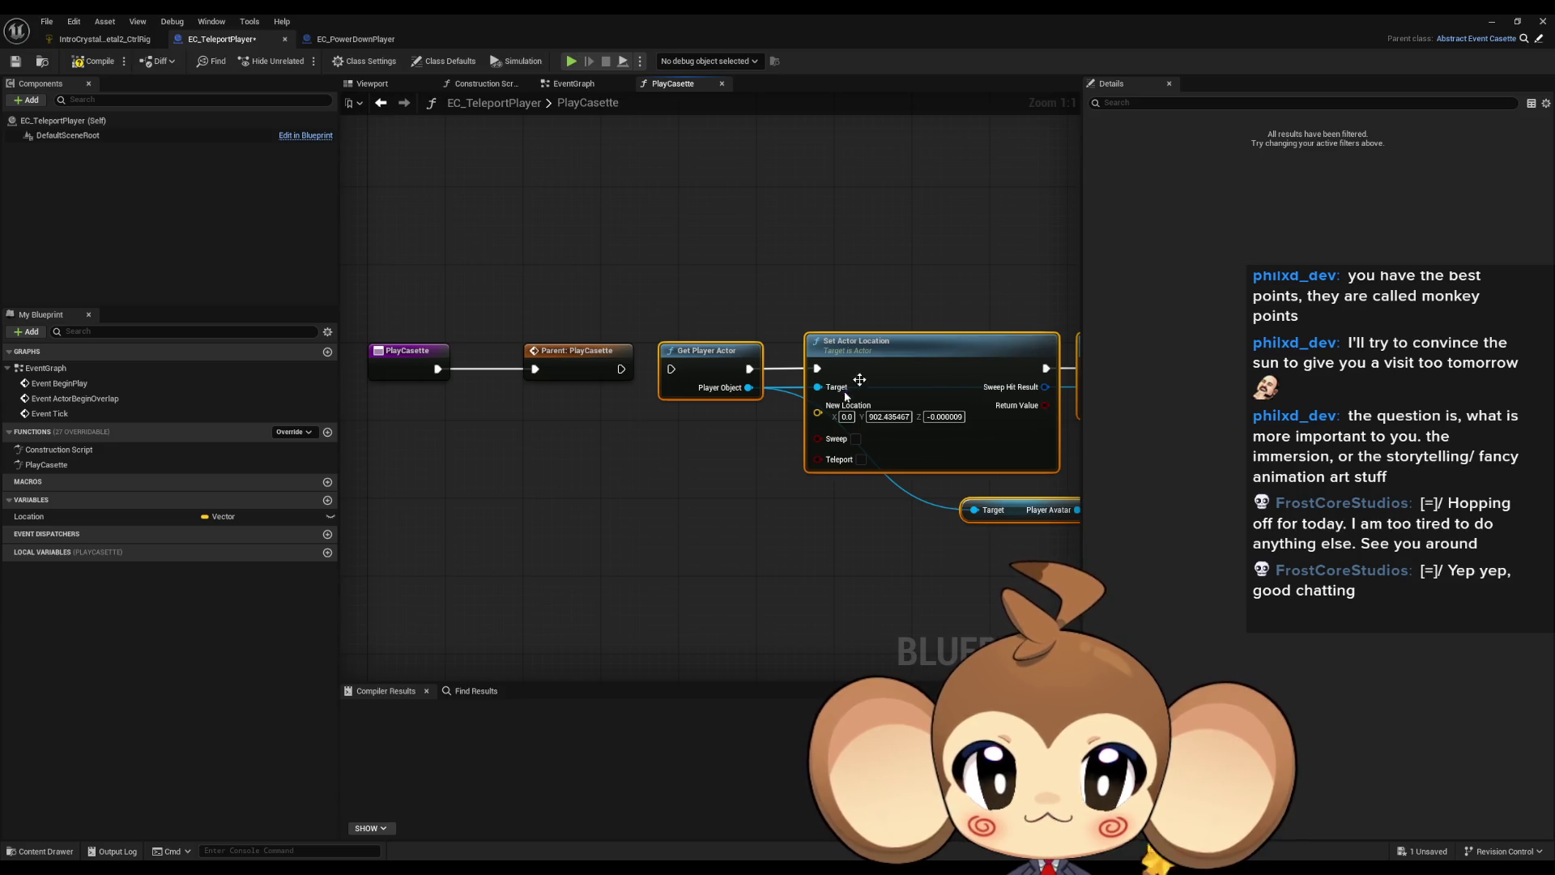
{"action": "left_click", "coordinate": [657, 396]}
{"action": "left_click_drag", "start_coordinate": [690, 442], "coordinate": [610, 437]}
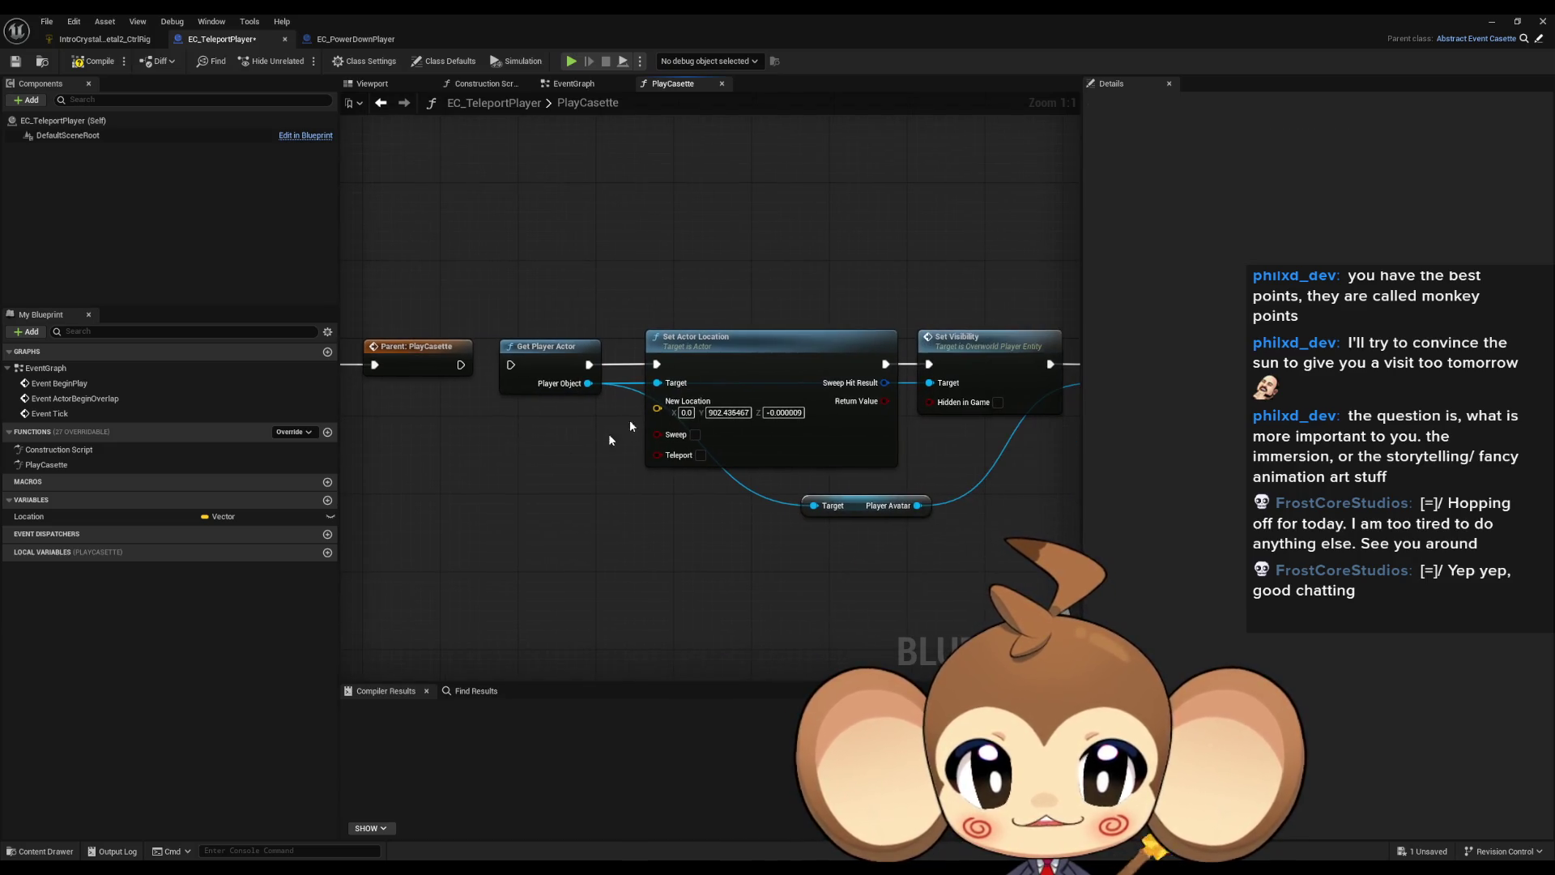
{"action": "left_click", "coordinate": [725, 350]}
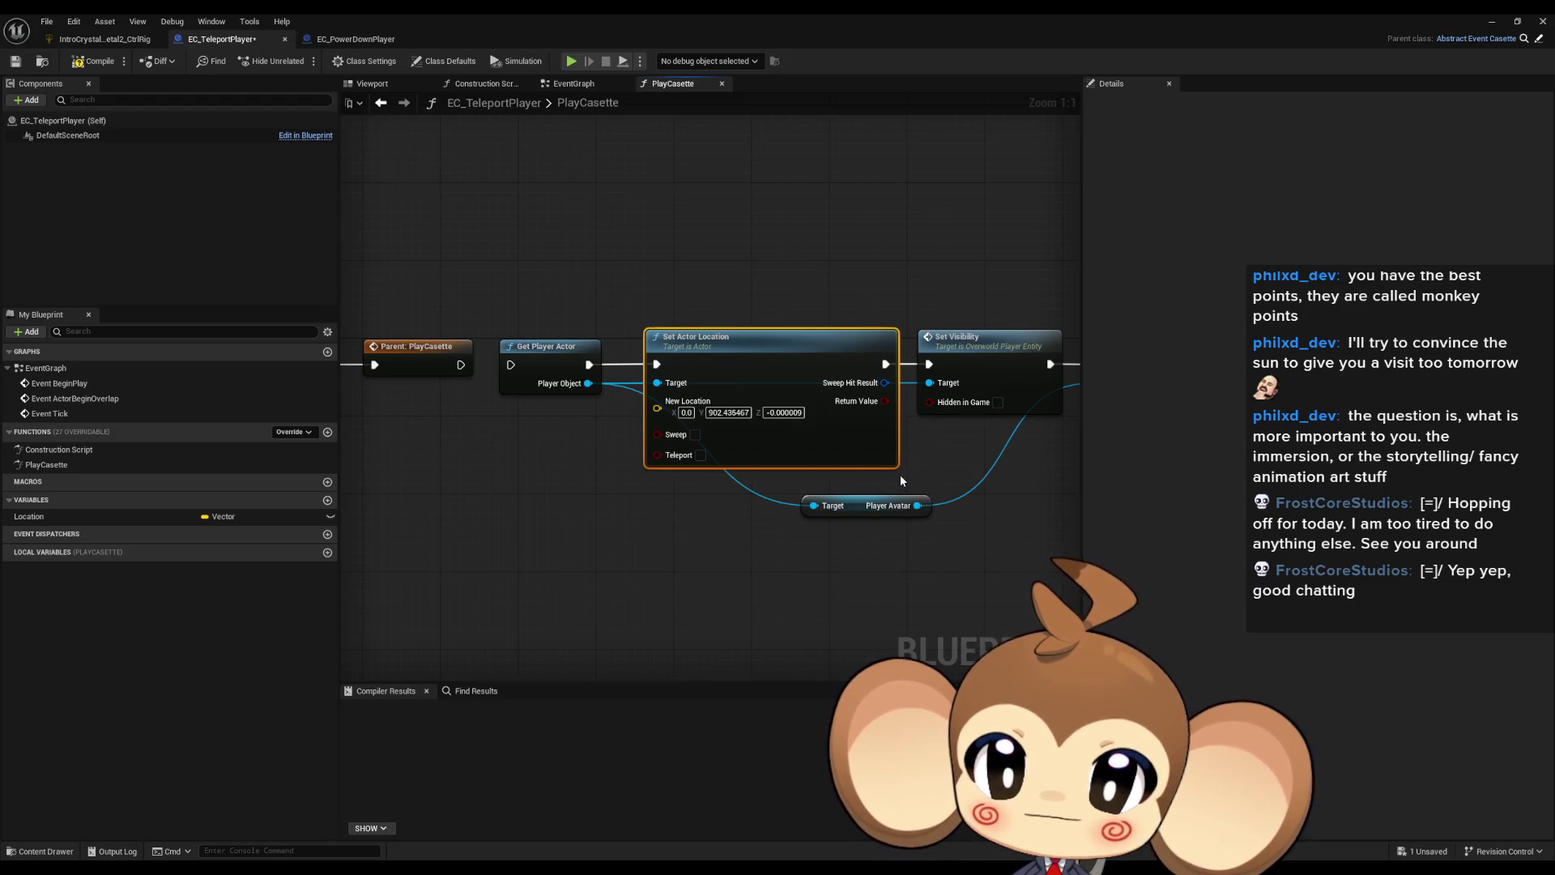
Step: Show EC_PowerDownPlayer's teleport nodes in a floating editor window over the level
{"action": "scroll", "coordinate": [892, 478], "scroll_direction": "down", "scroll_amount": 5}
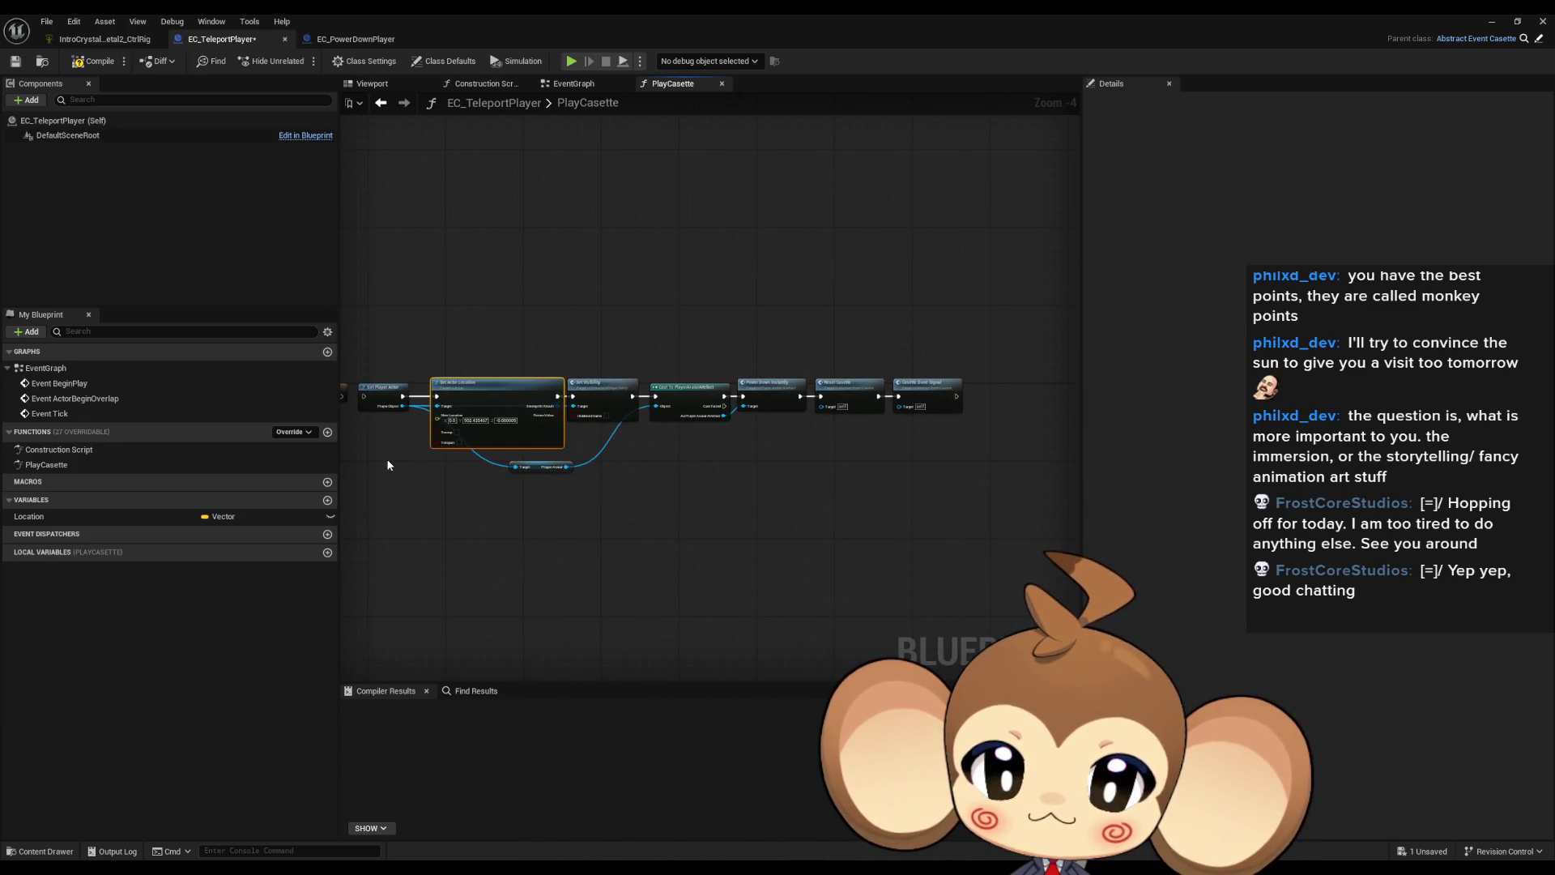
{"action": "left_click_drag", "start_coordinate": [448, 457], "coordinate": [590, 472]}
{"action": "scroll", "coordinate": [590, 470], "scroll_direction": "up", "scroll_amount": 5}
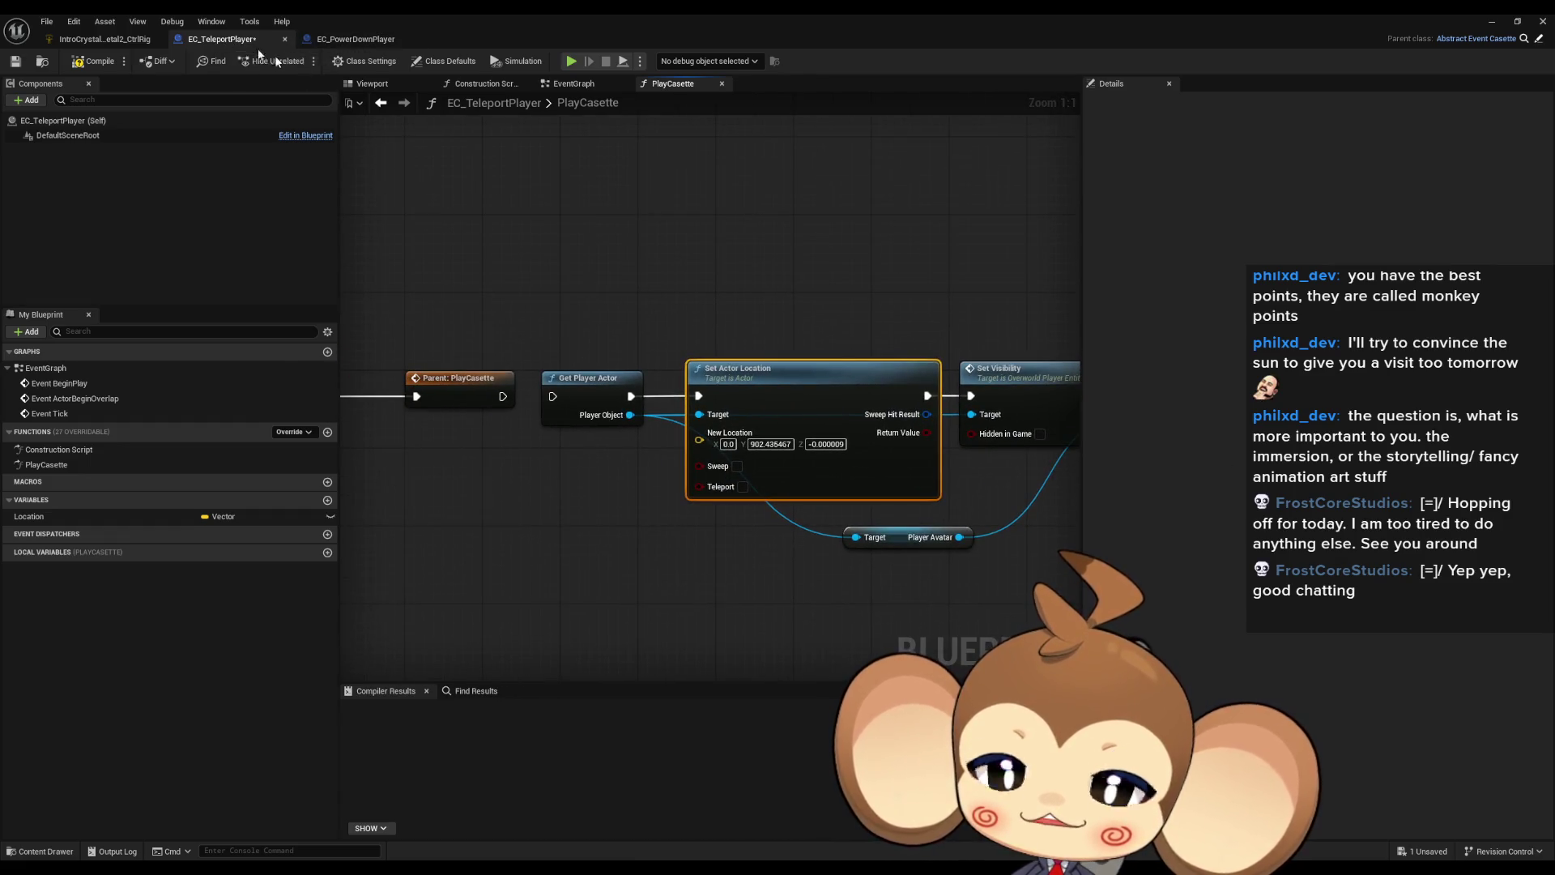
{"action": "left_click", "coordinate": [354, 38]}
{"action": "scroll", "coordinate": [770, 451], "scroll_direction": "up", "scroll_amount": 4}
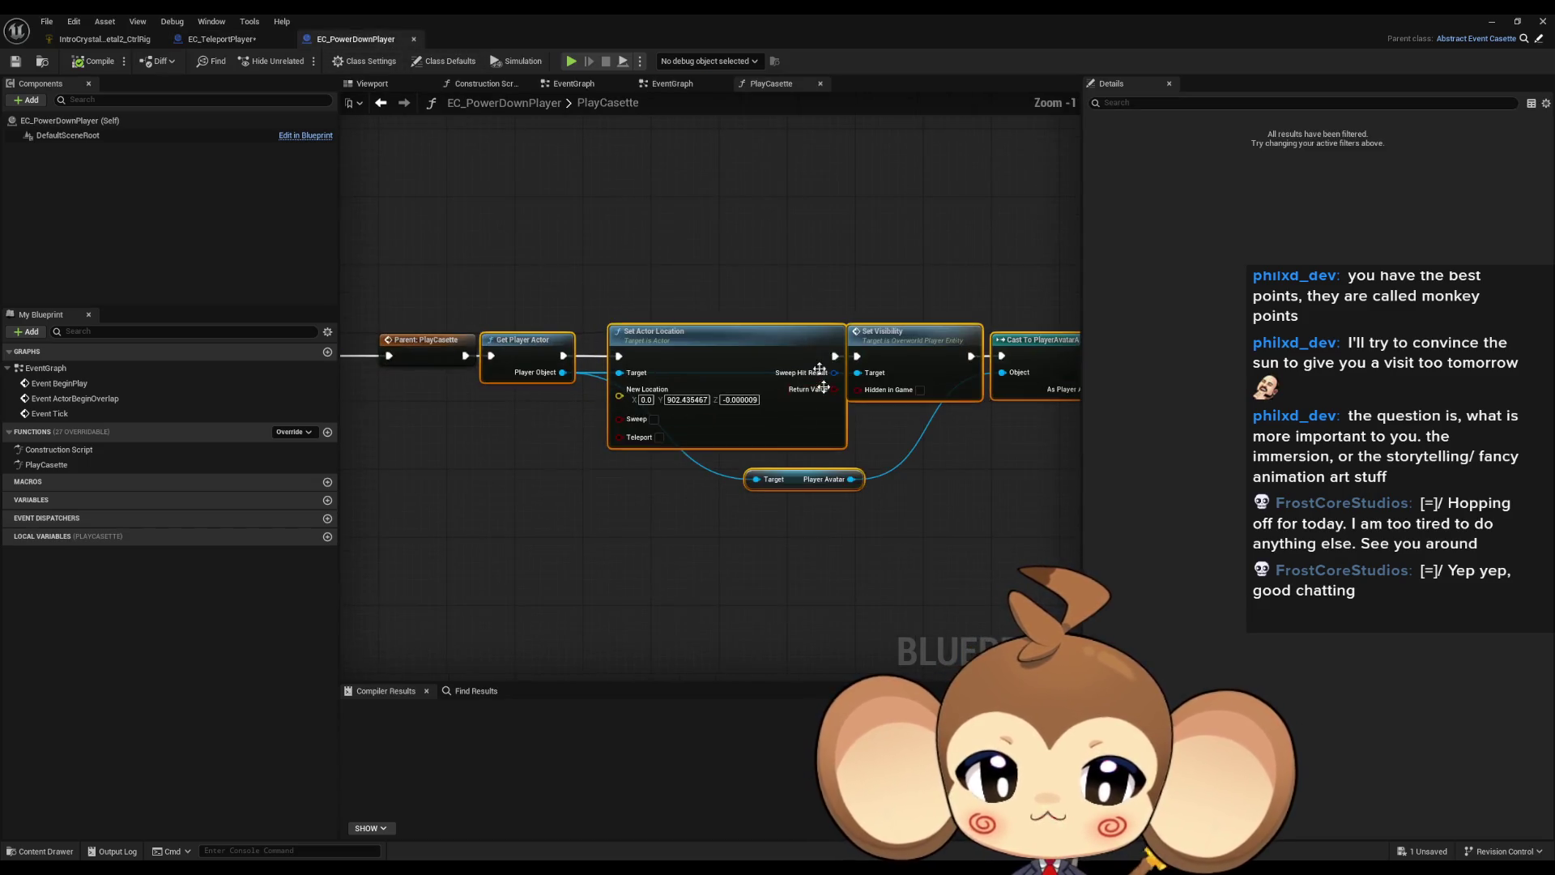
{"action": "mouse_move", "coordinate": [937, 556]}
{"action": "left_mouse_down"}
{"action": "mouse_move", "coordinate": [649, 531]}
{"action": "mouse_move", "coordinate": [895, 522]}
{"action": "left_mouse_up"}
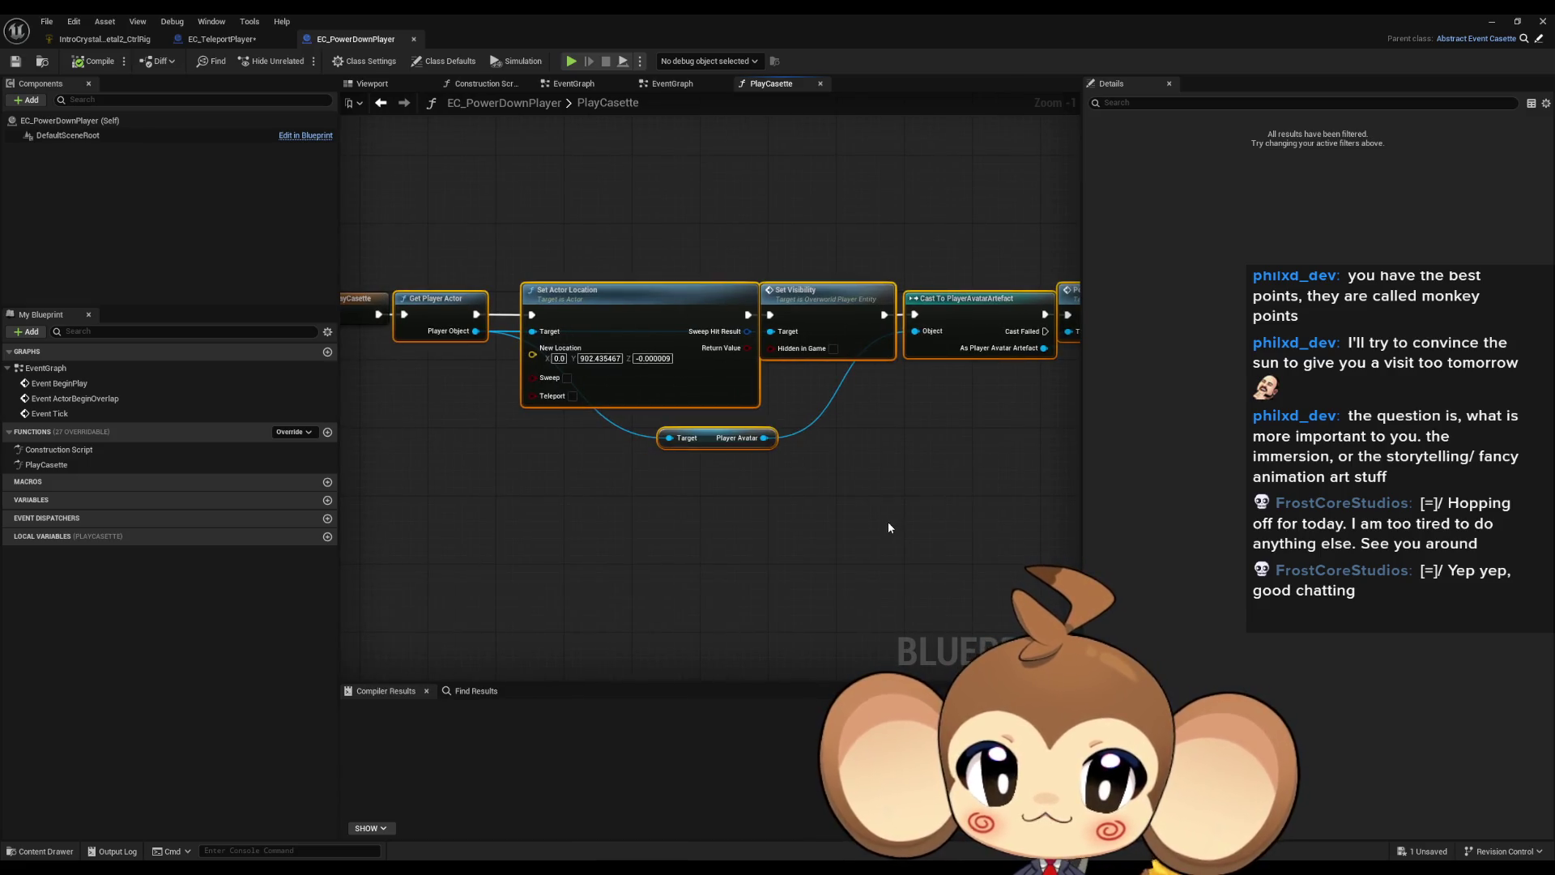
{"action": "mouse_move", "coordinate": [1137, 19]}
{"action": "left_mouse_down"}
{"action": "mouse_move", "coordinate": [821, 173]}
{"action": "mouse_move", "coordinate": [818, 550]}
{"action": "mouse_move", "coordinate": [548, 137]}
{"action": "left_mouse_up"}
{"action": "left_click", "coordinate": [888, 612]}
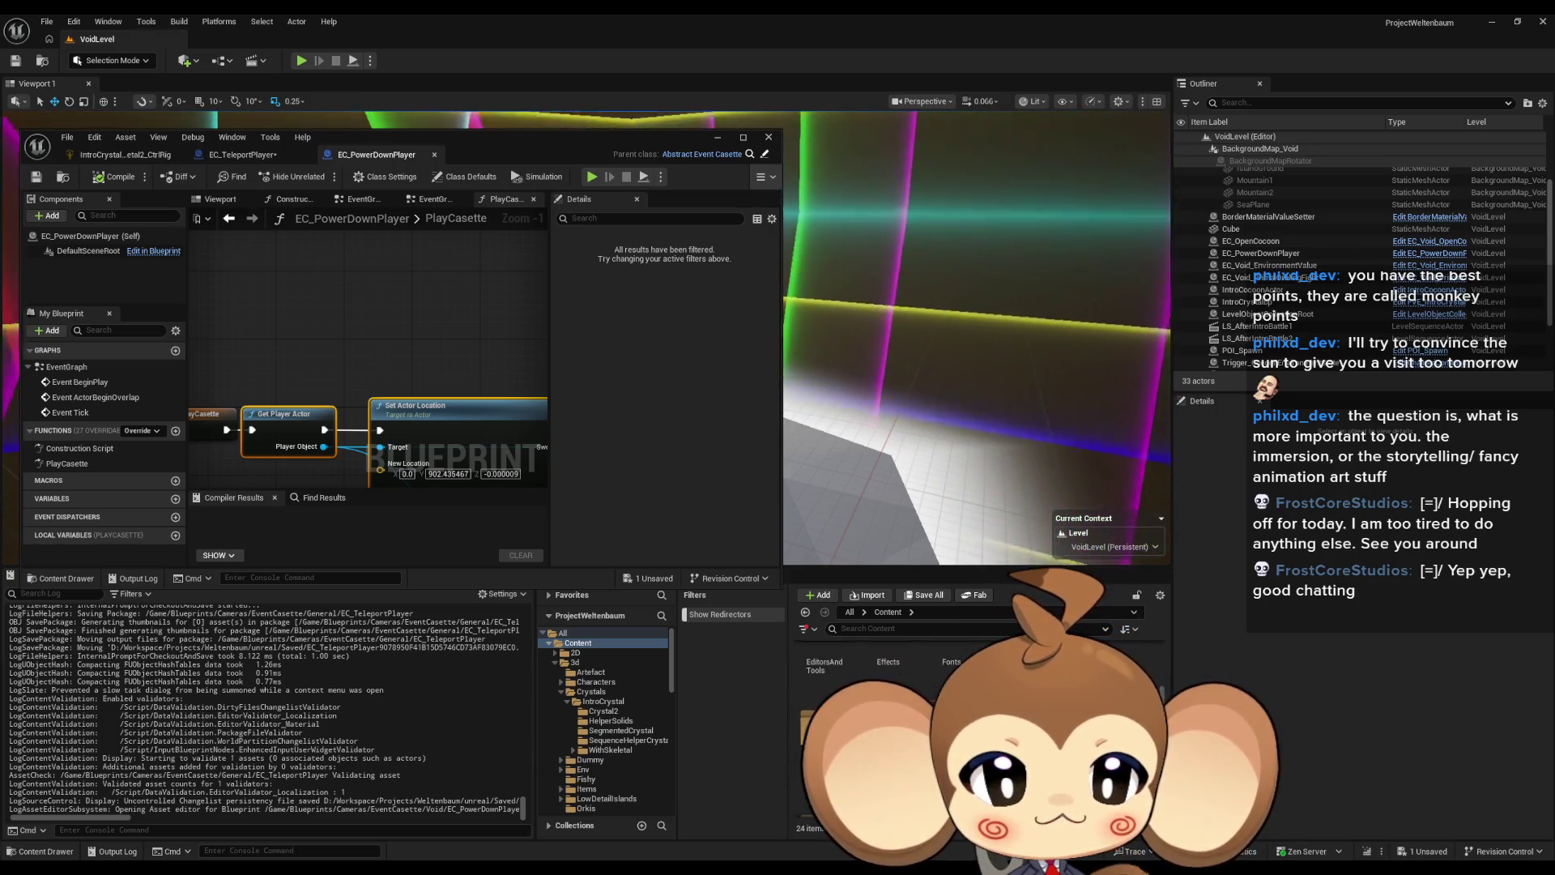
Step: Open LS_AfterIntroBattle1 from Sequences/Void and copy the PlayerAvatarArtefact's Location values
{"action": "left_click", "coordinate": [583, 760]}
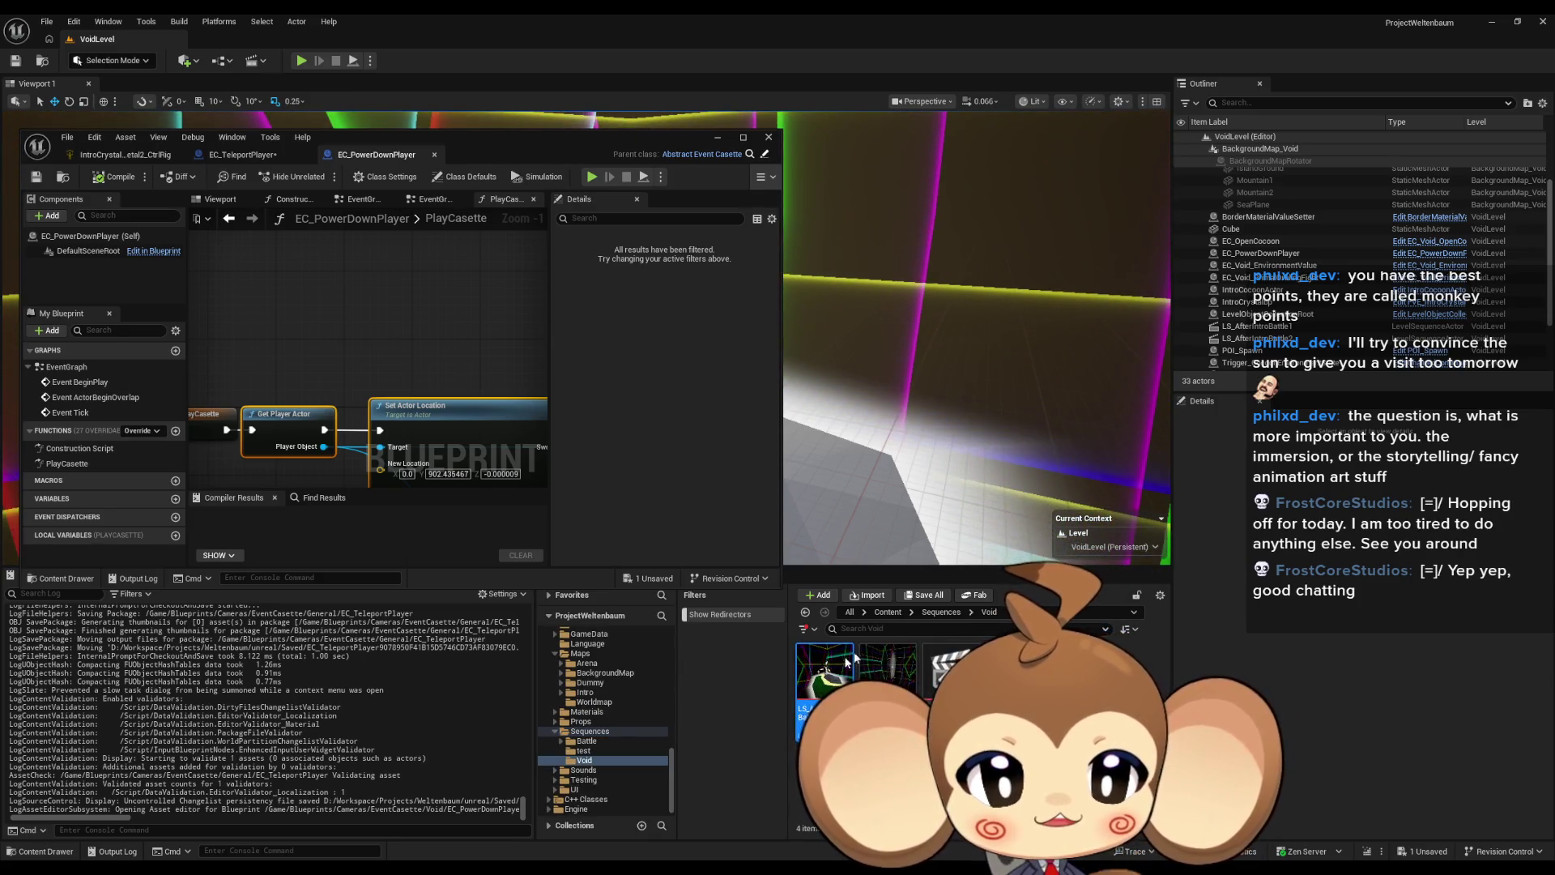
{"action": "double_click", "coordinate": [825, 671]}
{"action": "left_click_drag", "start_coordinate": [660, 166], "coordinate": [646, 396]}
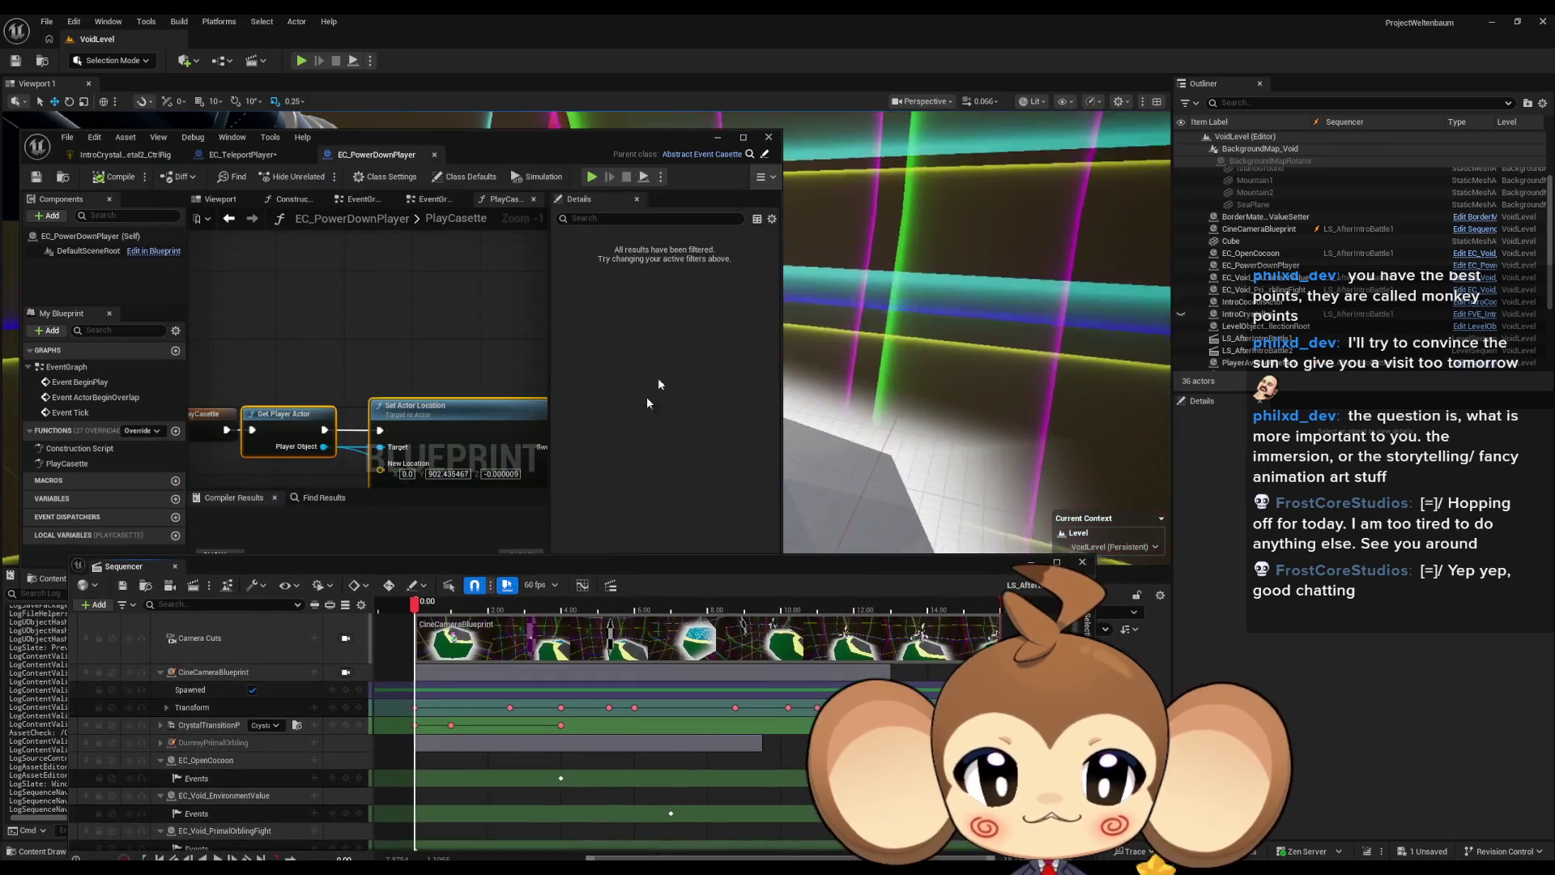
{"action": "left_click_drag", "start_coordinate": [574, 142], "coordinate": [181, 181]}
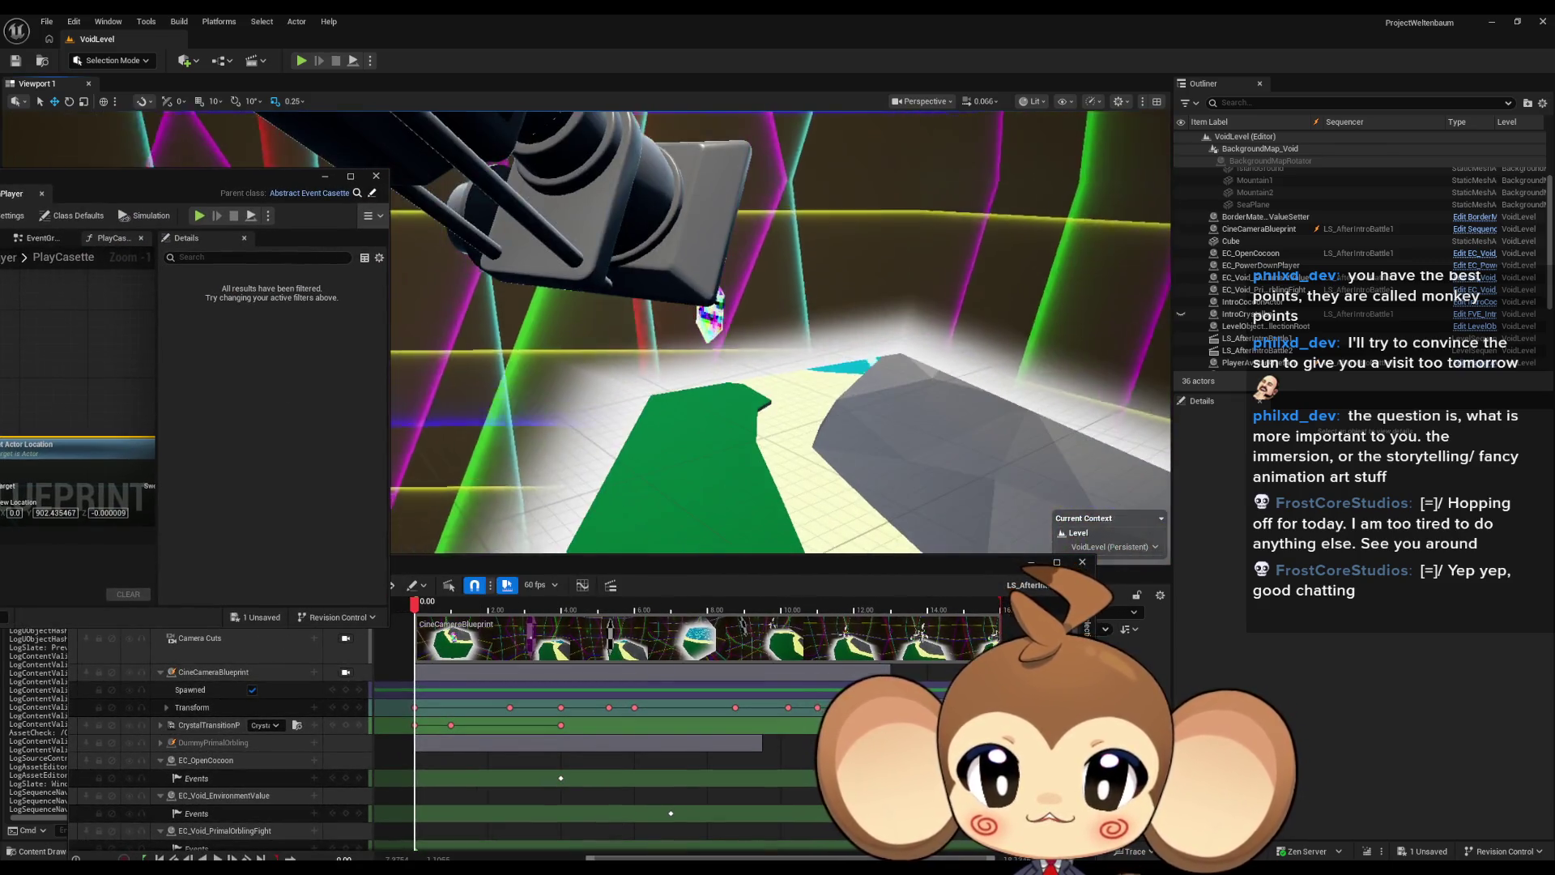
{"action": "left_click", "coordinate": [711, 317]}
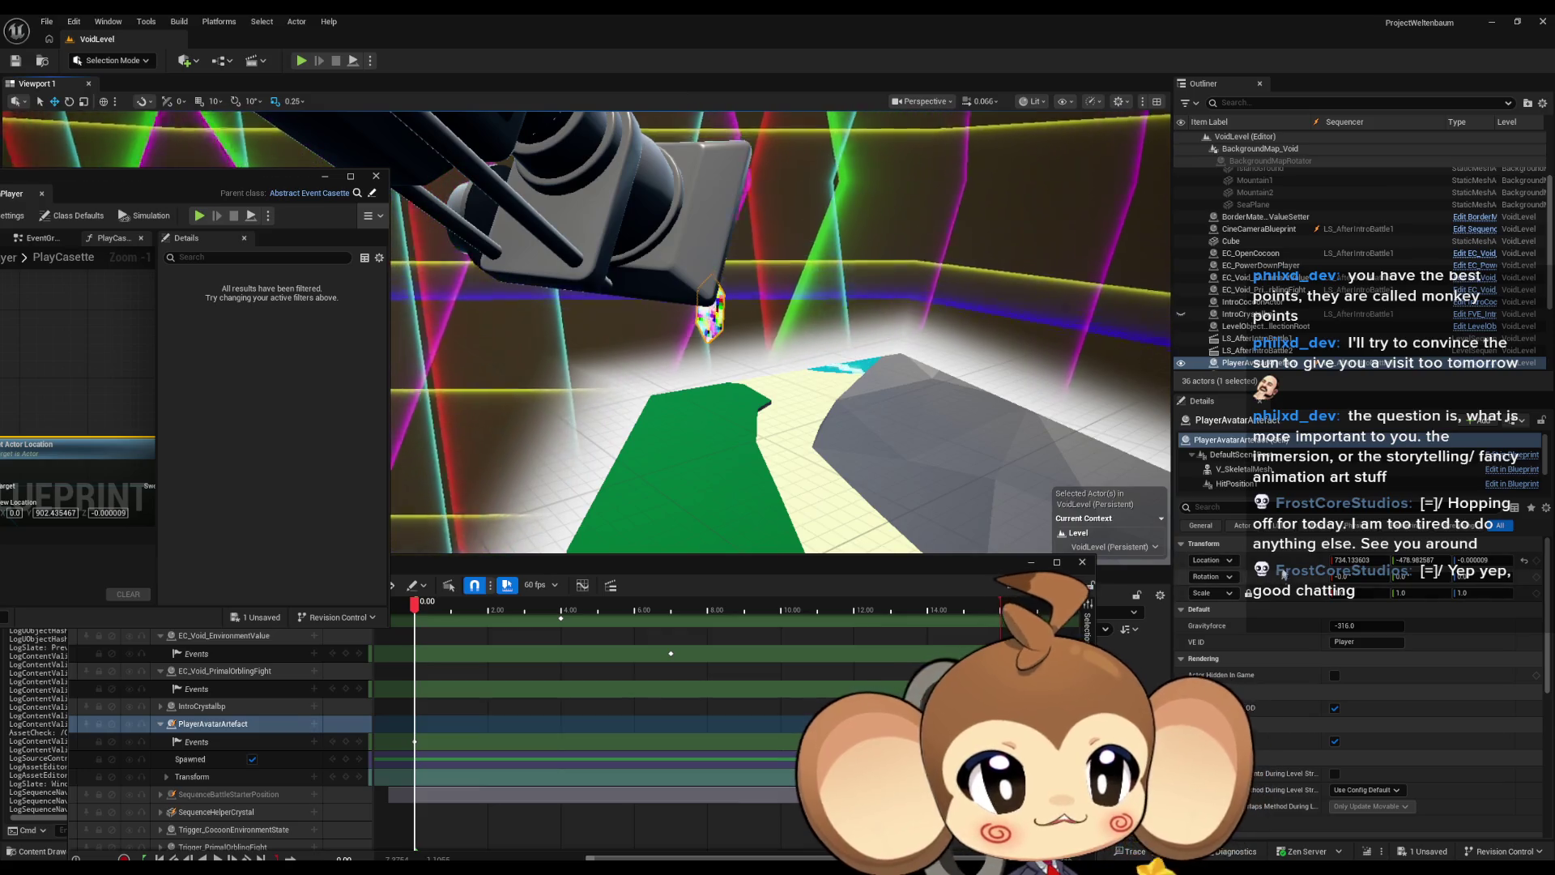
{"action": "right_click", "coordinate": [1294, 579]}
{"action": "left_click", "coordinate": [1371, 599]}
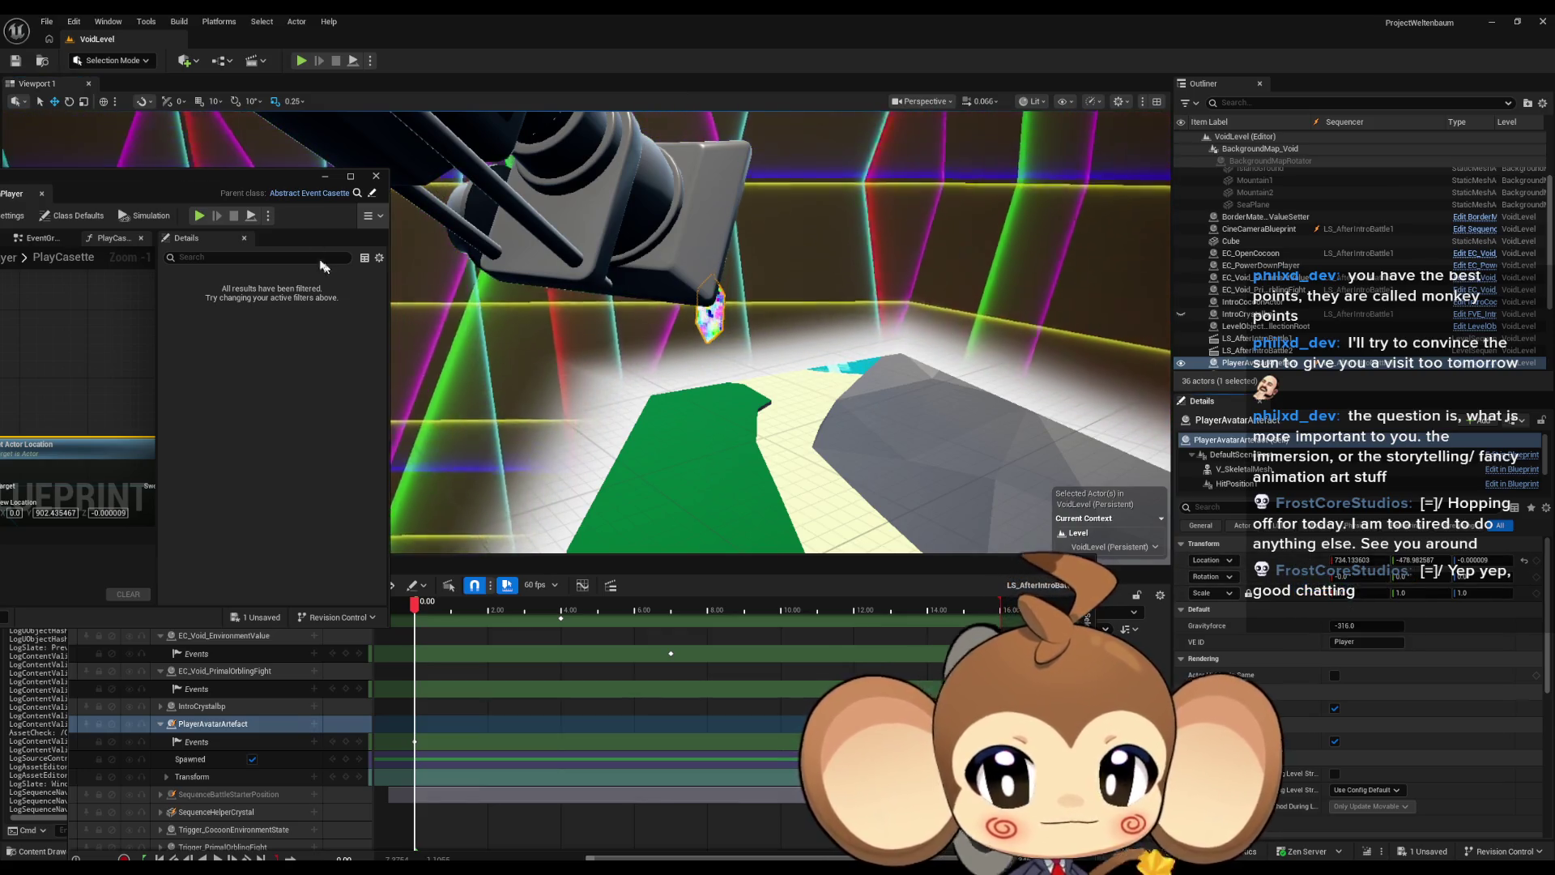
Step: Paste the copied location (-734.133603, -478.982587) into Set Actor Location's New Location pin
{"action": "left_click_drag", "start_coordinate": [207, 183], "coordinate": [820, 150]}
{"action": "double_click", "coordinate": [820, 144]}
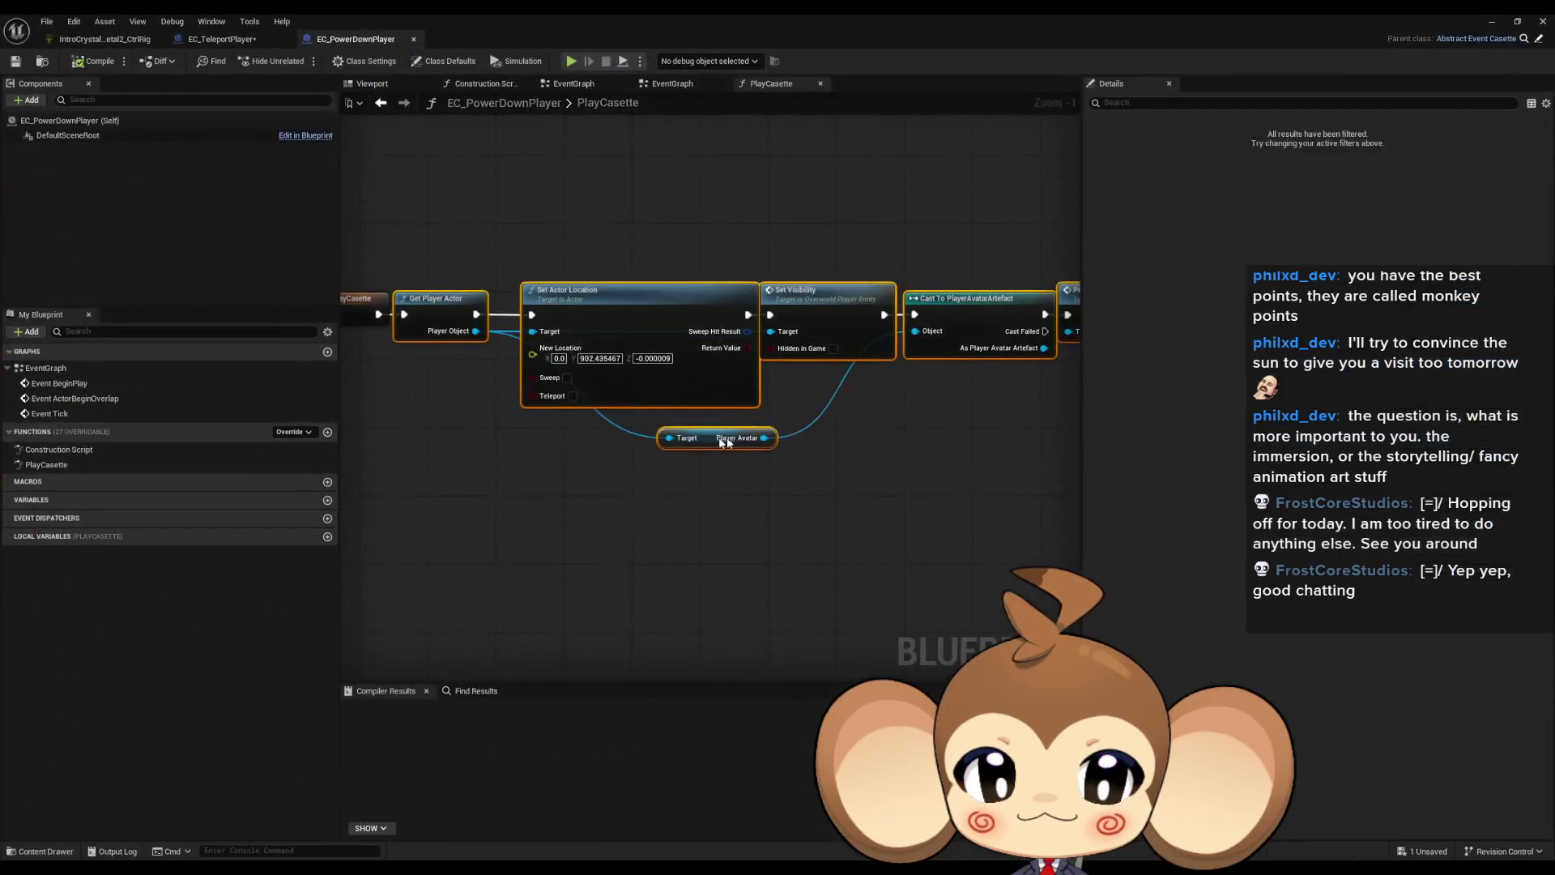
{"action": "right_click", "coordinate": [572, 355]}
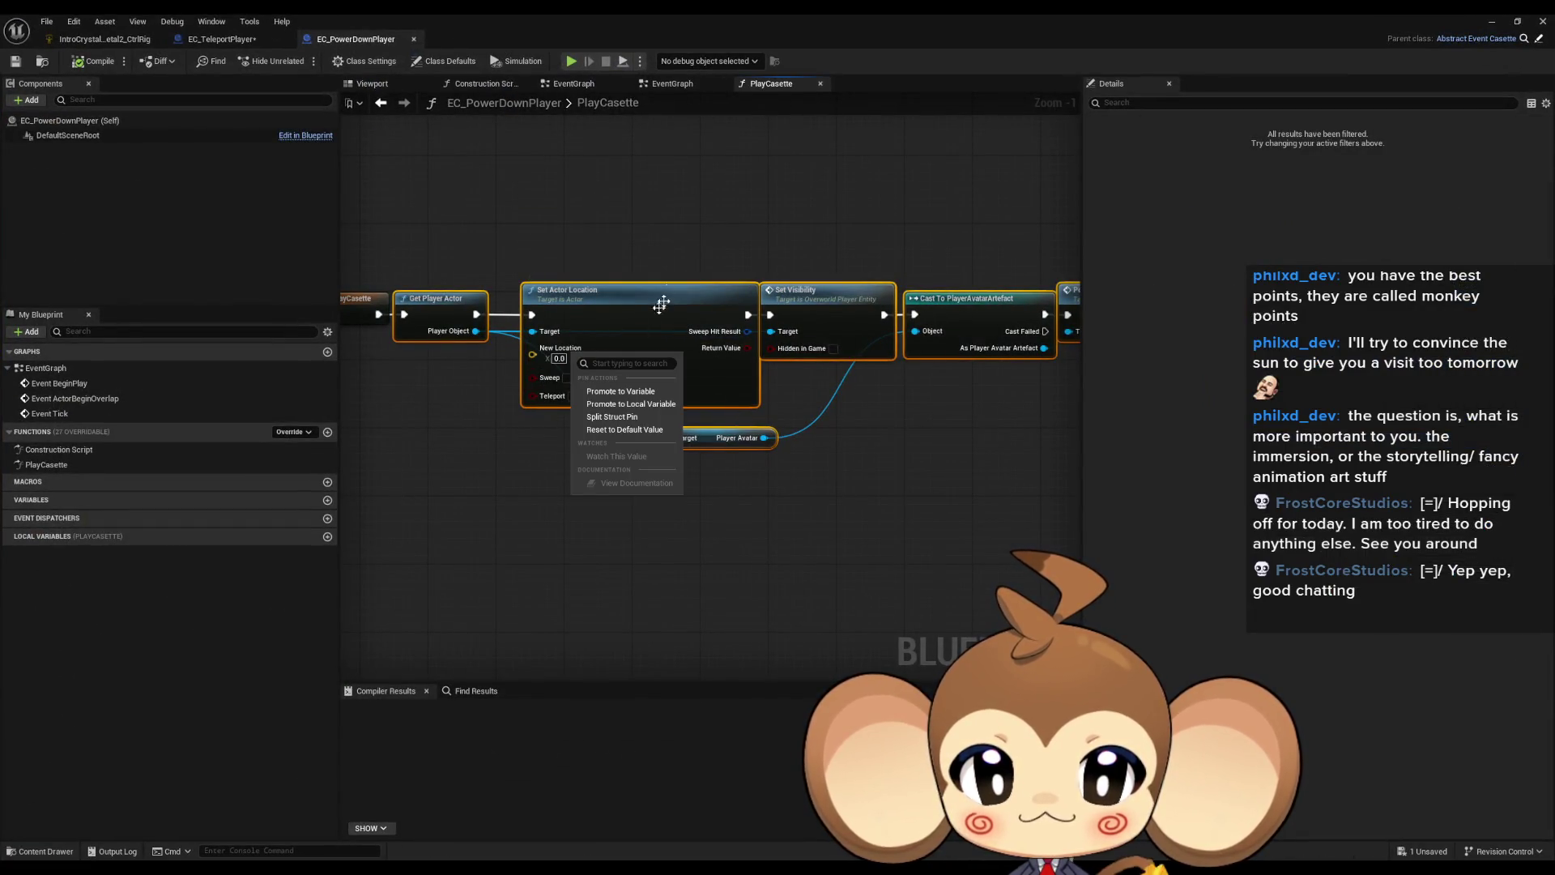
{"action": "double_click", "coordinate": [551, 19]}
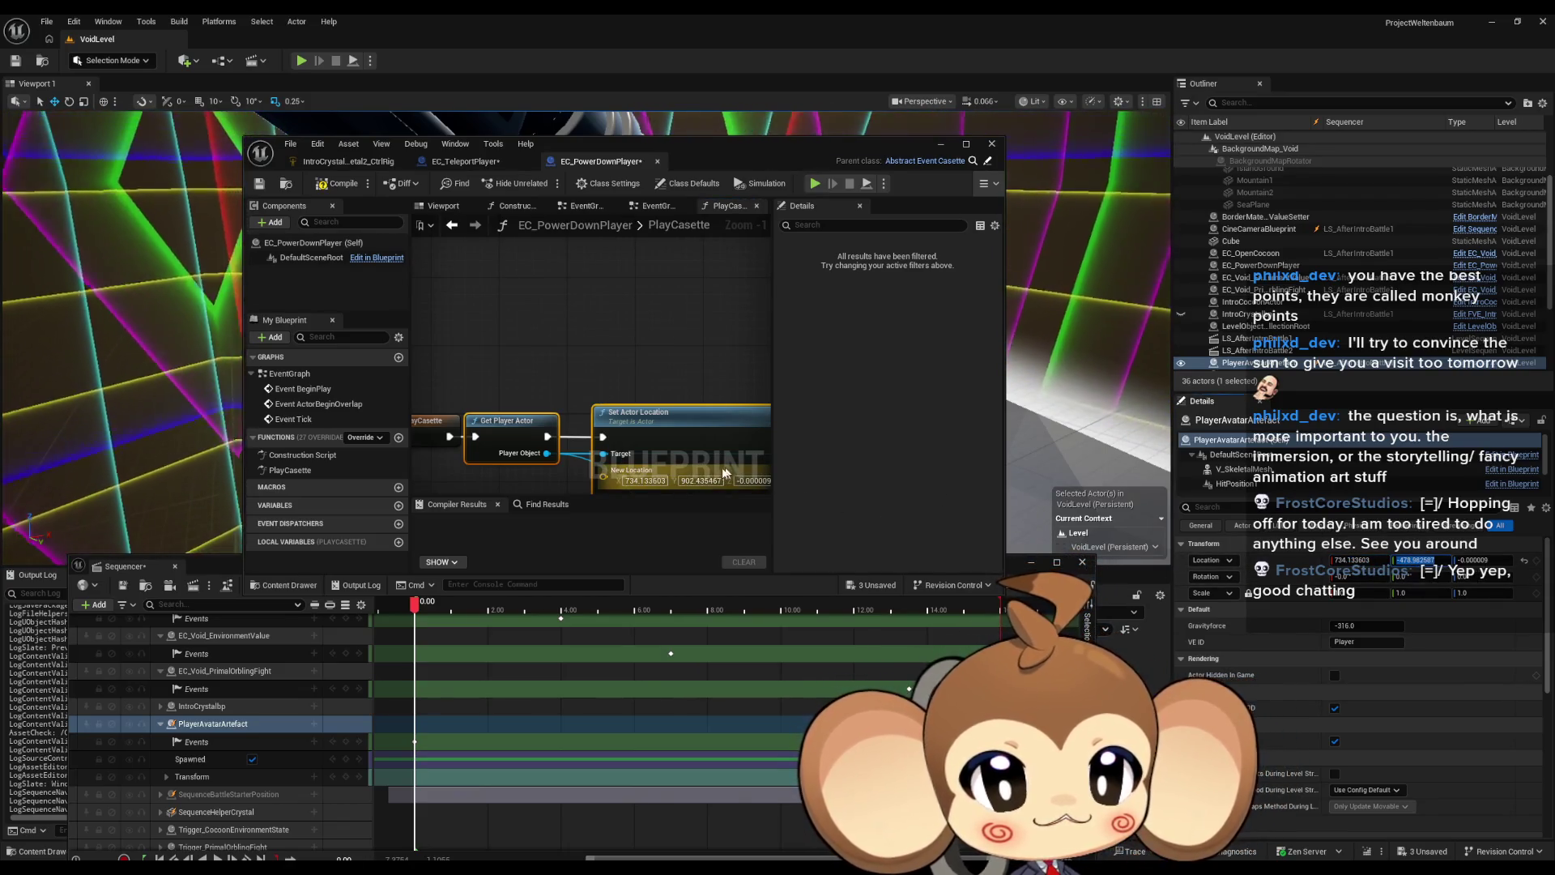
{"action": "left_click", "coordinate": [700, 481]}
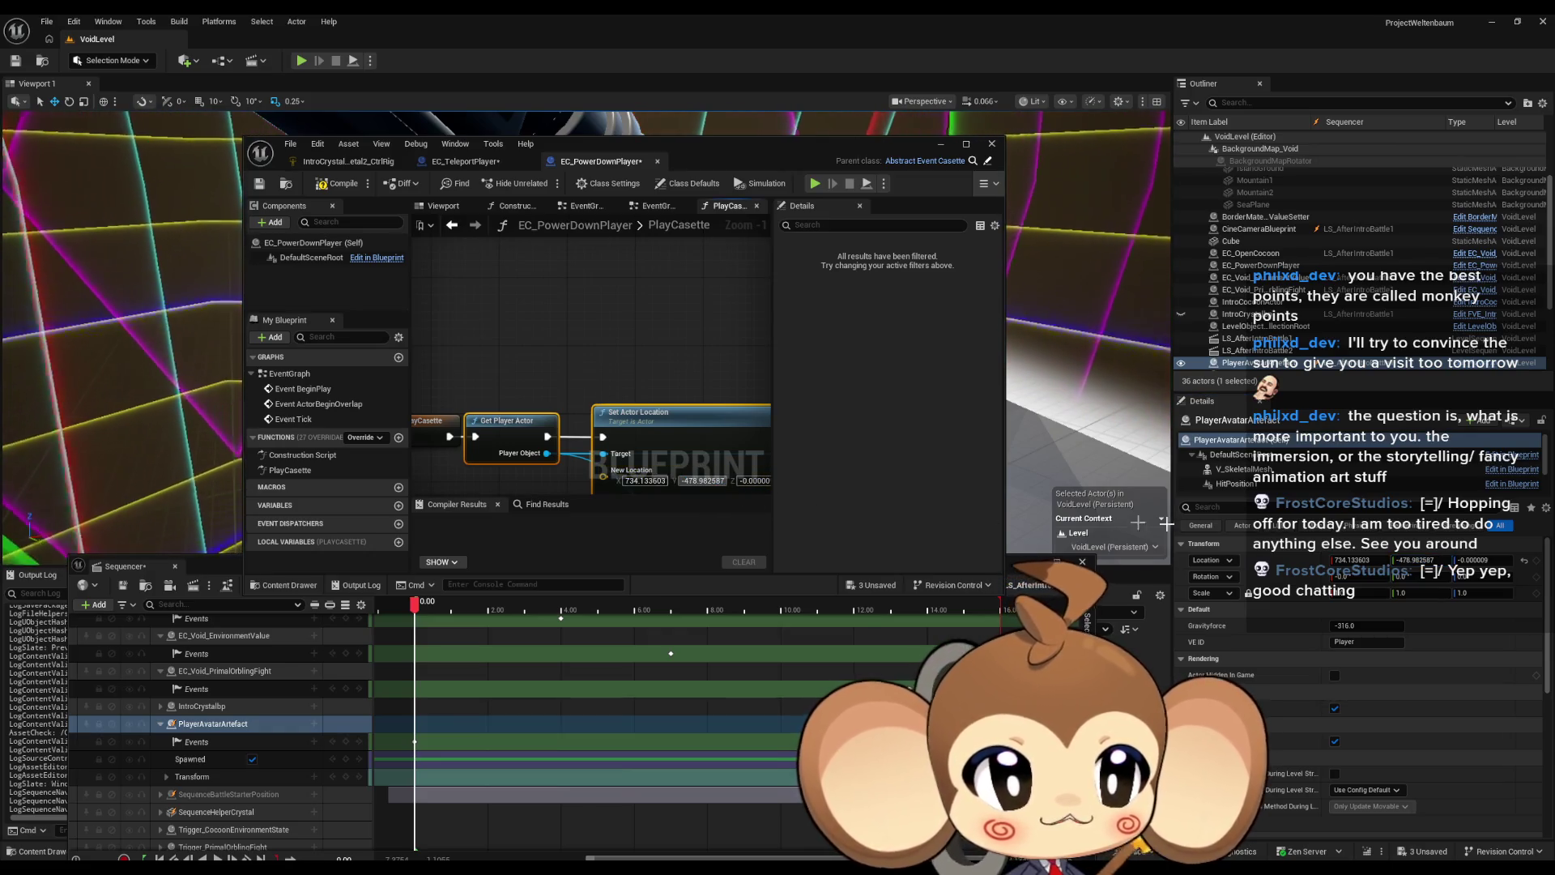
Step: Set New Location Z to 0.0, then compile and save EC_PowerDownPlayer
{"action": "left_click", "coordinate": [749, 481]}
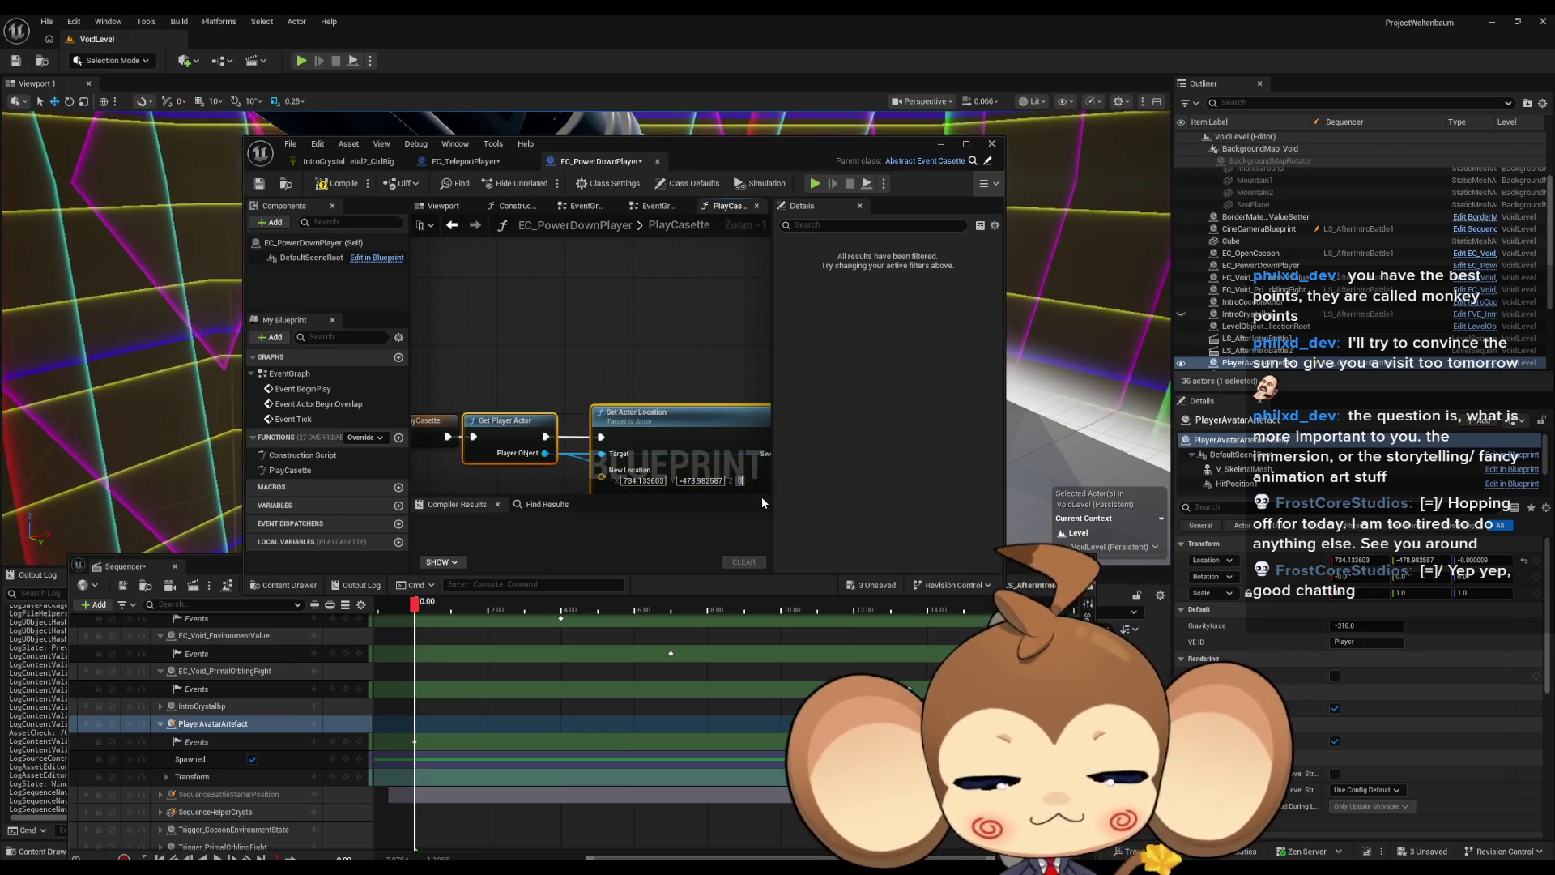
{"action": "type", "text": "0"}
{"action": "key", "text": "Return"}
{"action": "scroll", "coordinate": [636, 401], "scroll_direction": "down", "scroll_amount": 4}
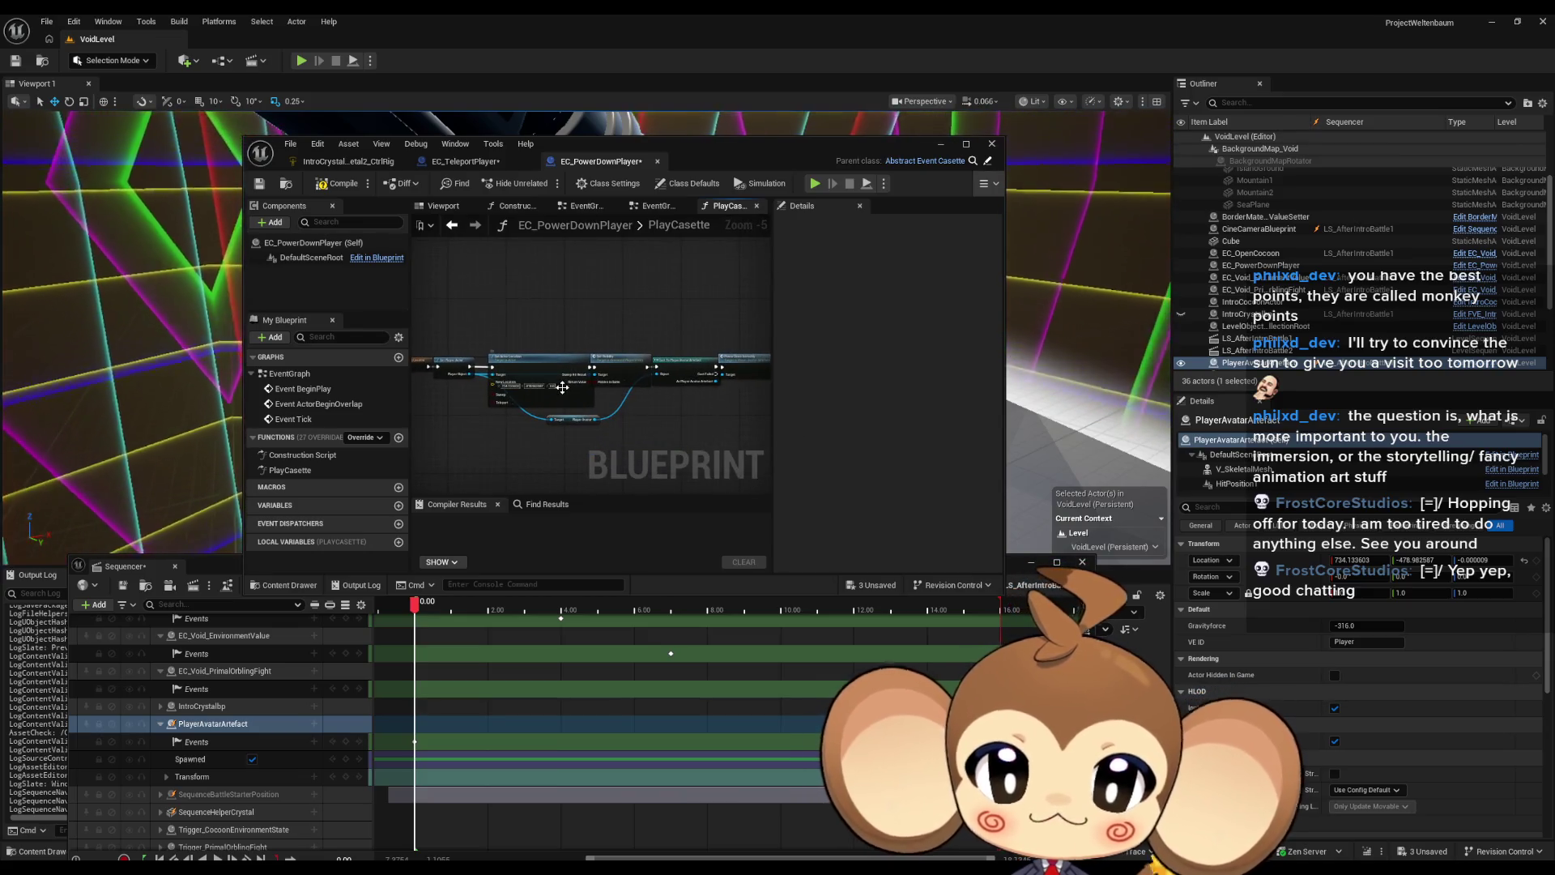
{"action": "key", "text": "ctrl+s"}
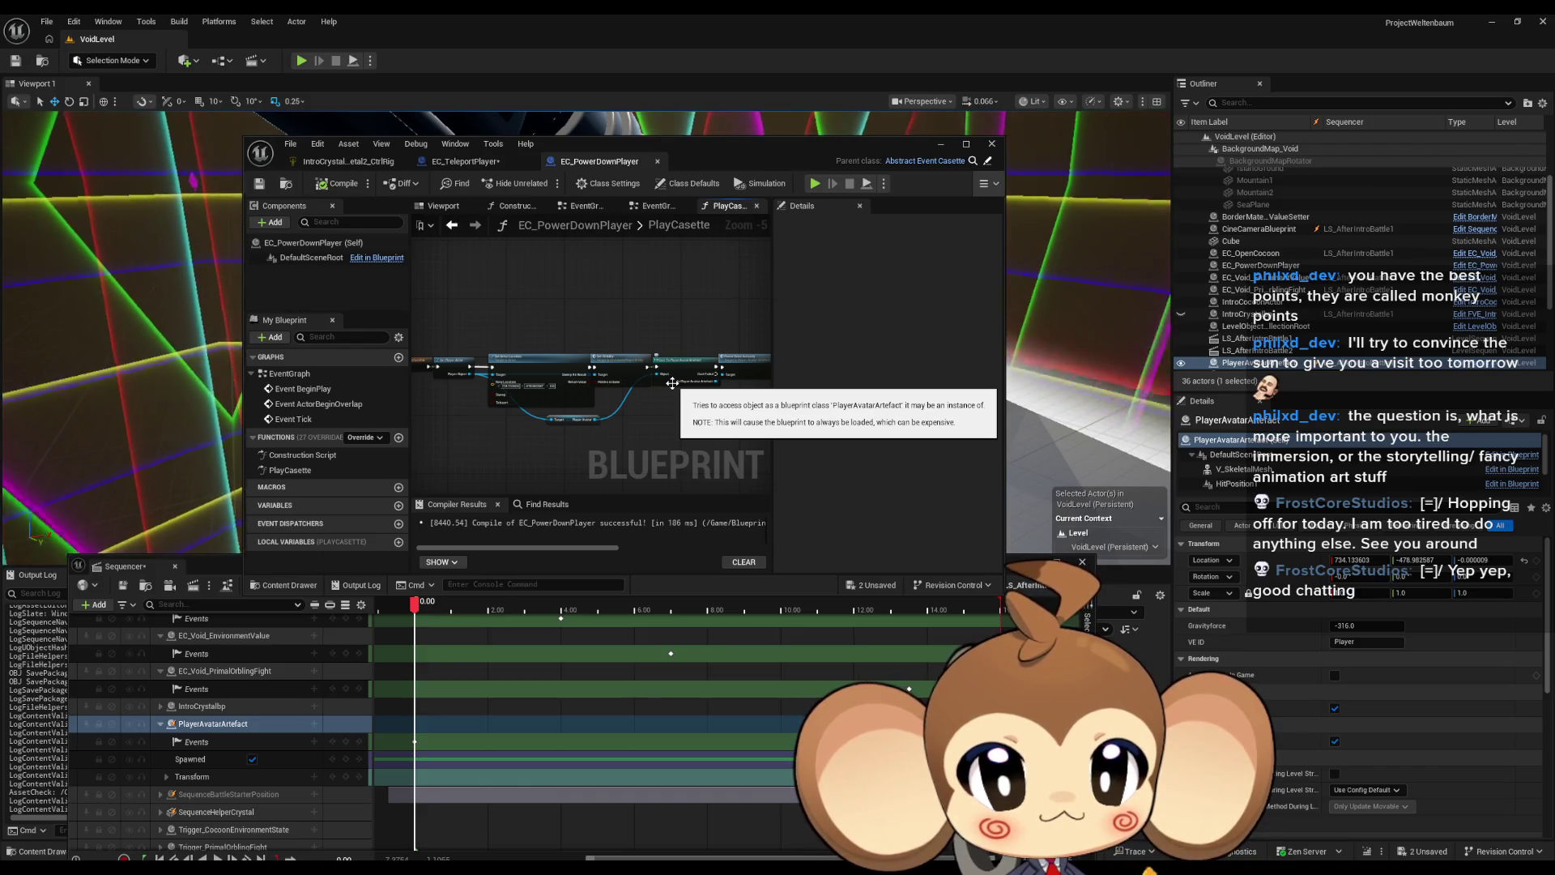
Step: Maximize the blueprint editor and search 'camera' actions from Get Player Actor's Player Object
{"action": "left_click_drag", "start_coordinate": [729, 155], "coordinate": [724, 153]}
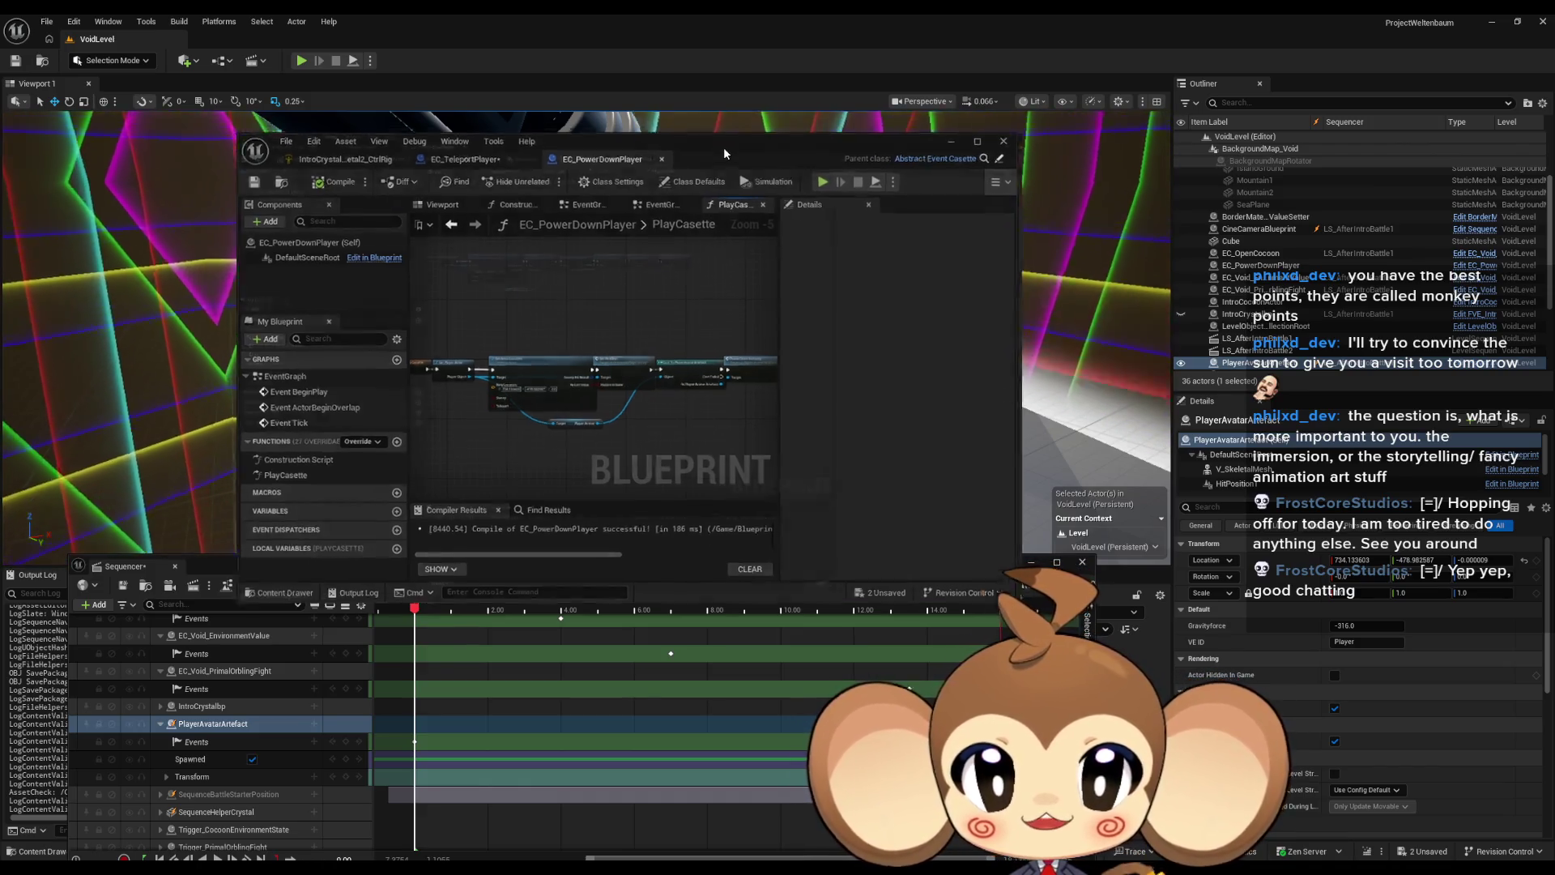
{"action": "double_click", "coordinate": [723, 147]}
{"action": "scroll", "coordinate": [712, 434], "scroll_direction": "up", "scroll_amount": 5}
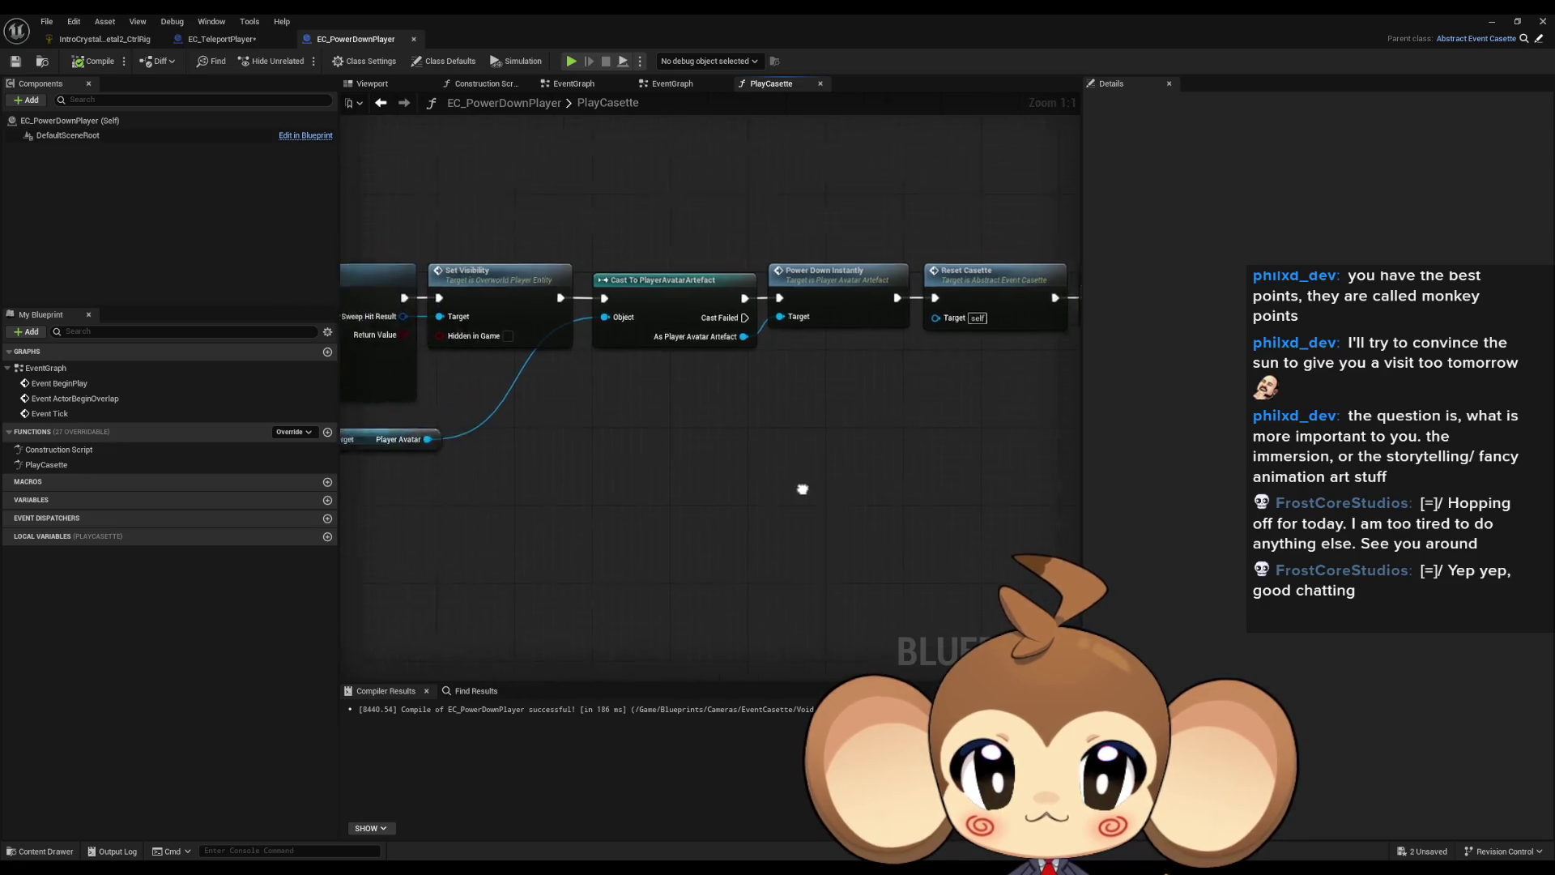
{"action": "left_click_drag", "start_coordinate": [802, 489], "coordinate": [1080, 508]}
{"action": "left_click_drag", "start_coordinate": [643, 409], "coordinate": [673, 424]}
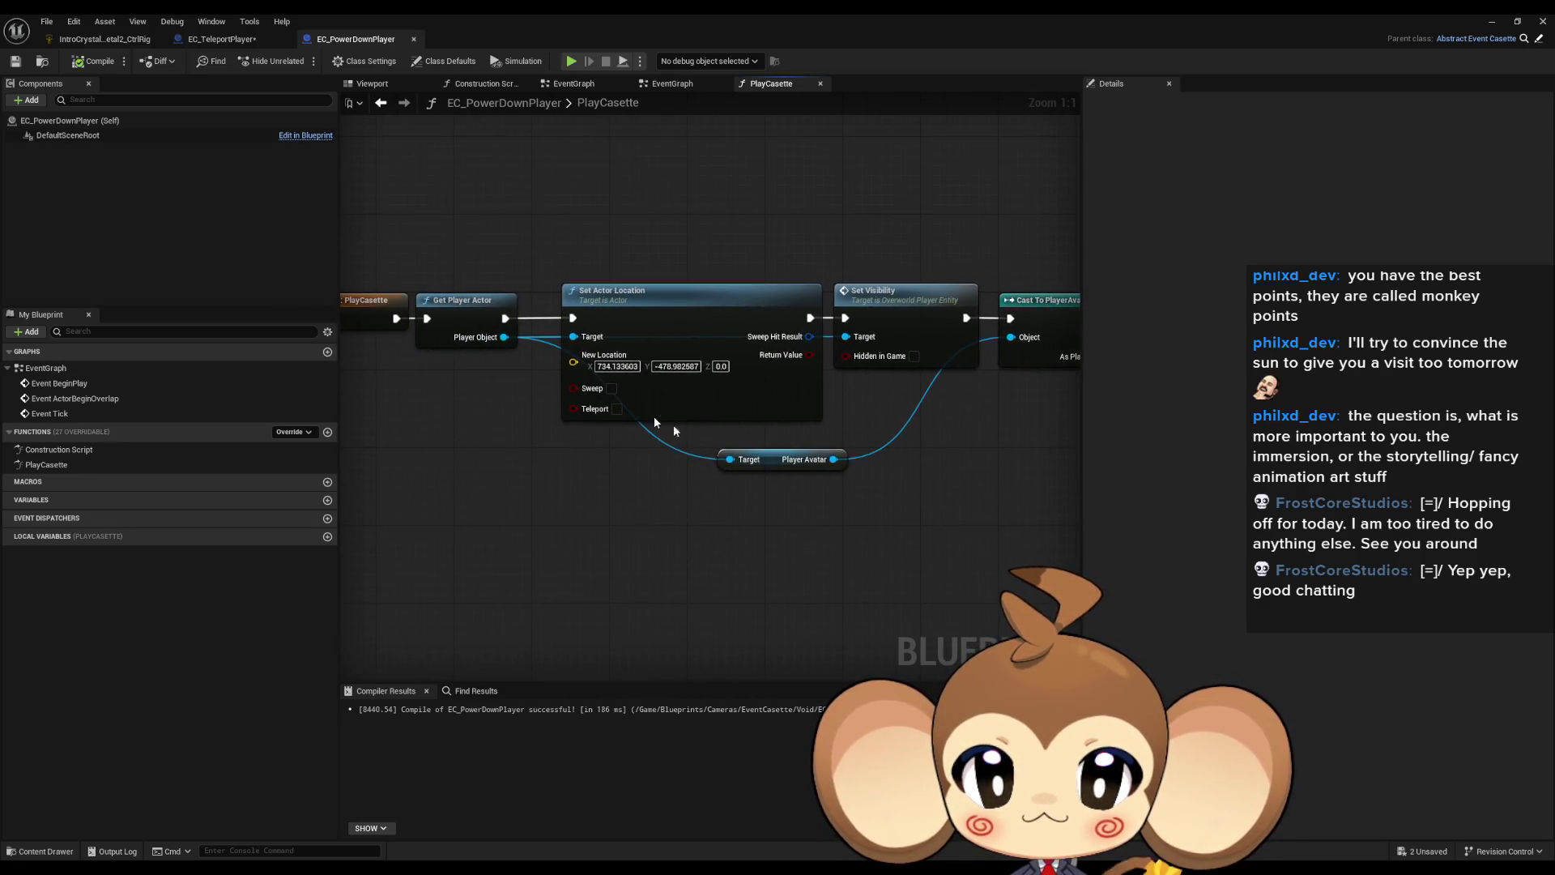
{"action": "left_click_drag", "start_coordinate": [557, 504], "coordinate": [556, 503]}
{"action": "type", "text": "camera"}
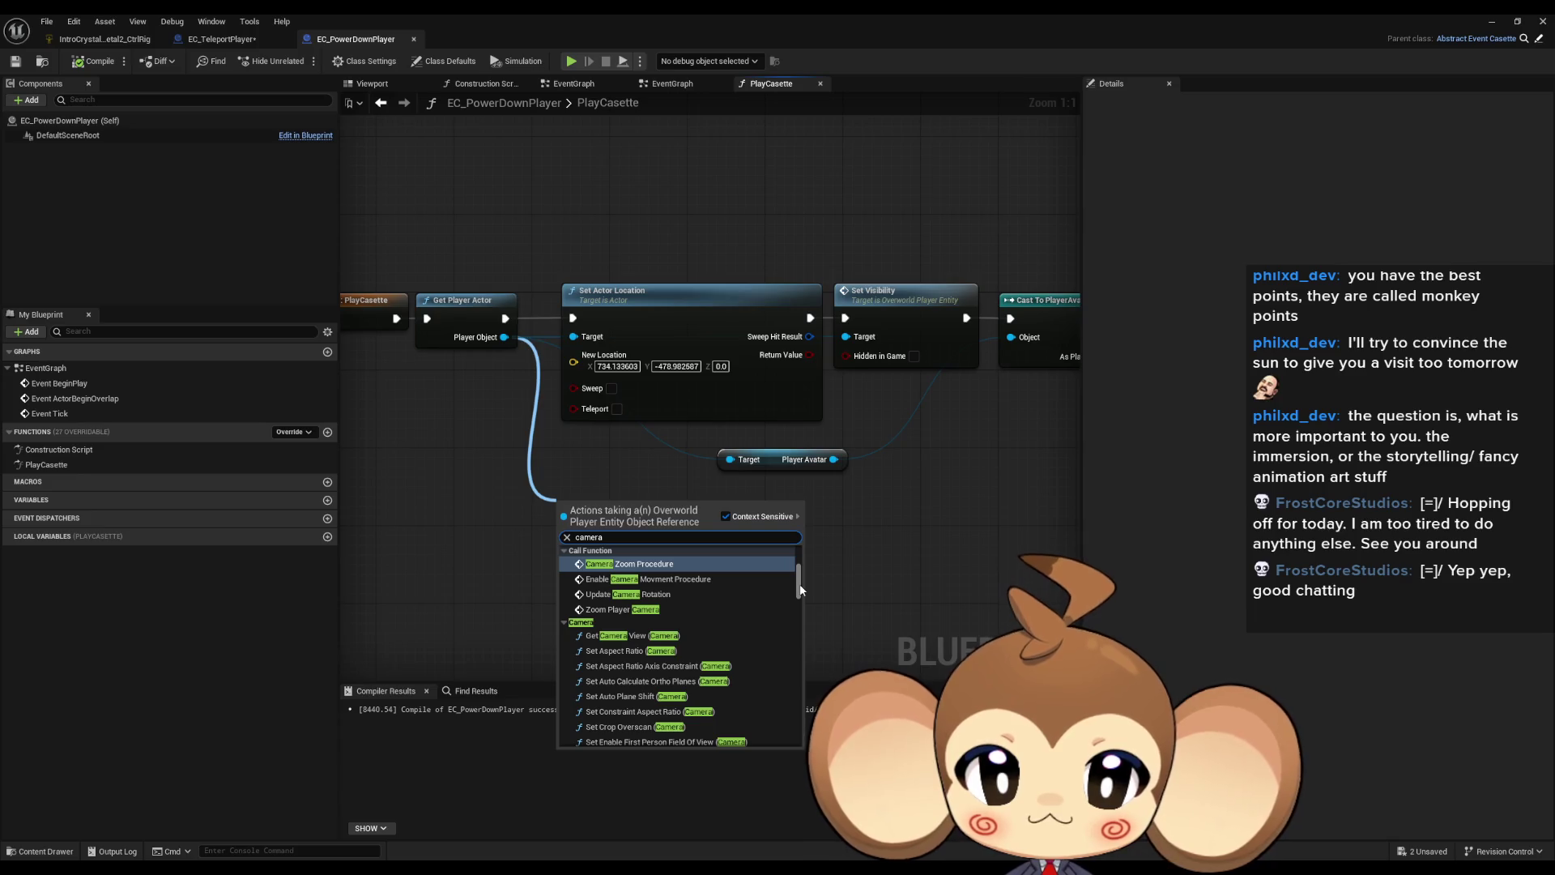
Step: Dismiss the 'camera' action list unused and minimize the EC_PowerDownPlayer blueprint editor
{"action": "left_click_drag", "start_coordinate": [799, 589], "coordinate": [793, 733]}
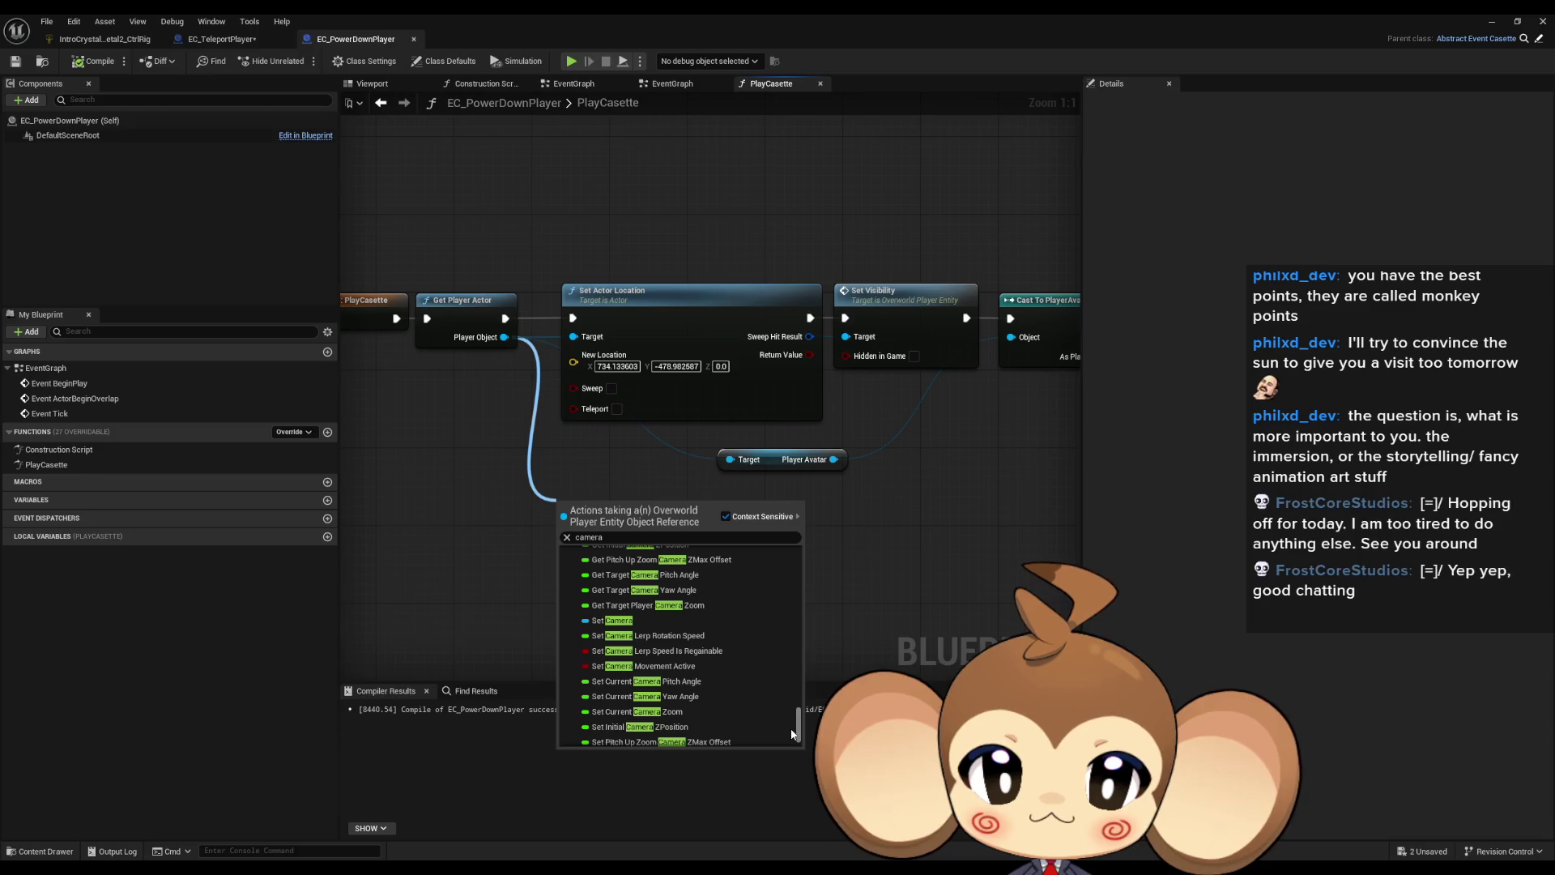
{"action": "scroll", "coordinate": [691, 621], "scroll_direction": "up", "scroll_amount": 1}
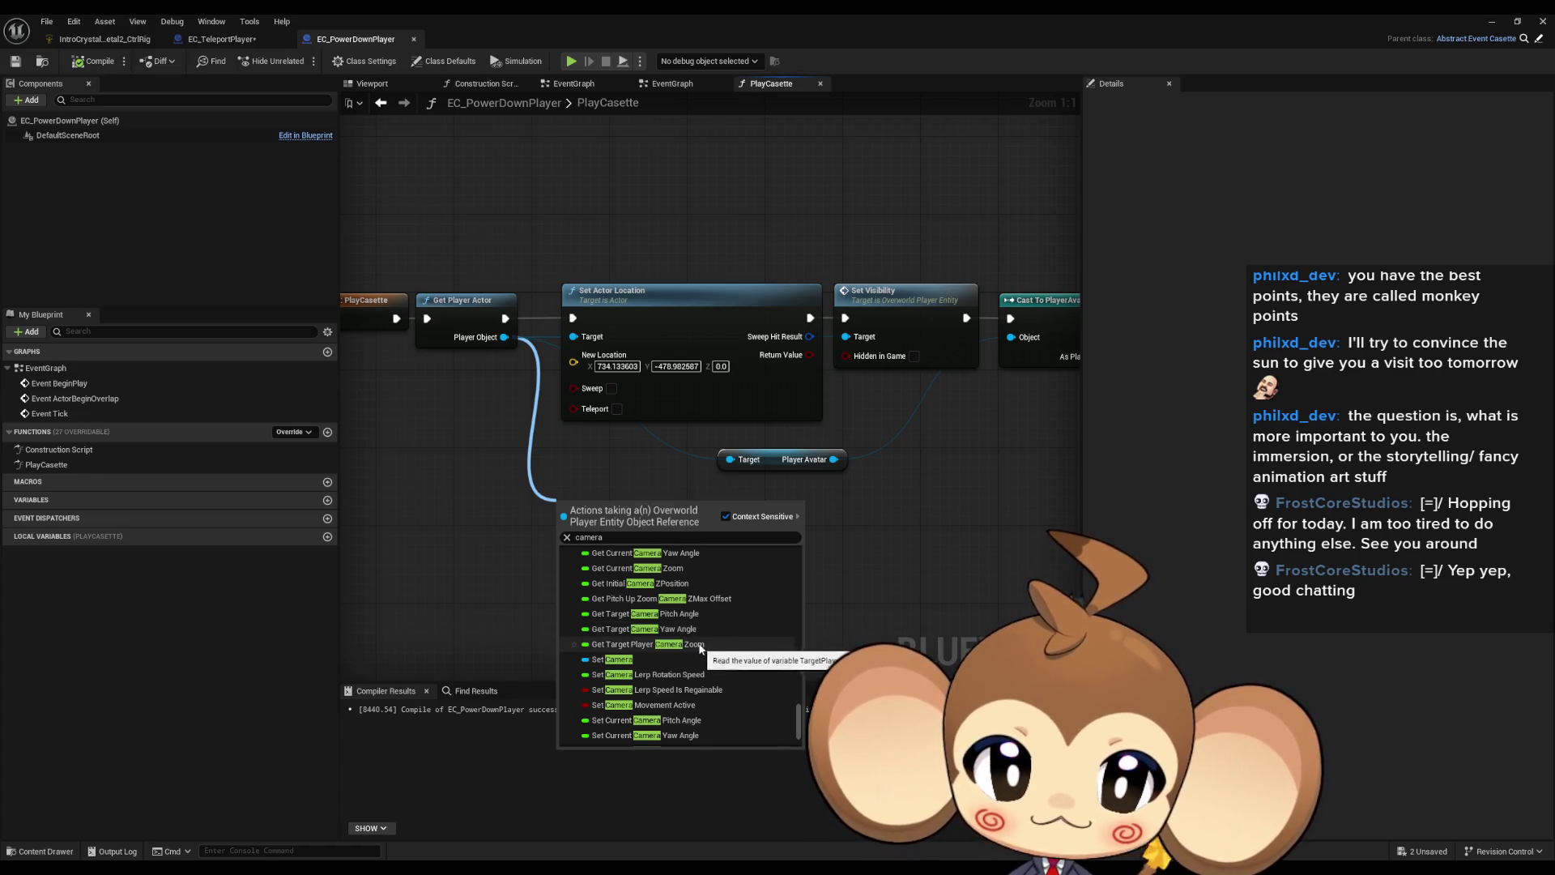
{"action": "scroll", "coordinate": [698, 640], "scroll_direction": "up", "scroll_amount": 1}
{"action": "scroll", "coordinate": [697, 638], "scroll_direction": "up", "scroll_amount": 1}
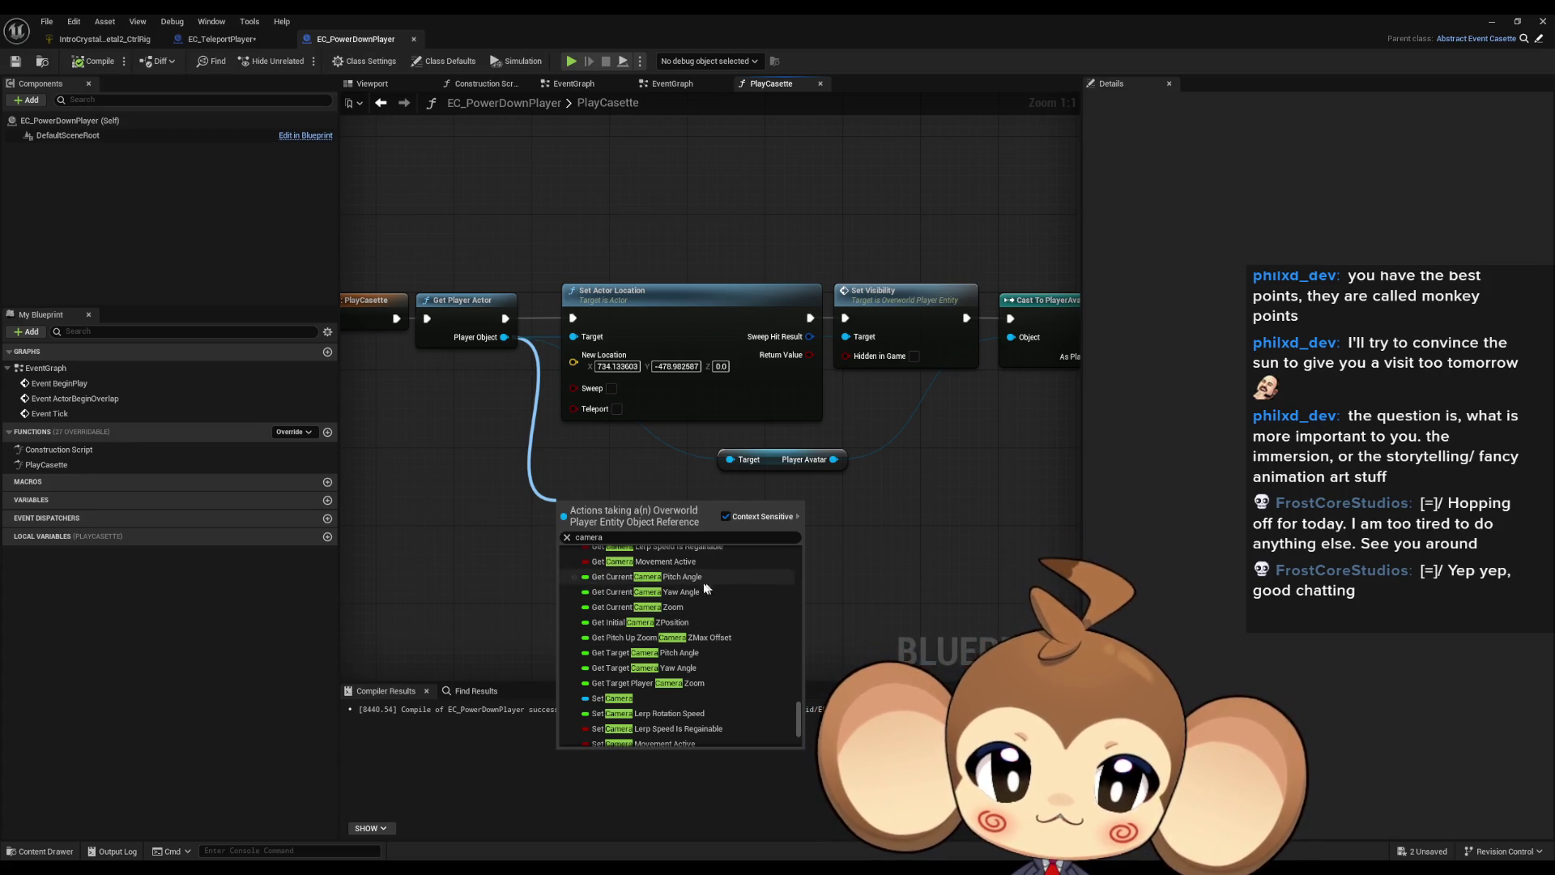
{"action": "left_click", "coordinate": [951, 568]}
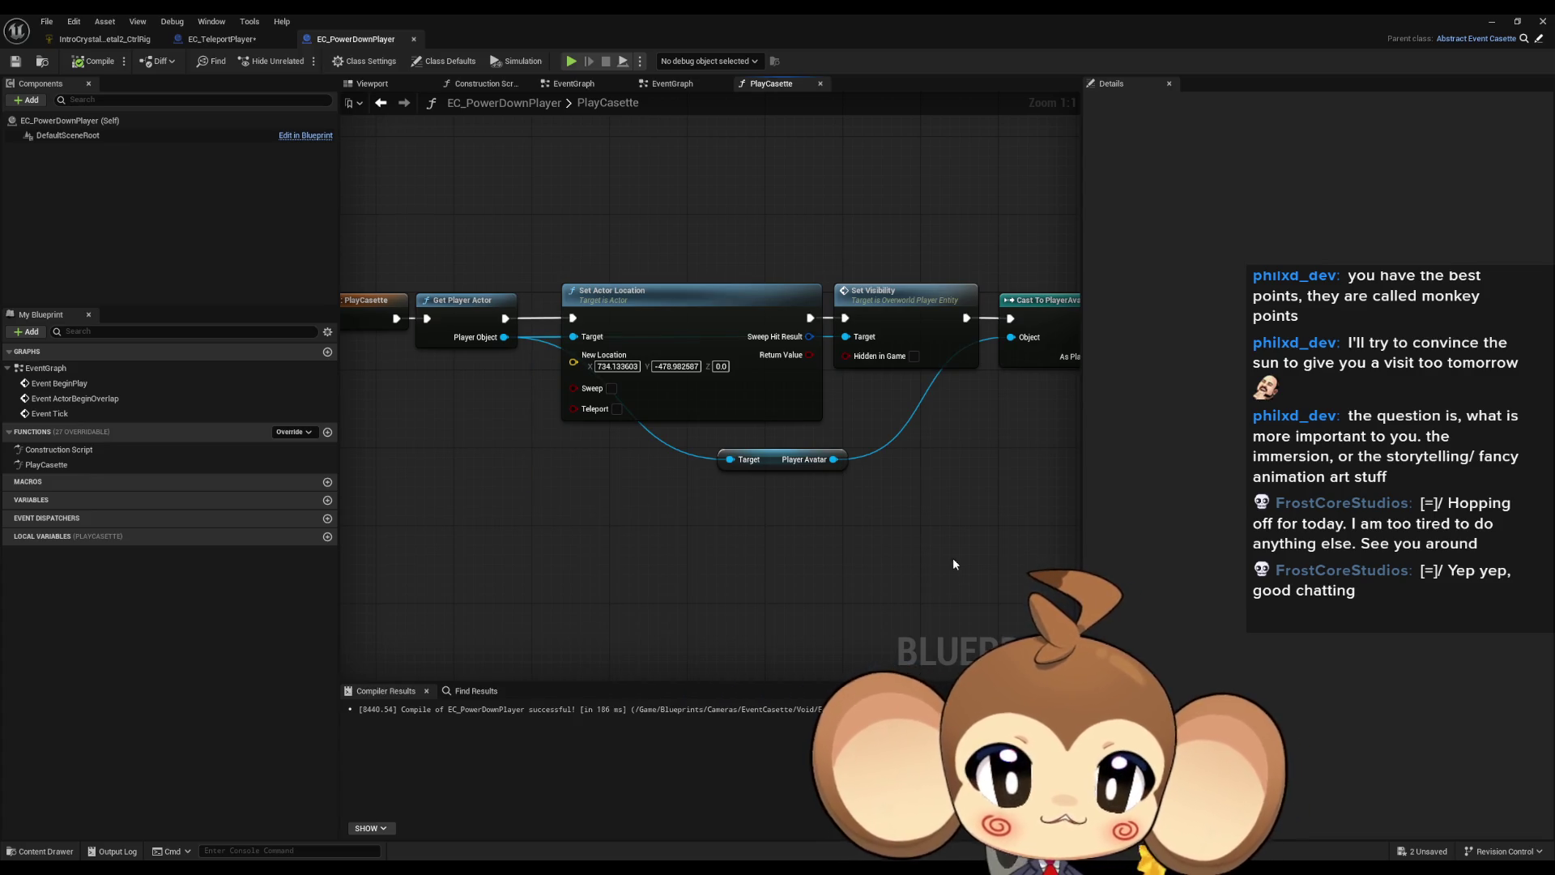
{"action": "left_click", "coordinate": [1492, 26]}
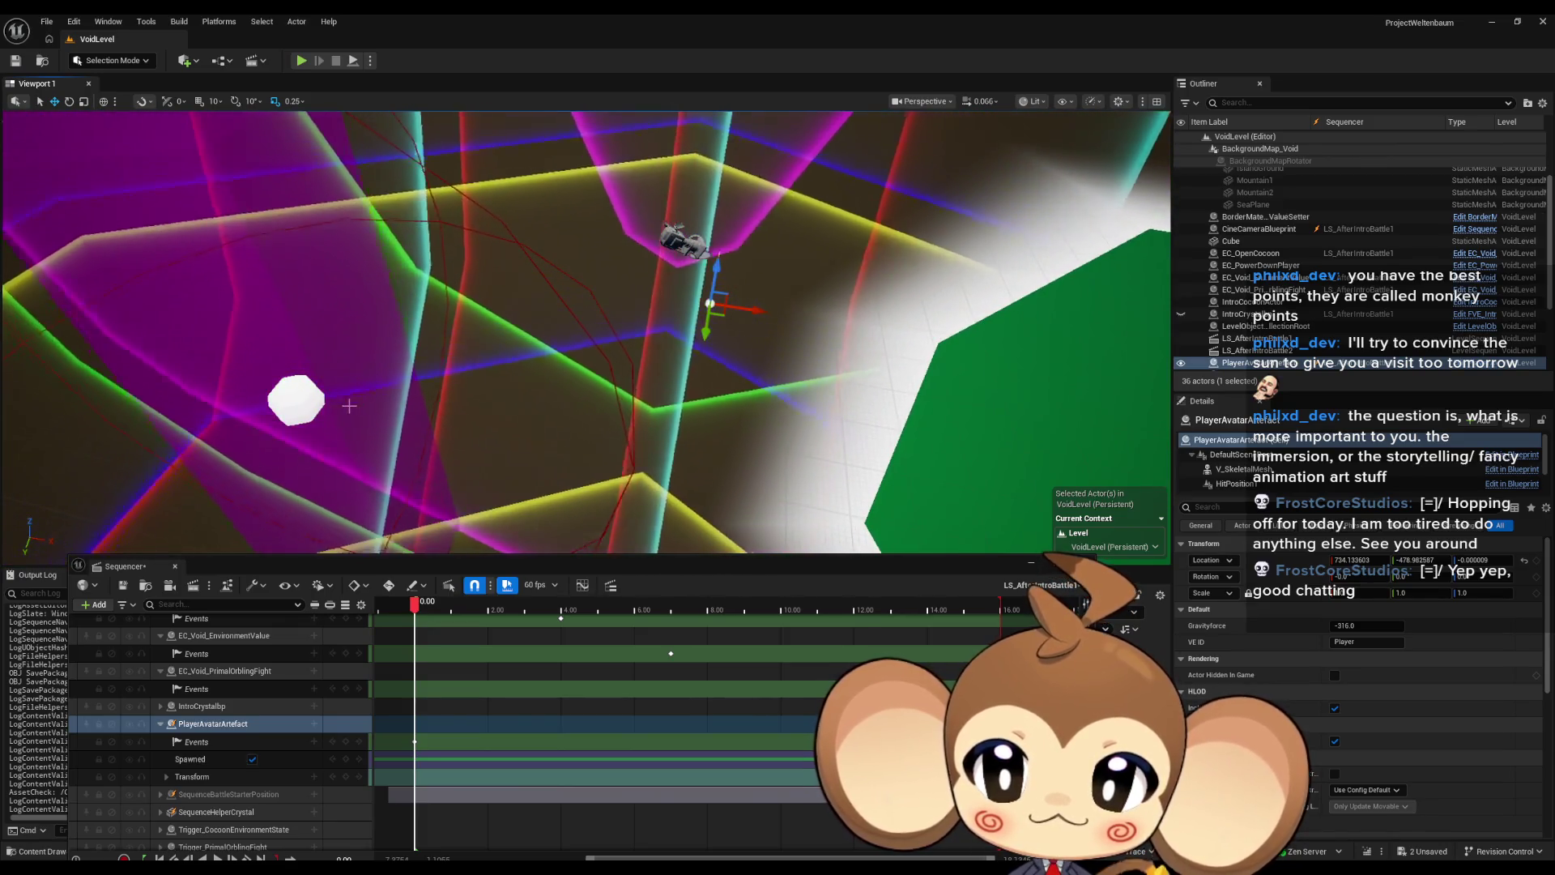
Step: Scrub LS_AfterIntroBattle1 and copy the DummyPrimalOrbling's transform value from Details
{"action": "left_click", "coordinate": [349, 406]}
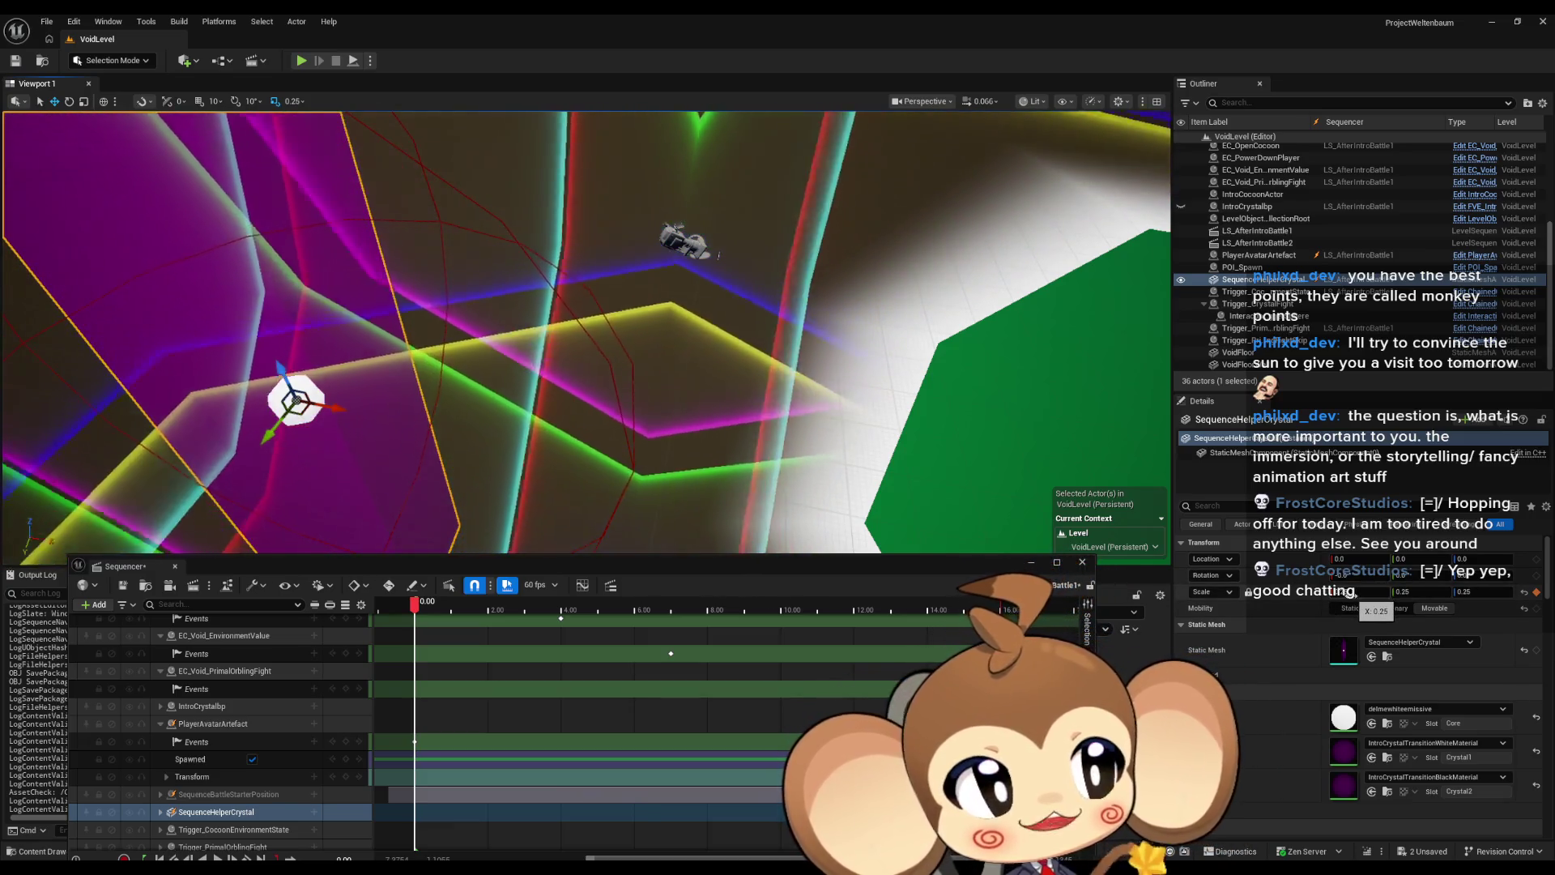
{"action": "left_click_drag", "start_coordinate": [714, 440], "coordinate": [714, 381]}
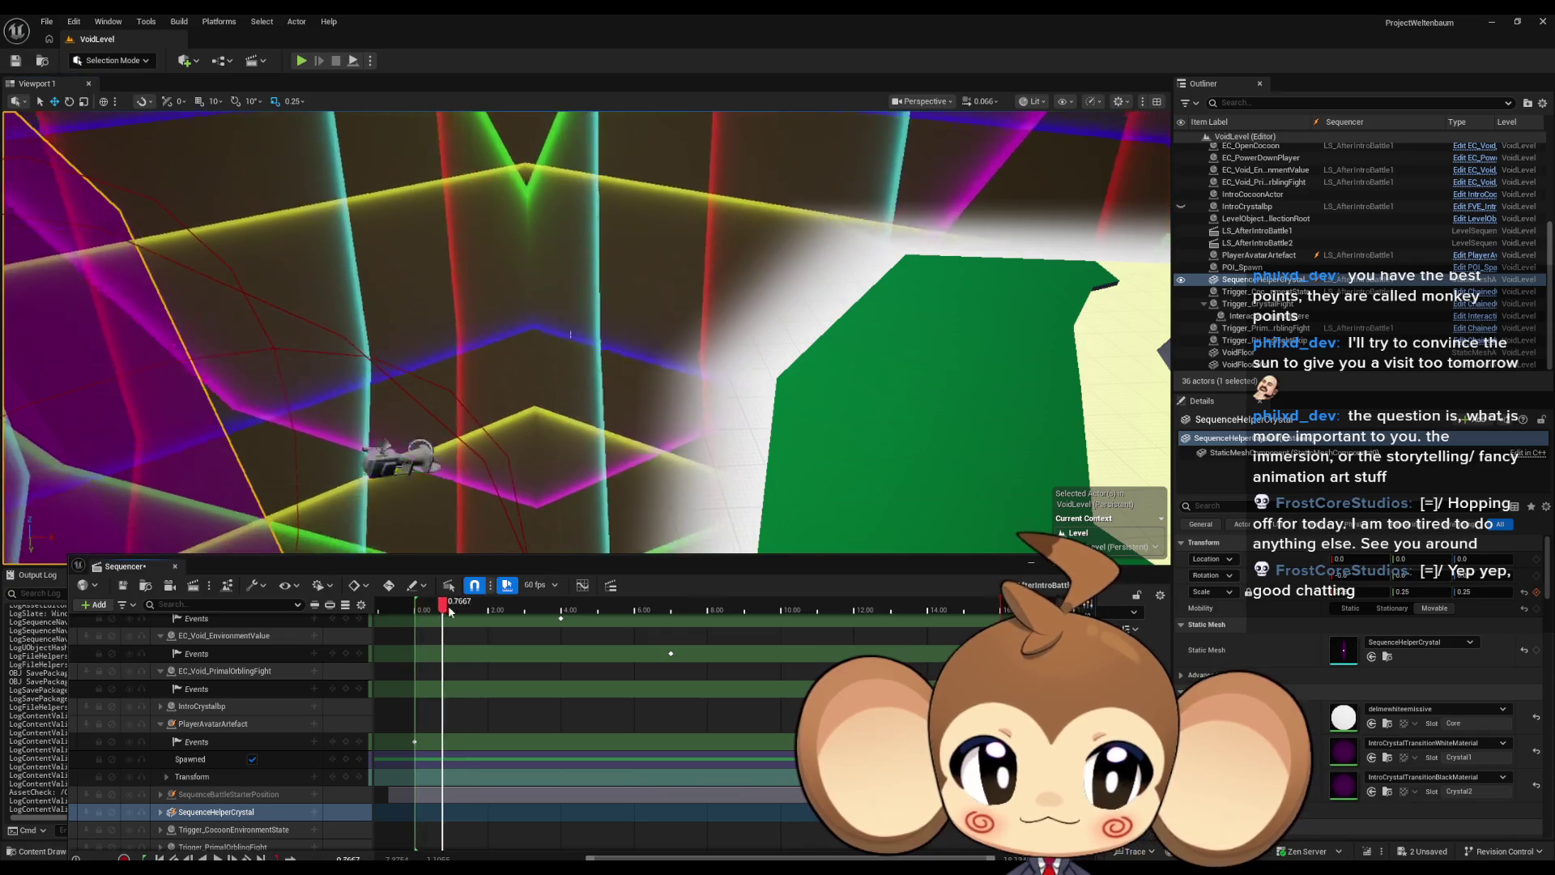
{"action": "left_click_drag", "start_coordinate": [556, 615], "coordinate": [651, 621]}
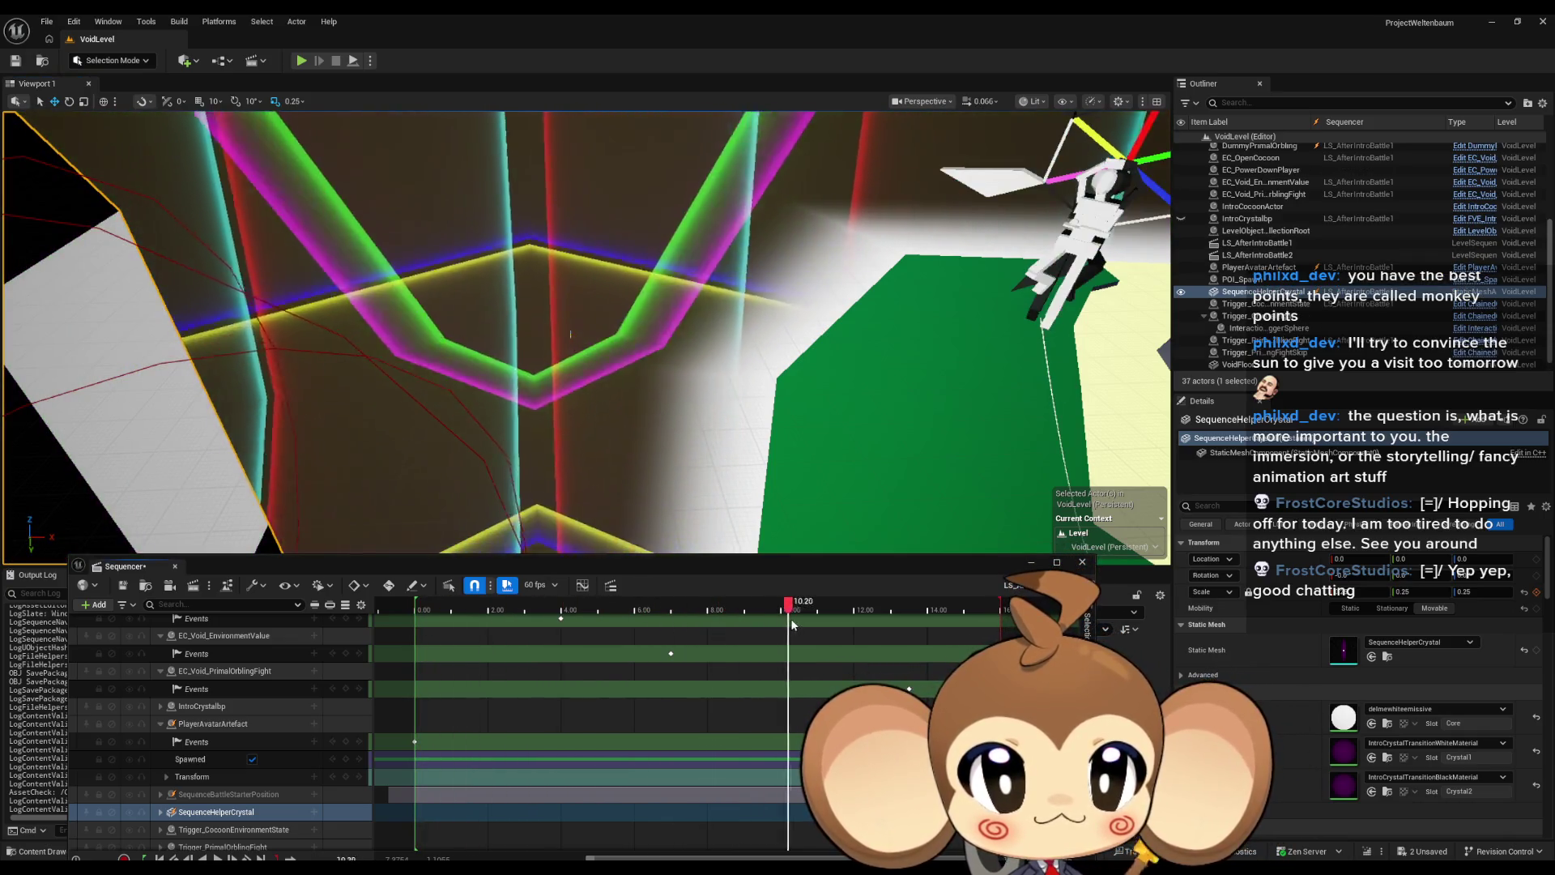
{"action": "left_click_drag", "start_coordinate": [571, 327], "coordinate": [410, 431]}
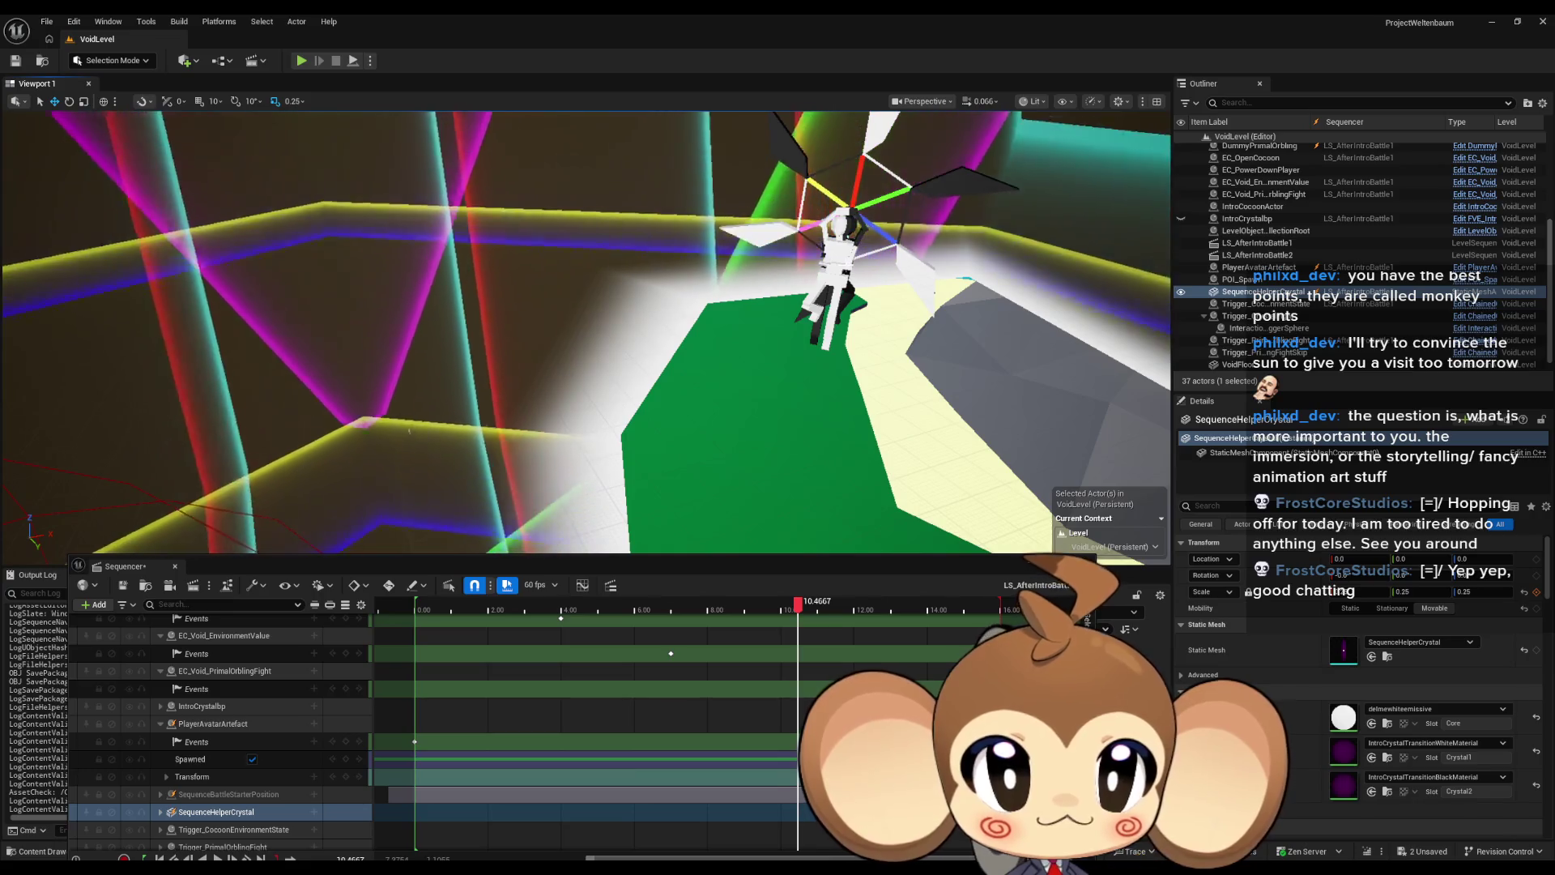
{"action": "left_click", "coordinate": [788, 431]}
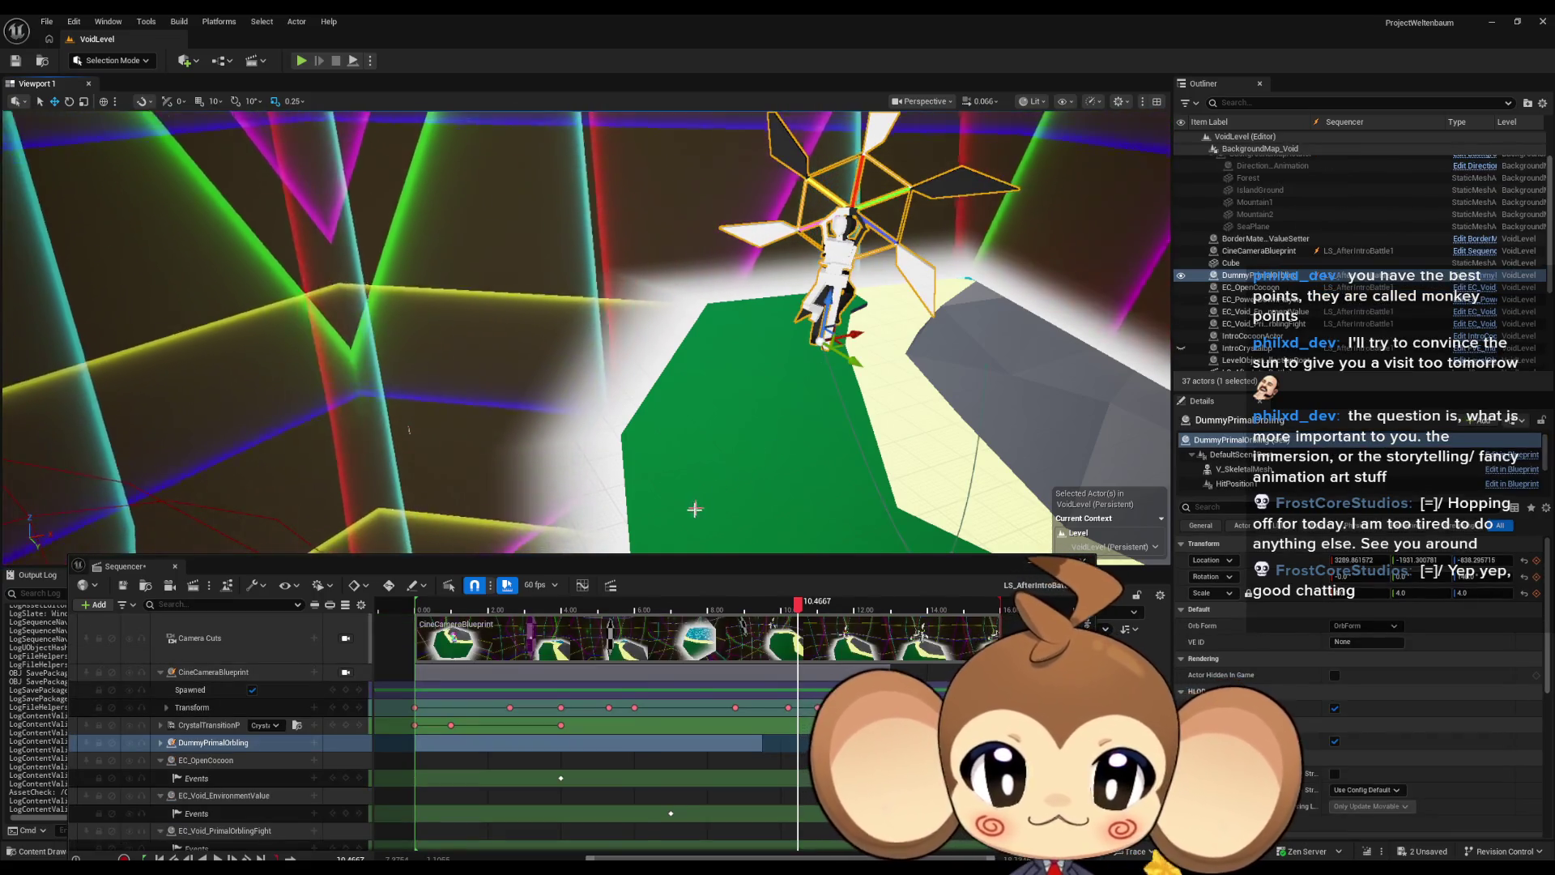
{"action": "left_click_drag", "start_coordinate": [409, 430], "coordinate": [348, 470]}
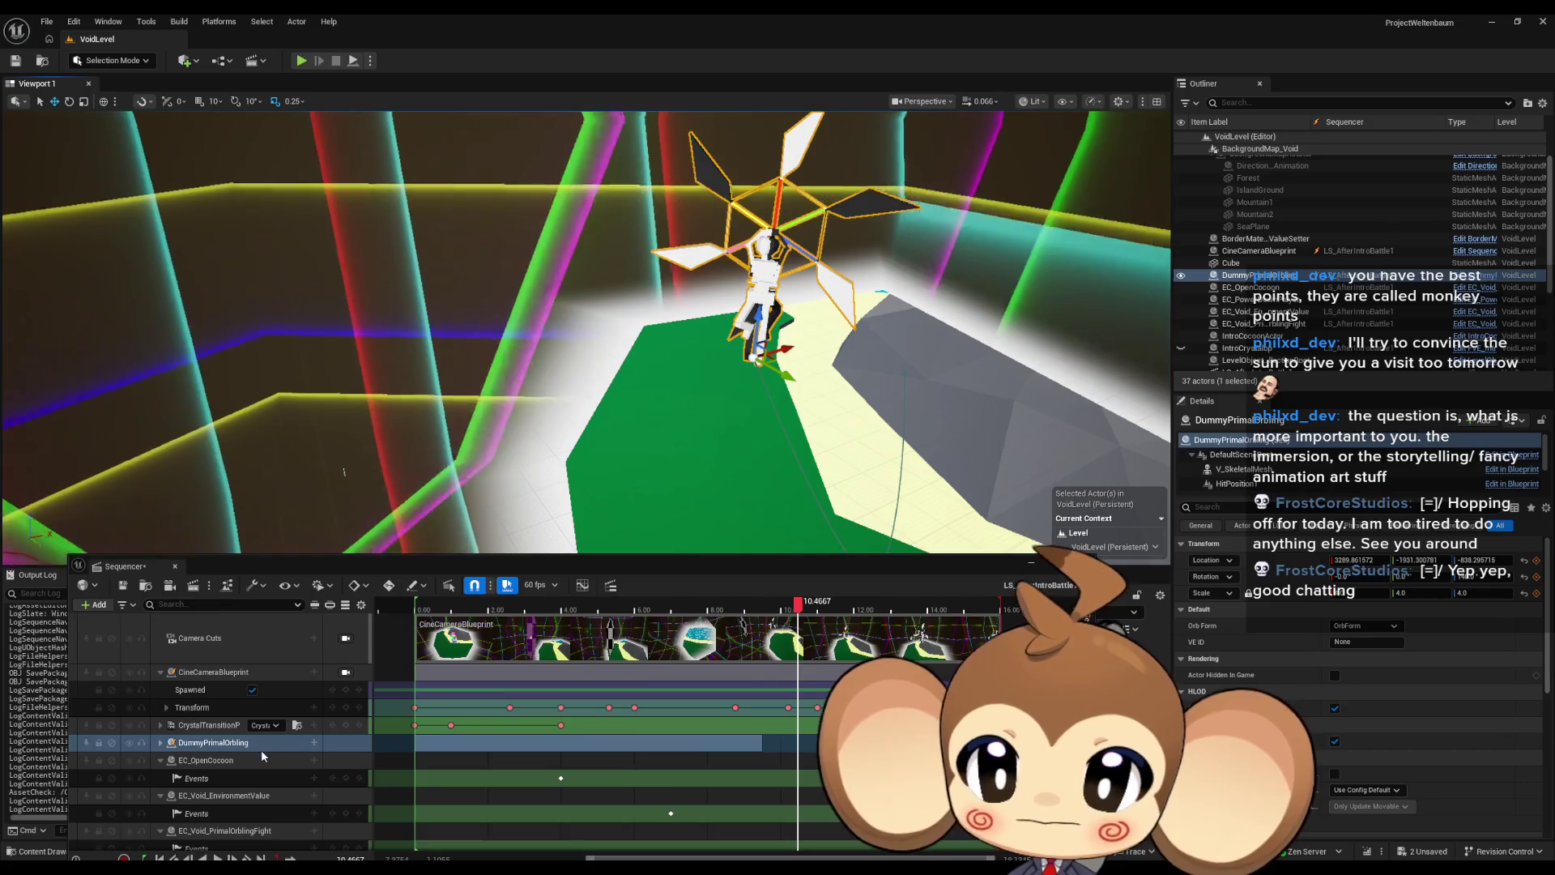
{"action": "scroll", "coordinate": [261, 750], "scroll_direction": "down", "scroll_amount": 2}
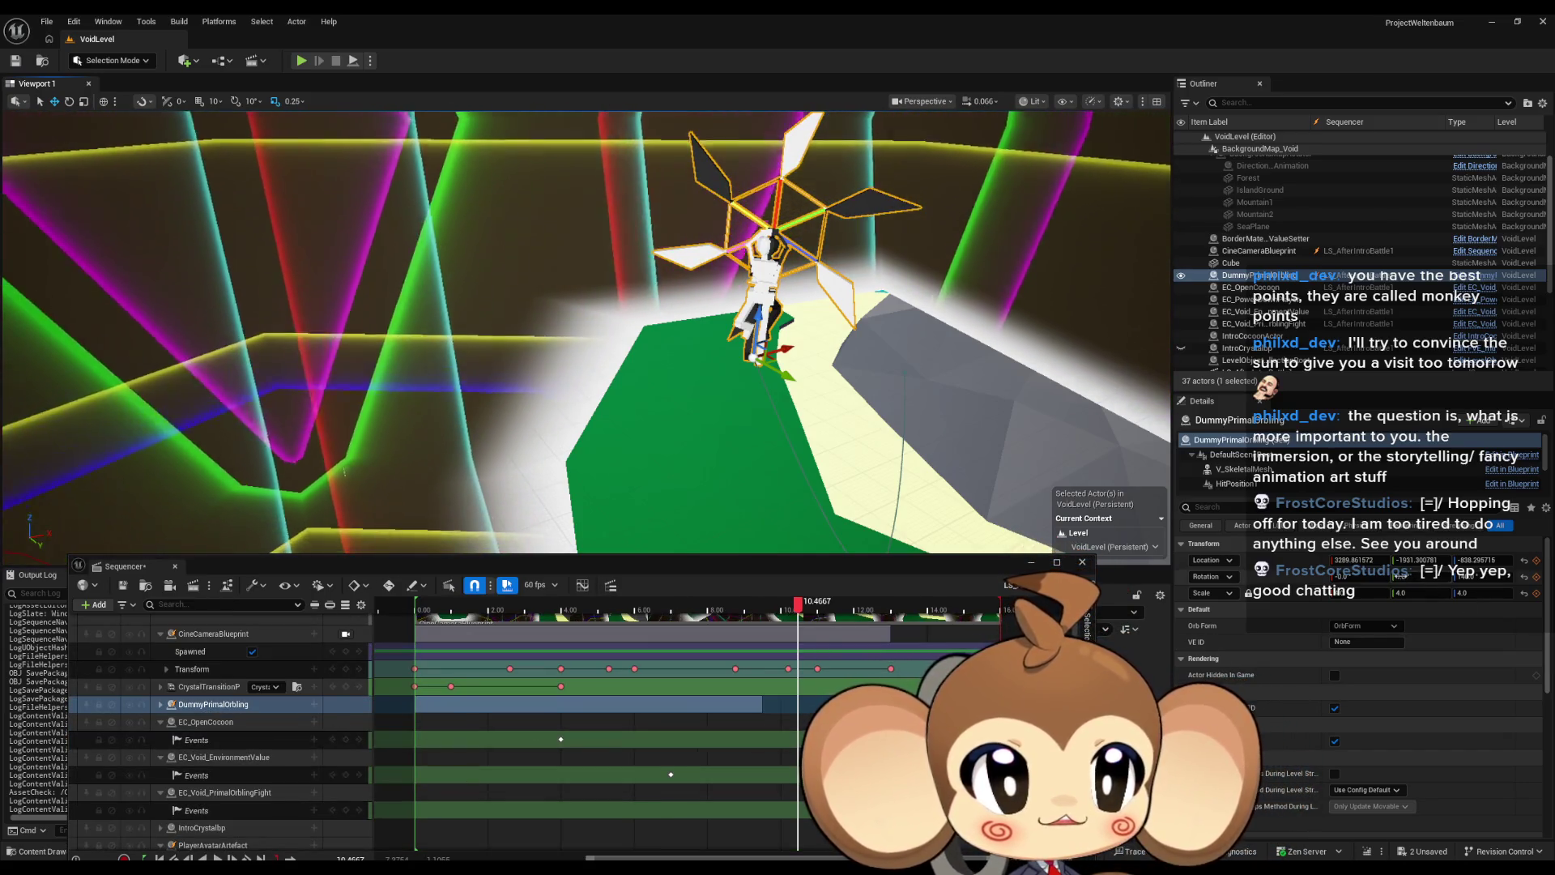
{"action": "right_click", "coordinate": [1294, 566]}
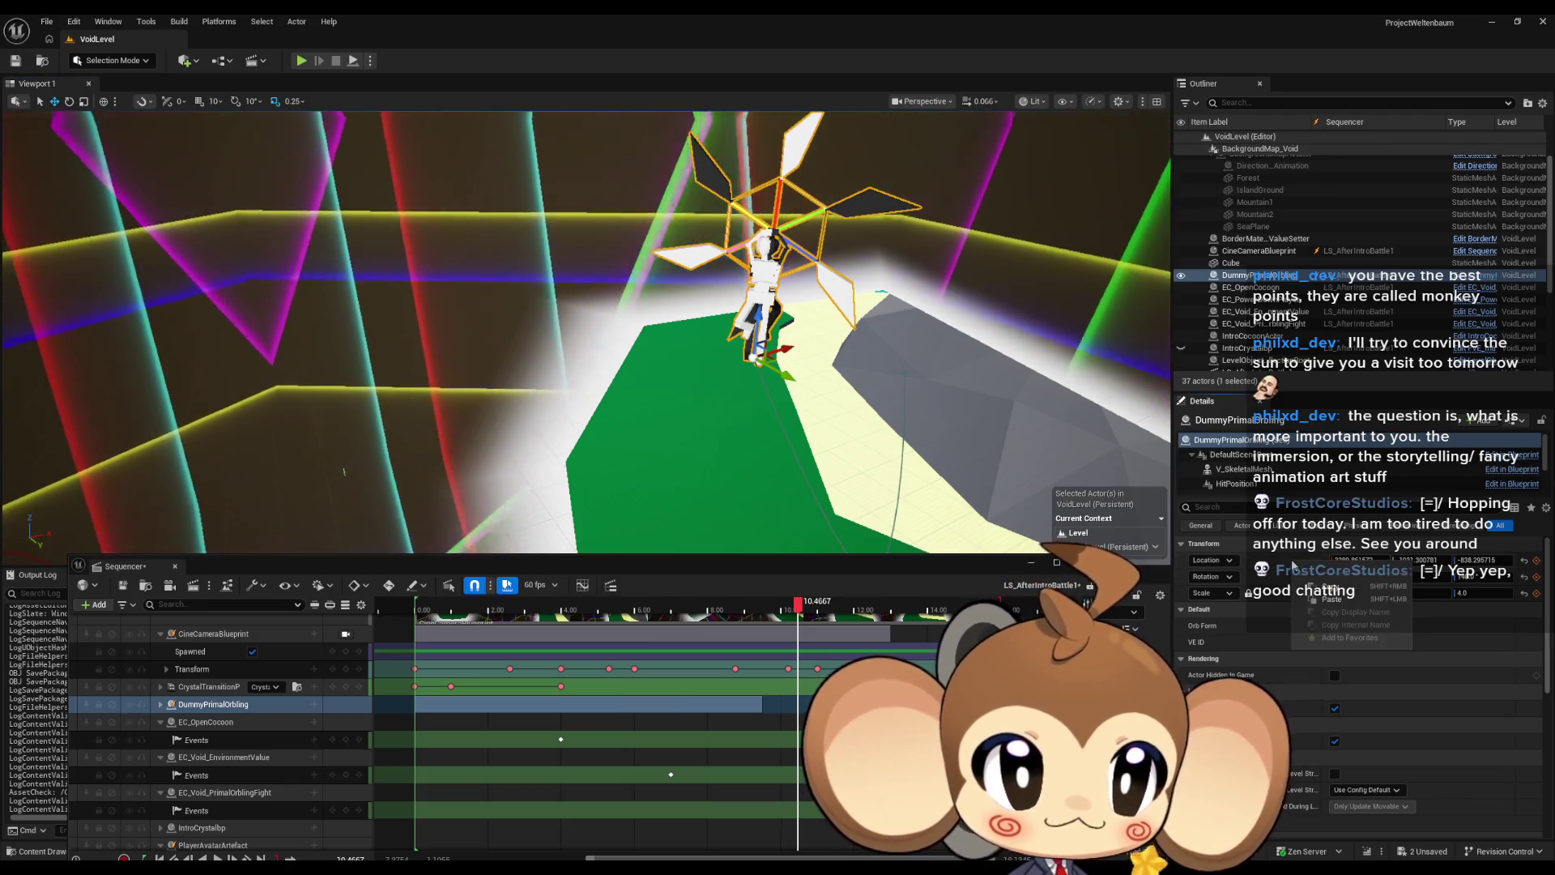
{"action": "left_click", "coordinate": [1329, 586]}
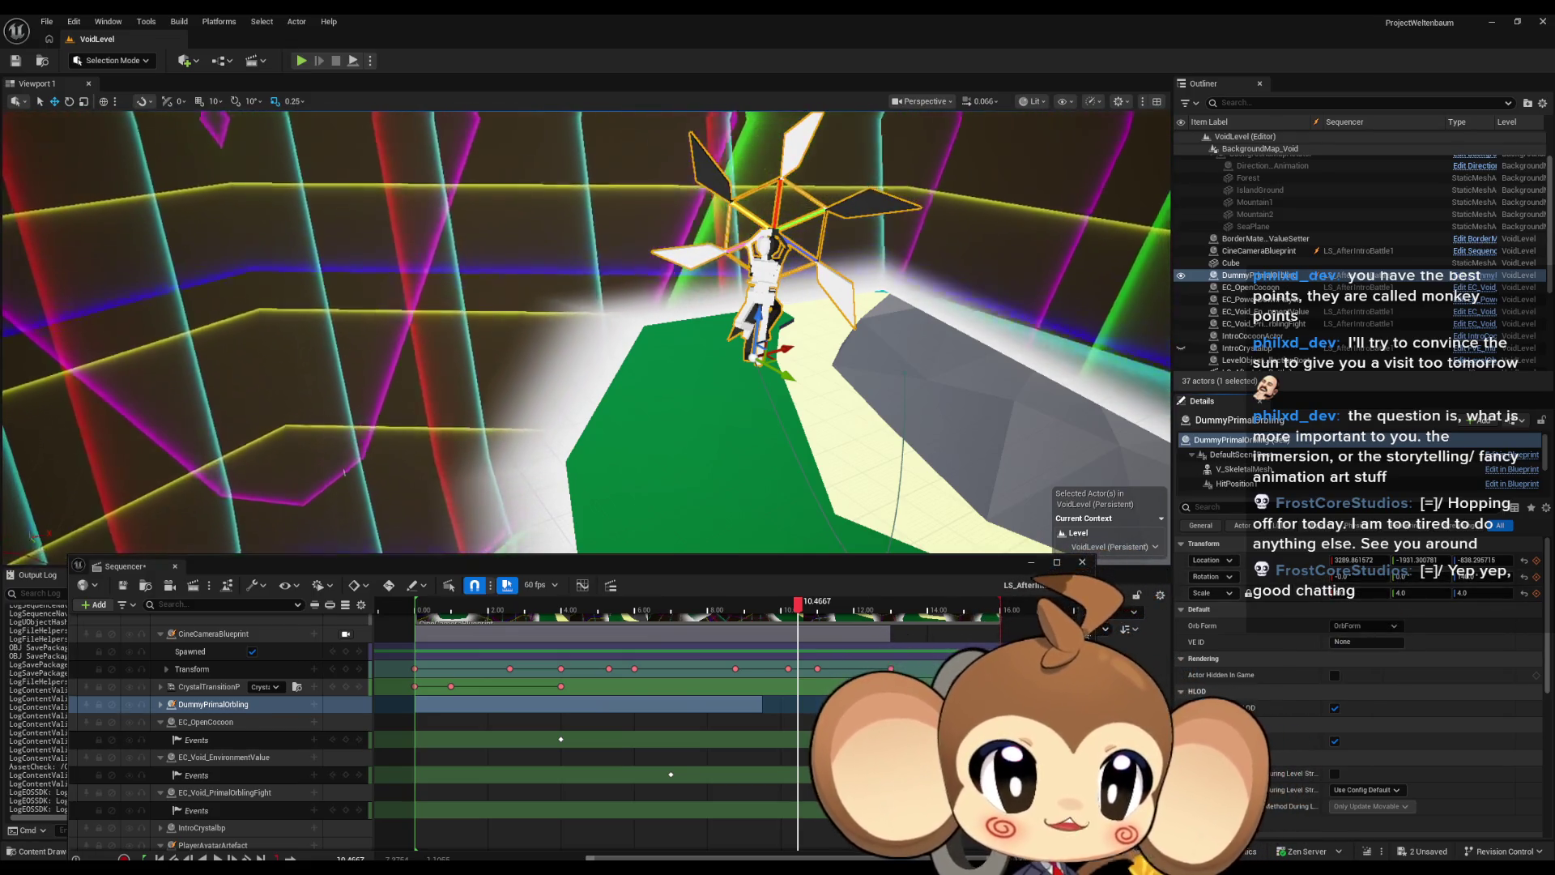
Step: Close LS_AfterIntroBattle1 and open the LS_AfterIntroBattle2 sequence
{"action": "mouse_move", "coordinate": [567, 364]}
{"action": "left_mouse_down"}
{"action": "mouse_move", "coordinate": [659, 441]}
{"action": "mouse_move", "coordinate": [758, 571]}
{"action": "left_mouse_up"}
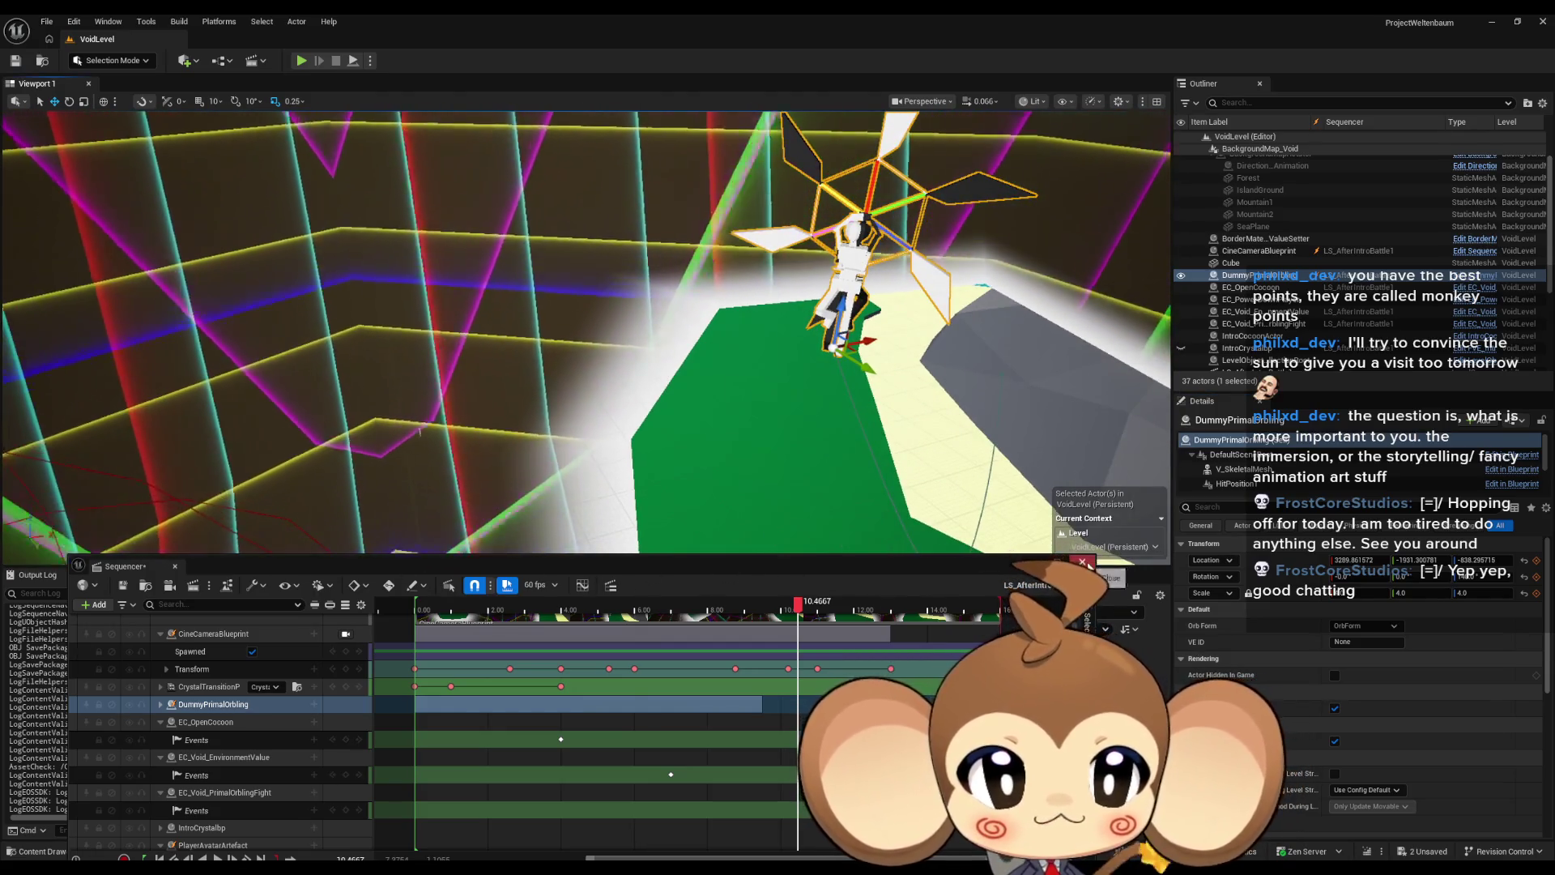
{"action": "left_click", "coordinate": [175, 566]}
{"action": "double_click", "coordinate": [825, 652]}
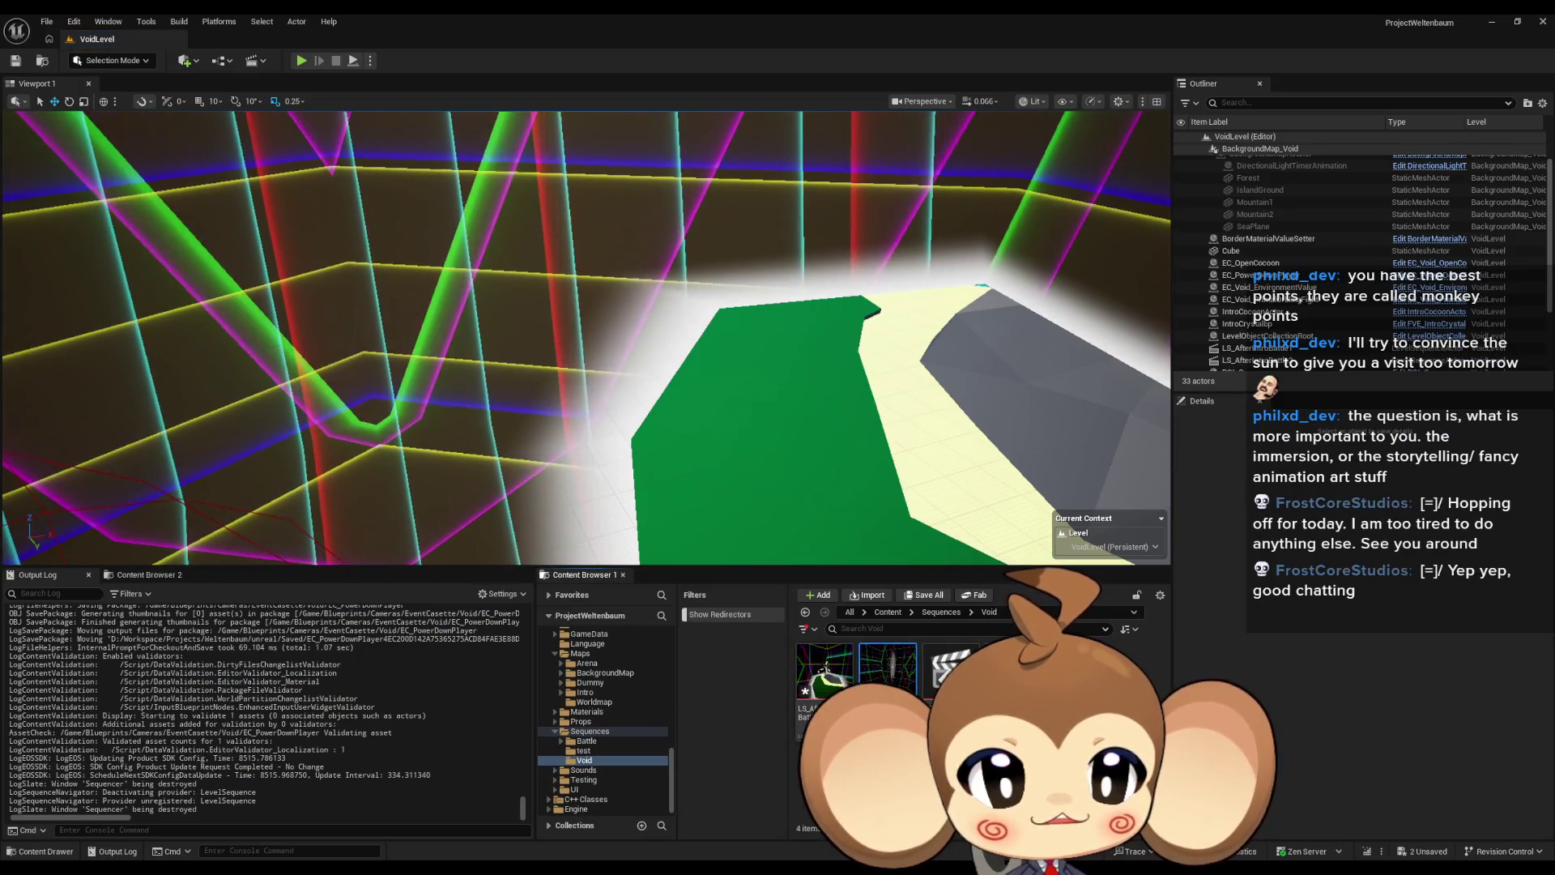
Step: Move the Sequencer up and browse to Content > 3d > Crystals > IntroCrystal > WithSkeletal
{"action": "mouse_move", "coordinate": [595, 569]}
{"action": "left_mouse_down"}
{"action": "mouse_move", "coordinate": [620, 470]}
{"action": "mouse_move", "coordinate": [595, 203]}
{"action": "mouse_move", "coordinate": [588, 245]}
{"action": "mouse_move", "coordinate": [602, 253]}
{"action": "left_mouse_up"}
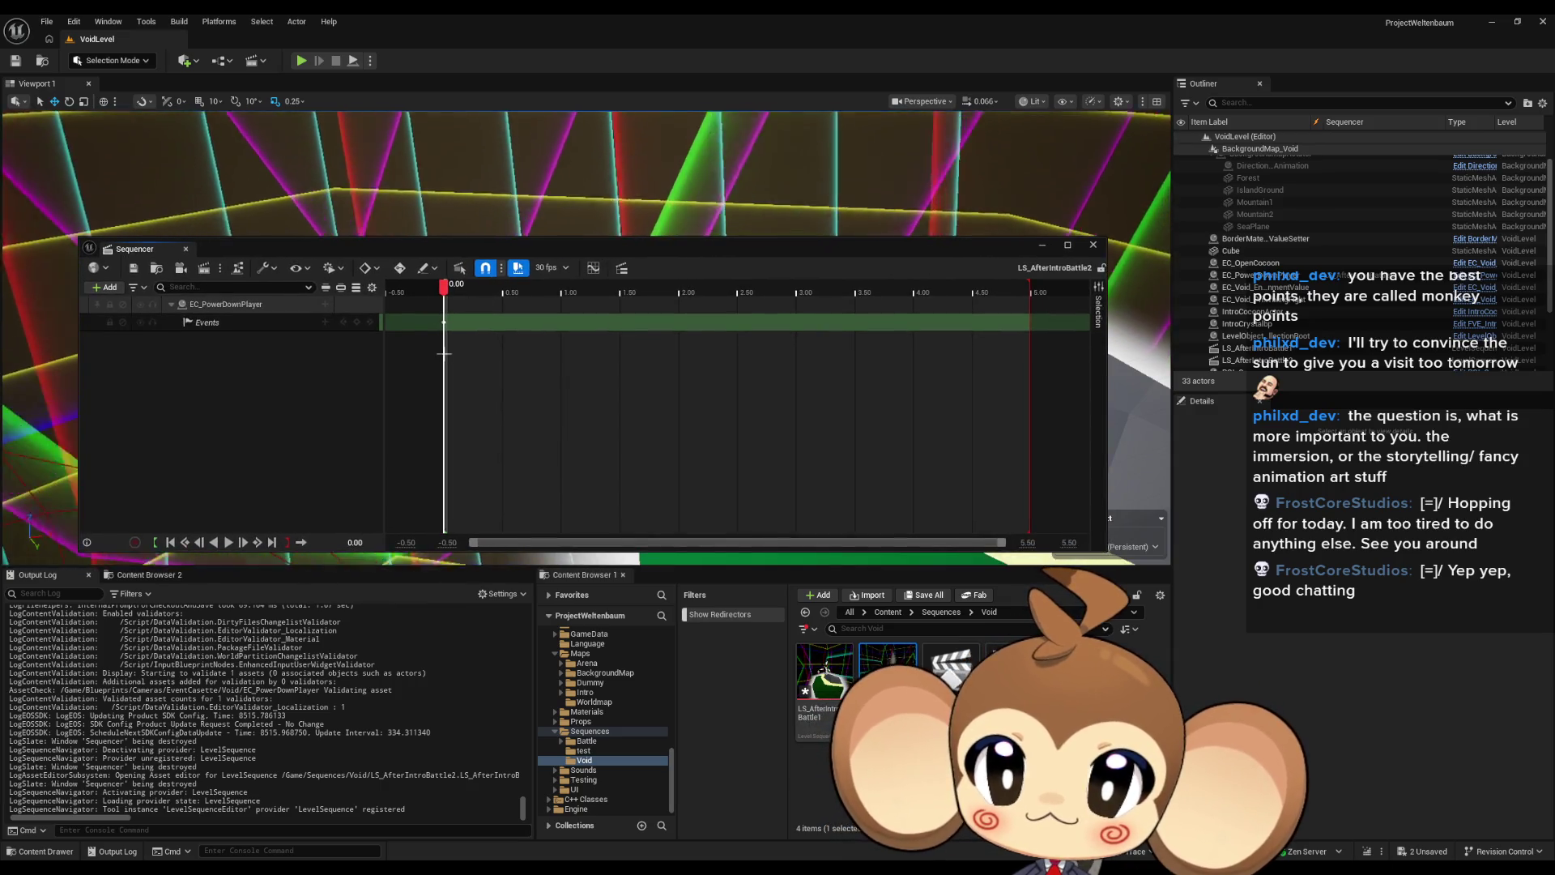
{"action": "right_click", "coordinate": [118, 296]}
{"action": "key", "text": "Escape"}
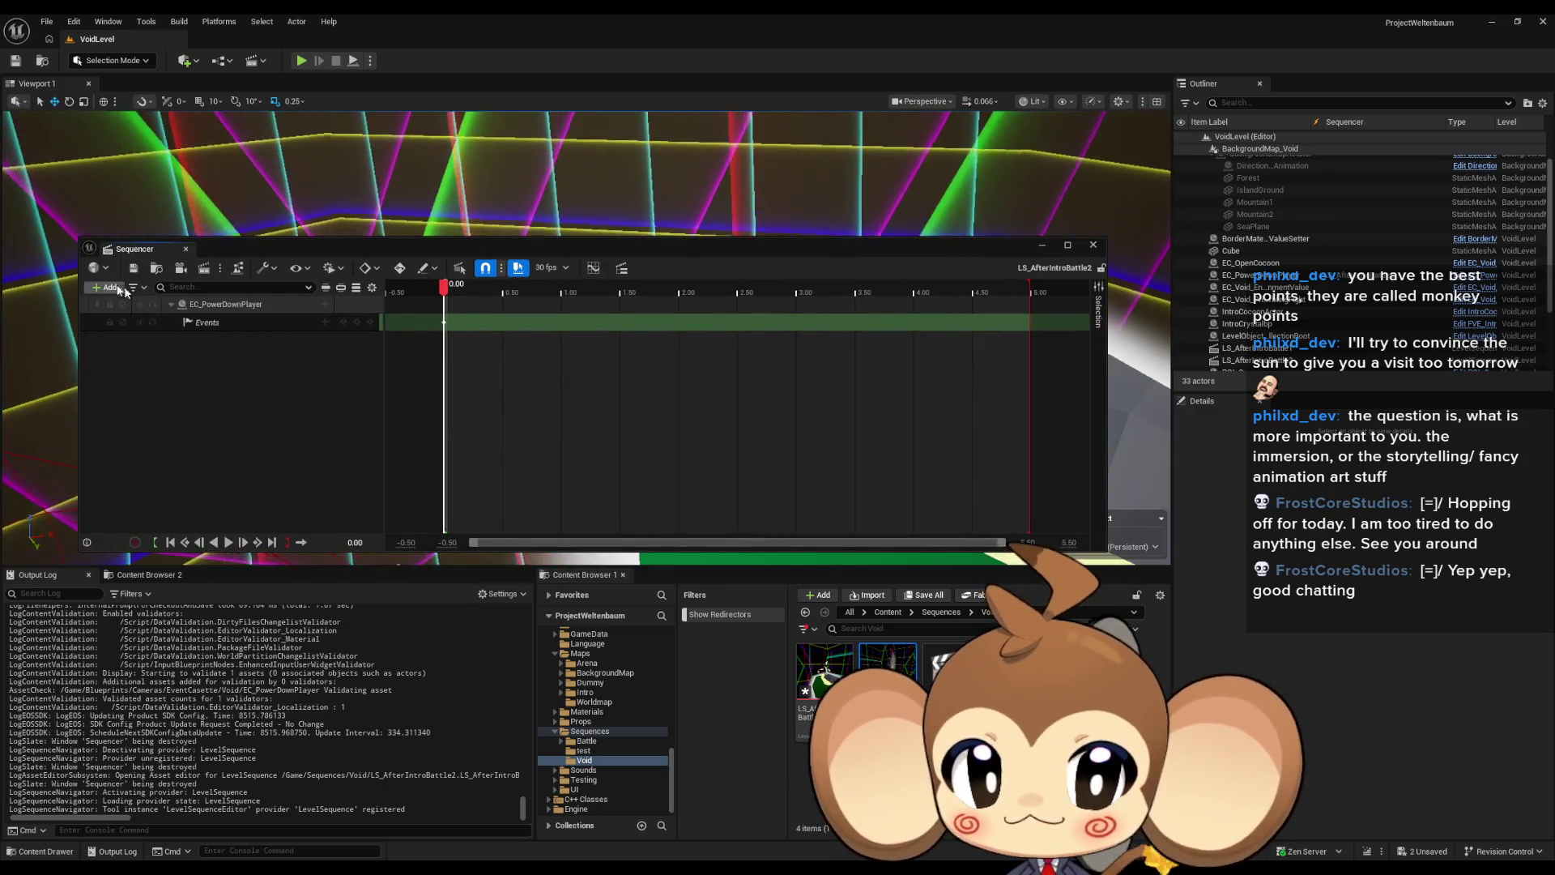
{"action": "left_click", "coordinate": [888, 612]}
{"action": "double_click", "coordinate": [887, 671]}
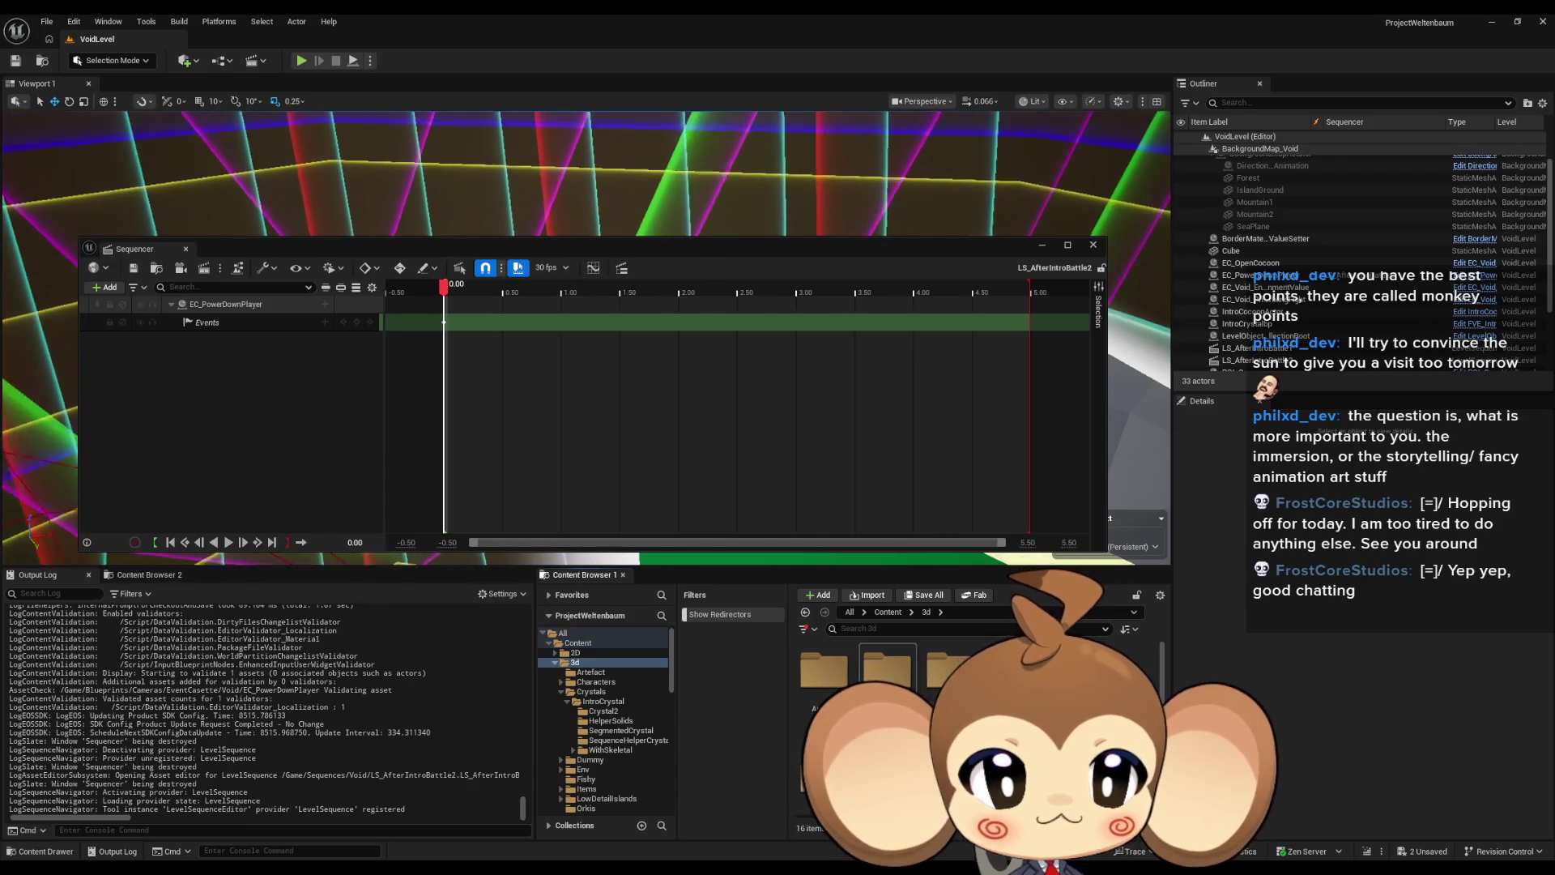
{"action": "double_click", "coordinate": [949, 669]}
{"action": "double_click", "coordinate": [824, 669]}
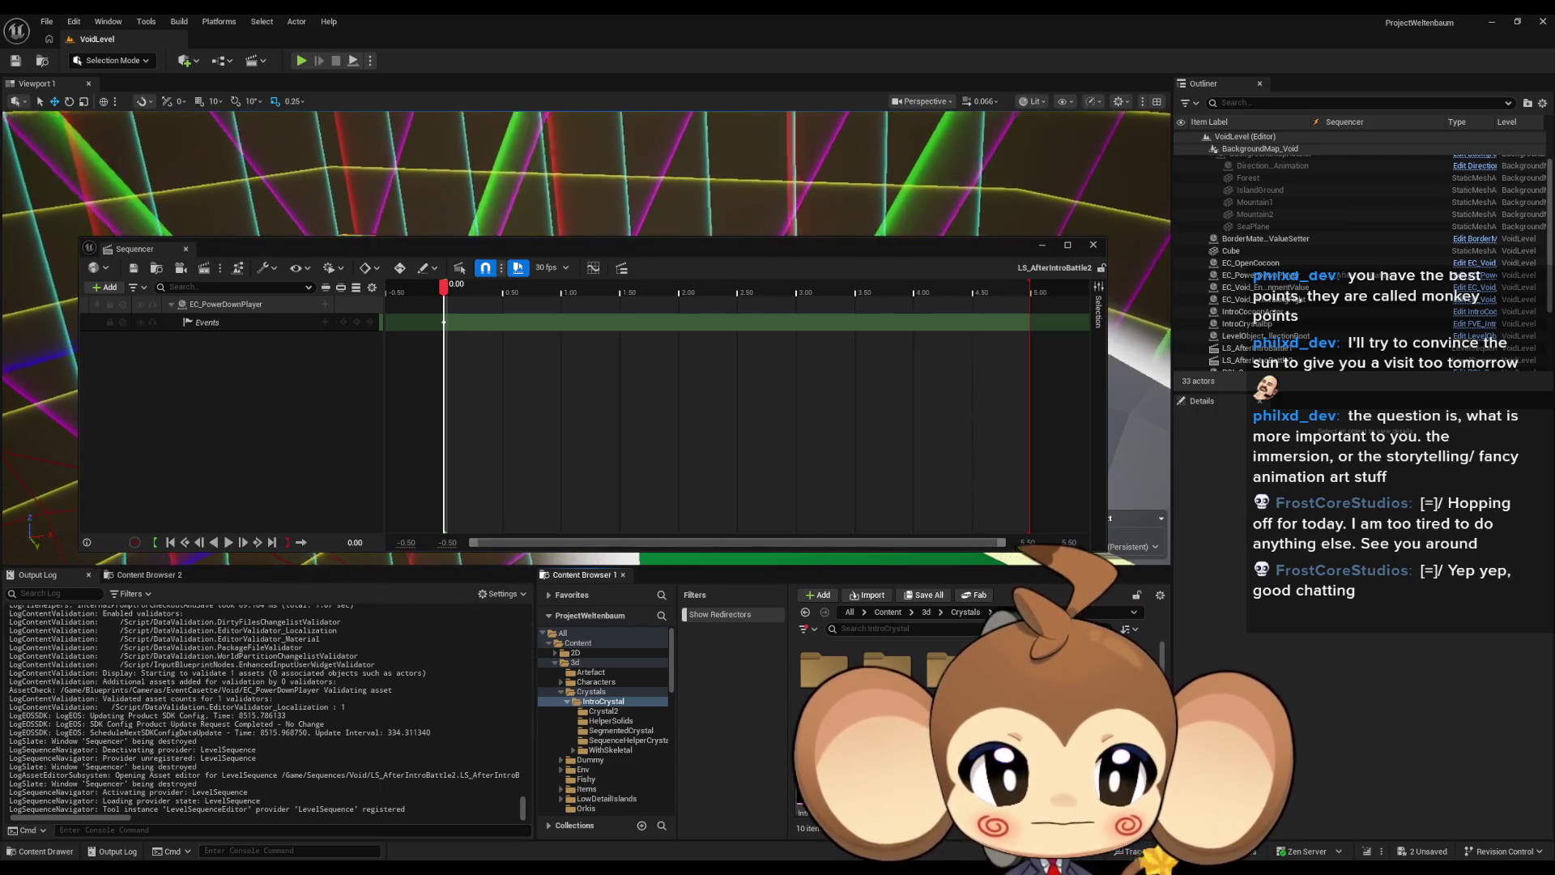
{"action": "left_click", "coordinate": [610, 749]}
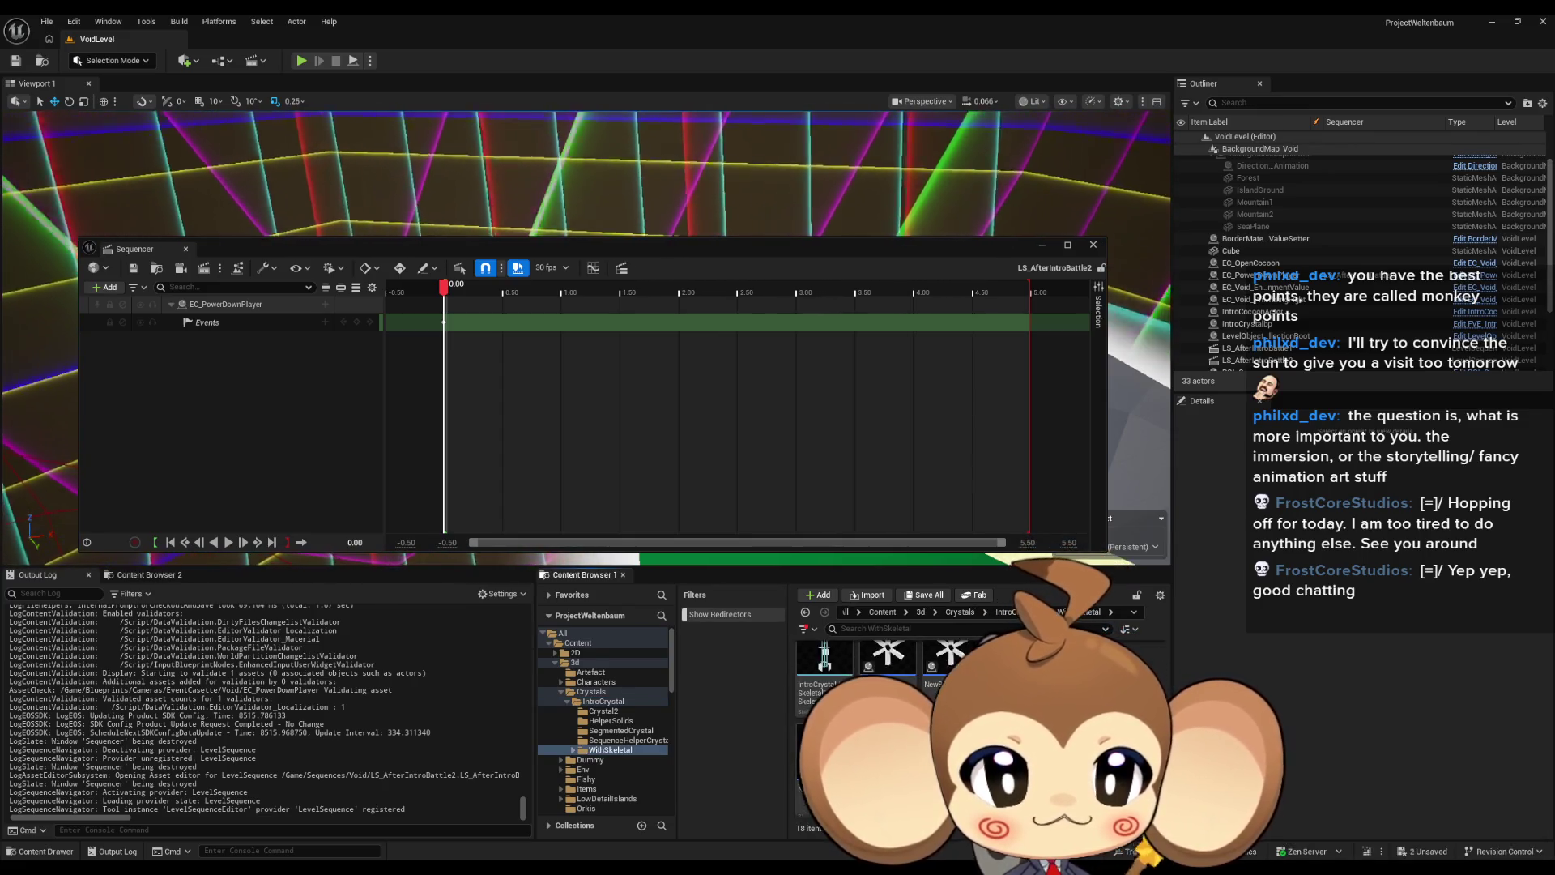
{"action": "scroll", "coordinate": [951, 648], "scroll_direction": "up", "scroll_amount": 1}
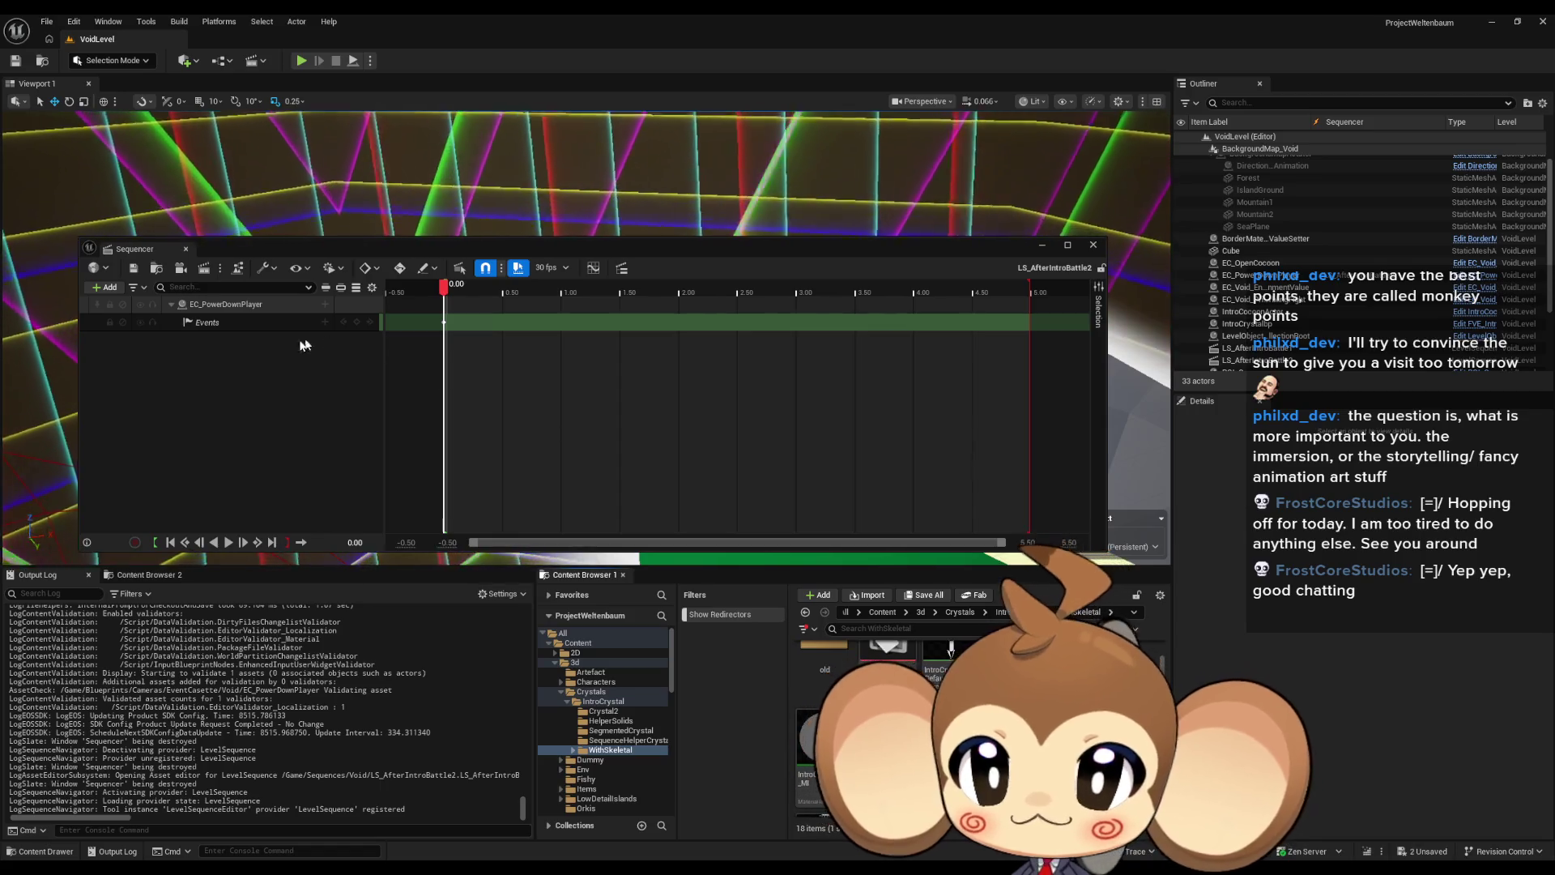
Step: Add the skeletal intro crystal to LS_AfterIntroBattle2 as a spawned actor track
{"action": "left_click", "coordinate": [103, 288]}
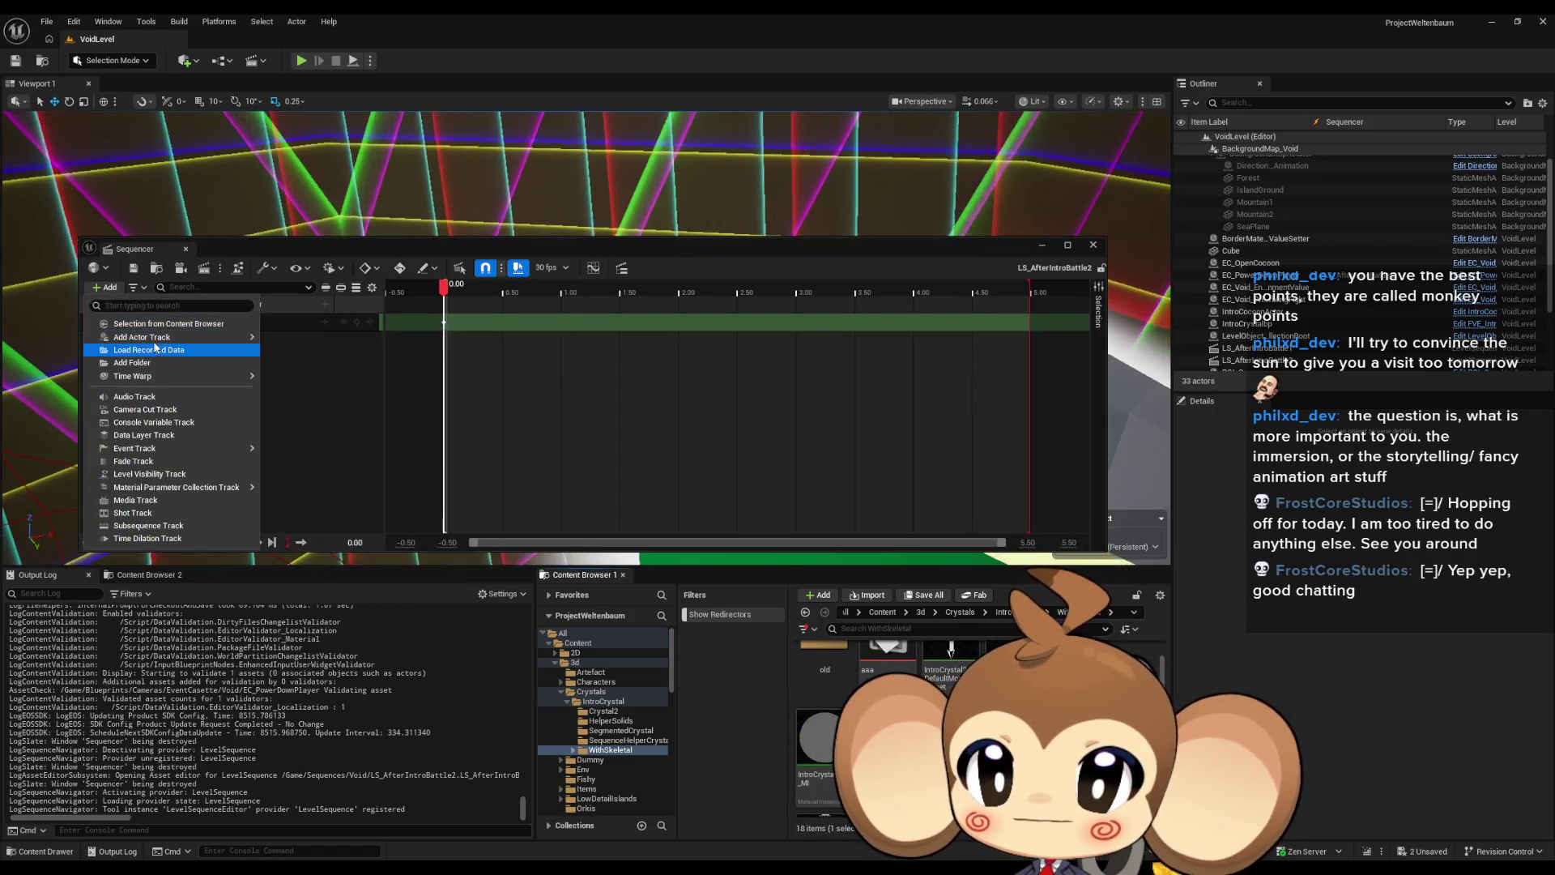
{"action": "mouse_move", "coordinate": [151, 337]}
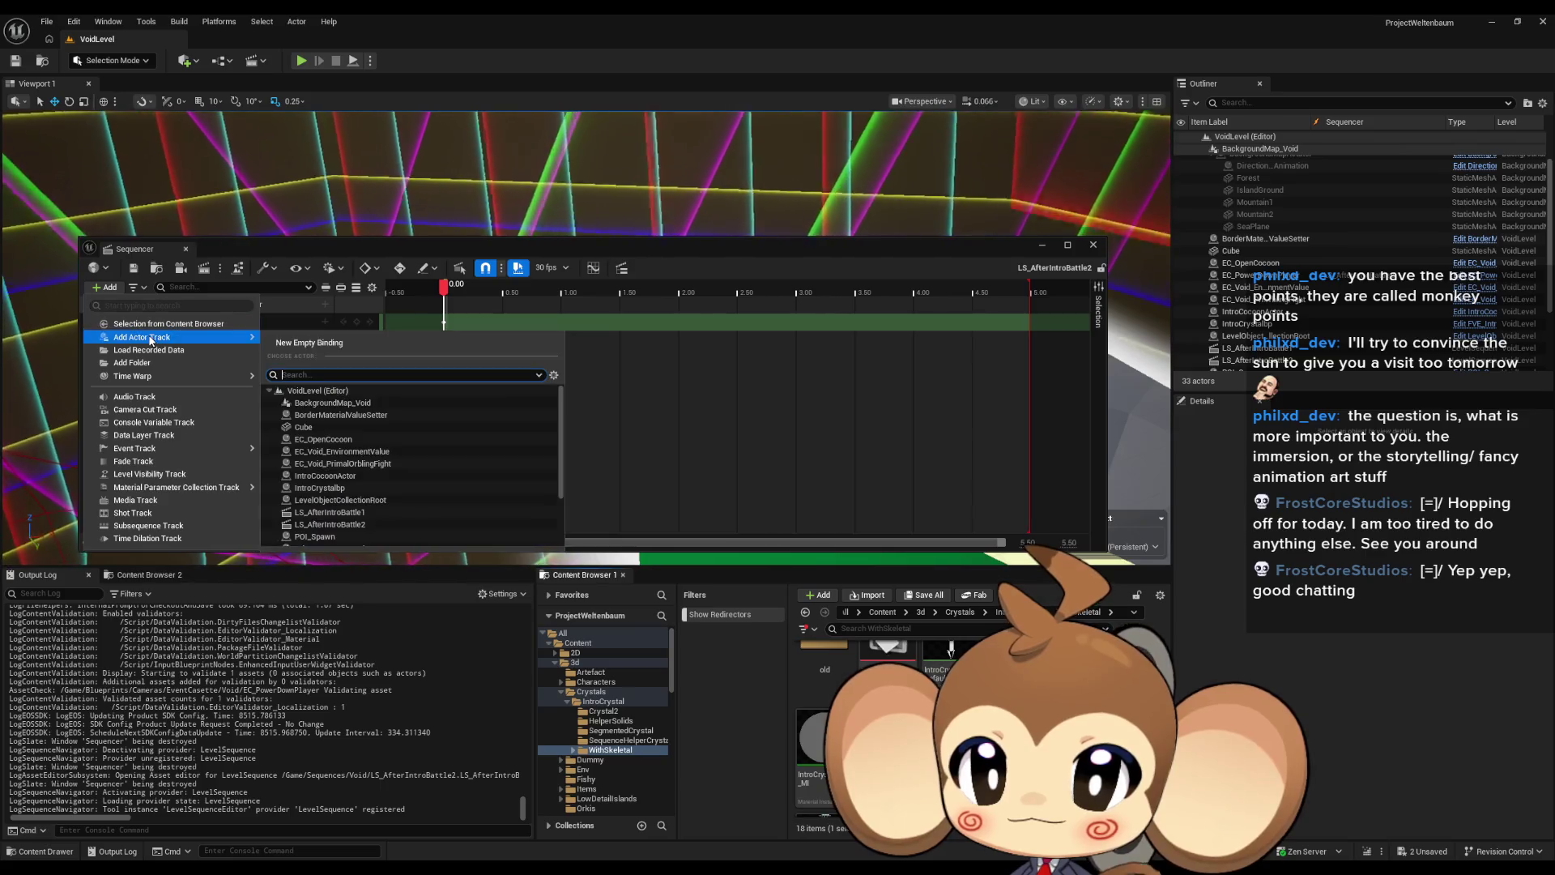
{"action": "left_click", "coordinate": [150, 324]}
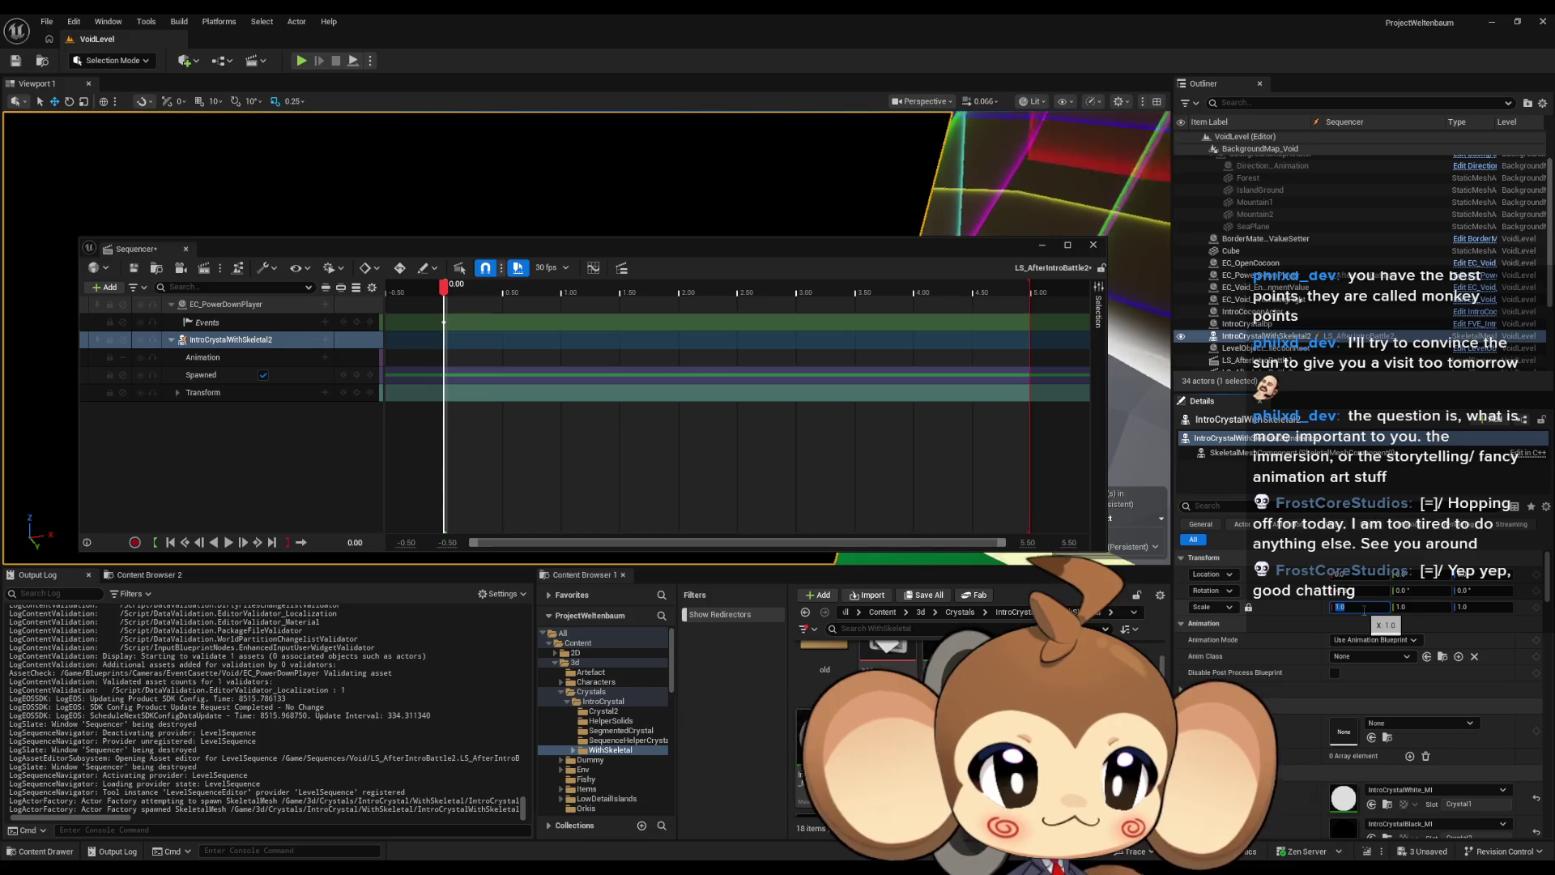
Step: Scale the spawned crystal to 0.25 on all axes and frame it in the viewport
{"action": "type", "text": "5"}
{"action": "key", "text": "Return"}
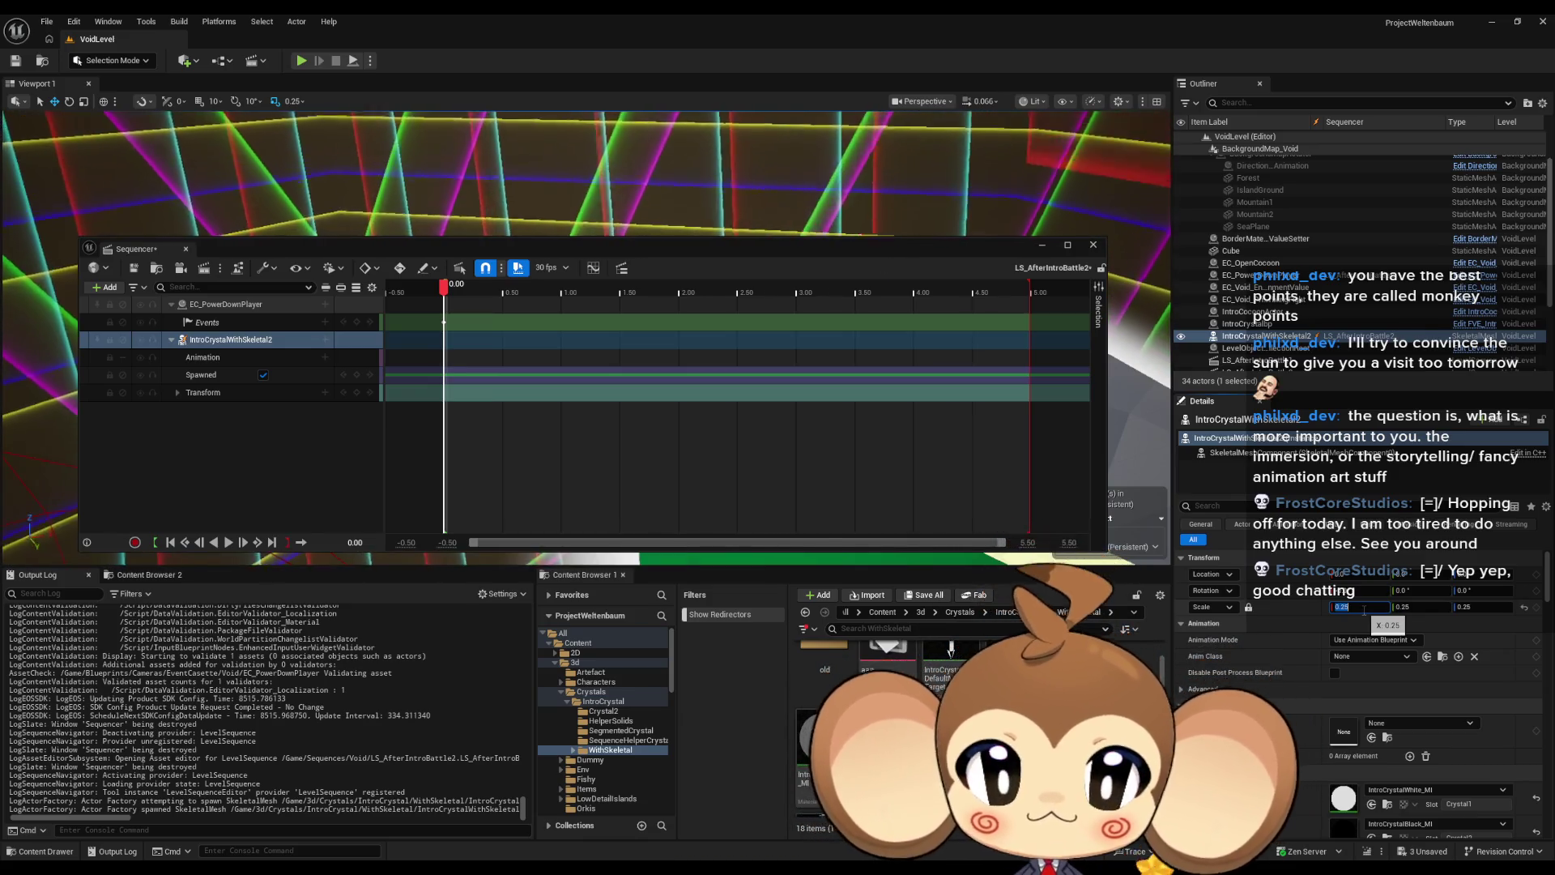
{"action": "left_click_drag", "start_coordinate": [846, 256], "coordinate": [915, 480]}
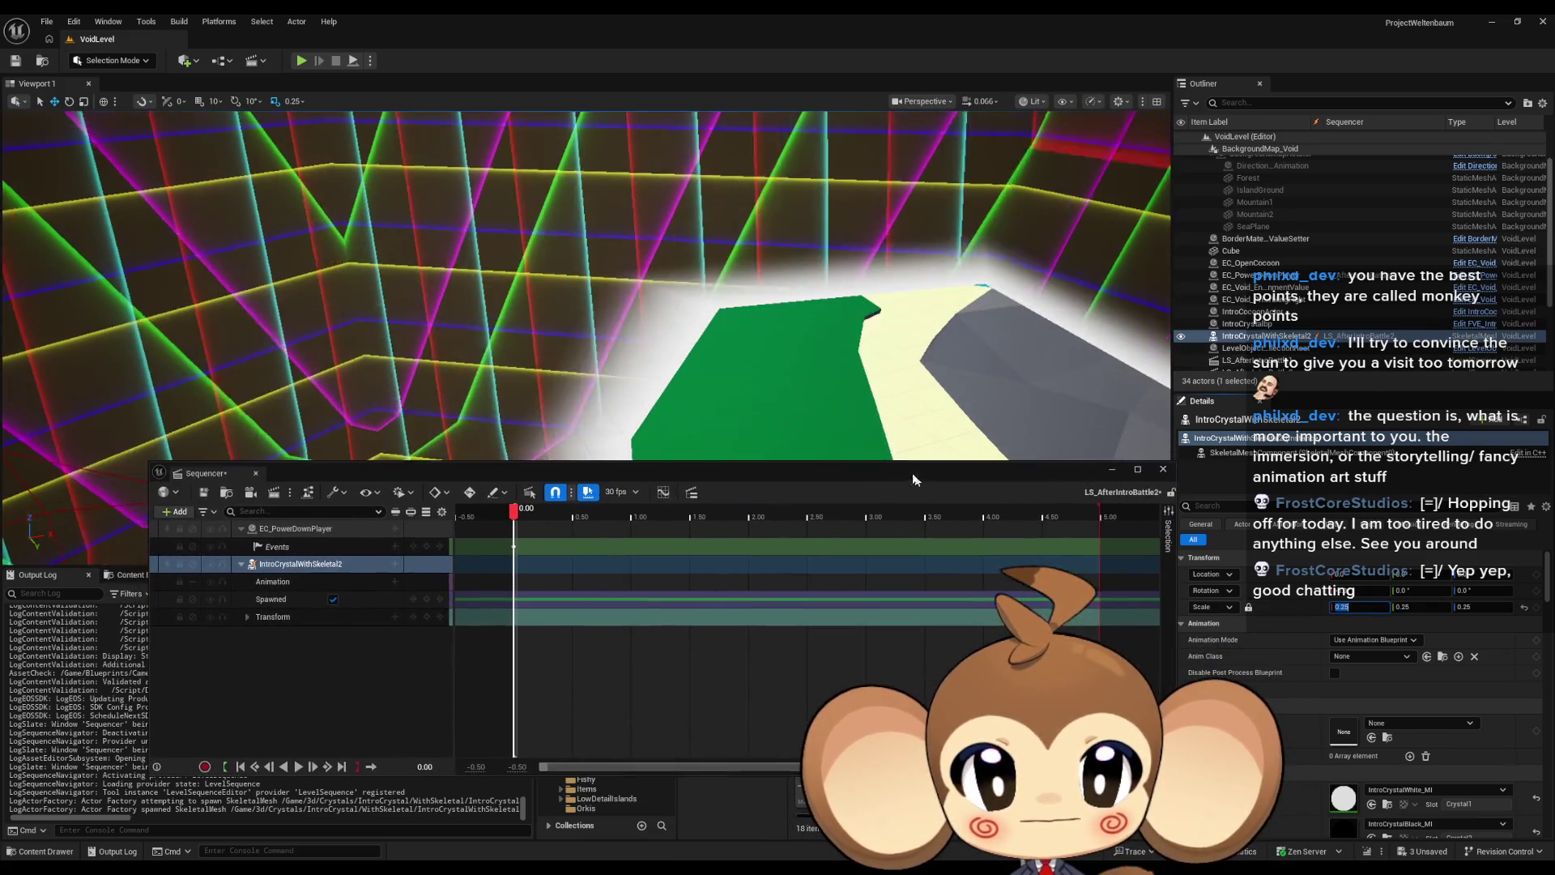
{"action": "key", "text": "f"}
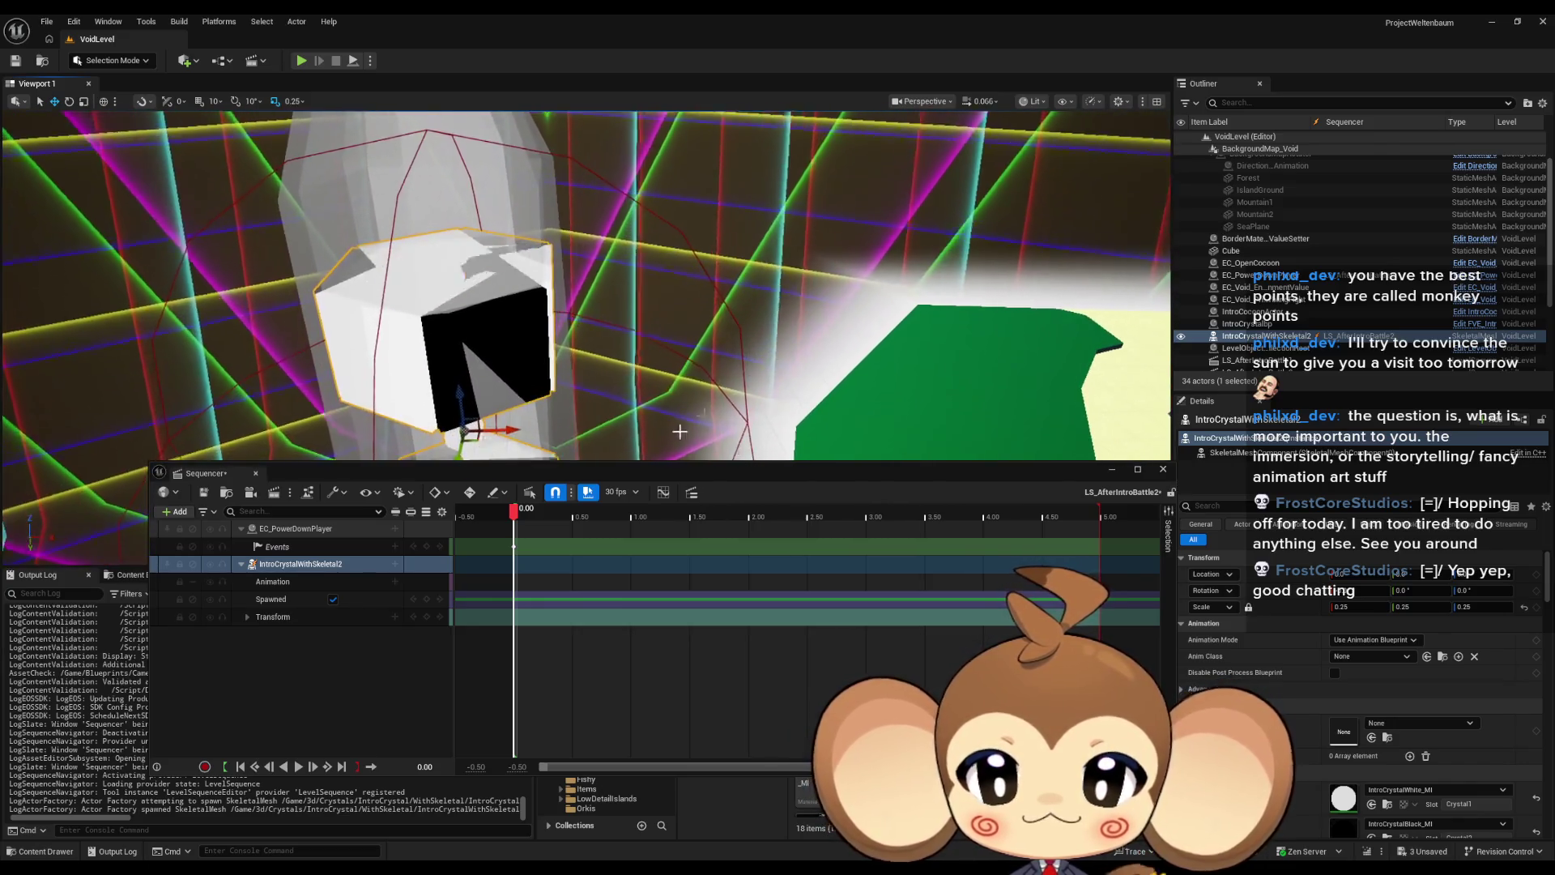
Step: Add an intro crystal animation starting at 0.00 to the crystal's Animation track
{"action": "left_click", "coordinate": [398, 581]}
{"action": "left_click", "coordinate": [396, 582]}
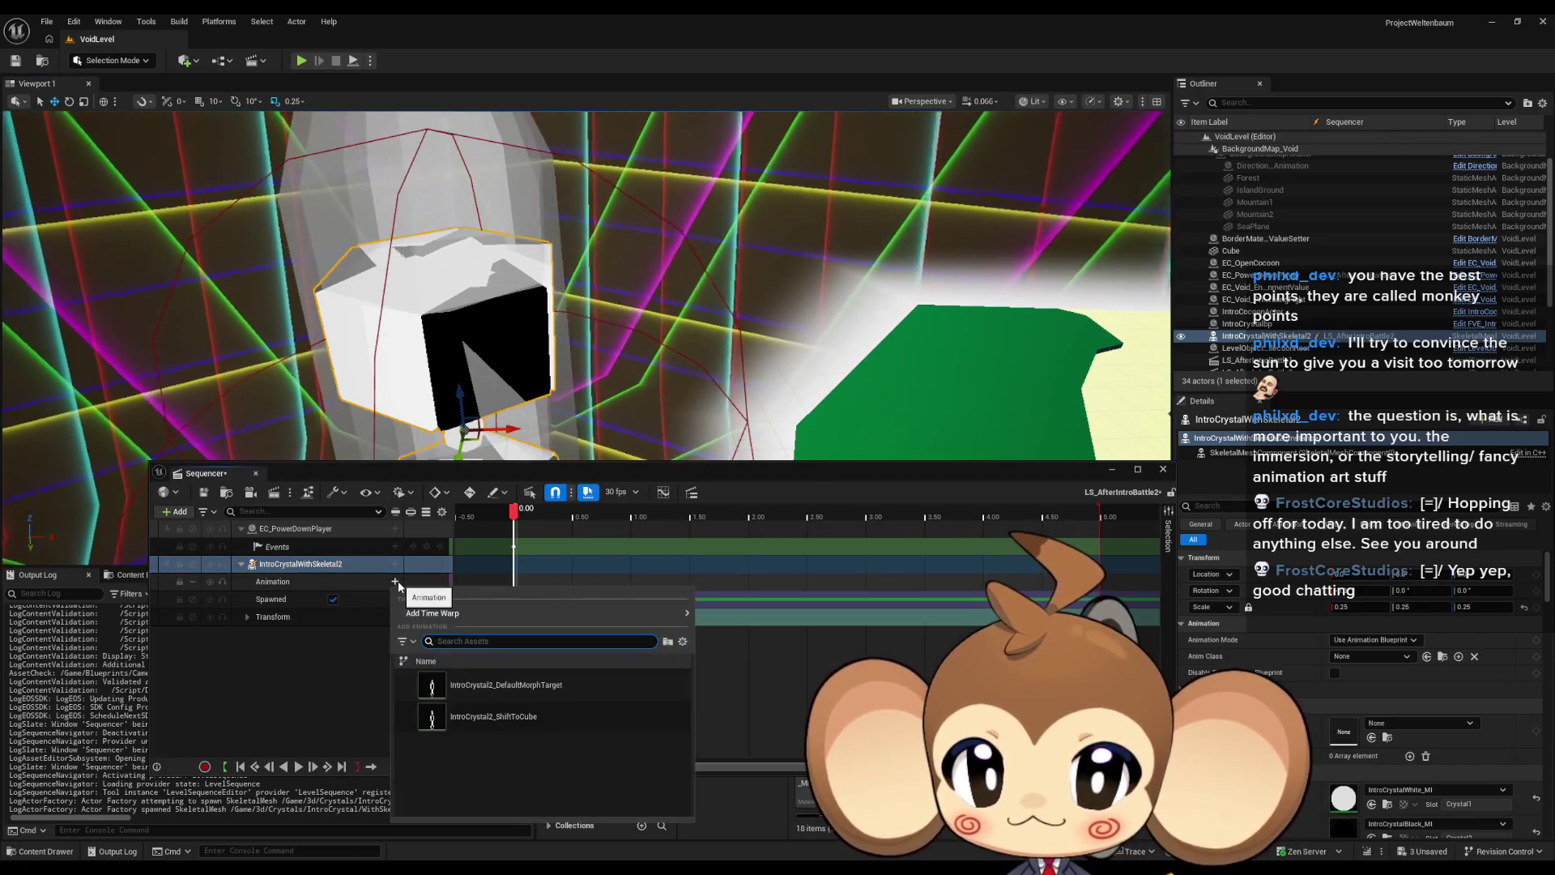
{"action": "left_click", "coordinate": [545, 687]}
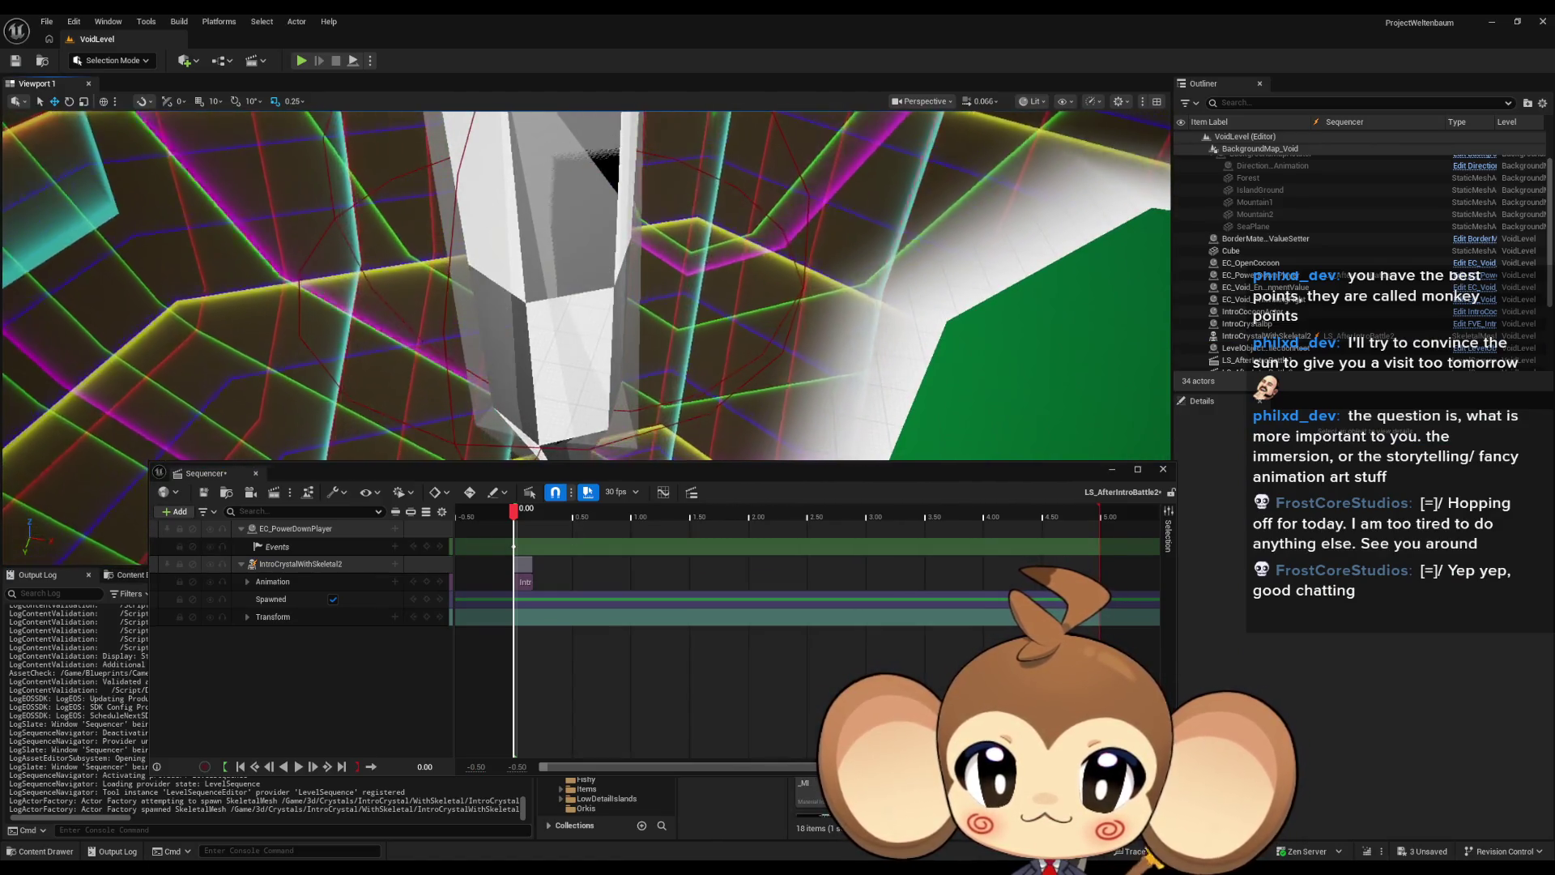
Step: Select IntroCrystalbp in the outliner and close the sequence editor
{"action": "left_click", "coordinate": [484, 407]}
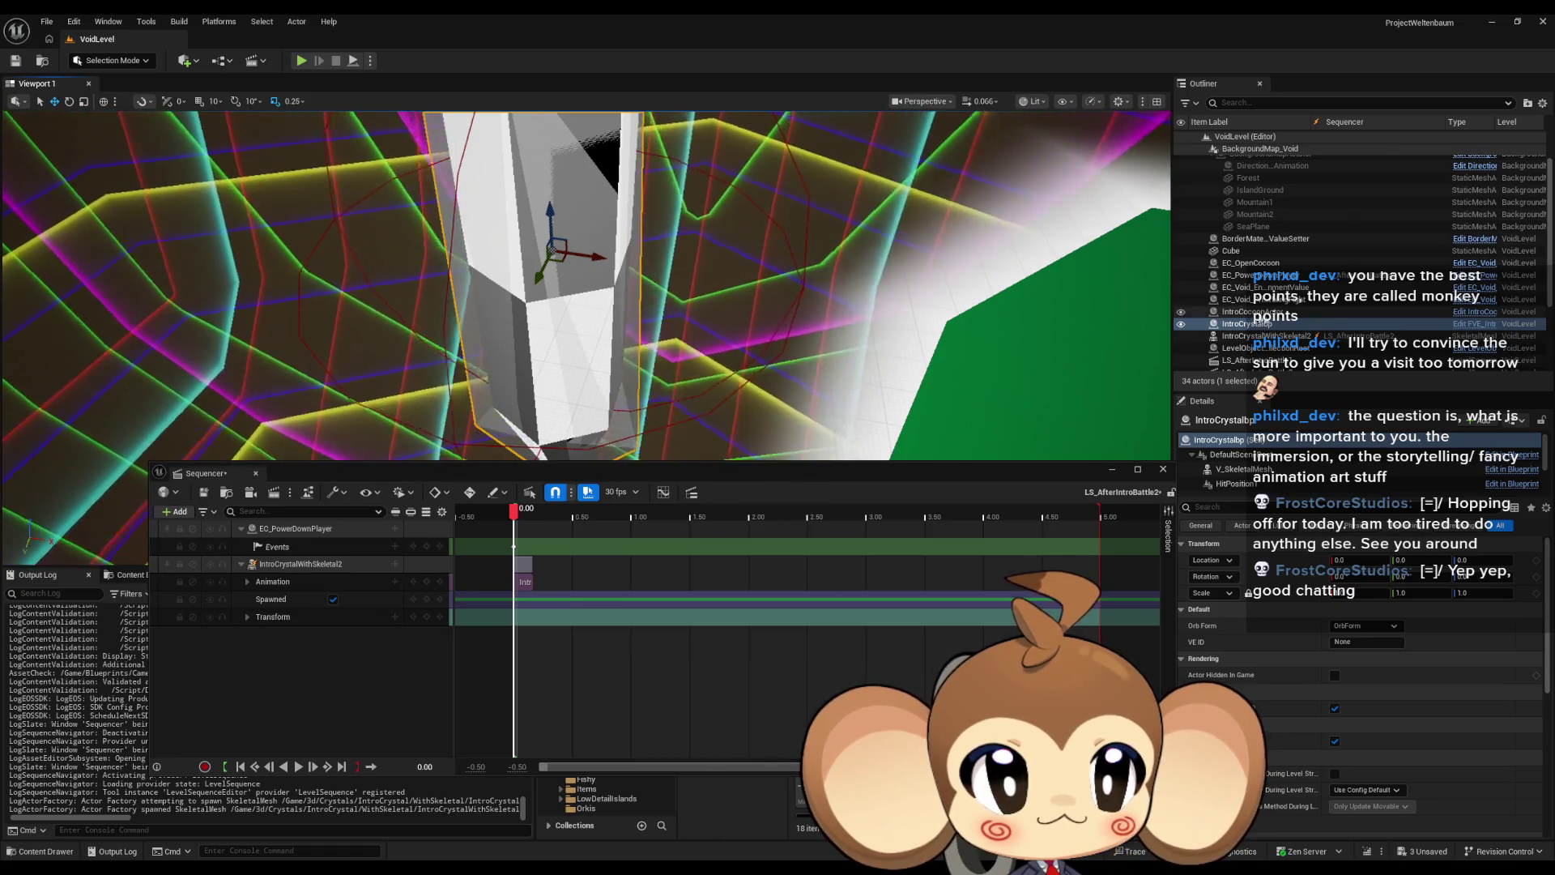
{"action": "left_click", "coordinate": [1275, 324]}
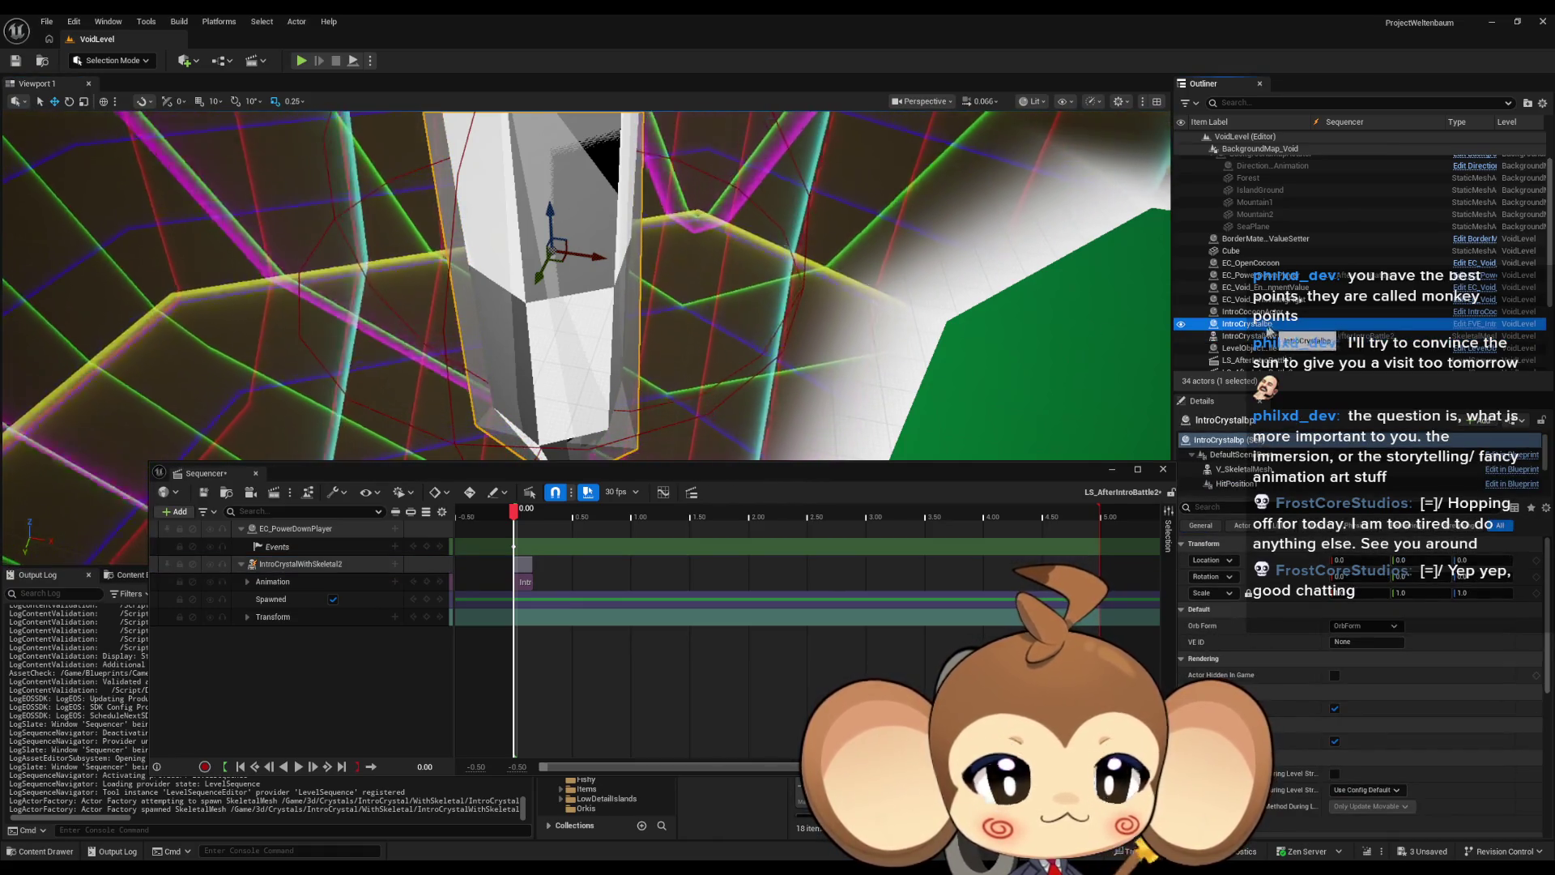
{"action": "left_click", "coordinate": [1045, 486]}
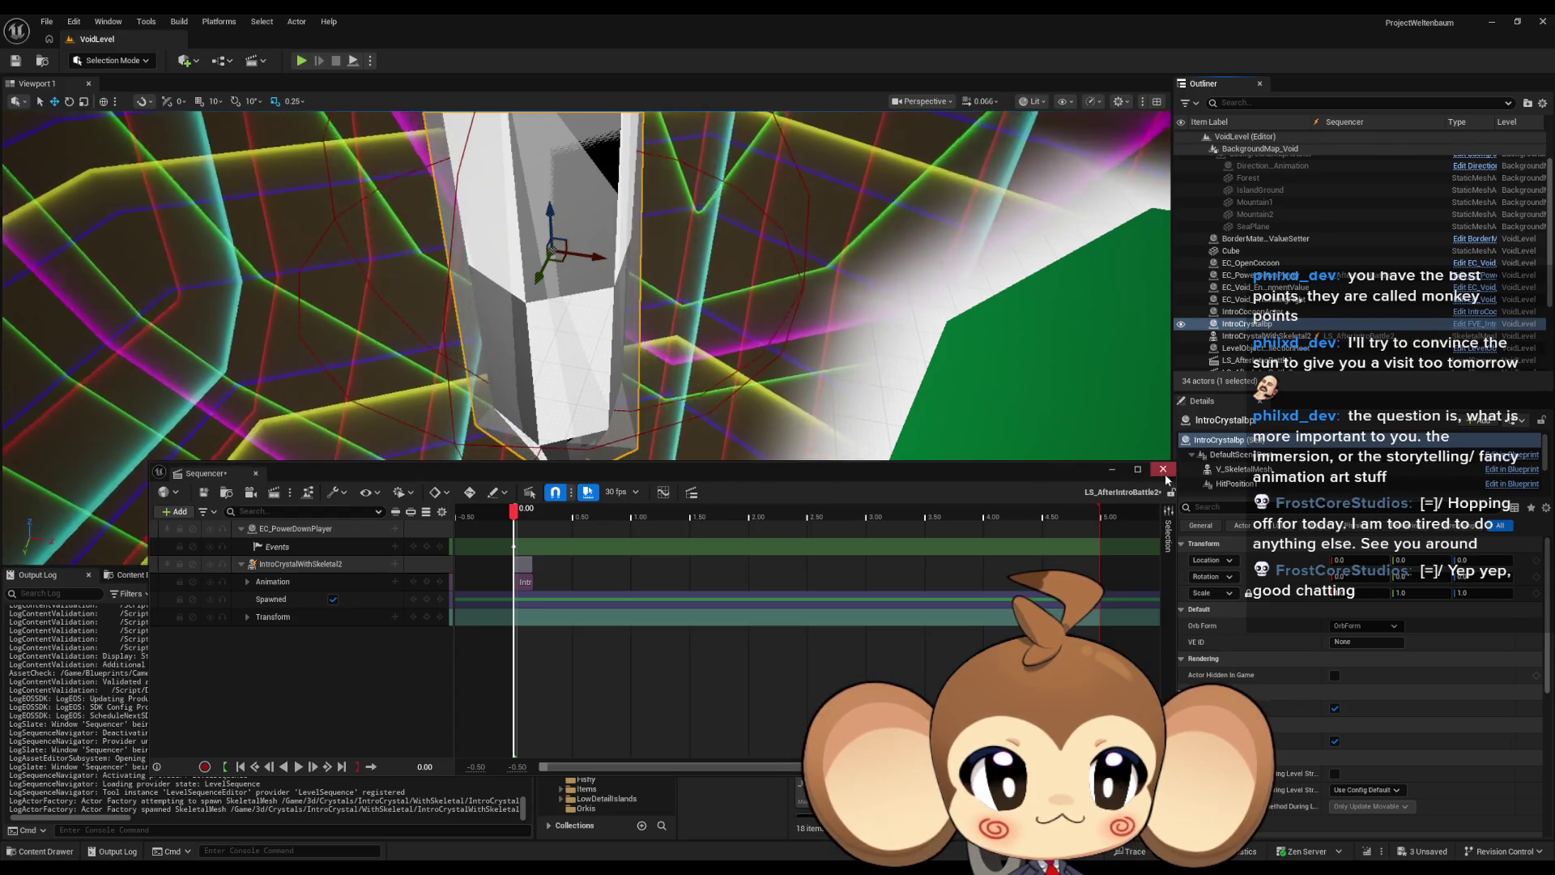
{"action": "left_click", "coordinate": [1164, 470]}
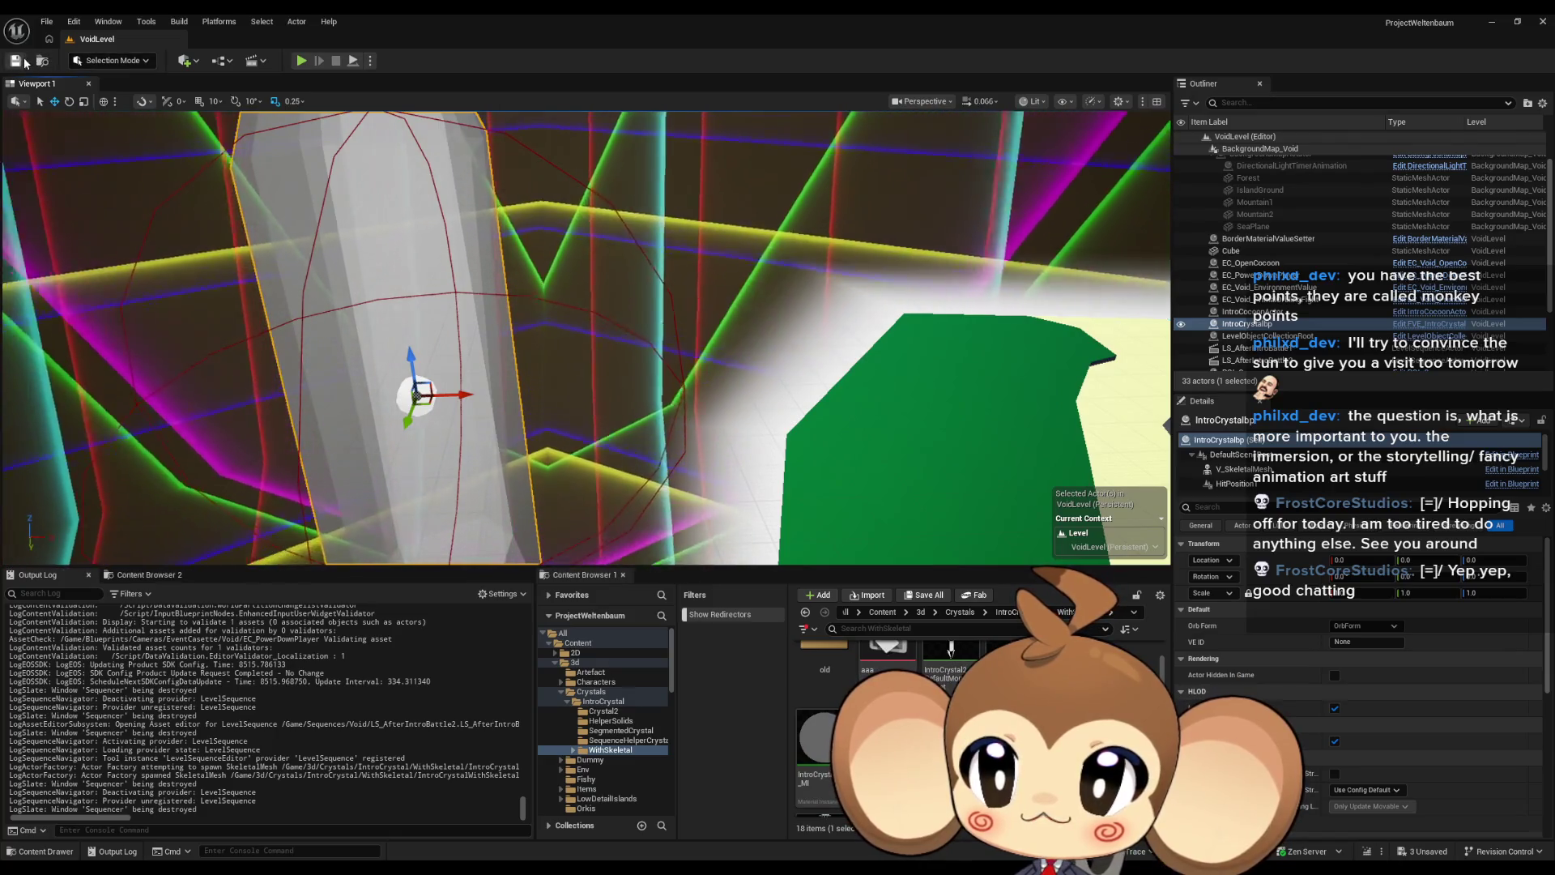
Step: Load the Main level from Content without saving and start a play-in-editor test
{"action": "left_click", "coordinate": [883, 612]}
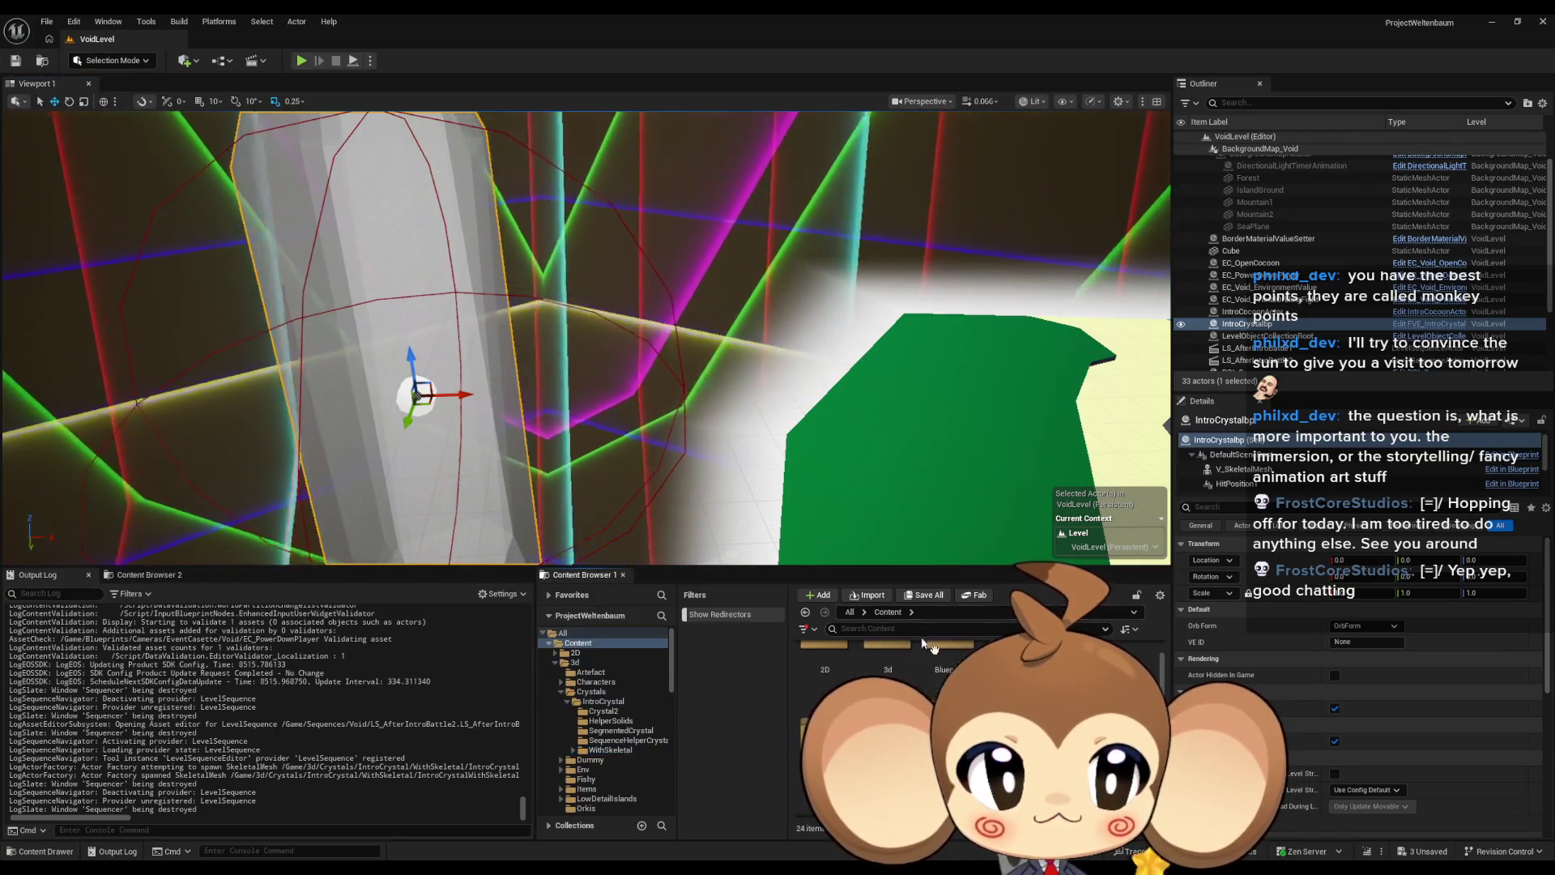
{"action": "scroll", "coordinate": [930, 646], "scroll_direction": "down", "scroll_amount": 5}
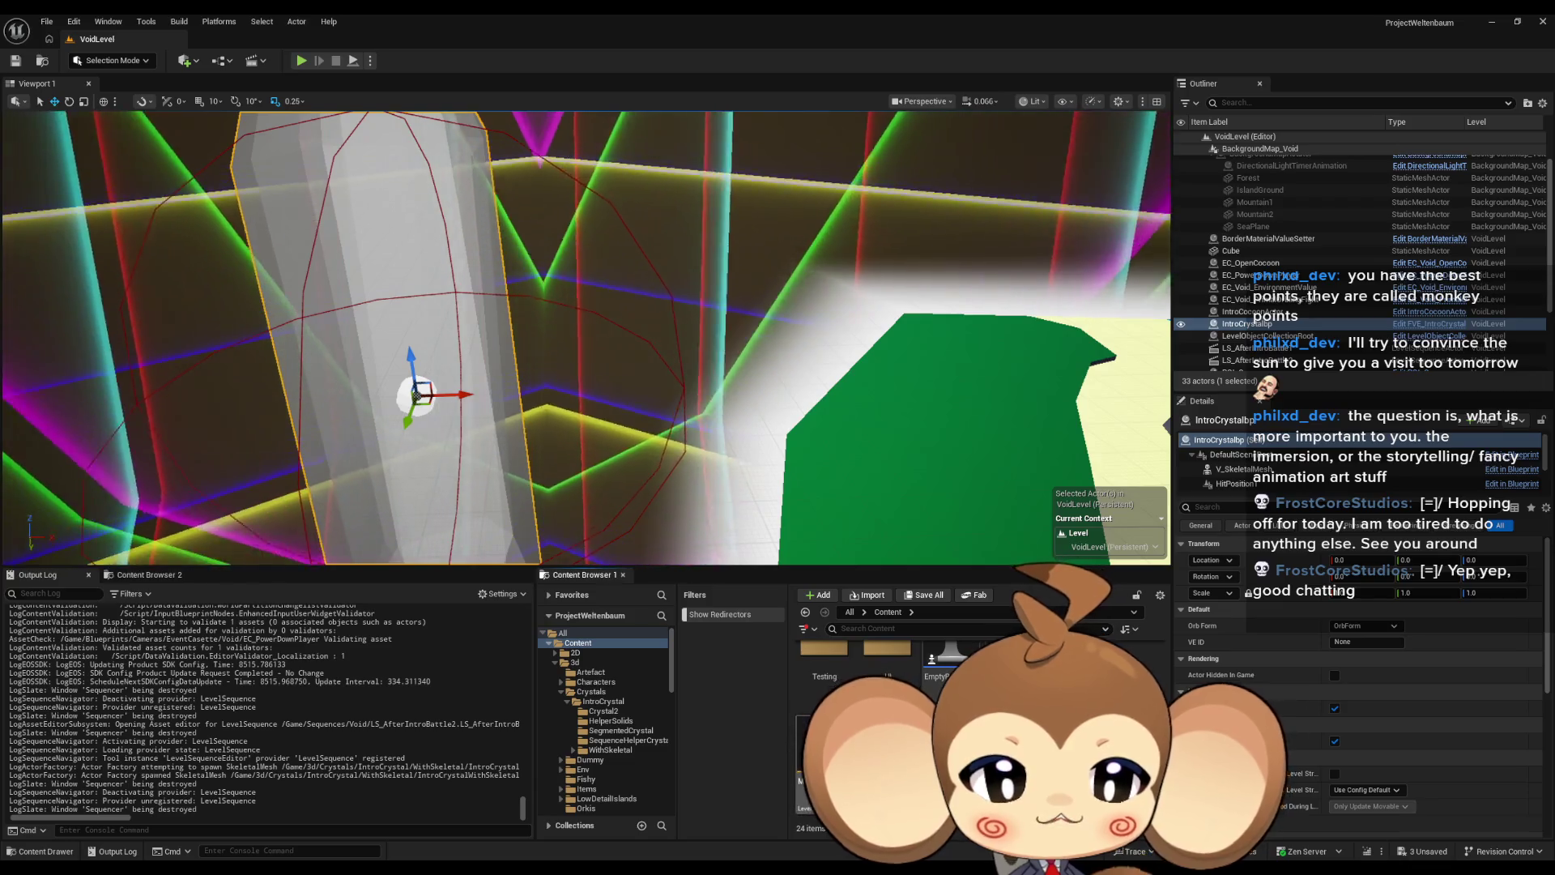
{"action": "double_click", "coordinate": [814, 753]}
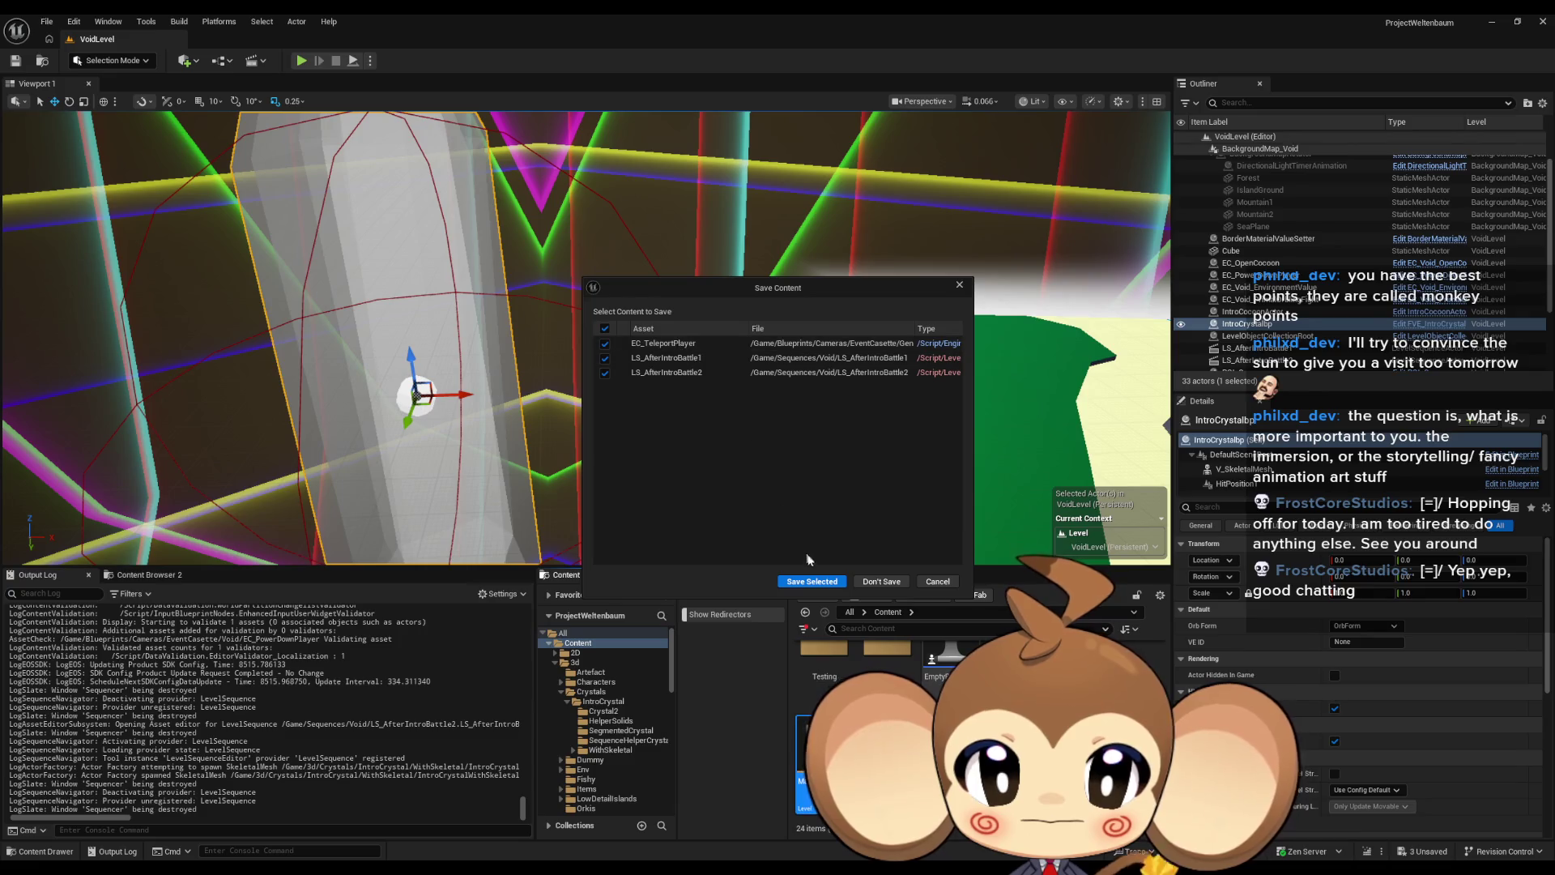
{"action": "left_click", "coordinate": [811, 582]}
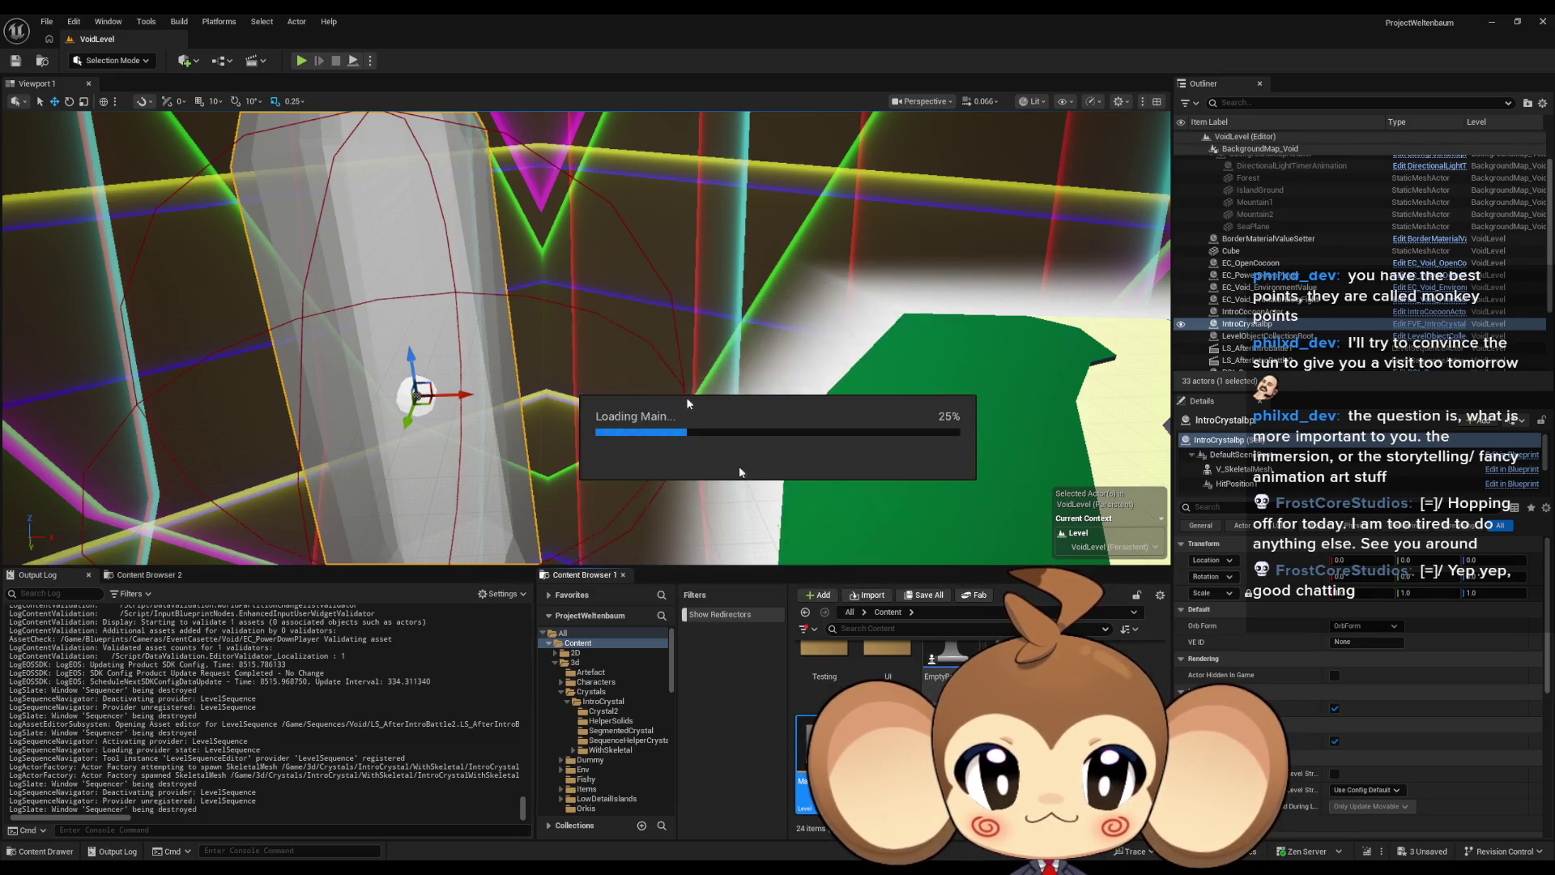
{"action": "left_click", "coordinate": [300, 60]}
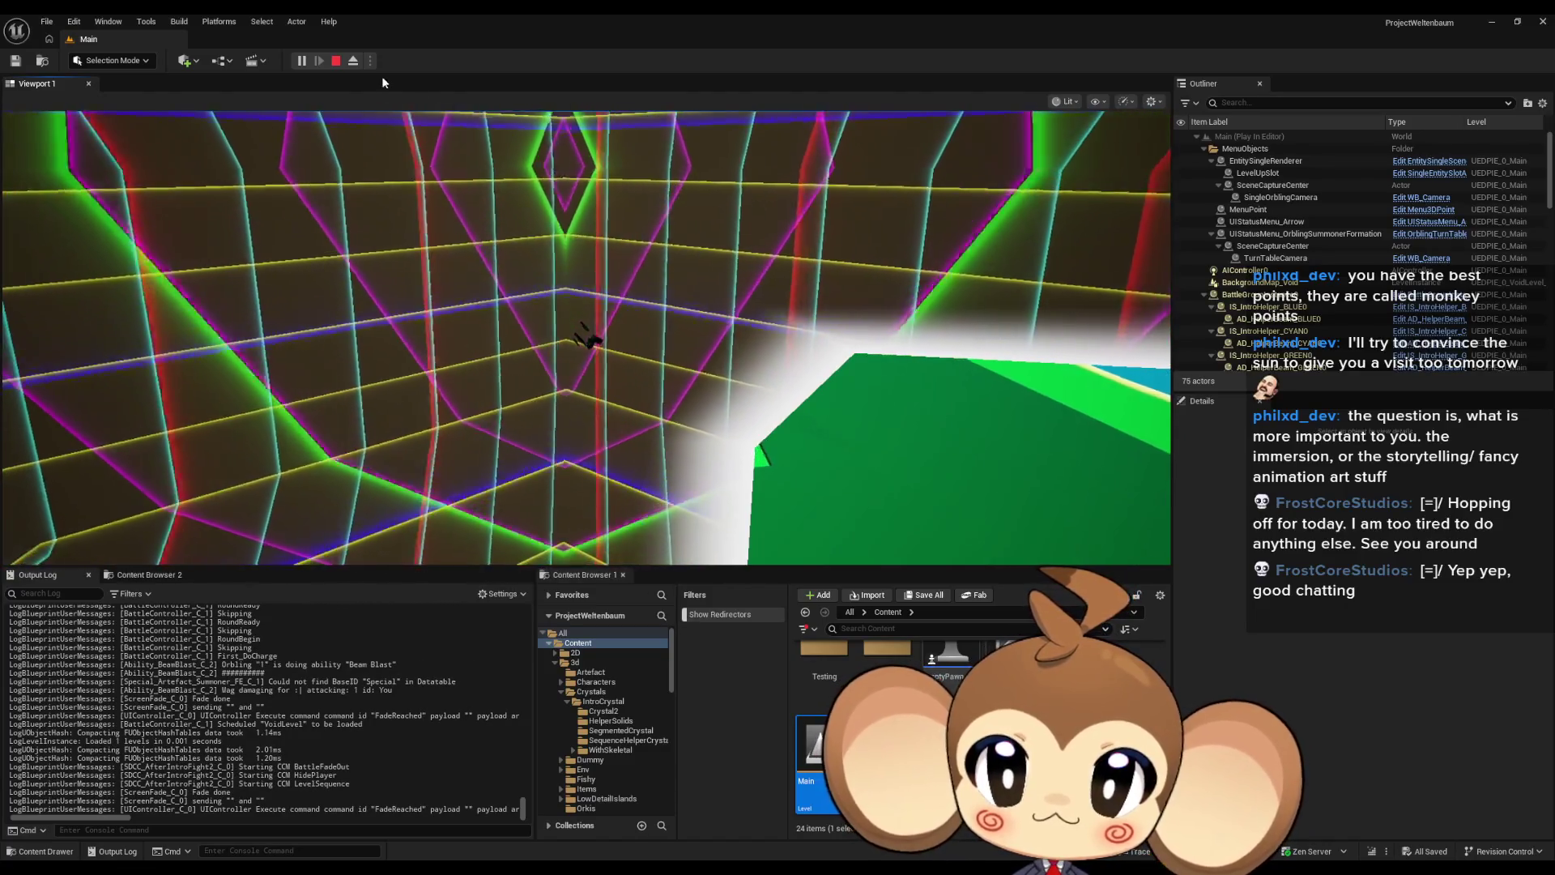
Step: Eject from the player, scroll through the Outliner's PIE actors, then stop the session
{"action": "left_click", "coordinate": [354, 65]}
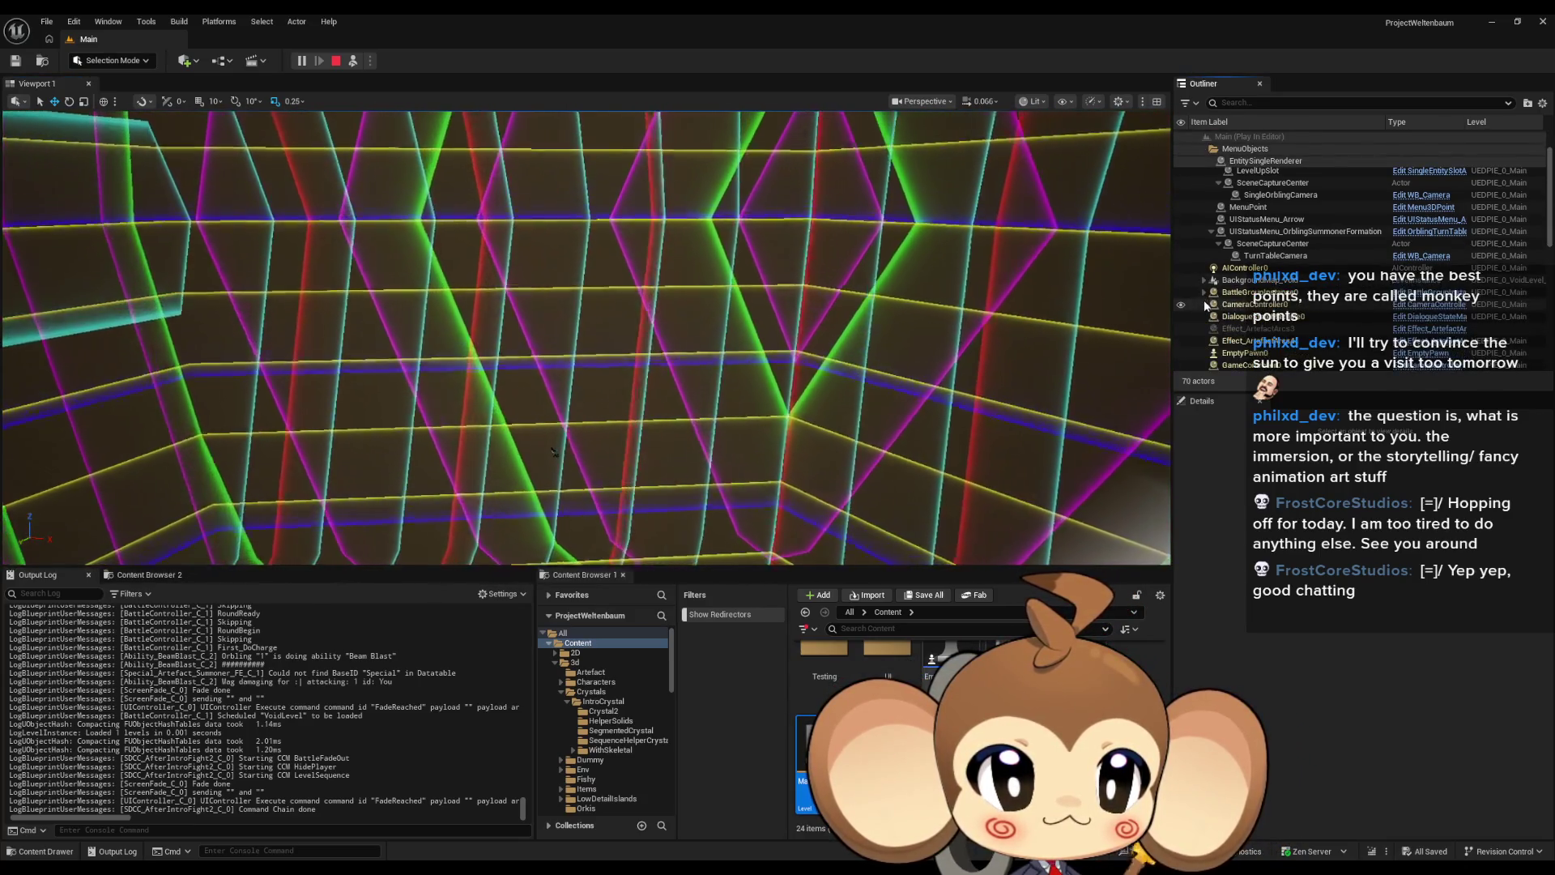
{"action": "scroll", "coordinate": [1240, 316], "scroll_direction": "down", "scroll_amount": 5}
{"action": "scroll", "coordinate": [1296, 314], "scroll_direction": "down", "scroll_amount": 3}
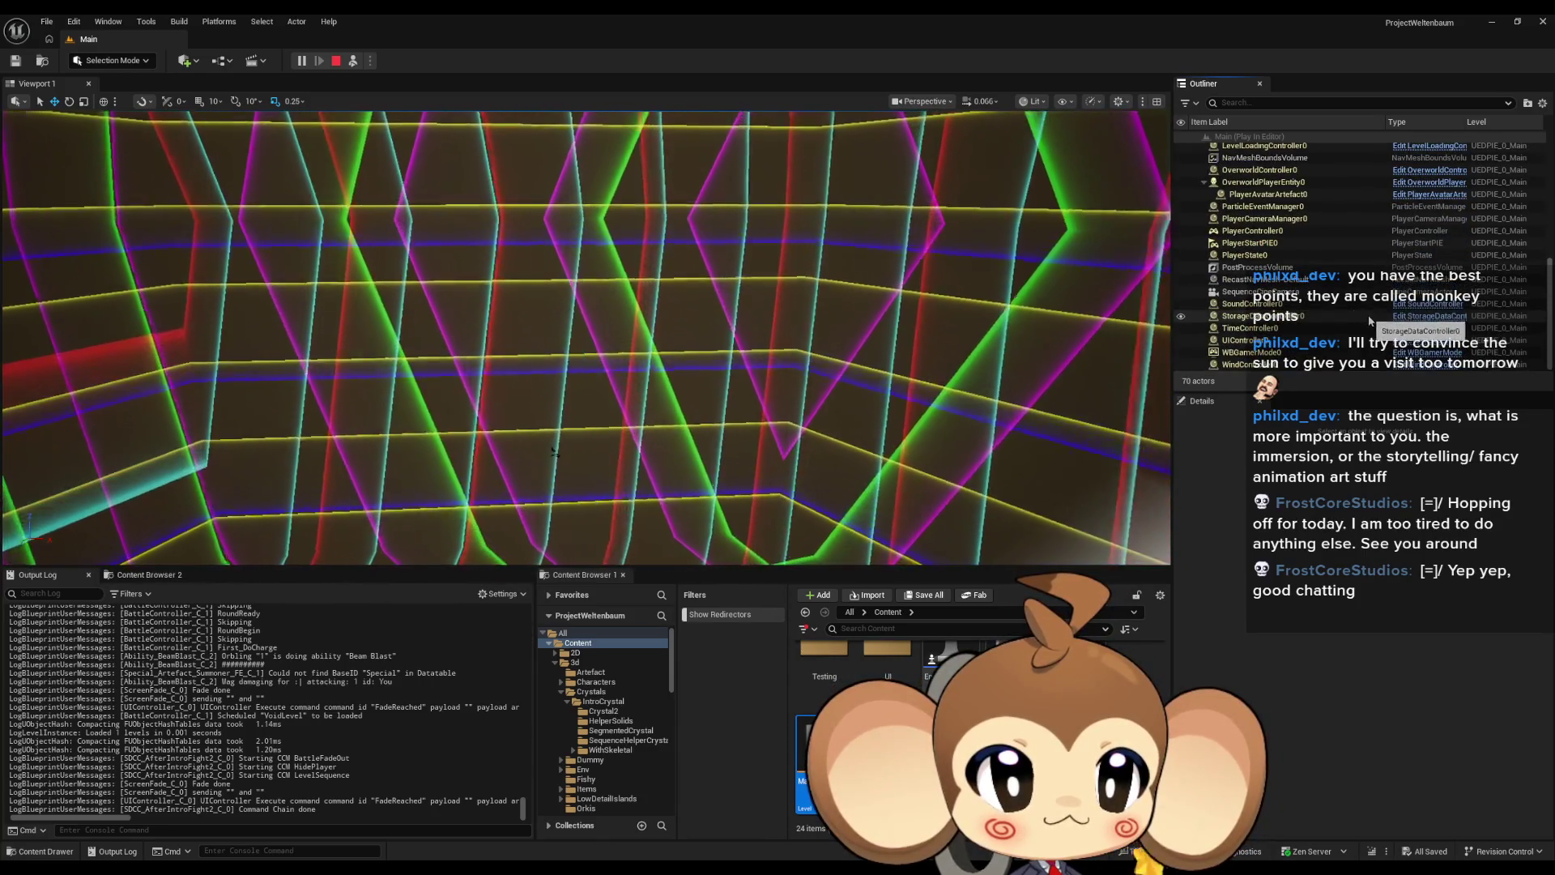
{"action": "scroll", "coordinate": [1371, 321], "scroll_direction": "up", "scroll_amount": 10}
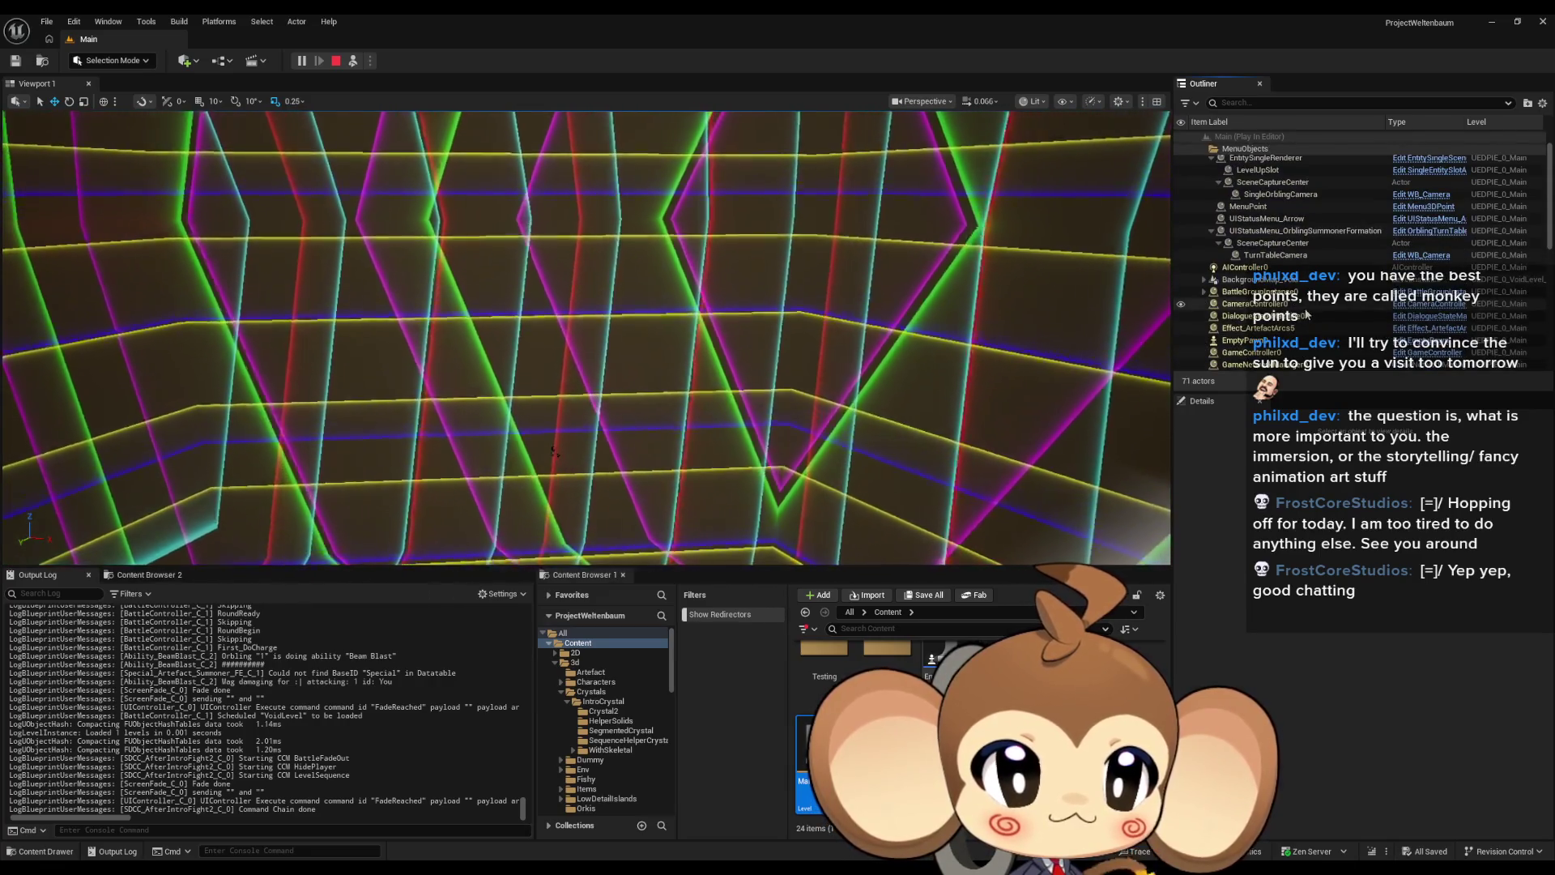
{"action": "scroll", "coordinate": [1312, 312], "scroll_direction": "down", "scroll_amount": 4}
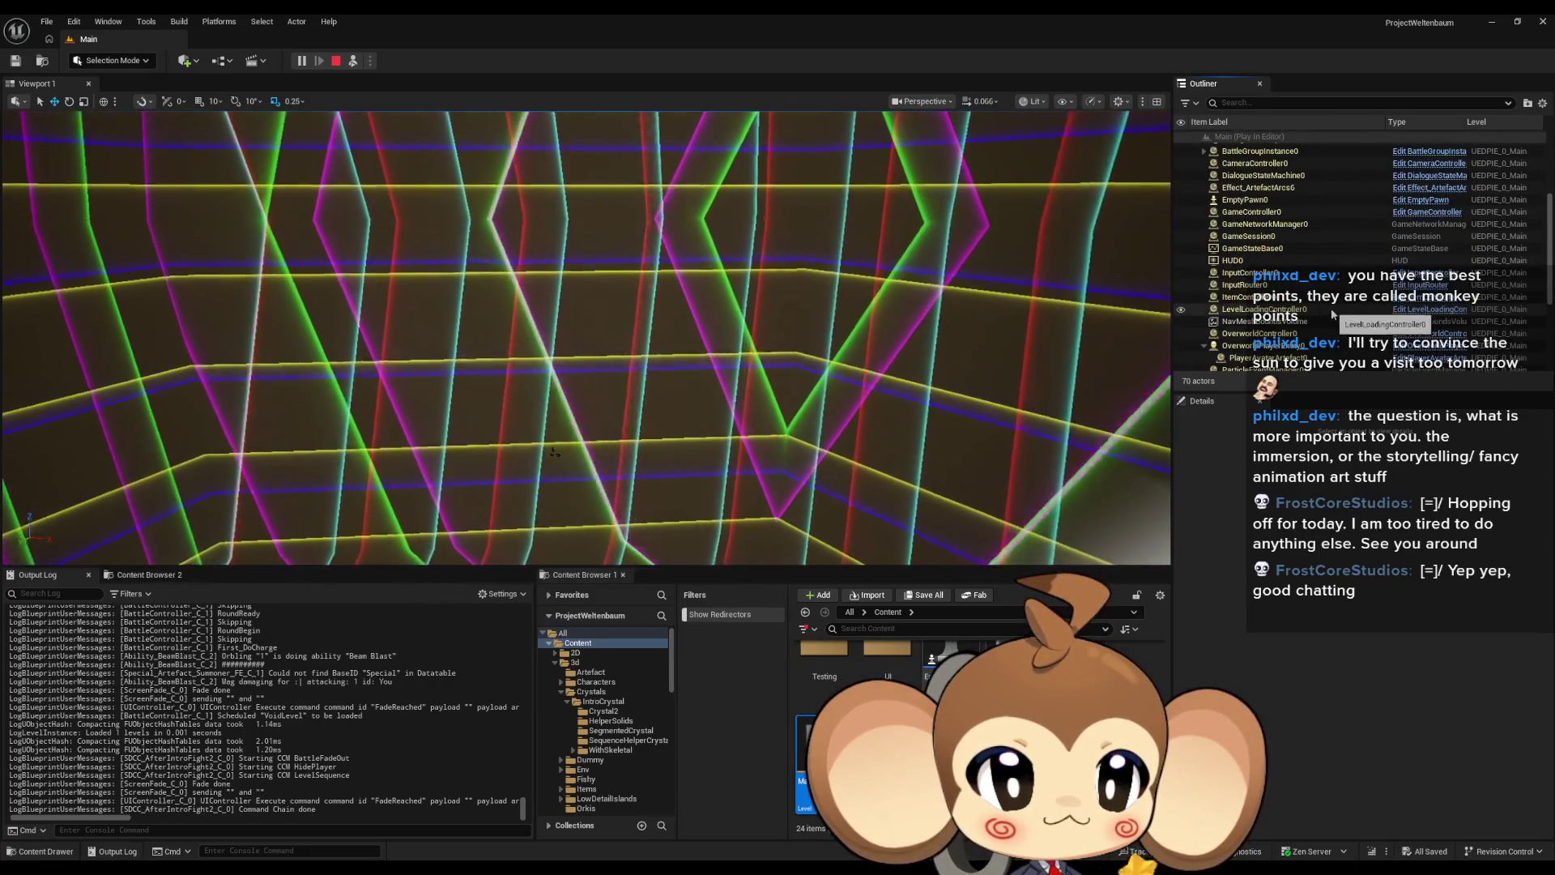
{"action": "scroll", "coordinate": [1288, 283], "scroll_direction": "down", "scroll_amount": 4}
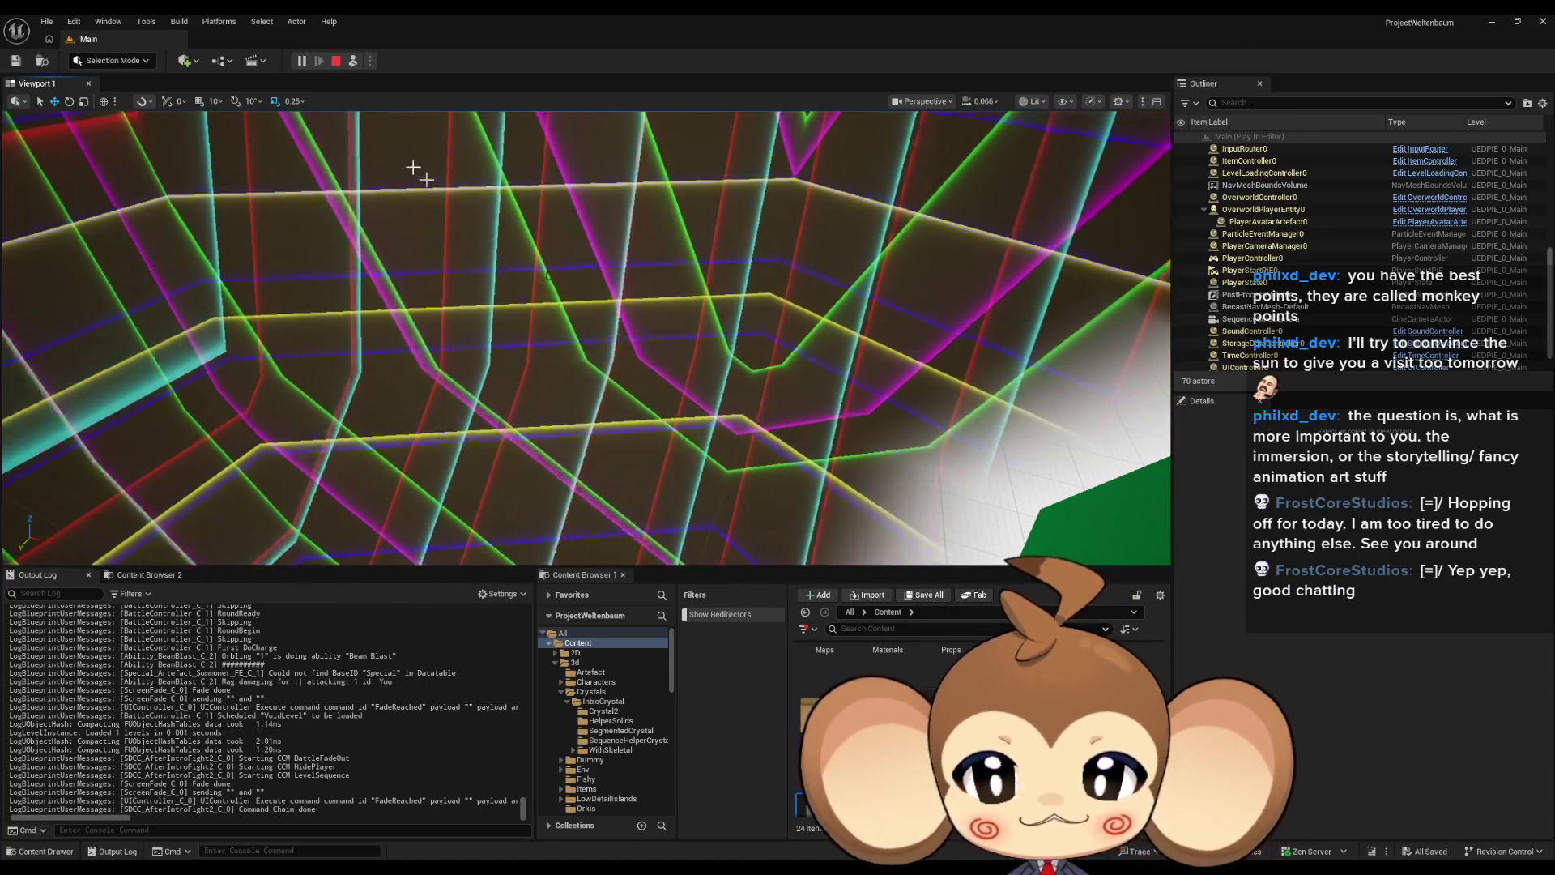
{"action": "left_click", "coordinate": [336, 61]}
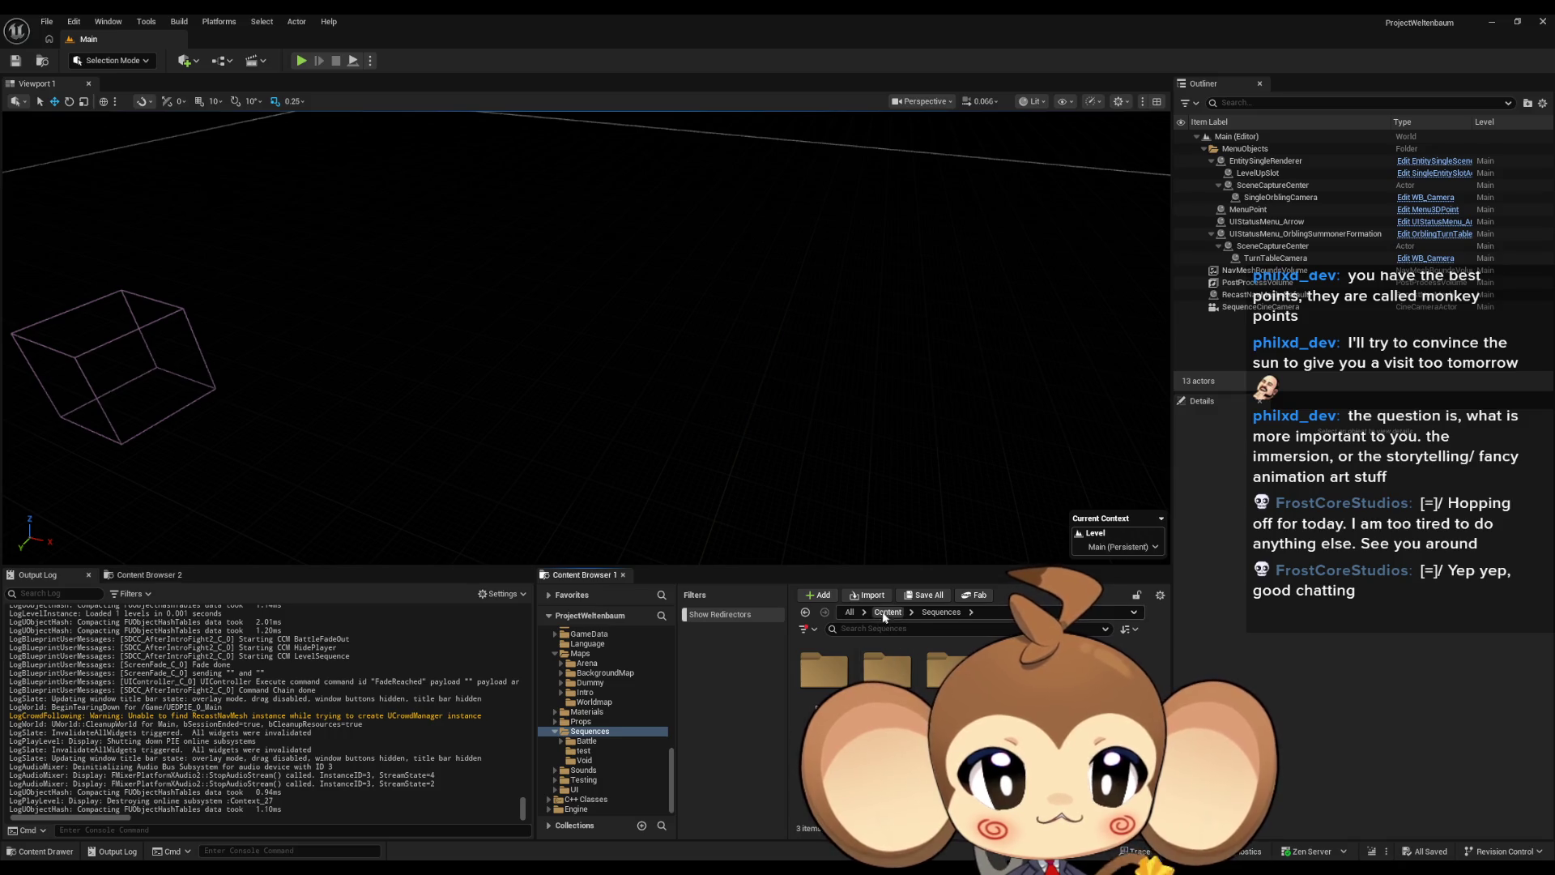
Step: Reopen VoidLevel from Maps and open LS_AfterIntroBattle2 from Sequences/Void
{"action": "left_click", "coordinate": [580, 724]}
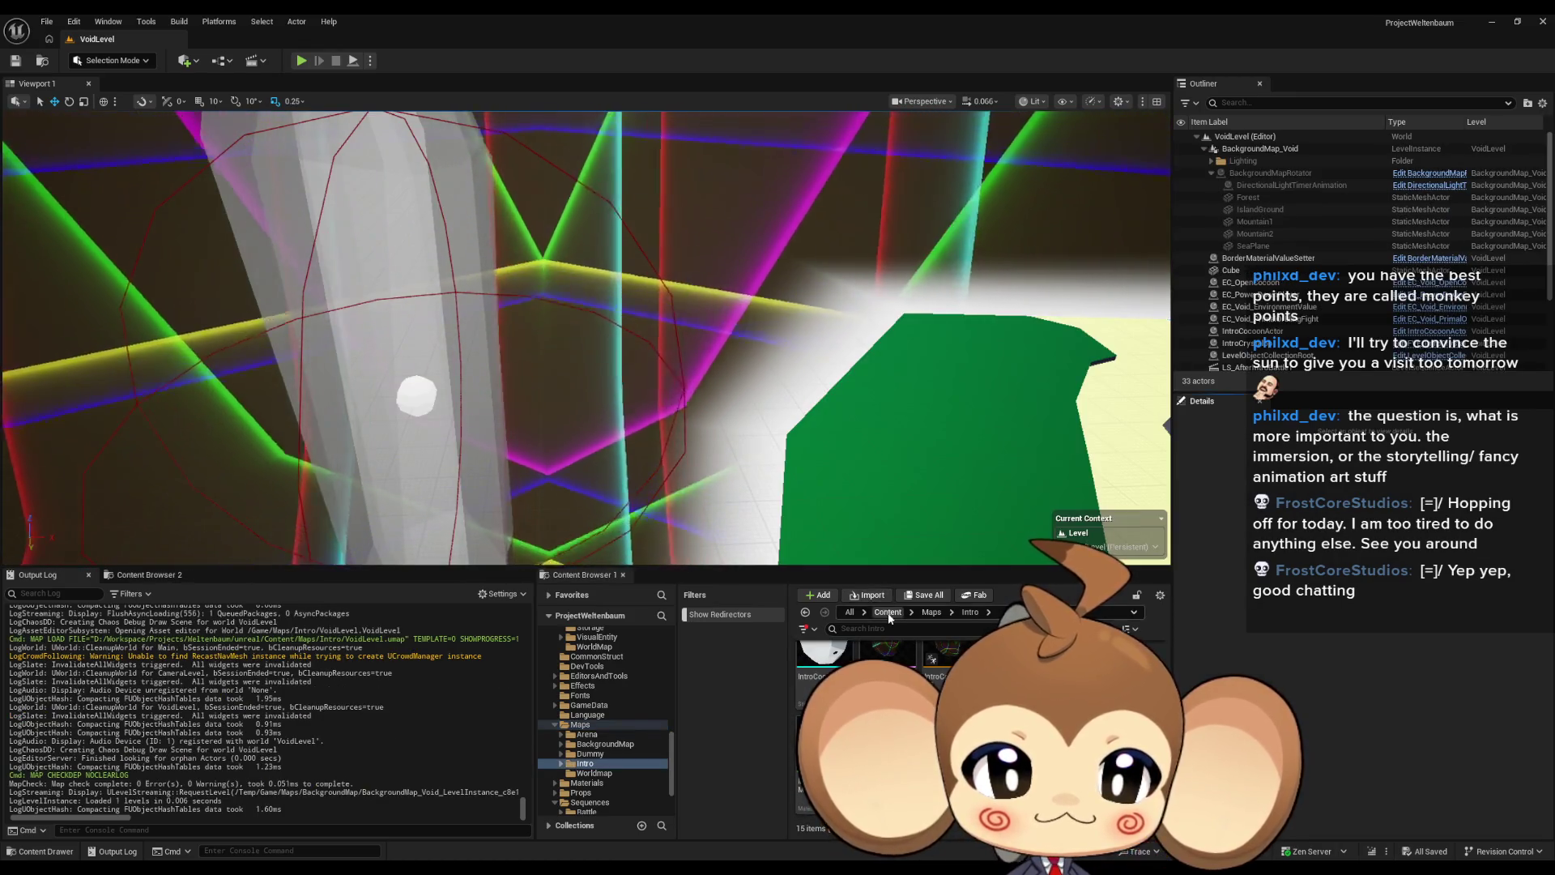
{"action": "left_click", "coordinate": [590, 730]}
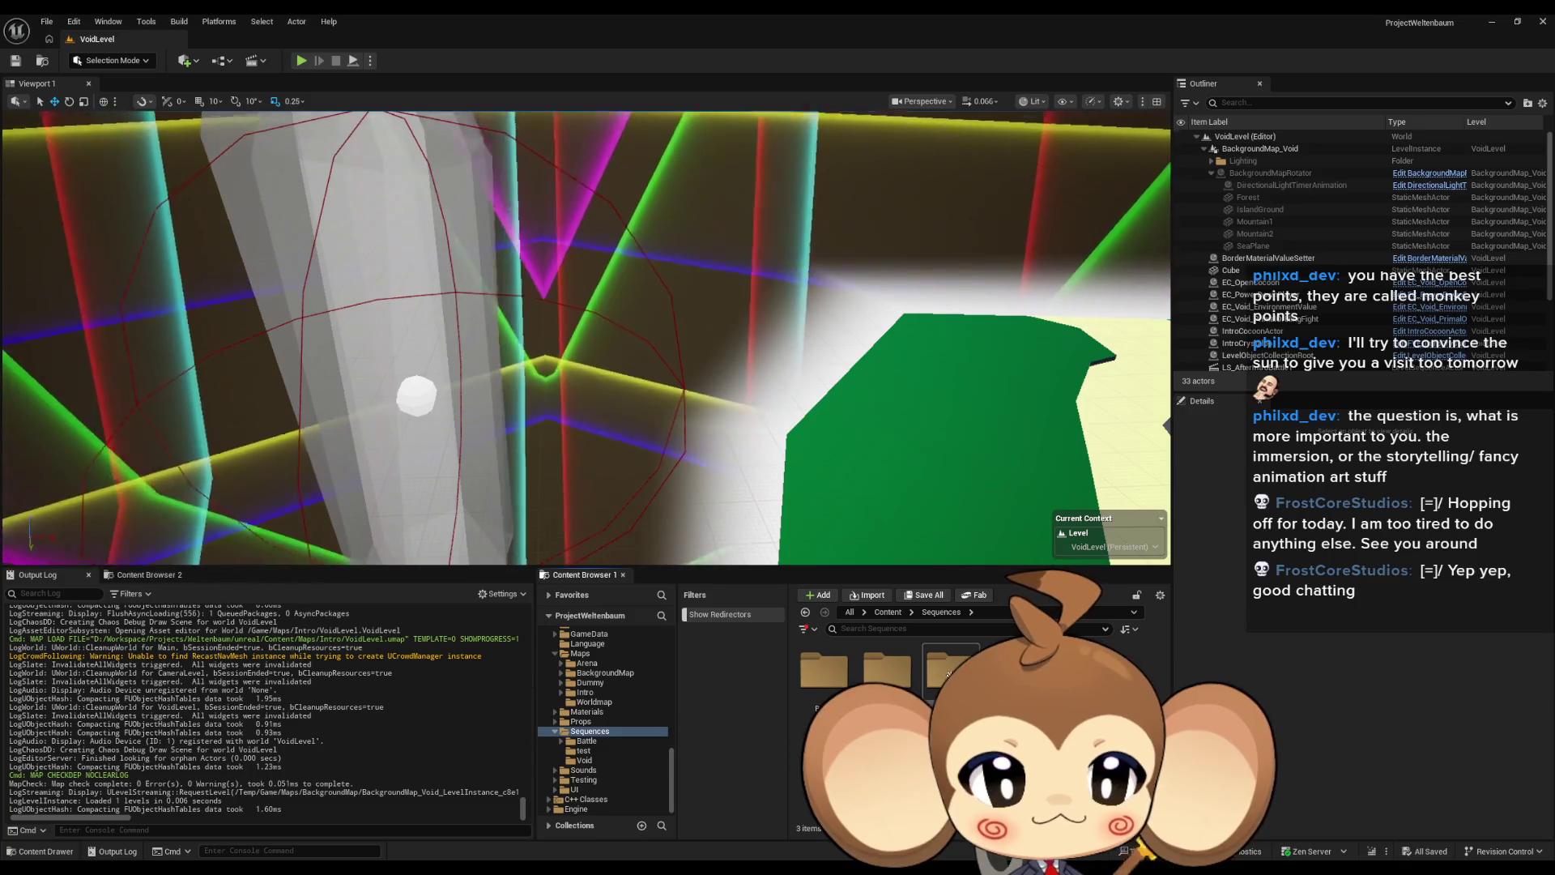
{"action": "left_click", "coordinate": [584, 760]}
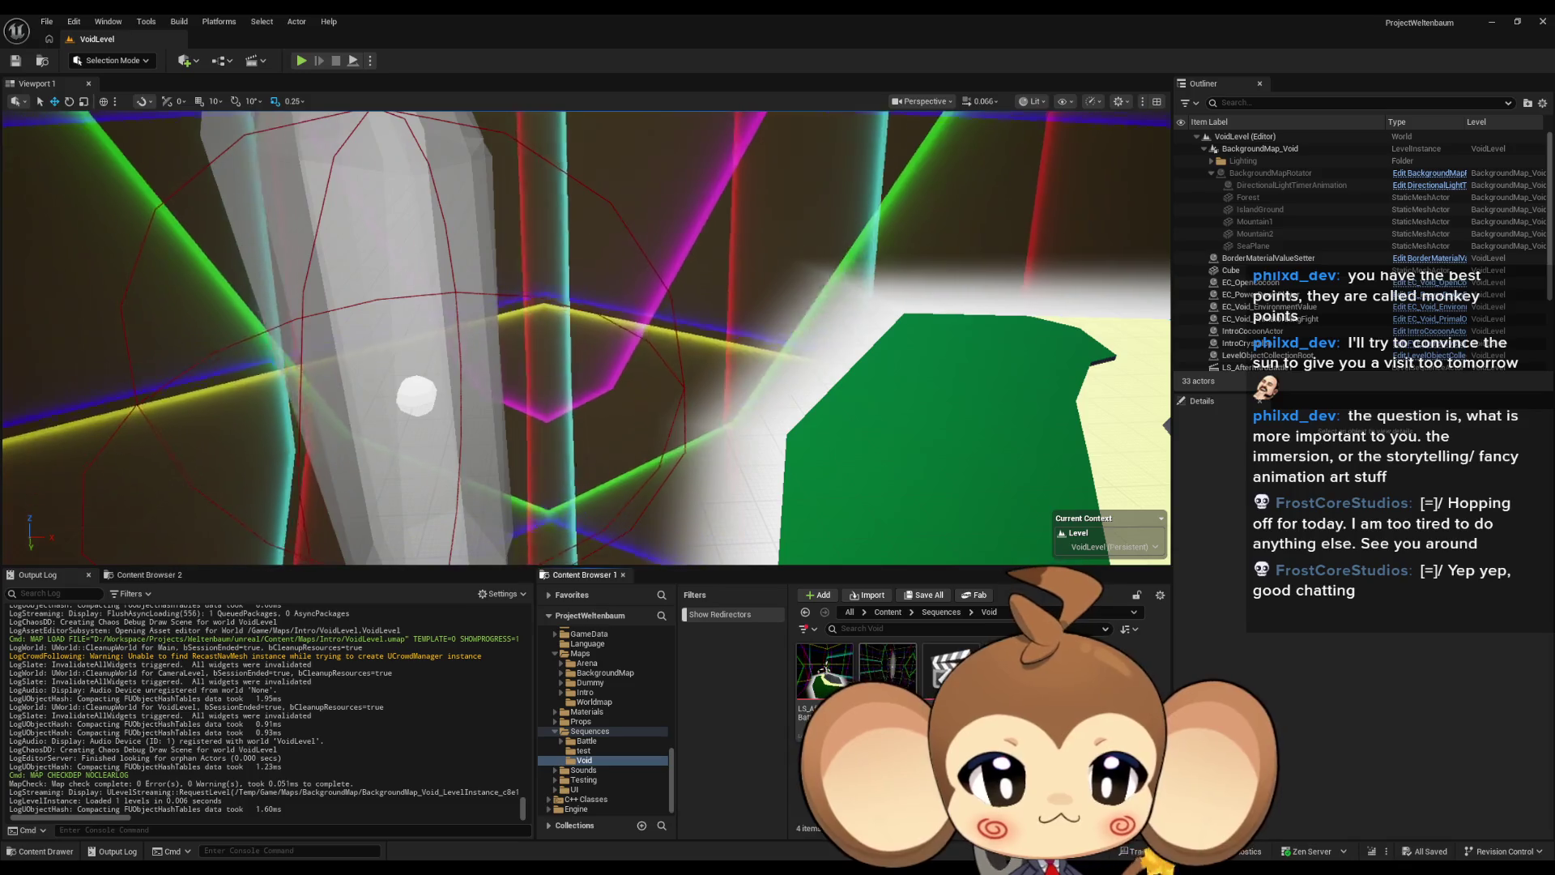
{"action": "double_click", "coordinate": [888, 669]}
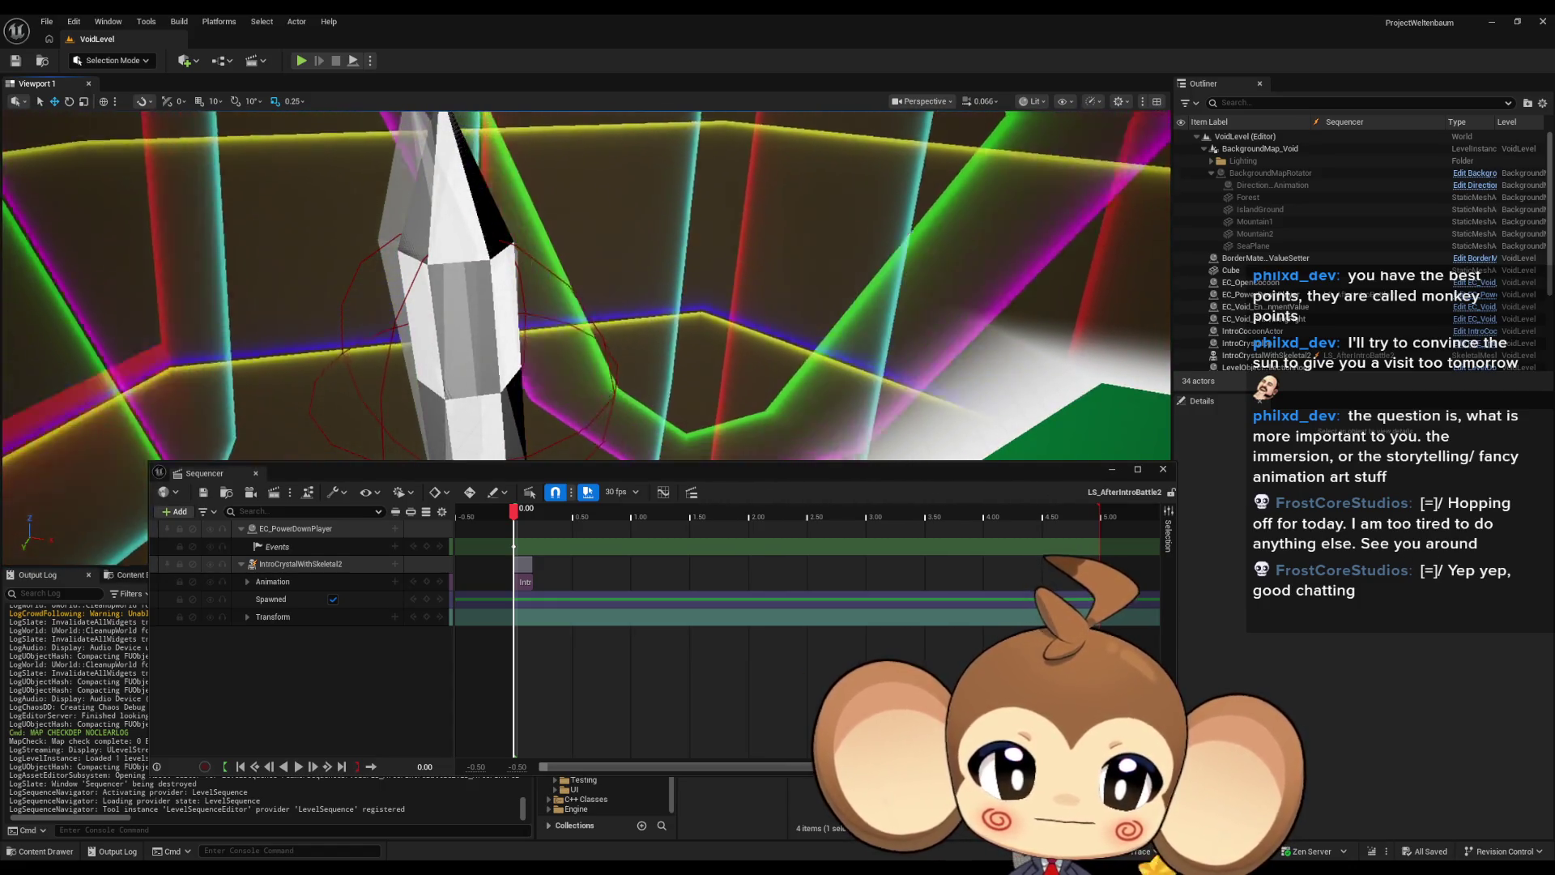
Step: Drag LS_AfterIntroBattle2's playback end out to about 18 seconds and save it
{"action": "scroll", "coordinate": [650, 513], "scroll_direction": "down", "scroll_amount": 5}
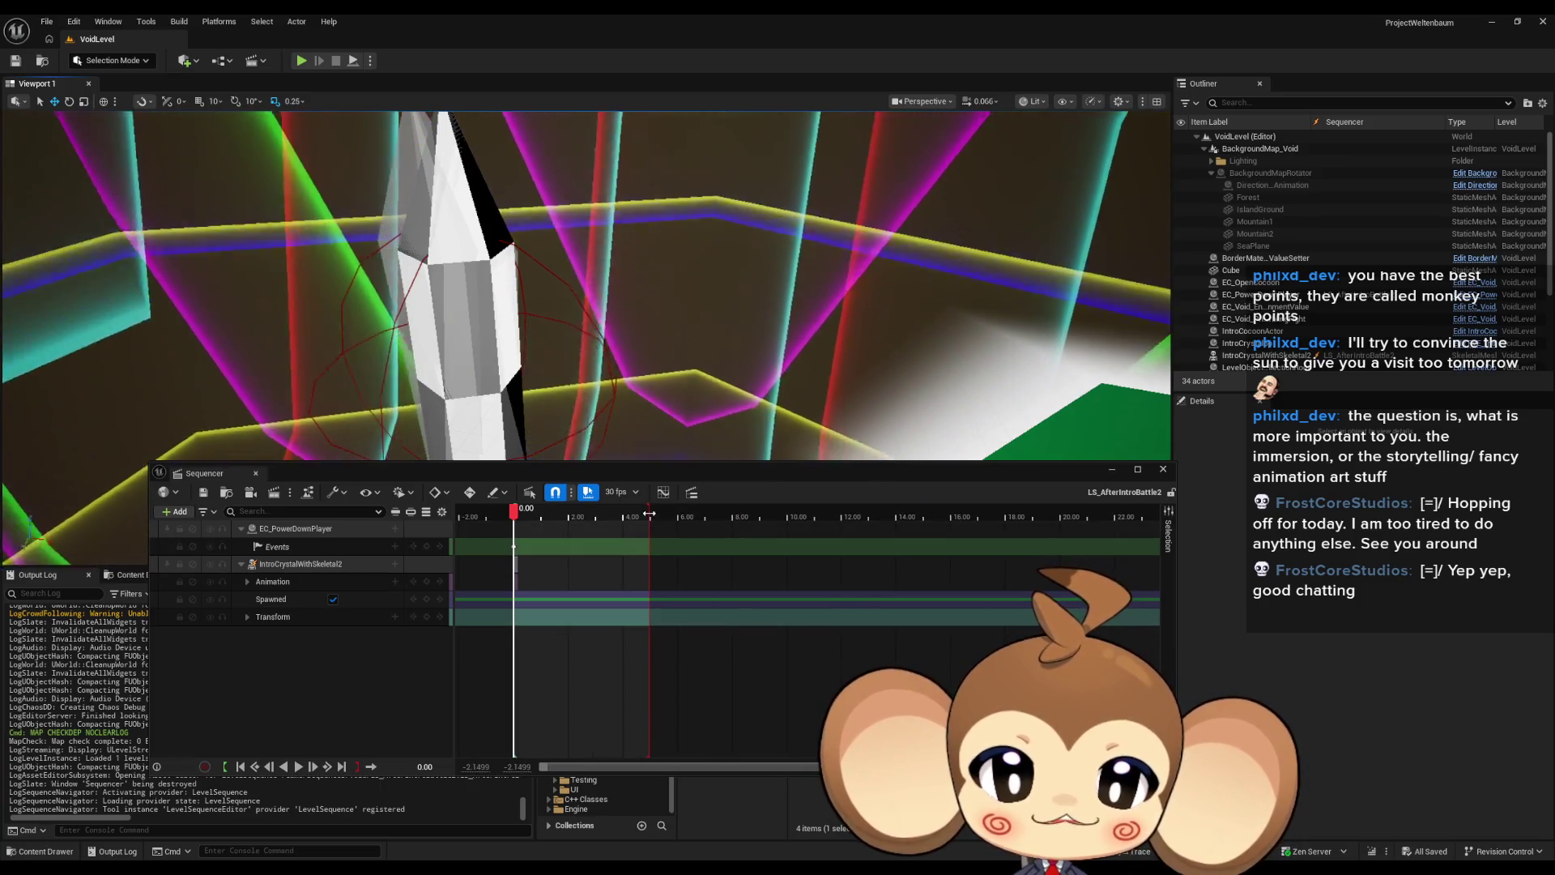
{"action": "left_click_drag", "start_coordinate": [649, 513], "coordinate": [1002, 530]}
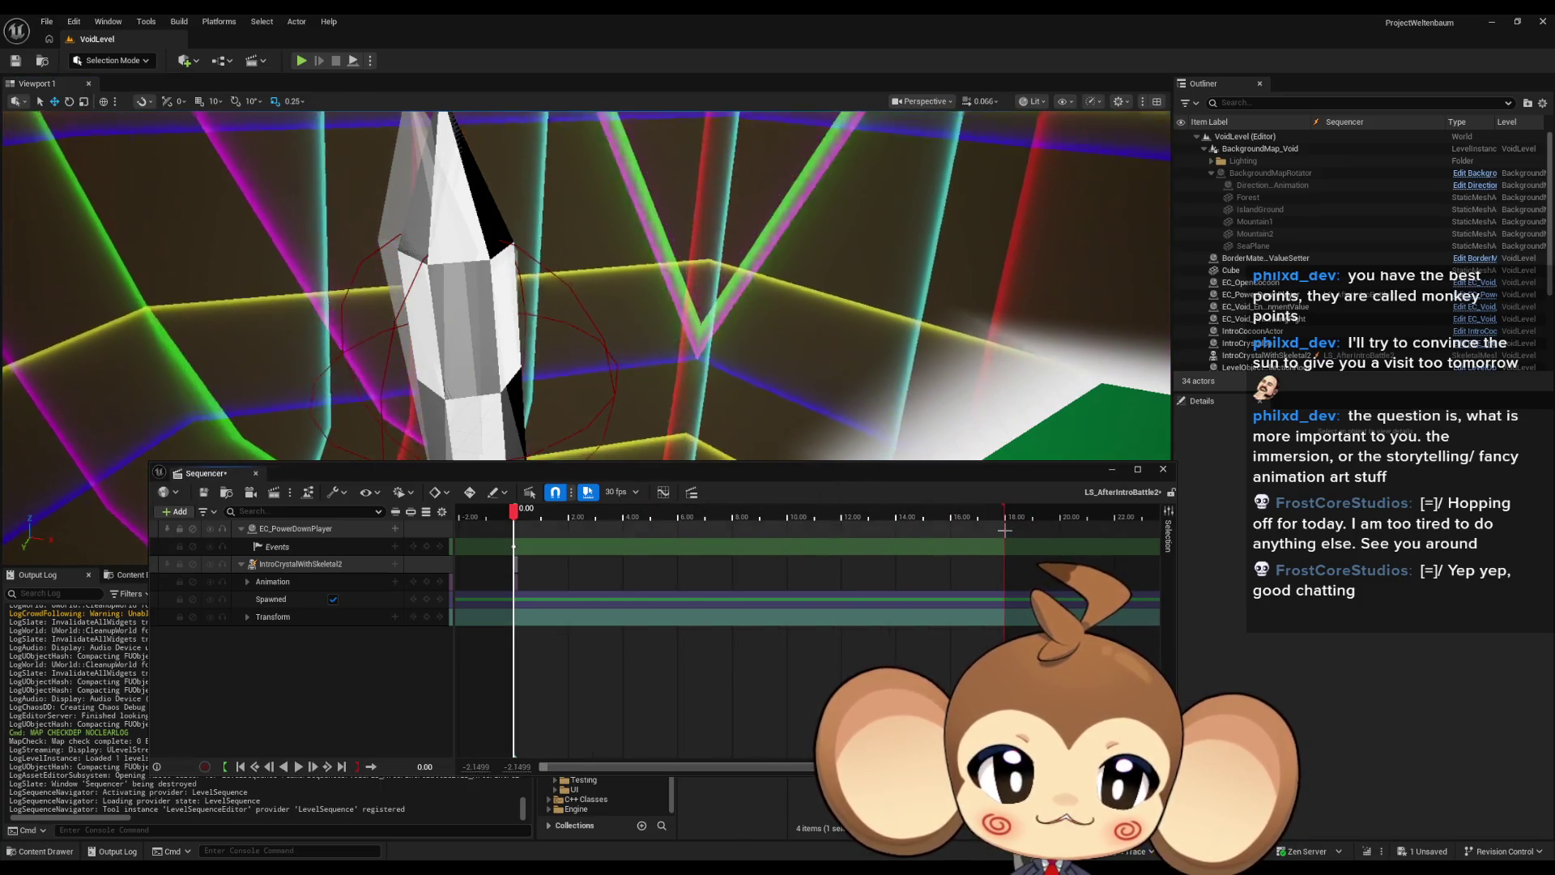
{"action": "left_click_drag", "start_coordinate": [676, 482], "coordinate": [714, 549]}
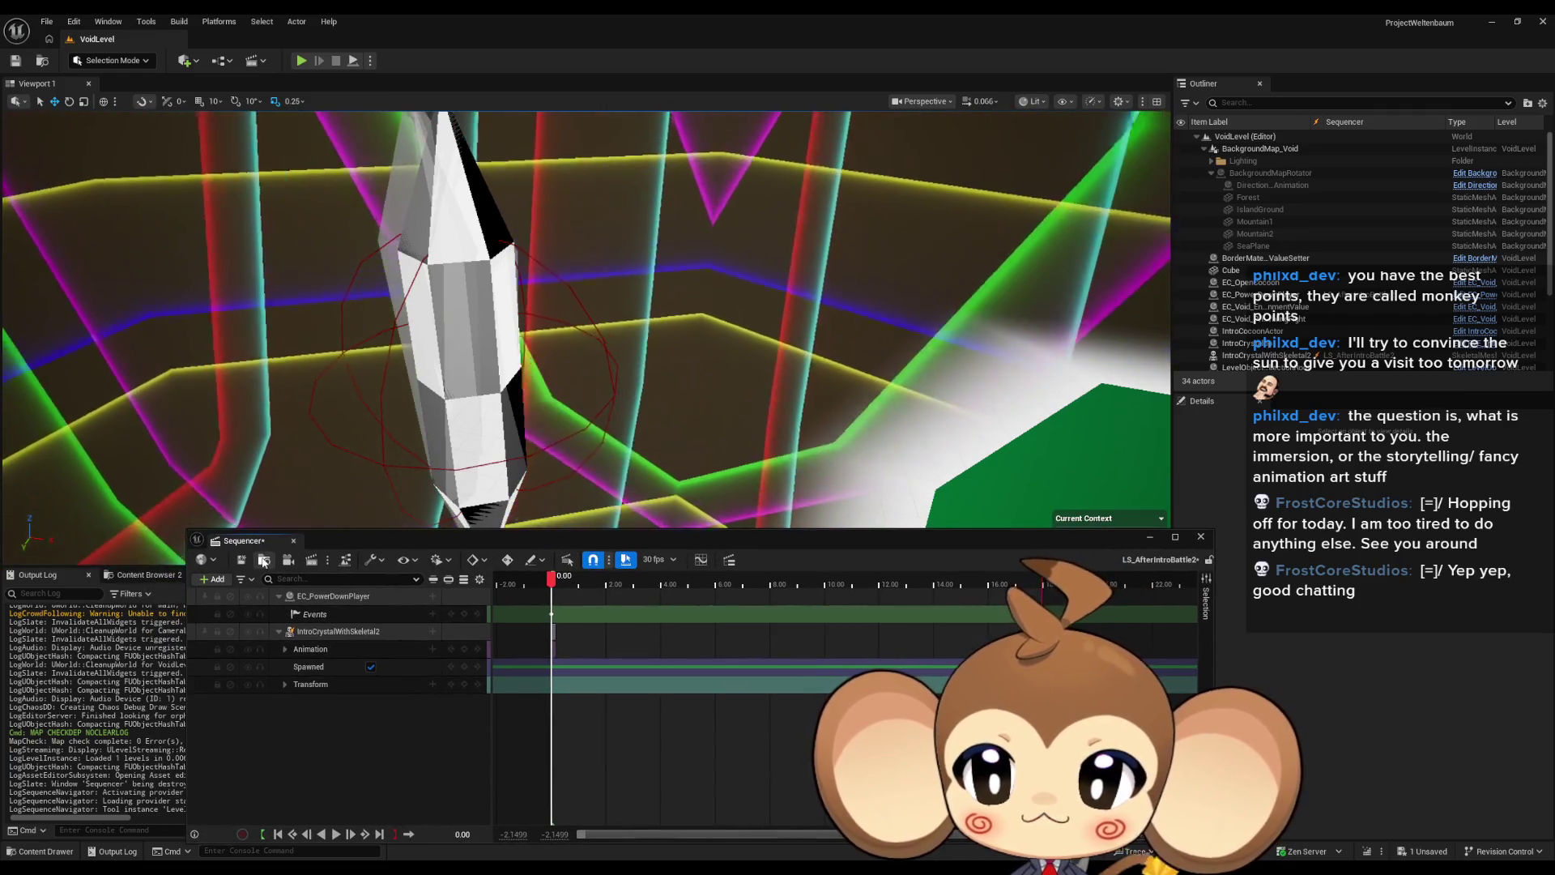
{"action": "key", "text": "ctrl+s"}
Step: Close the Sequencer, reopen LS_AfterIntroBattle2 via its level actor, and close it again
{"action": "left_click", "coordinate": [1200, 536]}
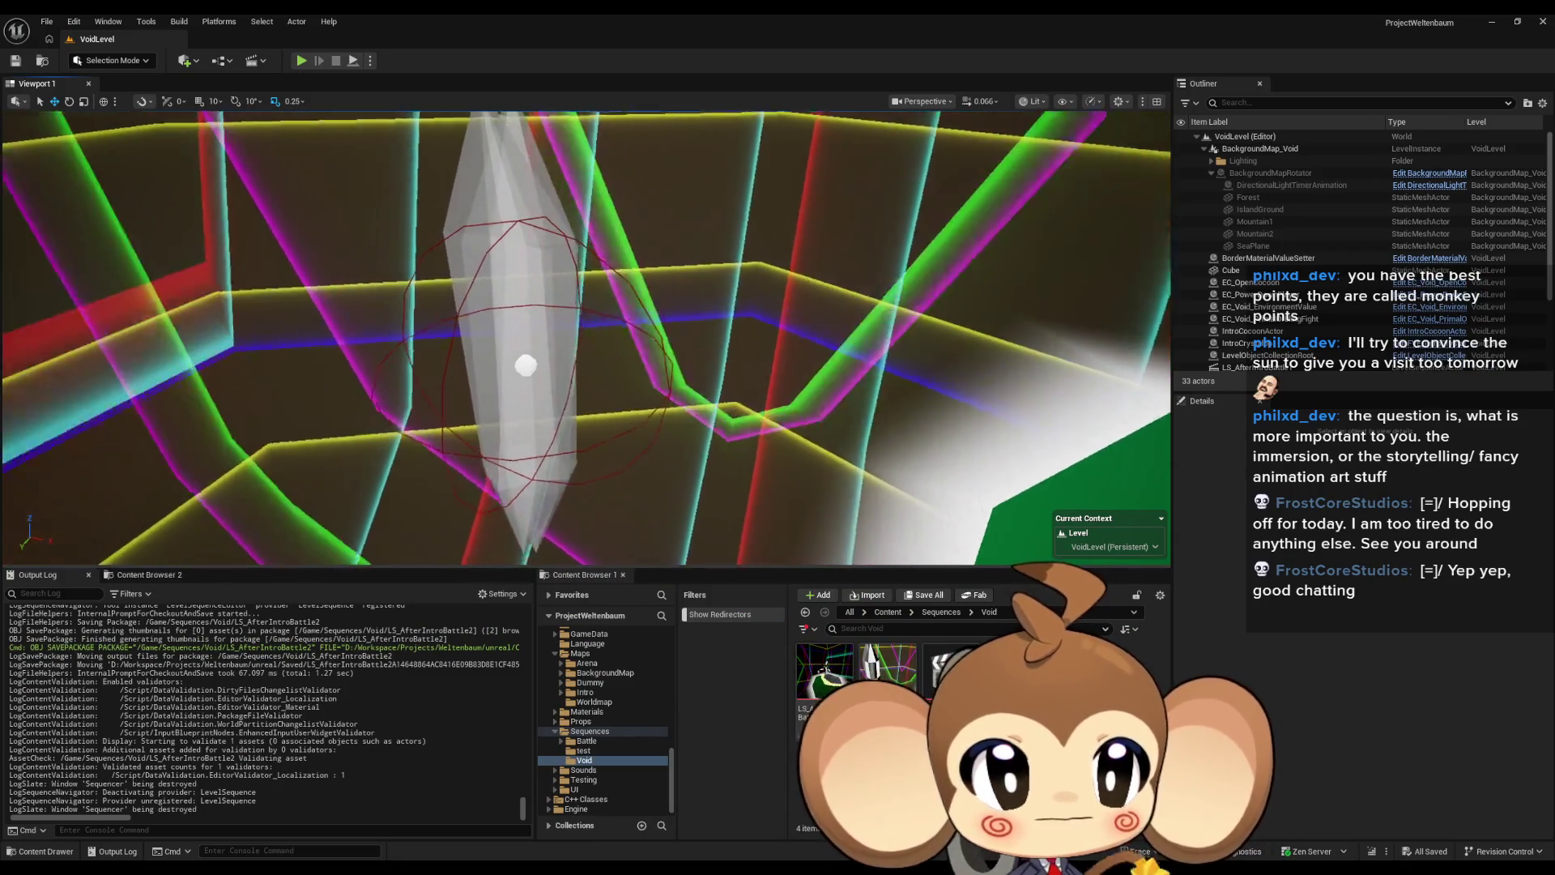
{"action": "scroll", "coordinate": [1304, 307], "scroll_direction": "down", "scroll_amount": 3}
{"action": "left_click", "coordinate": [1303, 299]}
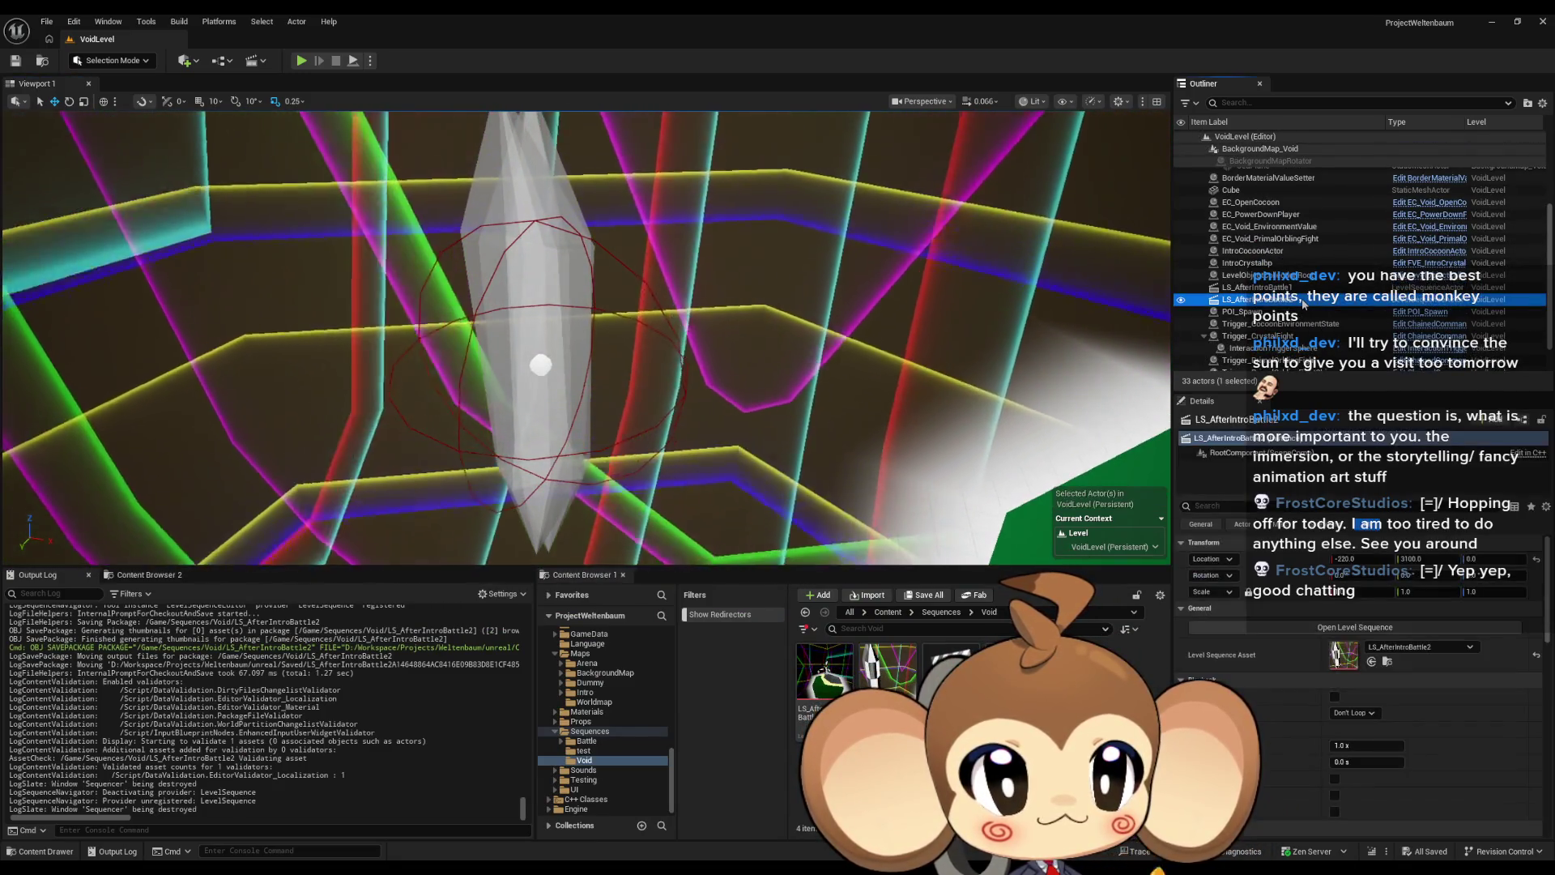
{"action": "double_click", "coordinate": [1344, 660]}
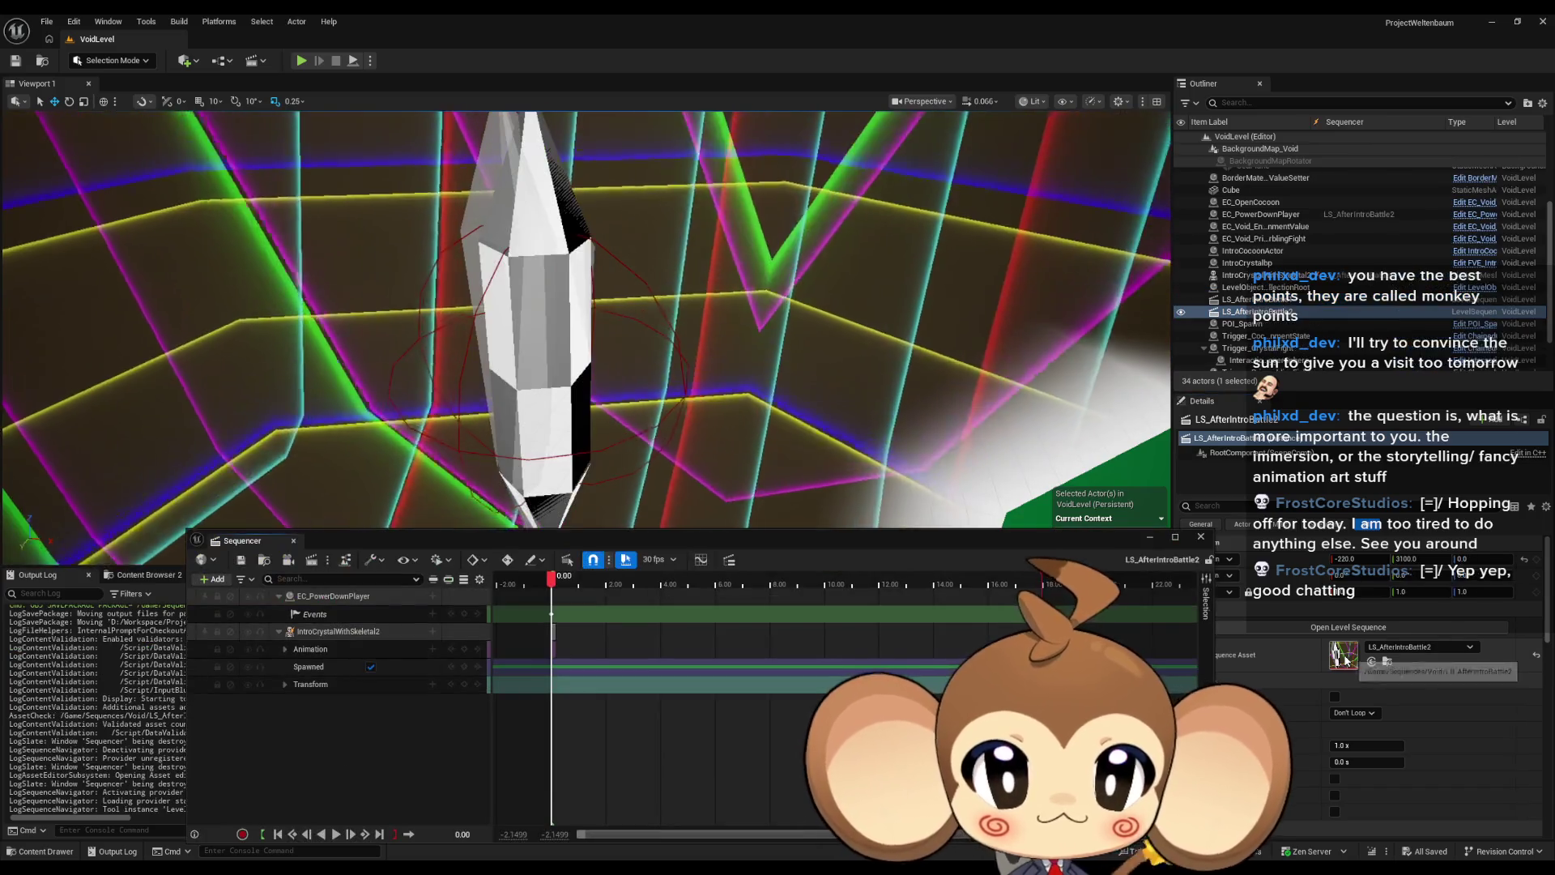
{"action": "left_click", "coordinate": [1201, 537]}
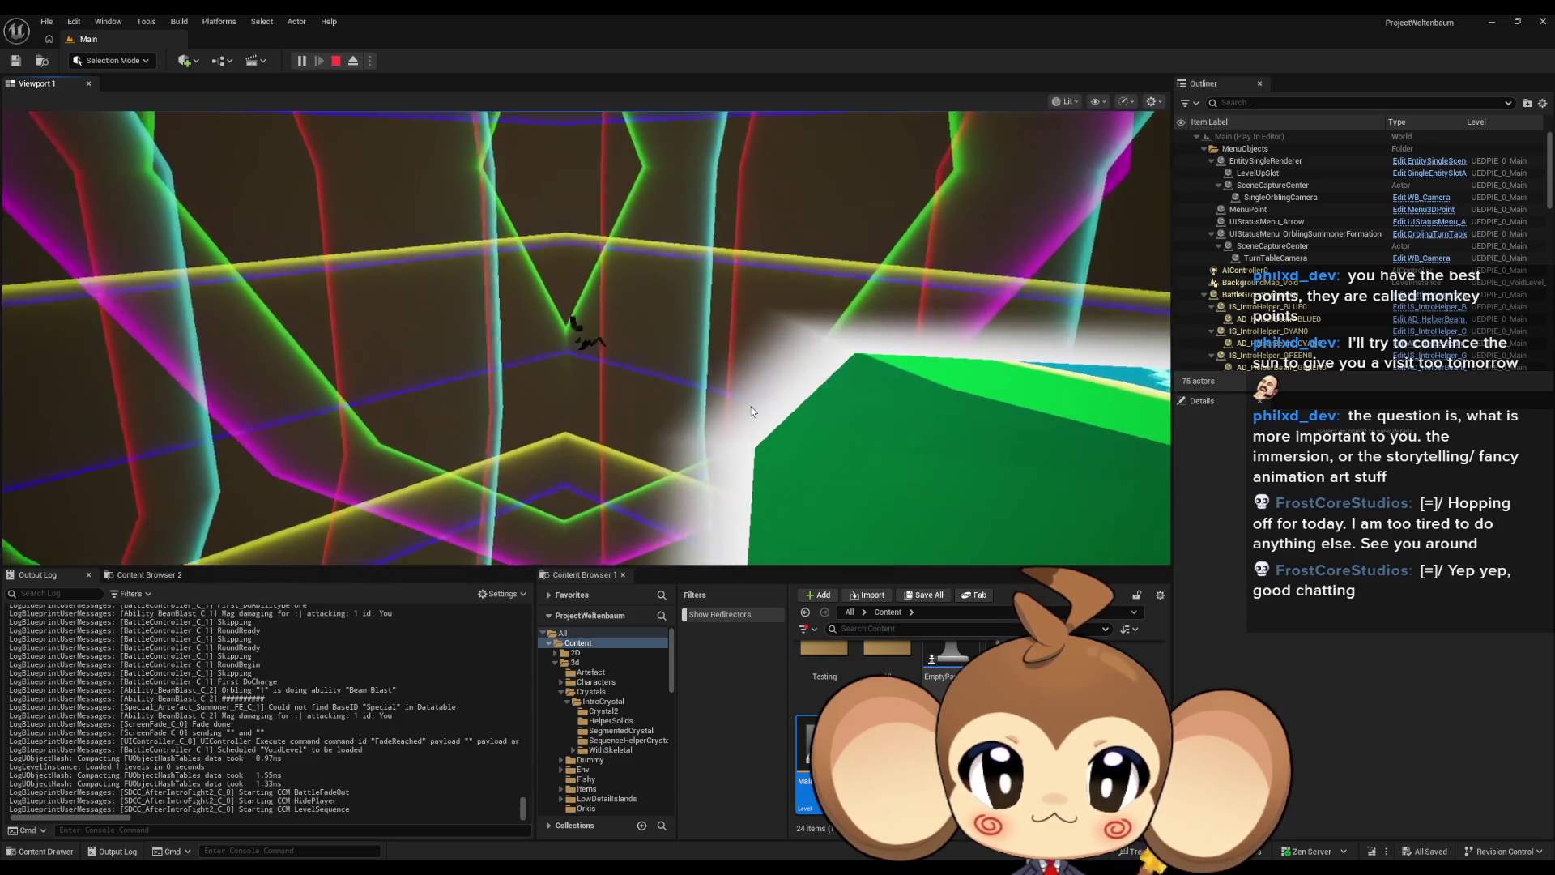
Step: Eject from the player controller with F8 while the after-battle sequence runs in VoidLevel
{"action": "key", "text": "F8"}
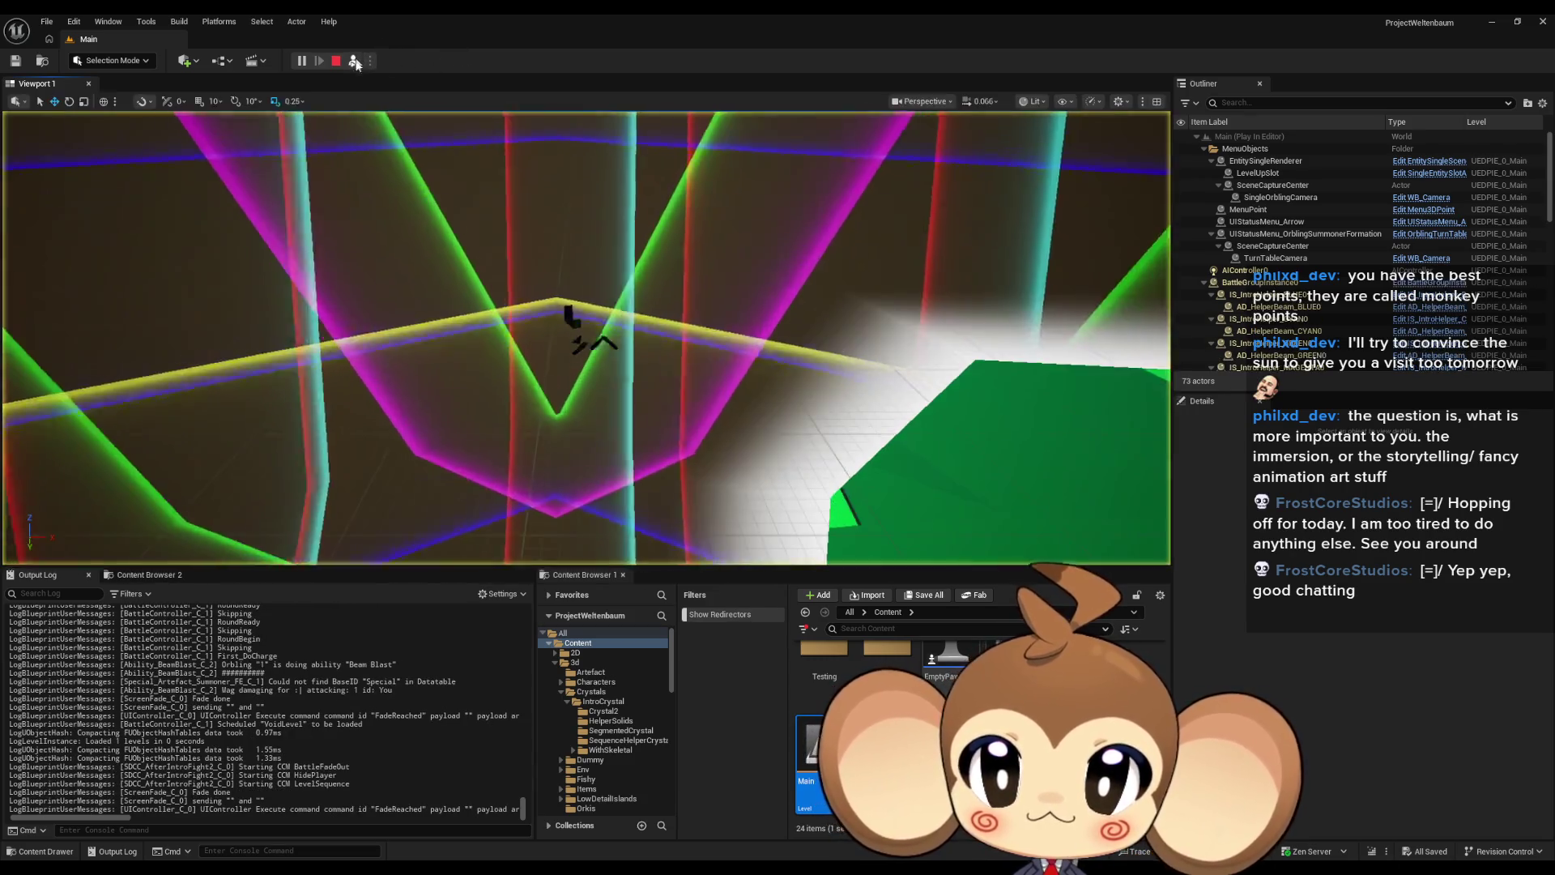
Step: Pause the play test, fly toward the white blocks and grey sphere, then stop it
{"action": "left_click", "coordinate": [301, 61]}
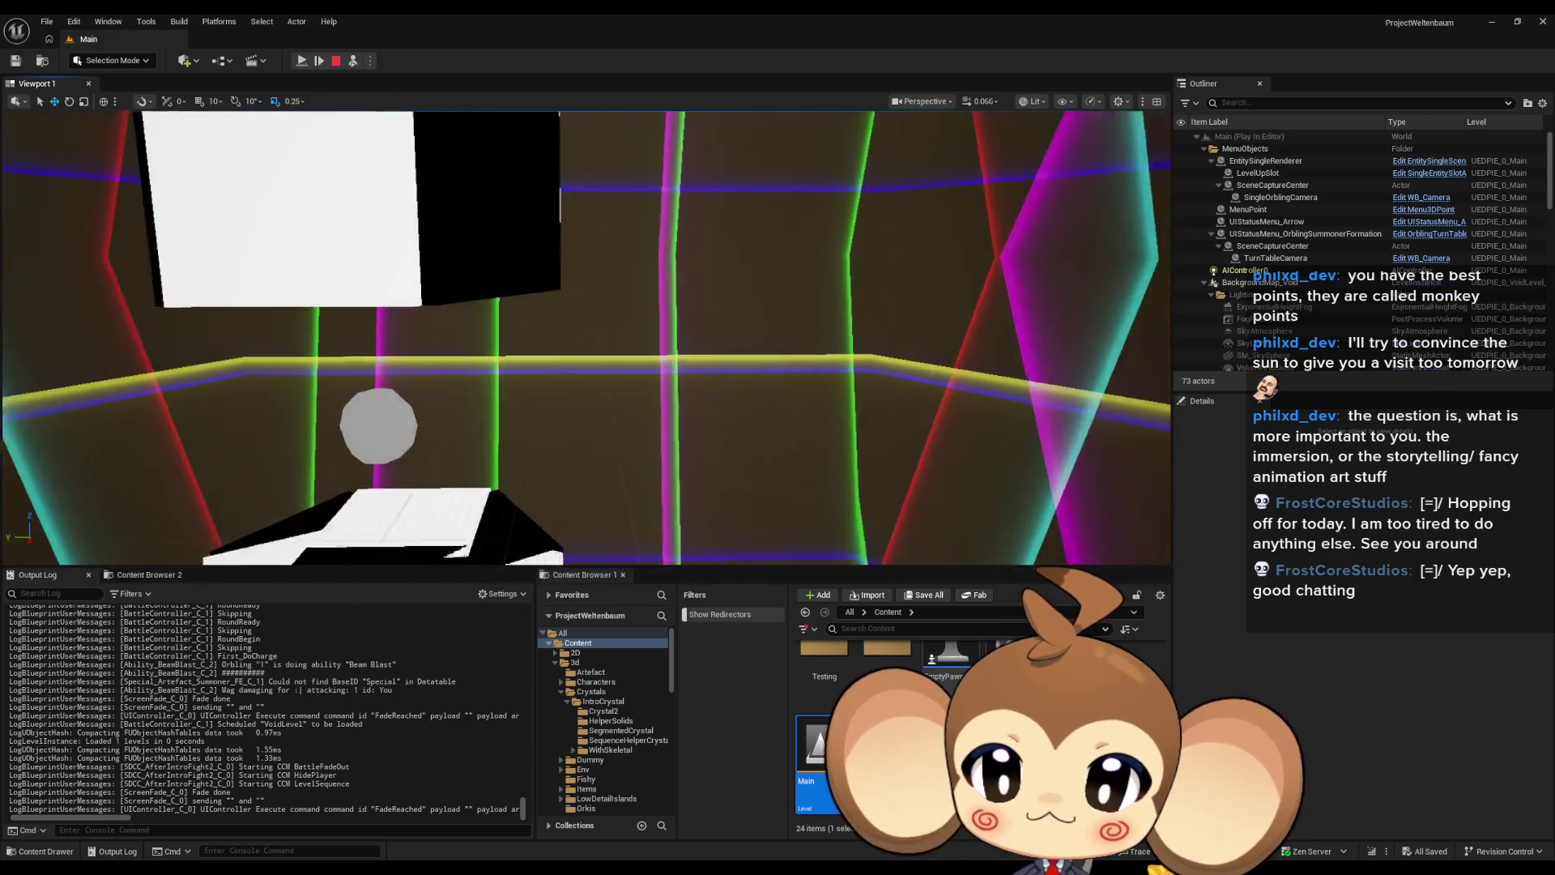
{"action": "left_click_drag", "start_coordinate": [637, 373], "coordinate": [638, 373]}
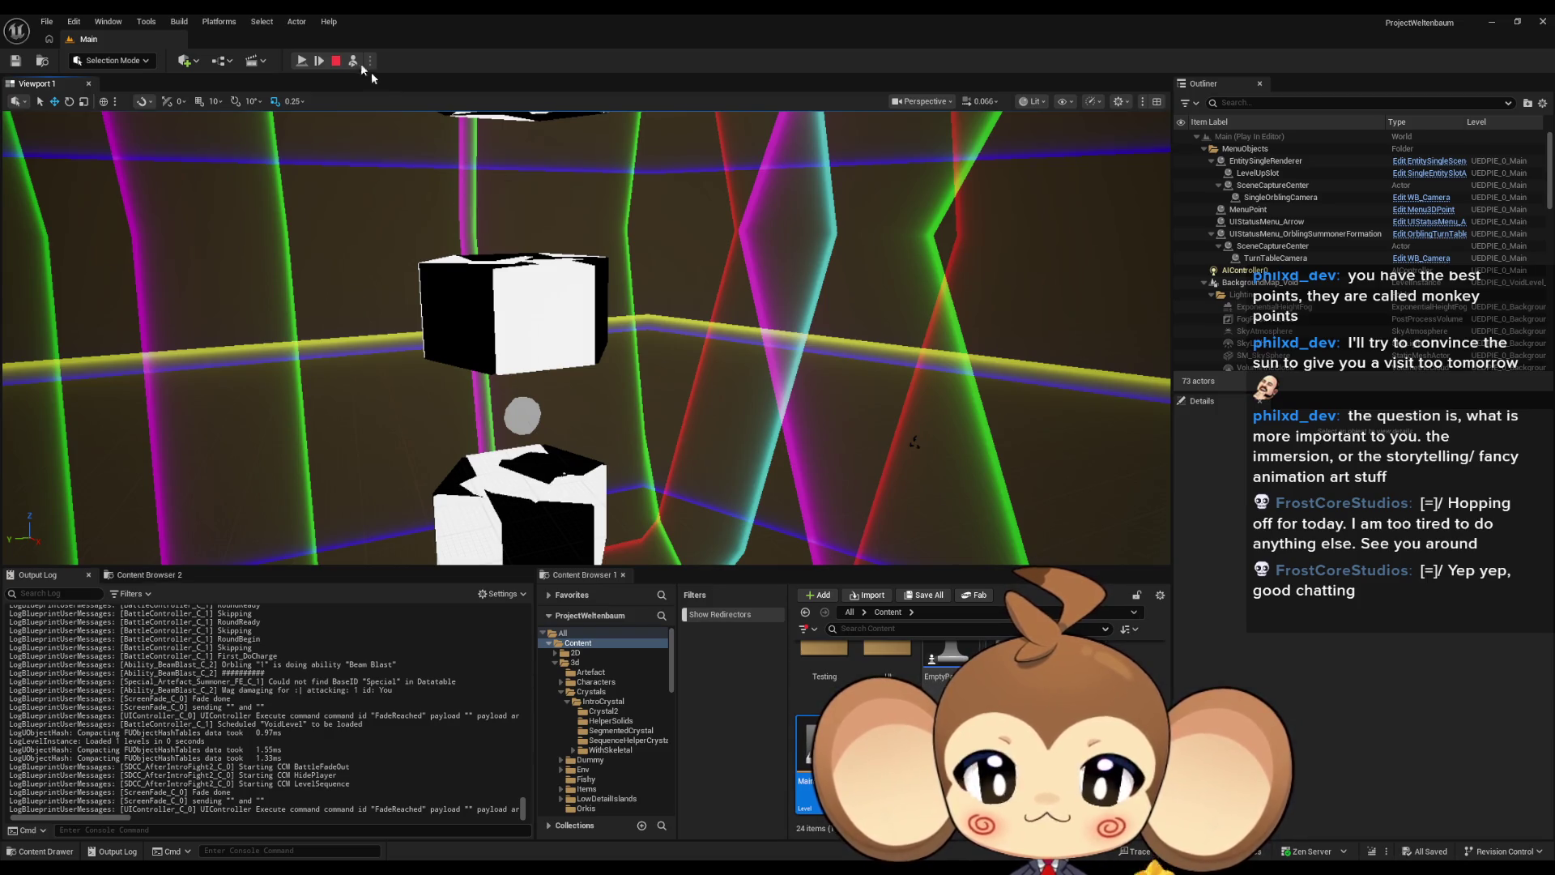
{"action": "left_click", "coordinate": [335, 62]}
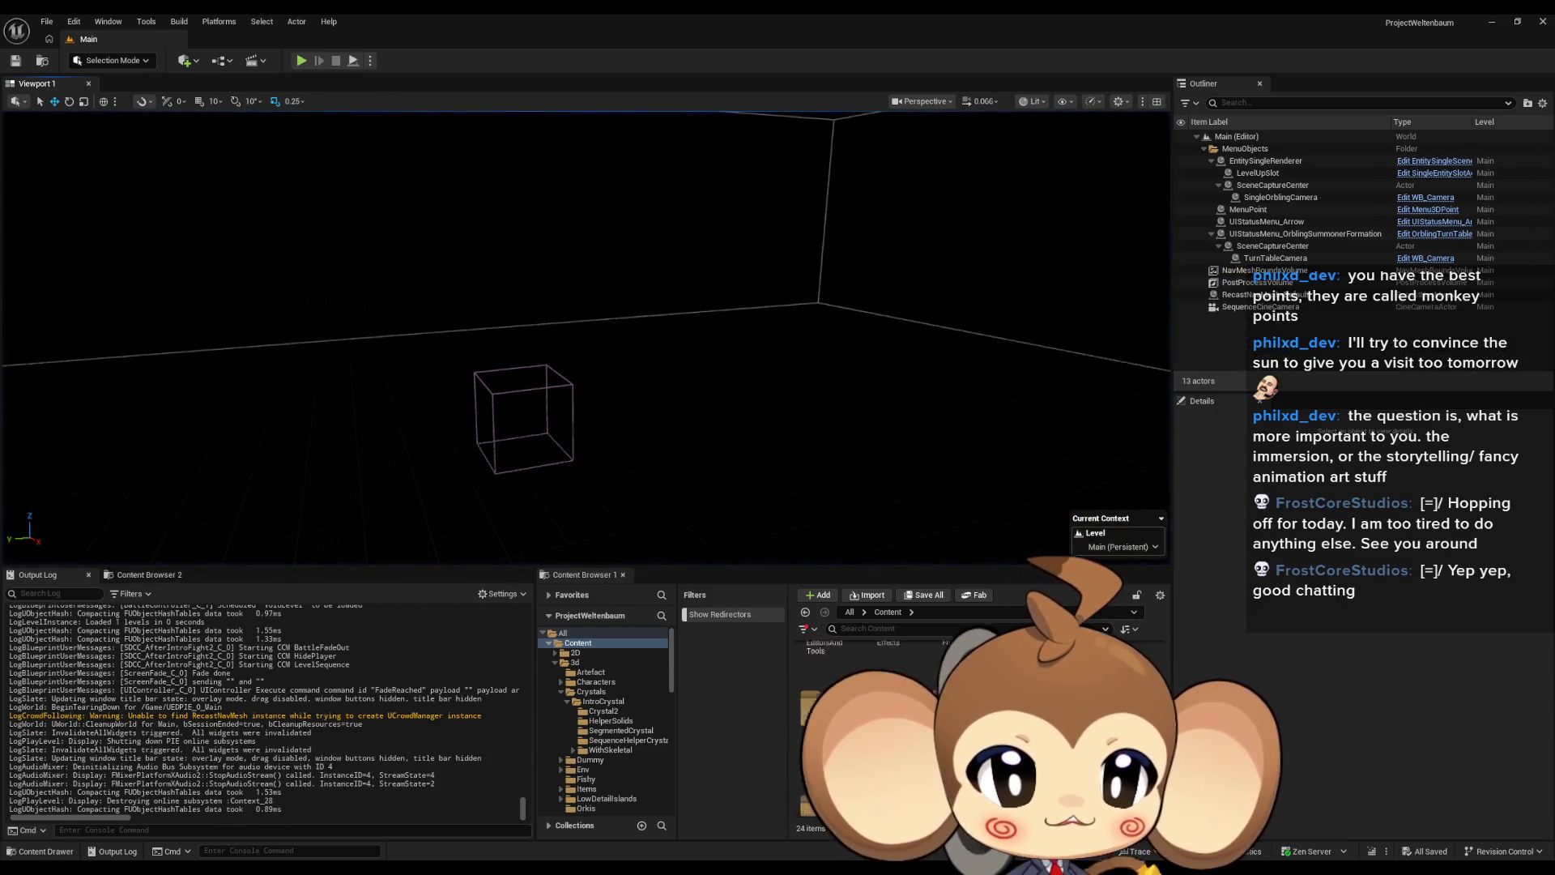
Step: Browse the Content Browser to the Maps folder and open VoidLevel
{"action": "left_click", "coordinate": [580, 724]}
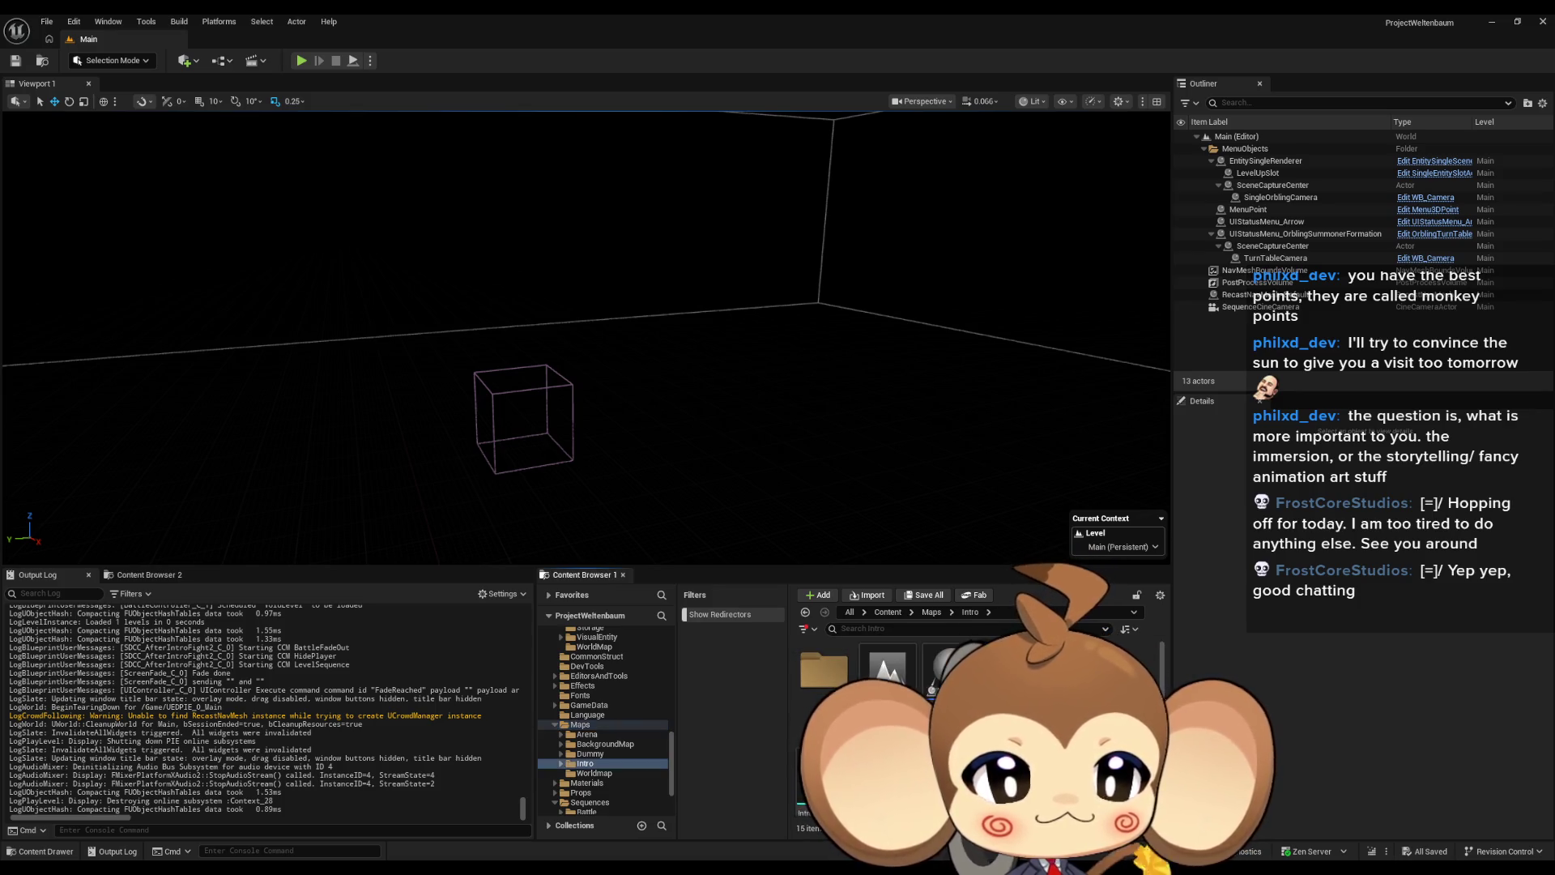
{"action": "left_click", "coordinate": [888, 612]}
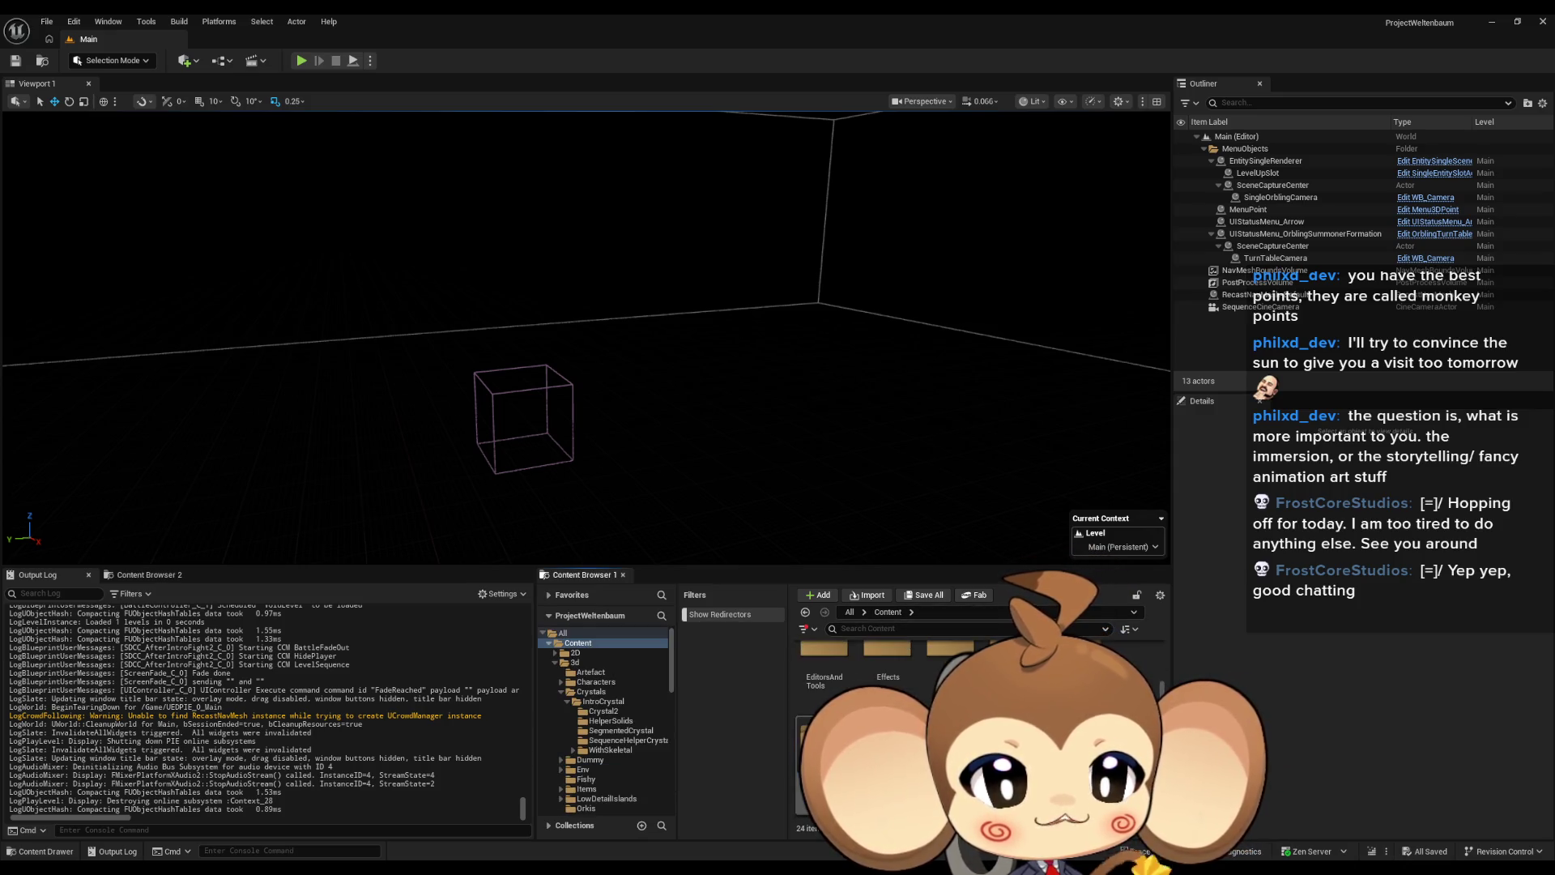
{"action": "key", "text": "alt+Left"}
{"action": "double_click", "coordinate": [933, 657]}
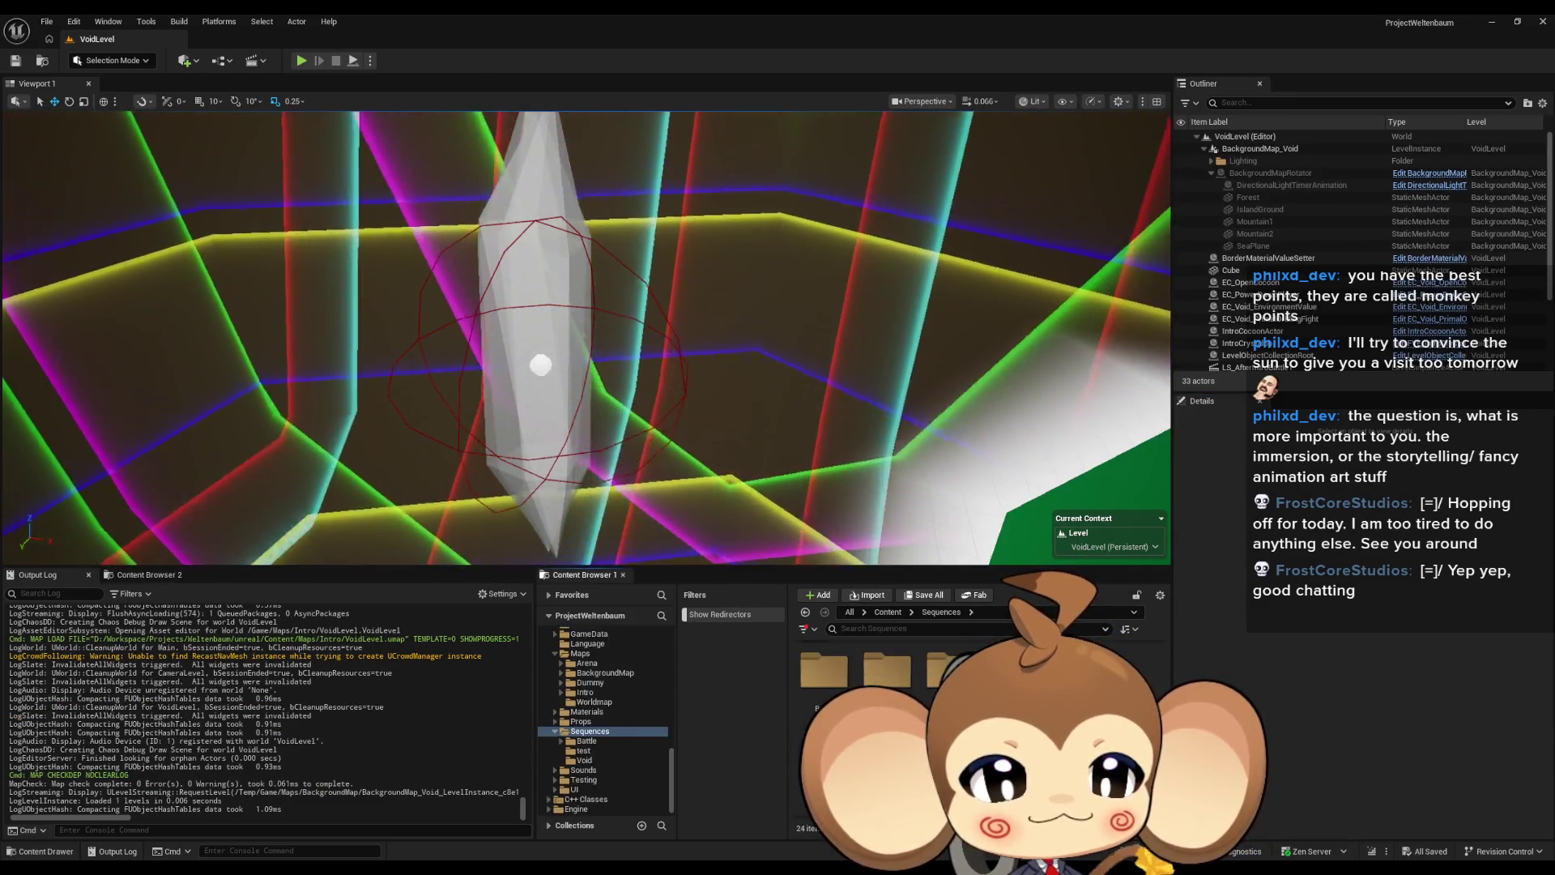
Step: Open LS_AfterIntroBattle2 from Sequences > Void and change an option on the crystal's Animation section
{"action": "left_click", "coordinate": [584, 760]}
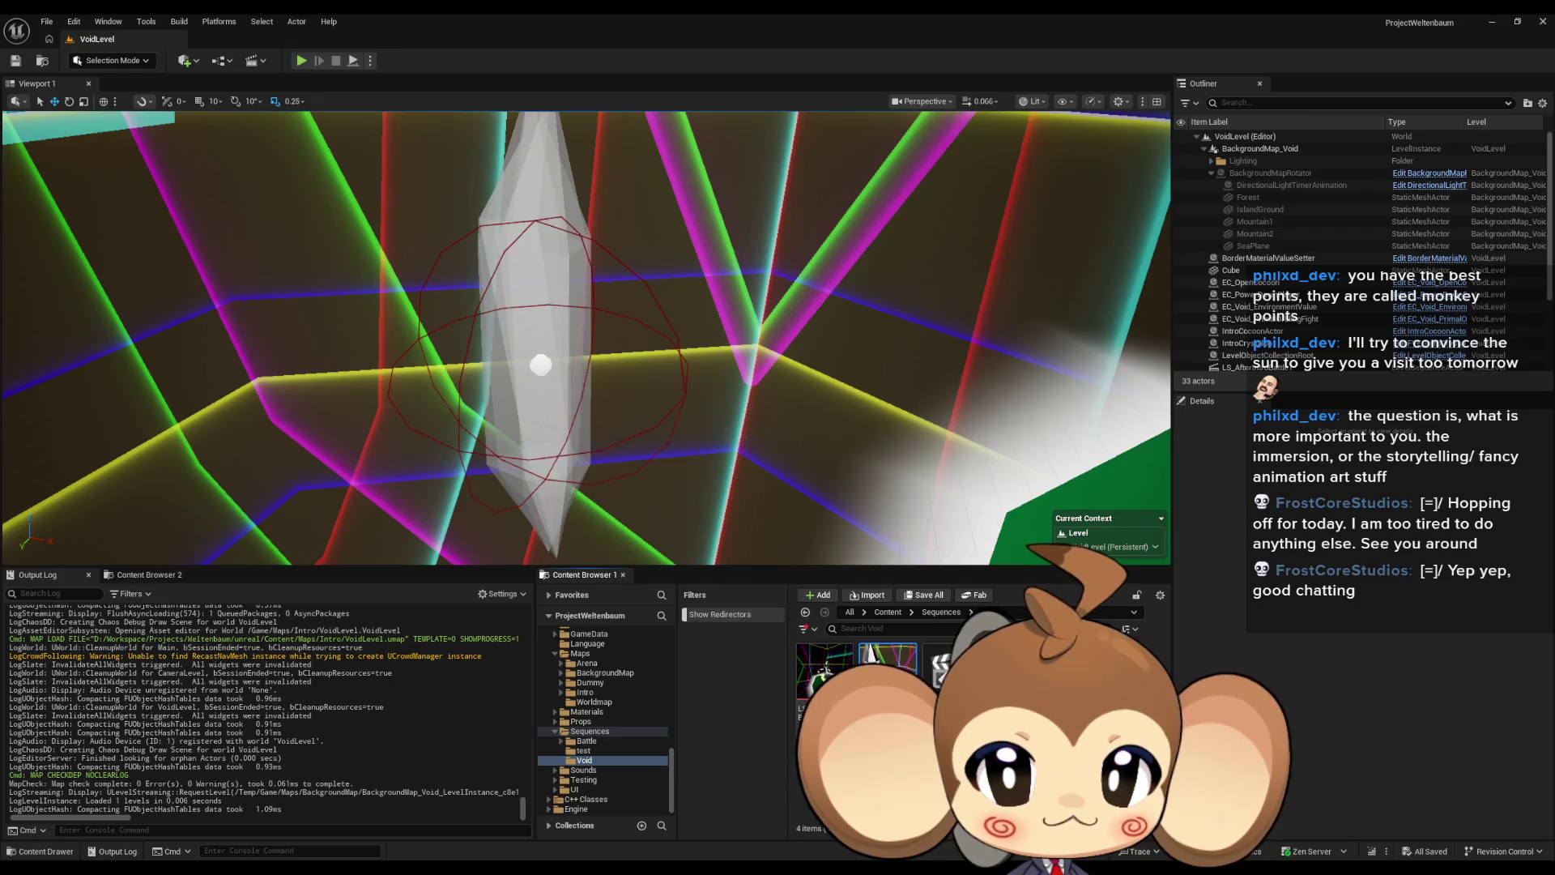
{"action": "double_click", "coordinate": [888, 668]}
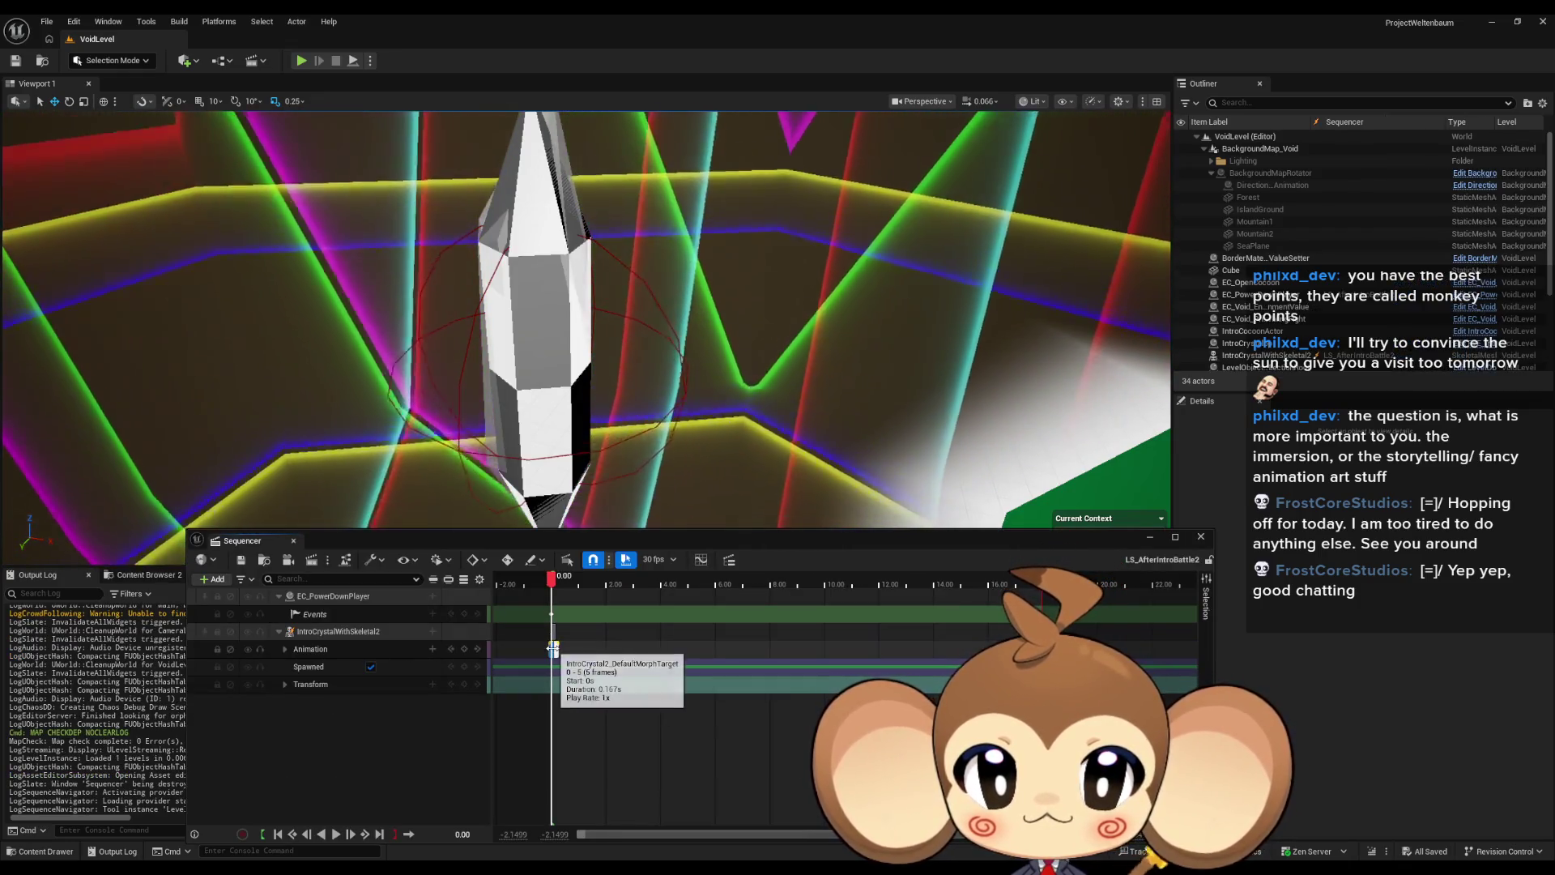
{"action": "scroll", "coordinate": [553, 648], "scroll_direction": "up", "scroll_amount": 10}
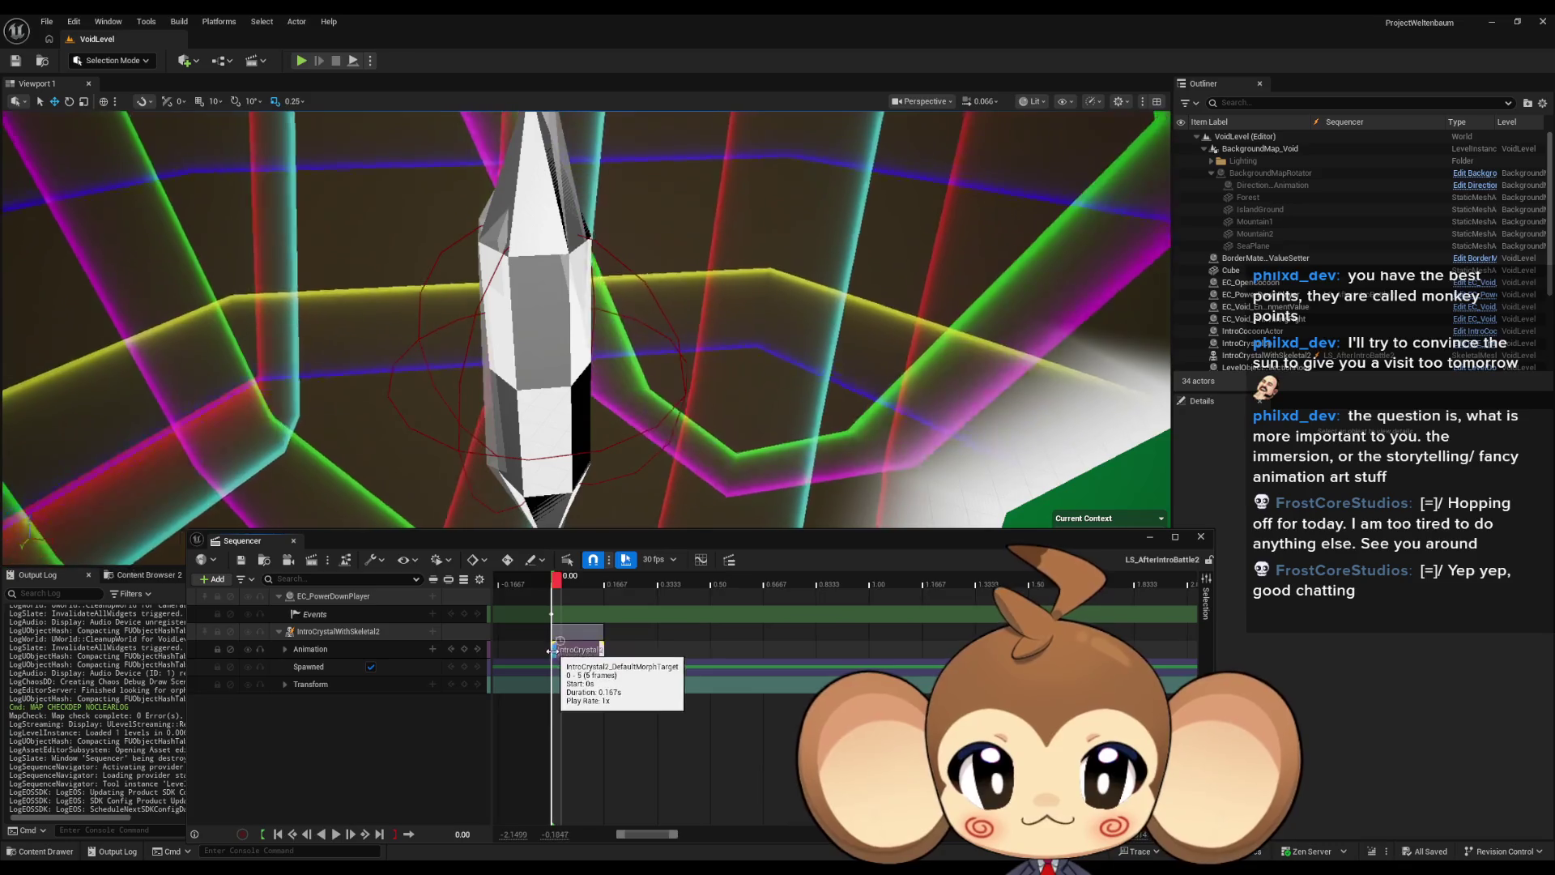
{"action": "right_click", "coordinate": [553, 651]}
{"action": "left_click", "coordinate": [607, 358]}
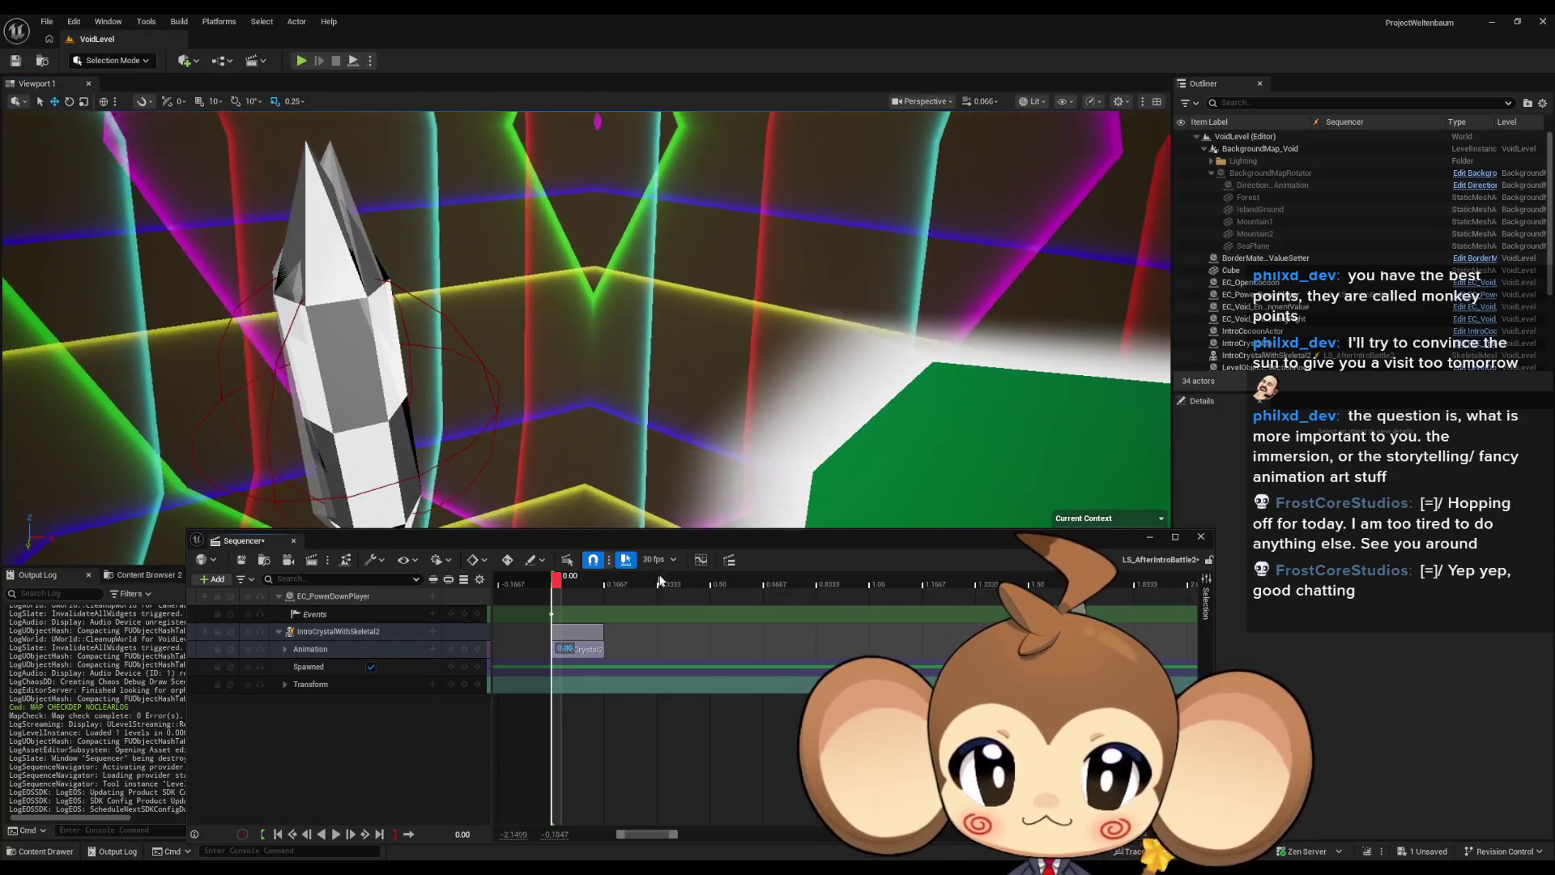
Step: Move the sequence editor to the top of the screen and open LS_AfterIntroBattle1
{"action": "mouse_move", "coordinate": [682, 535]}
{"action": "left_mouse_down"}
{"action": "mouse_move", "coordinate": [577, 87]}
{"action": "mouse_move", "coordinate": [585, 120]}
{"action": "left_mouse_up"}
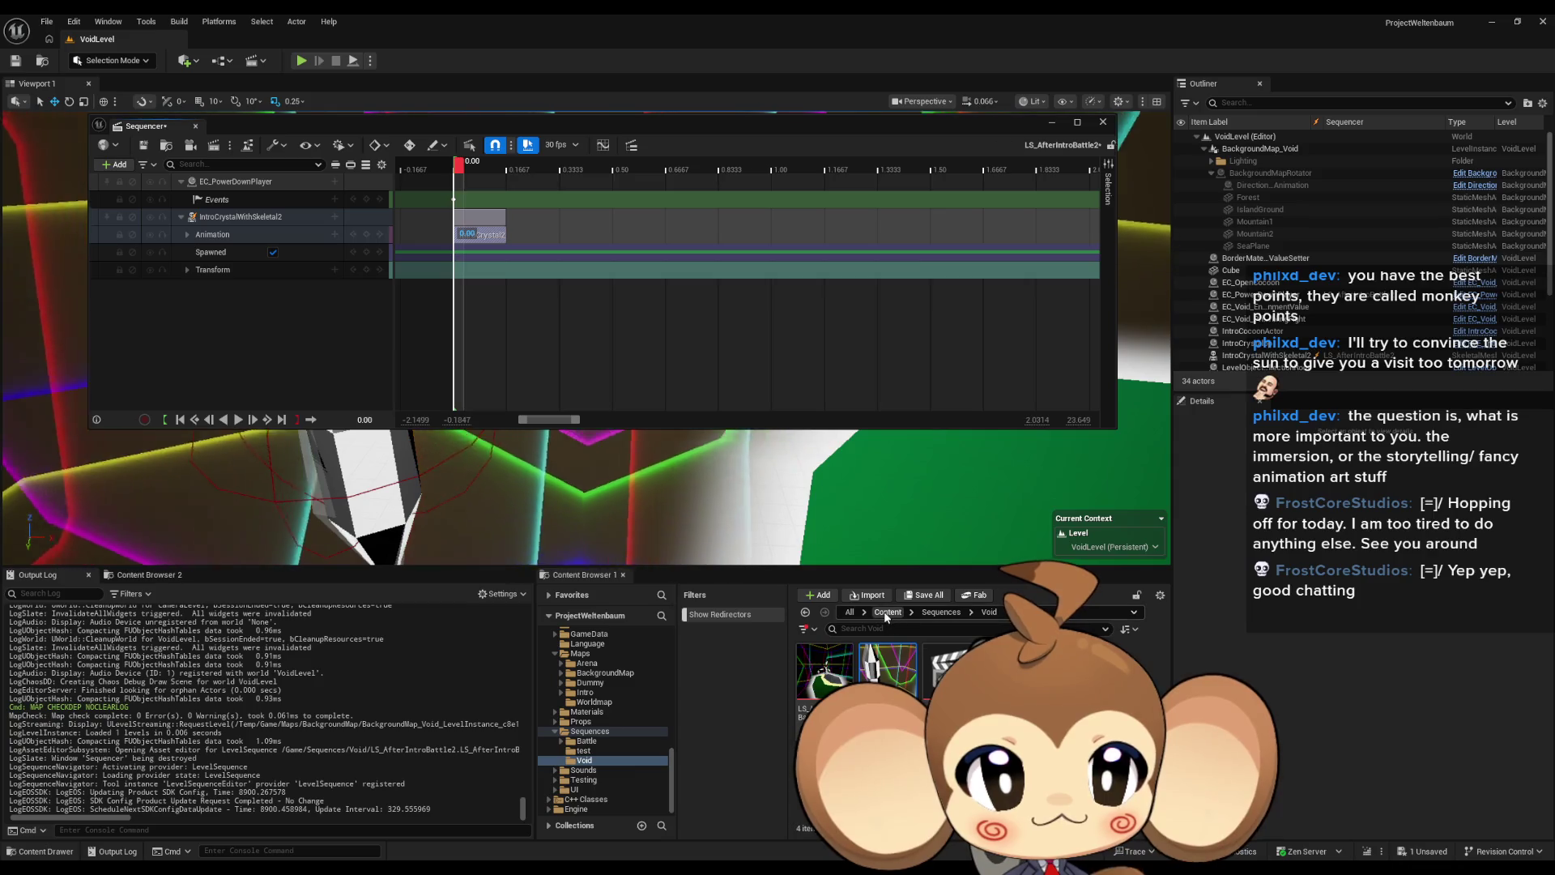
{"action": "left_click", "coordinate": [824, 666]}
{"action": "double_click", "coordinate": [823, 671]}
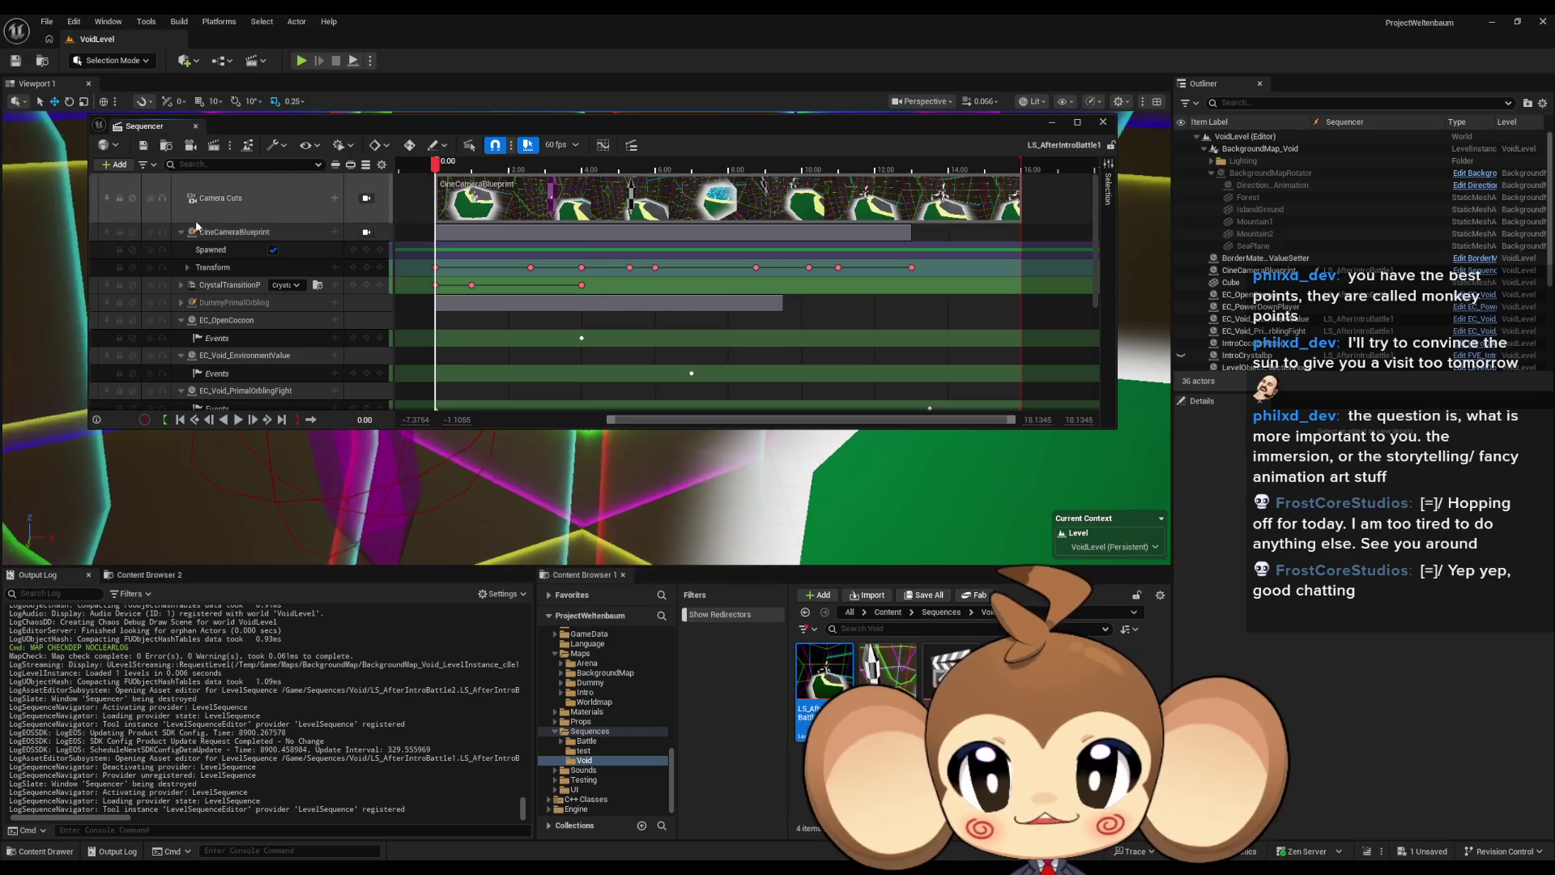
Step: Inspect the DummyPrimalOrbling's transform at about 11.18 s, then reopen LS_AfterIntroBattle2
{"action": "left_click", "coordinate": [235, 302]}
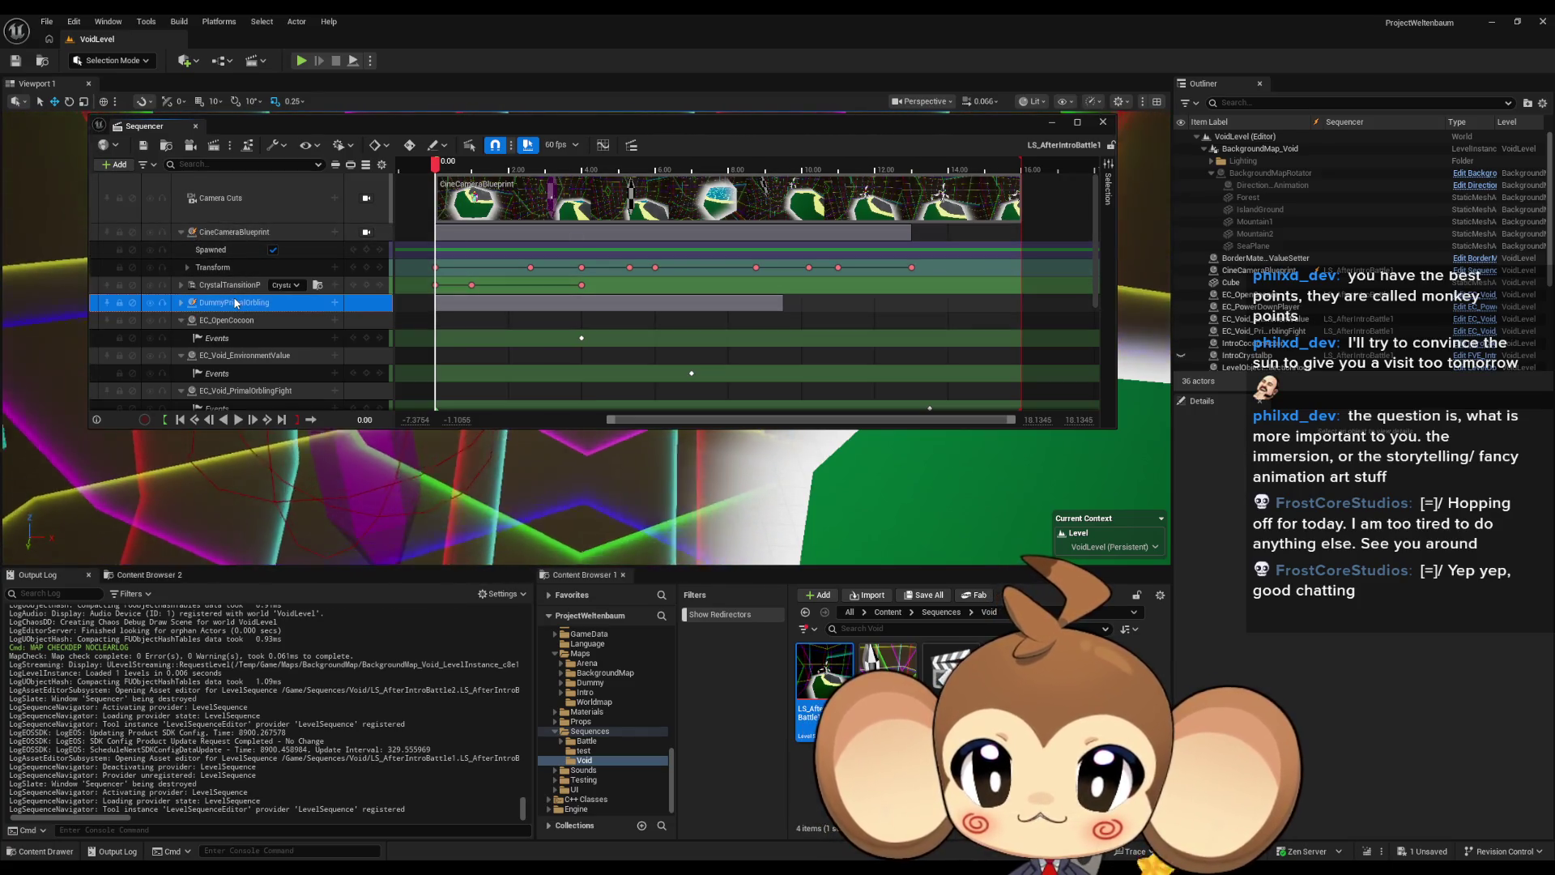
{"action": "left_click_drag", "start_coordinate": [437, 196], "coordinate": [848, 197]}
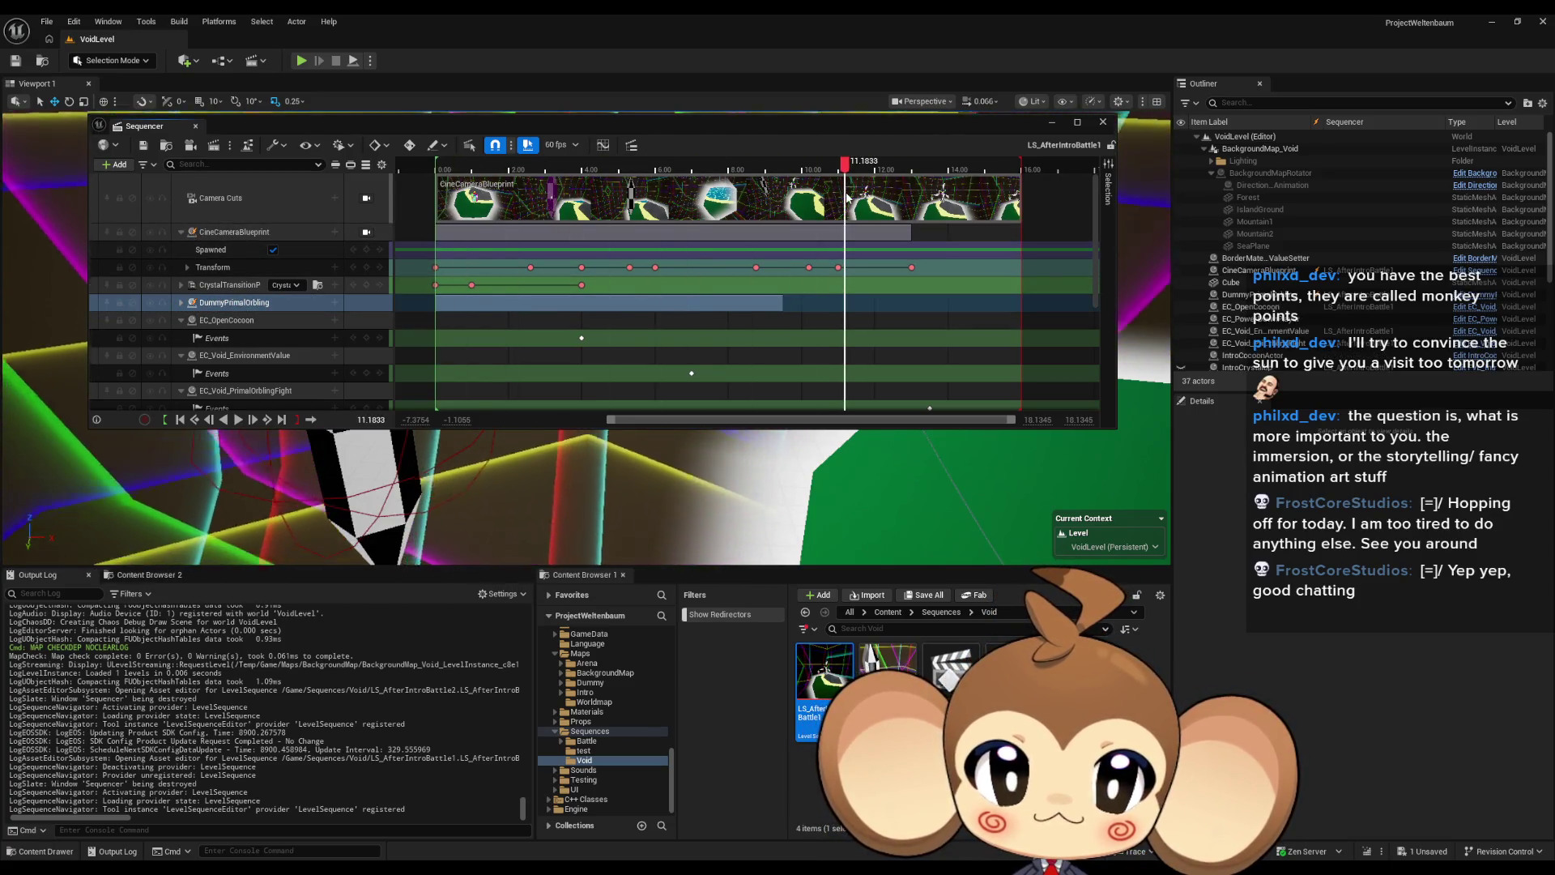
{"action": "left_click", "coordinate": [232, 305]}
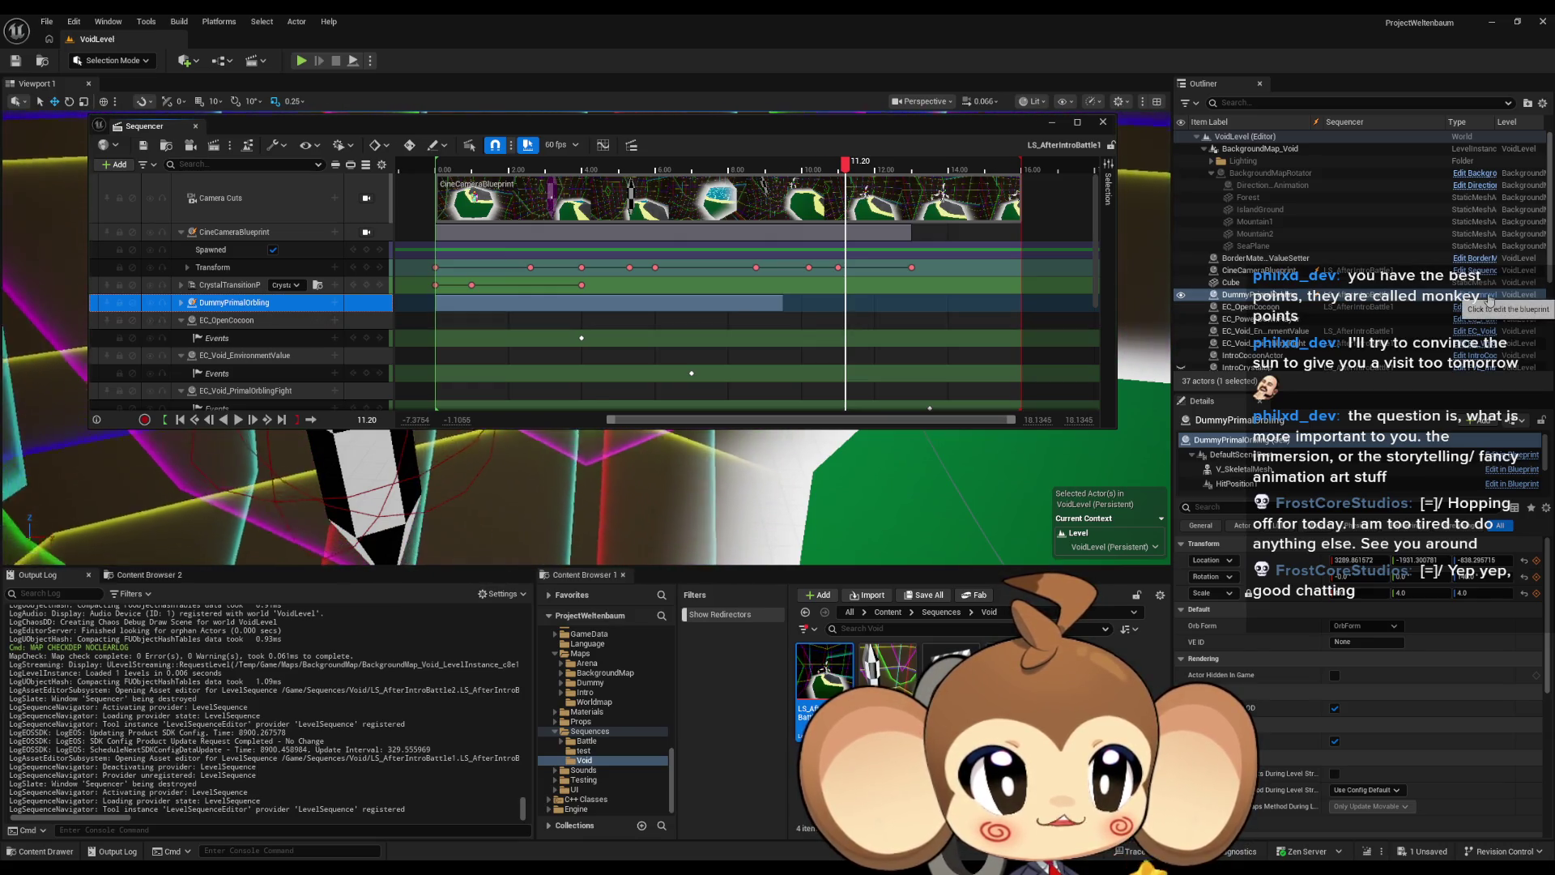
{"action": "double_click", "coordinate": [888, 668]}
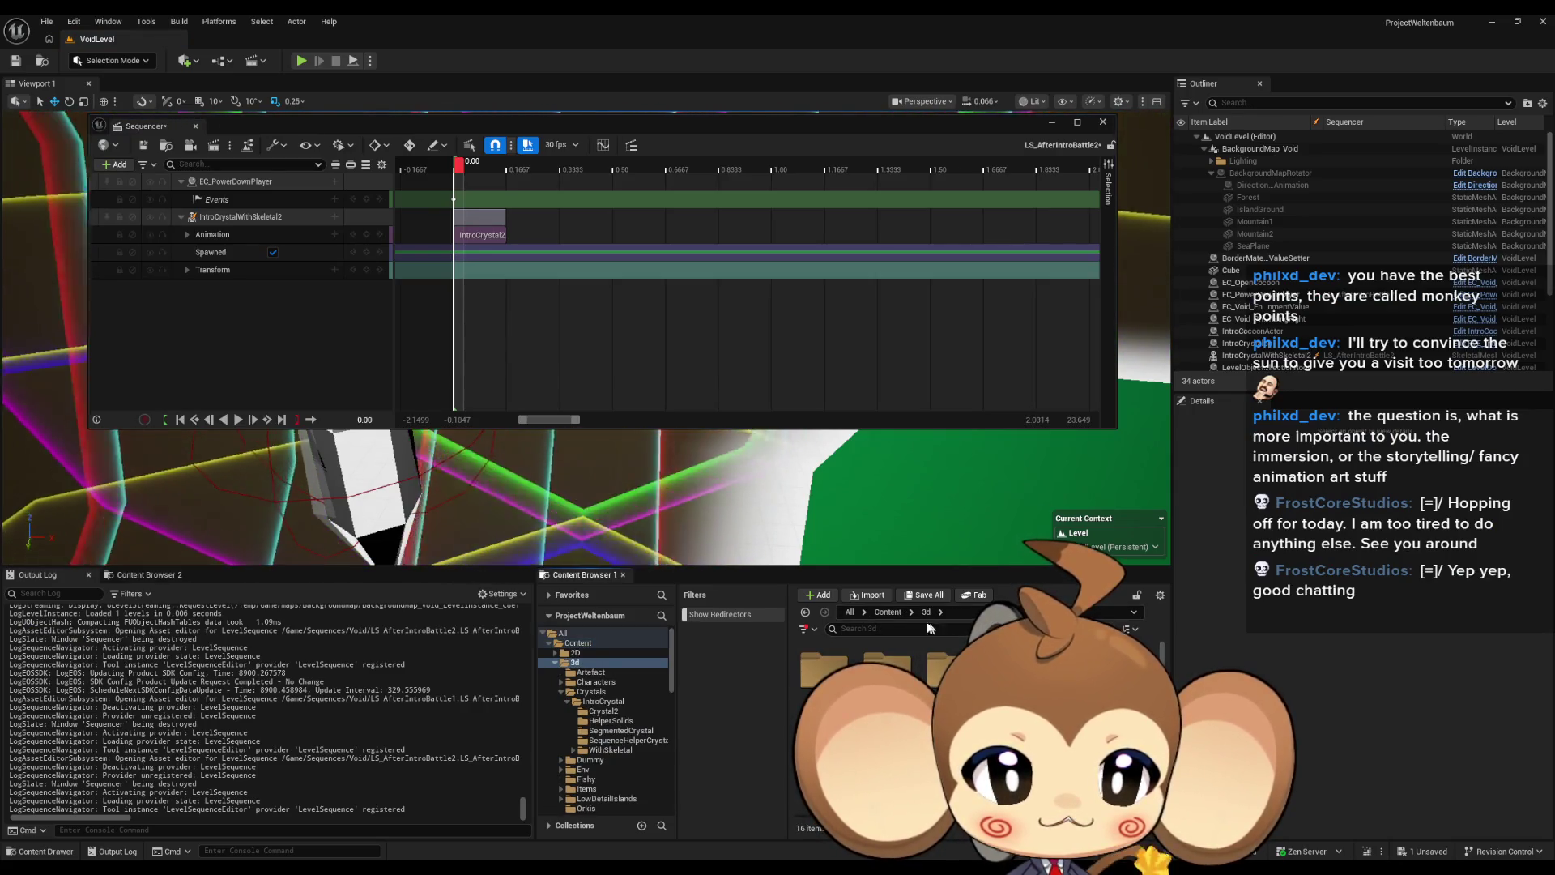
Step: Add the DummyPrimalOrbling blueprint from Blueprints > VisualEntity as a spawned track and save LS_AfterIntroBattle2
{"action": "double_click", "coordinate": [946, 669]}
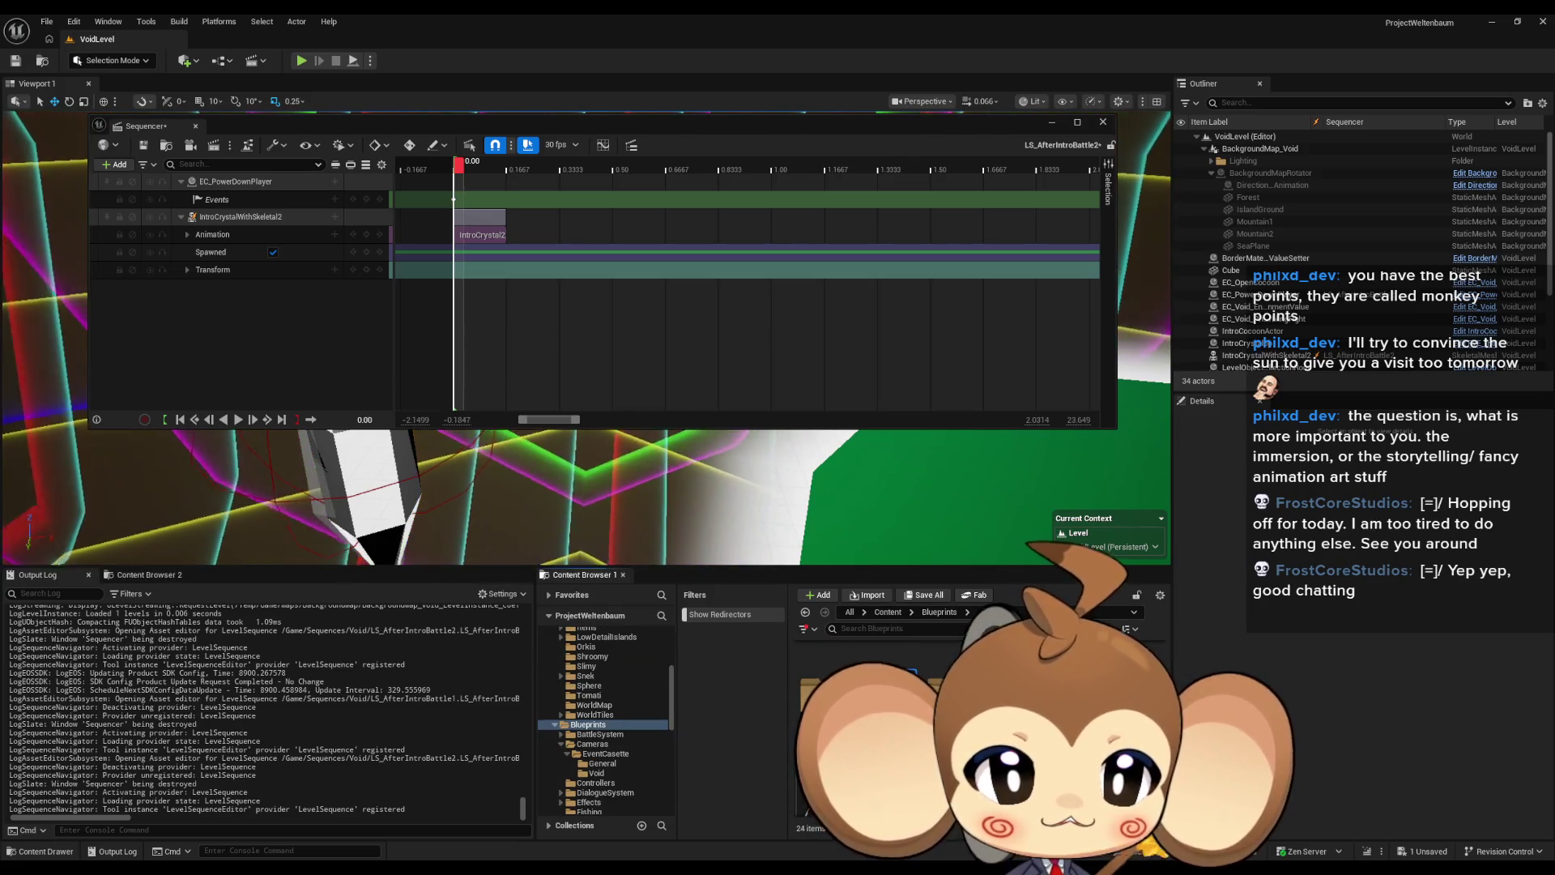
{"action": "double_click", "coordinate": [911, 696]}
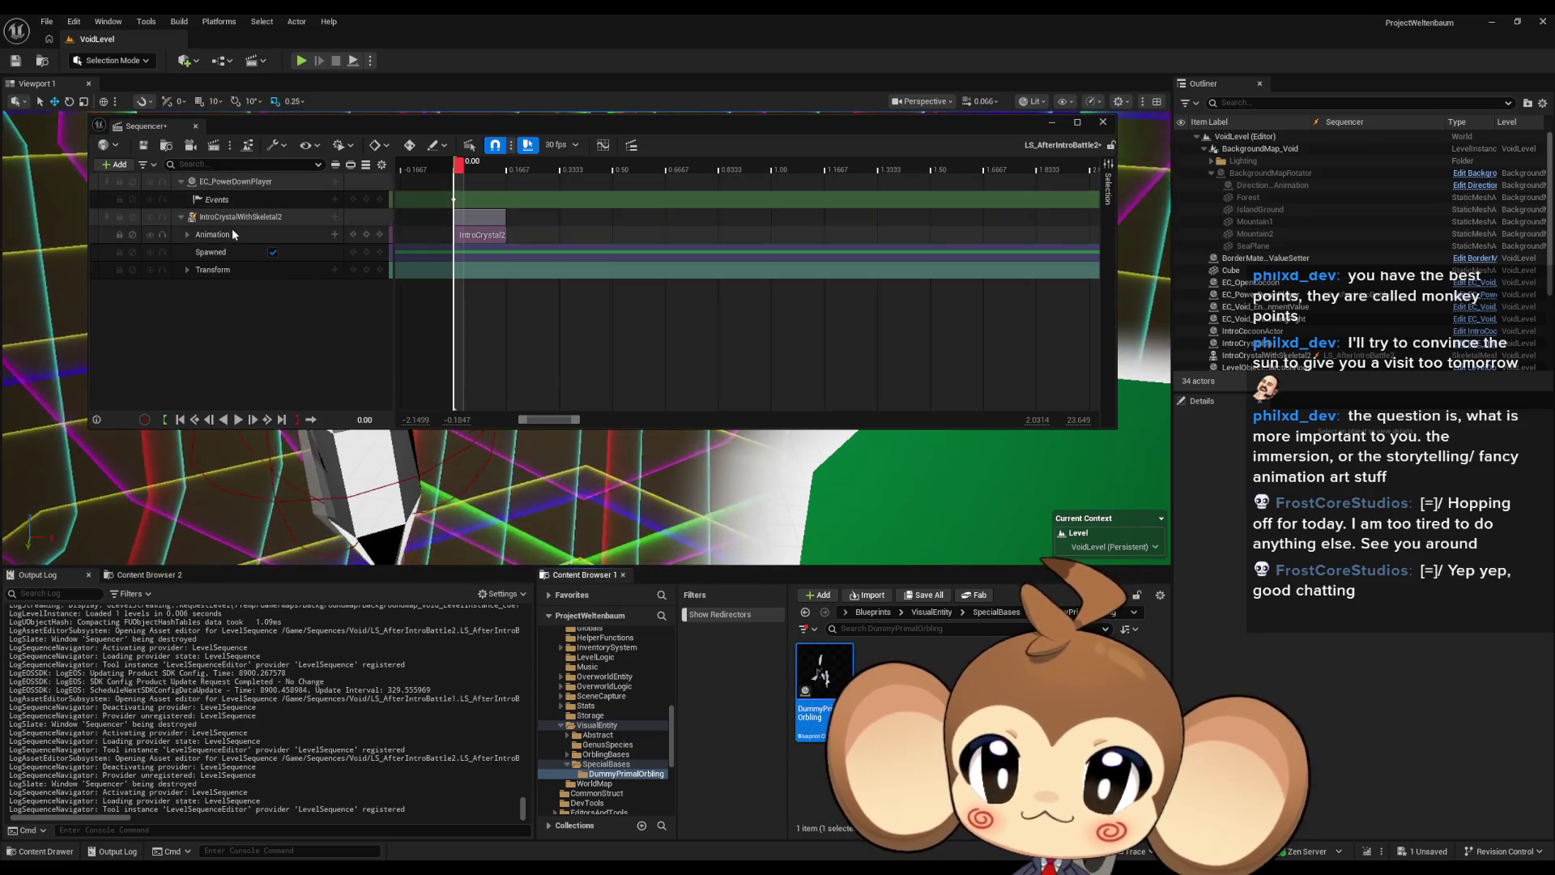
{"action": "left_click", "coordinate": [114, 165]}
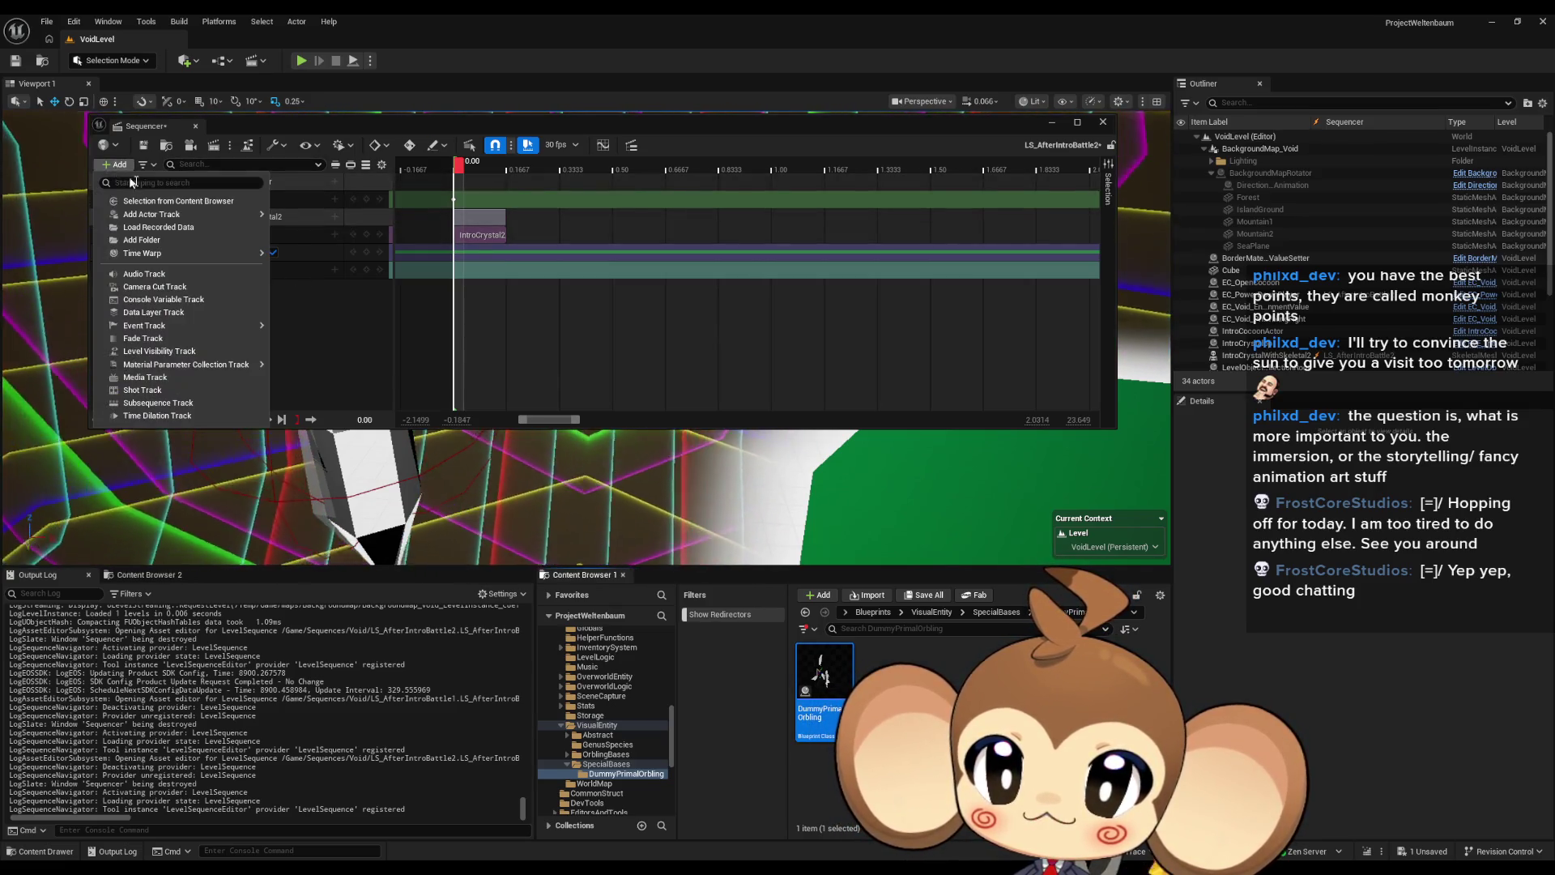
{"action": "mouse_move", "coordinate": [178, 217]}
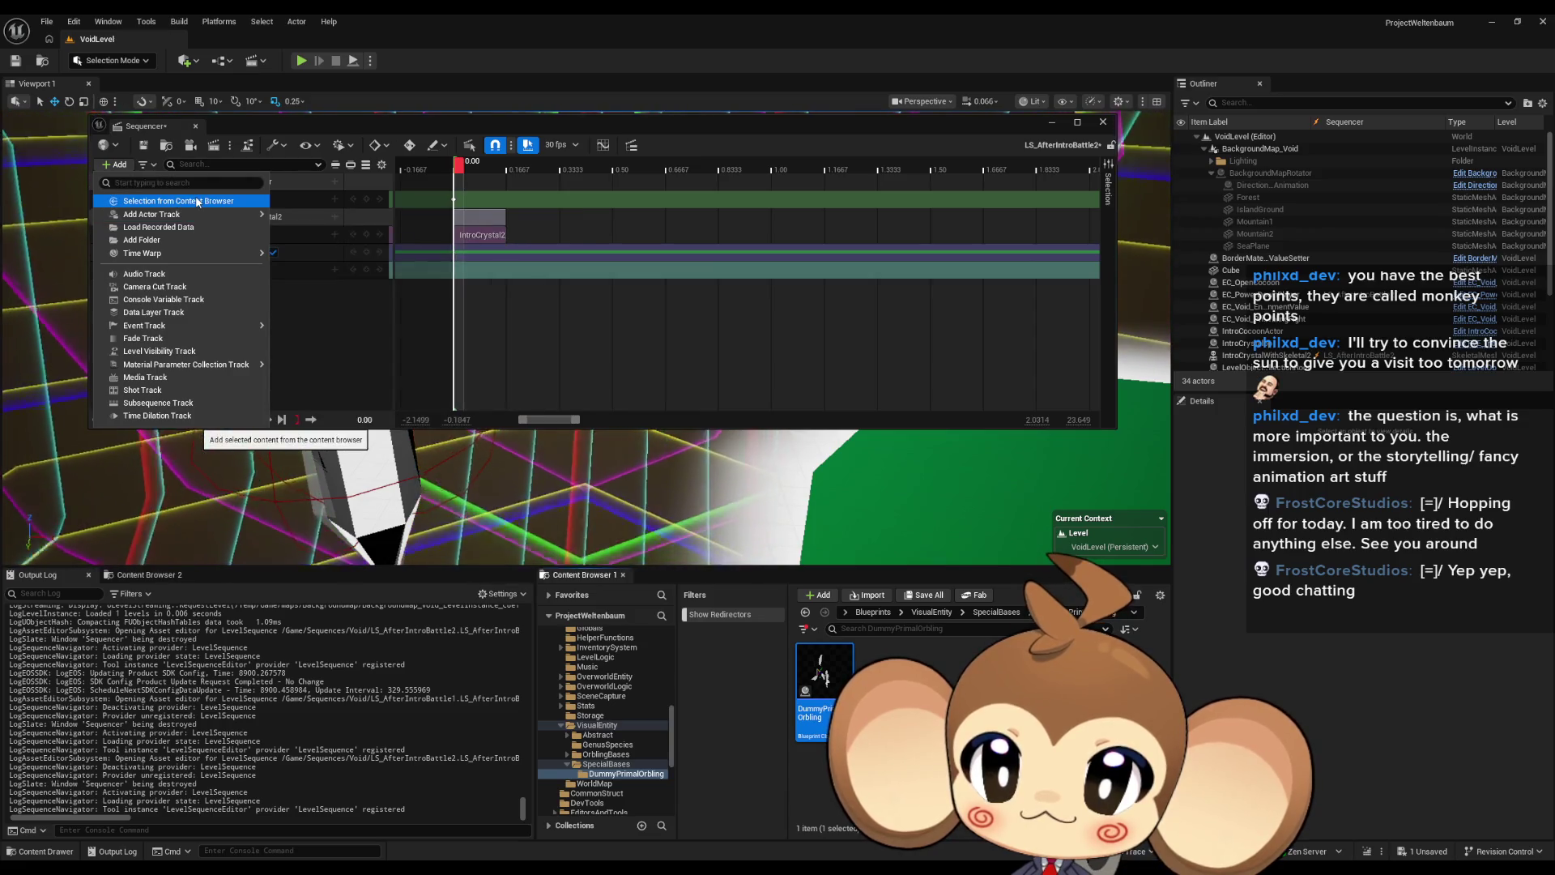
{"action": "left_click", "coordinate": [206, 202]}
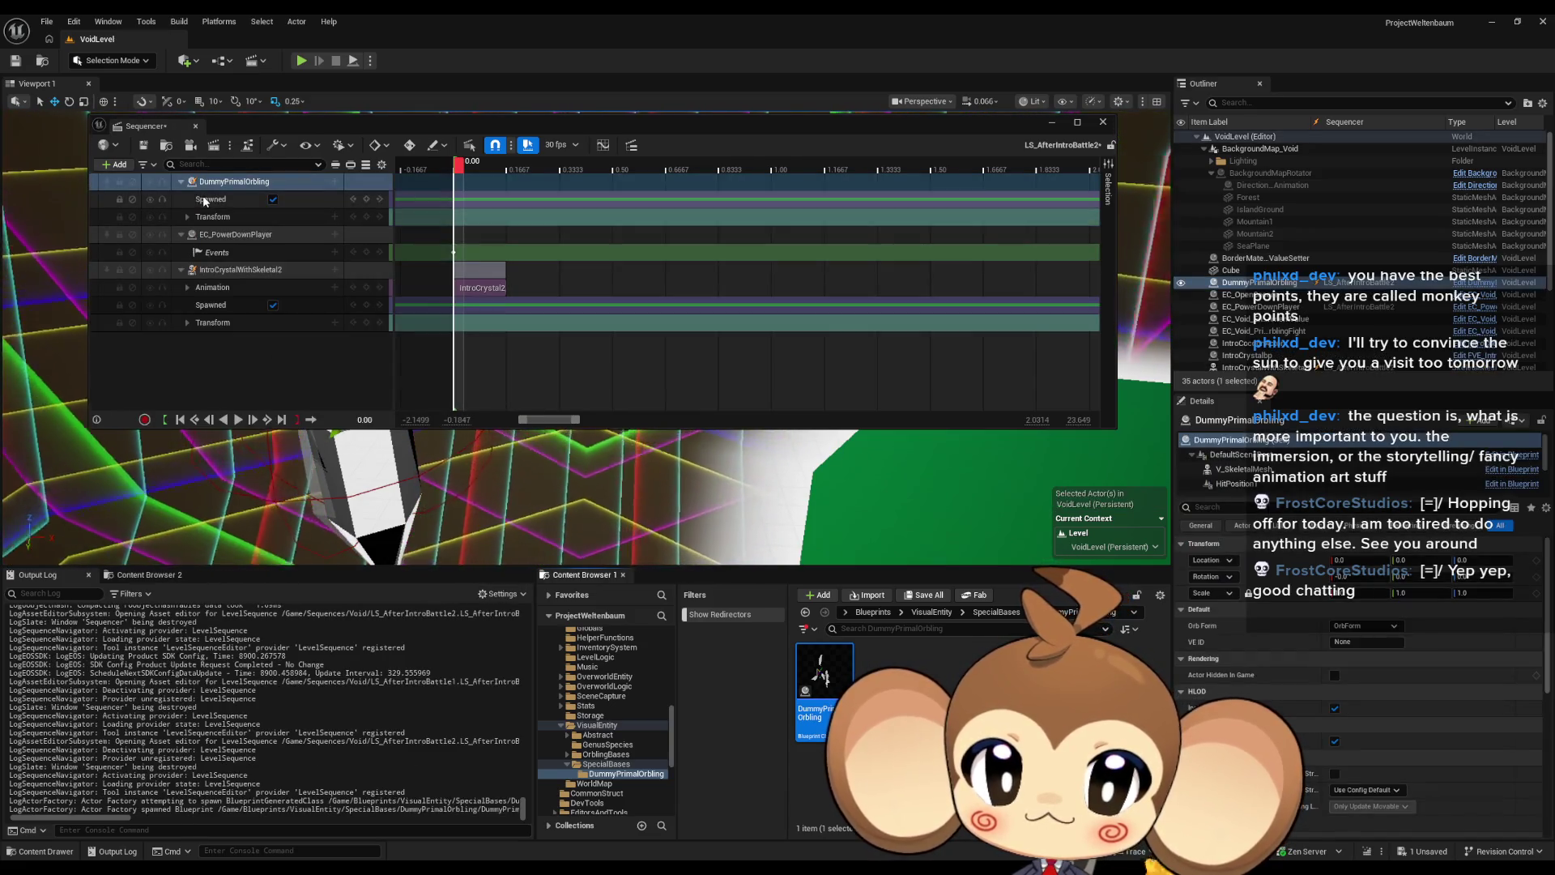
{"action": "left_click", "coordinate": [871, 612]}
{"action": "left_click", "coordinate": [145, 147]}
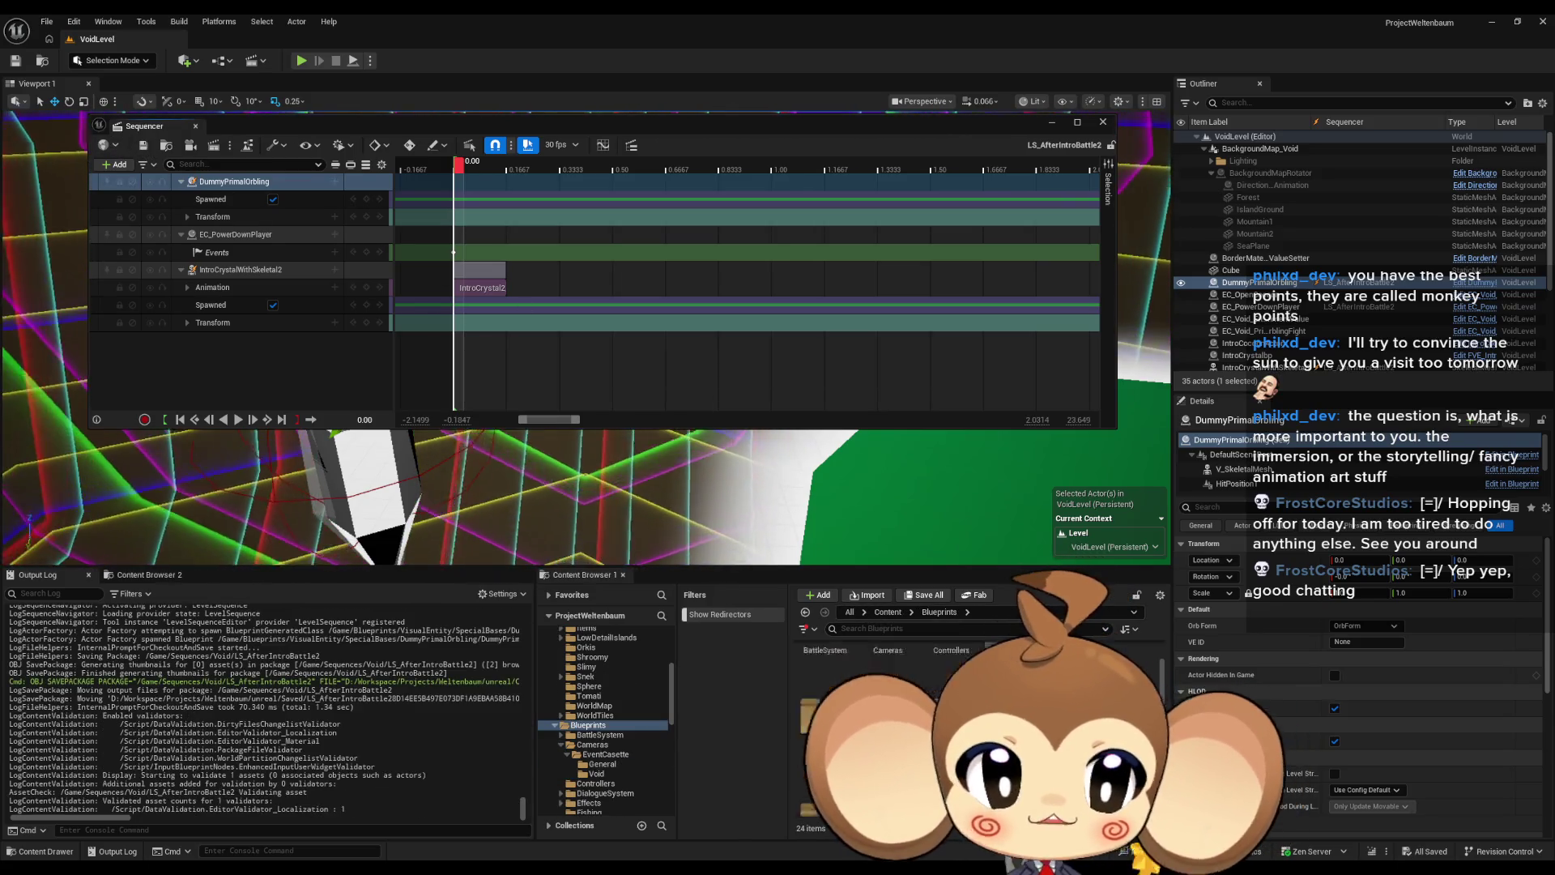
Step: Navigate back to the Void sequences folder and open LS_AfterIntroBattle1
{"action": "double_click", "coordinate": [1012, 657]}
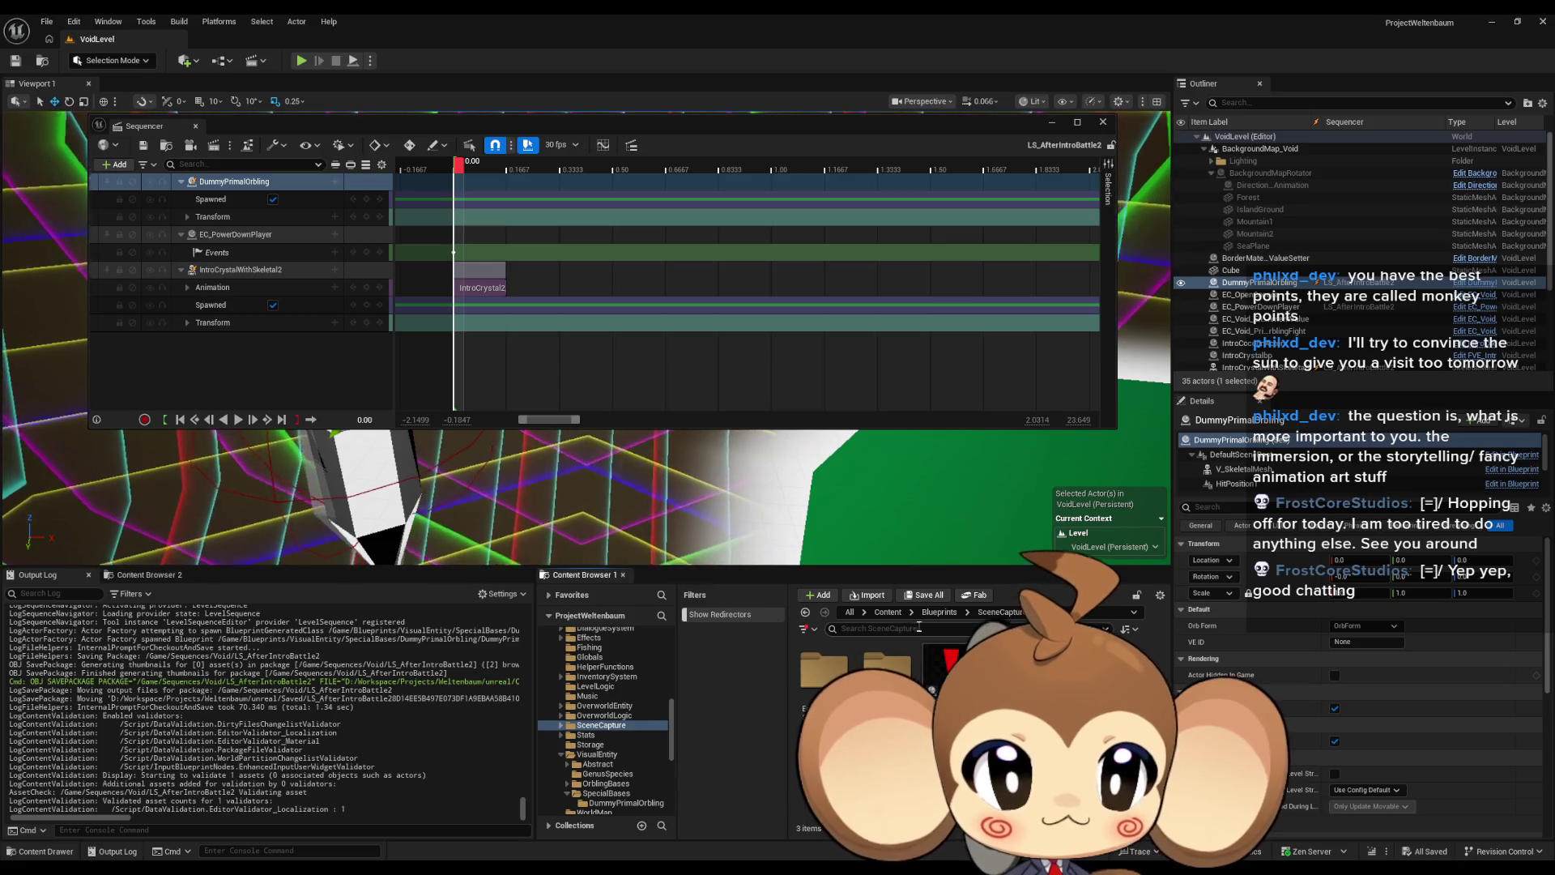
{"action": "key", "text": "alt+Left"}
{"action": "key", "text": "alt+Left"}
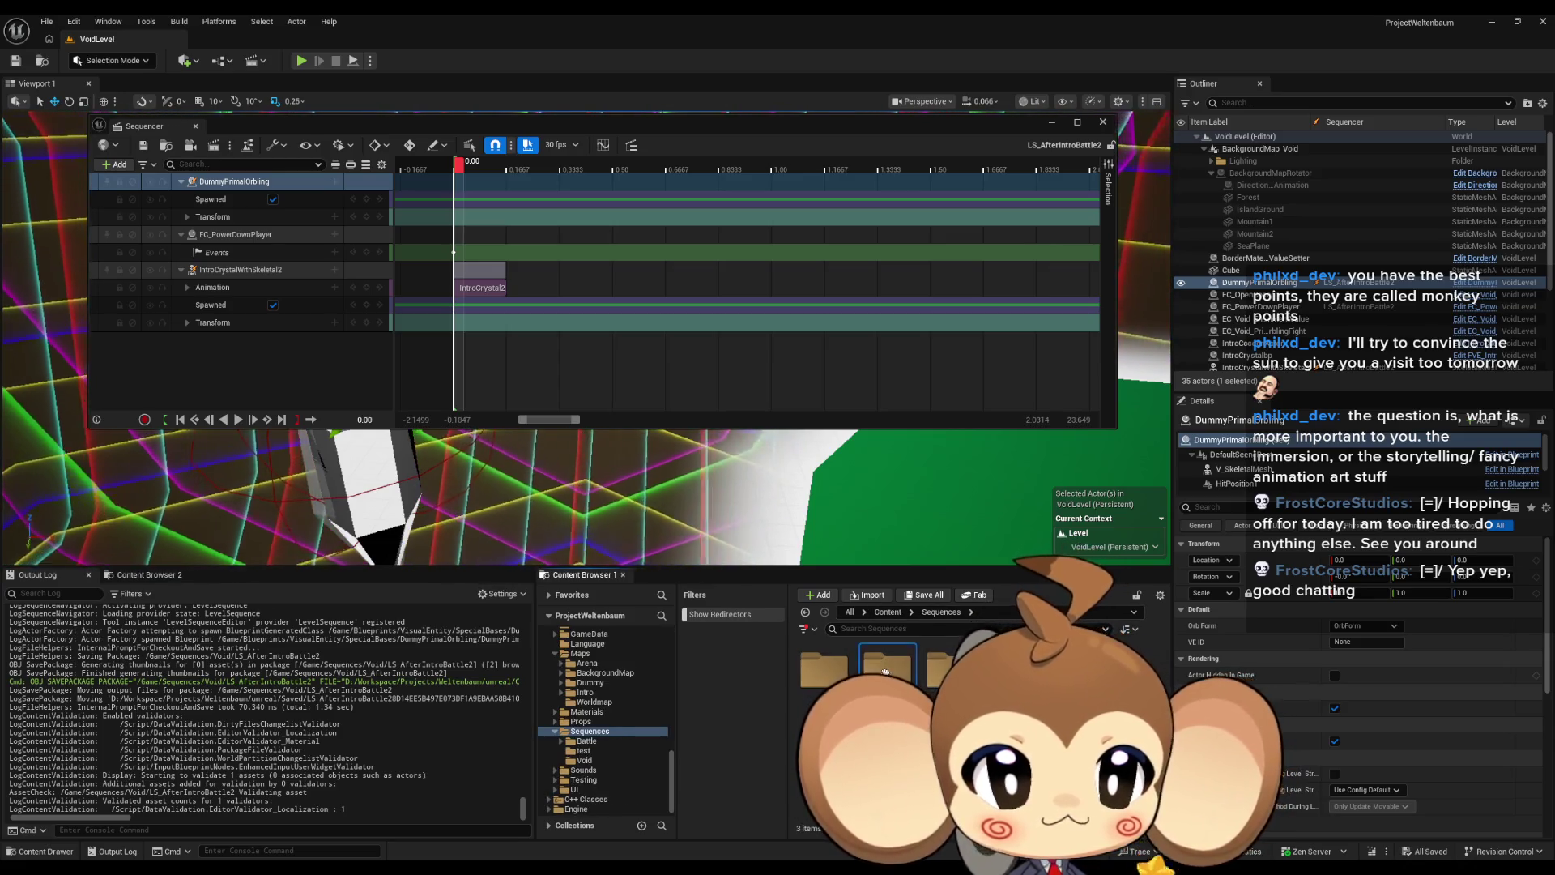
{"action": "double_click", "coordinate": [886, 672]}
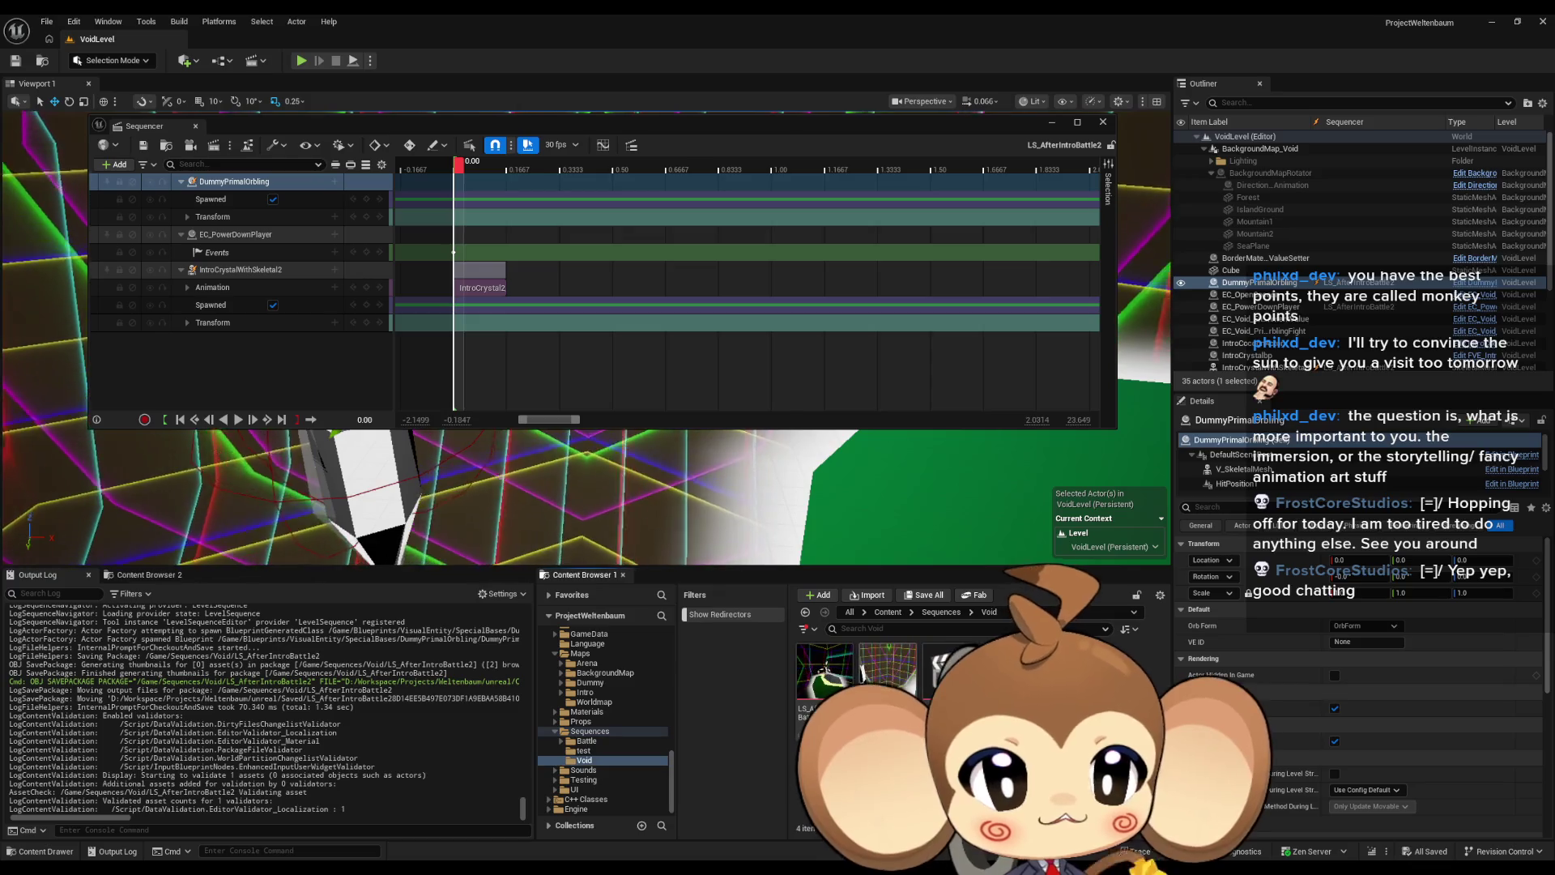
{"action": "double_click", "coordinate": [823, 671]}
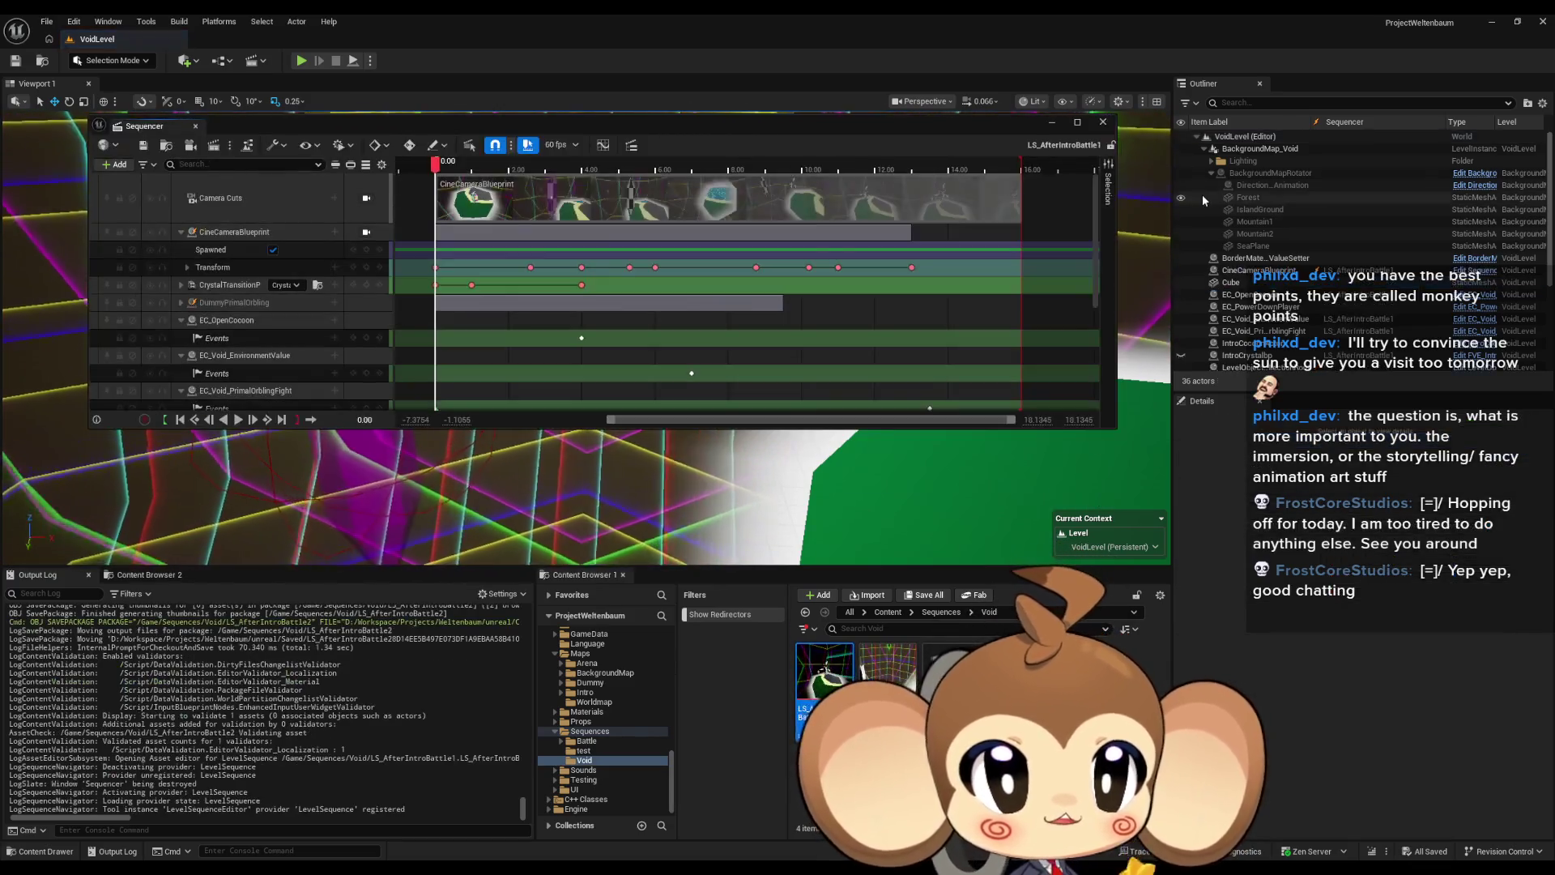
Step: Read the DummyPrimalOrbling's transform at about 12.6 s, then reopen LS_AfterIntroBattle2
{"action": "left_click_drag", "start_coordinate": [436, 164], "coordinate": [449, 168]}
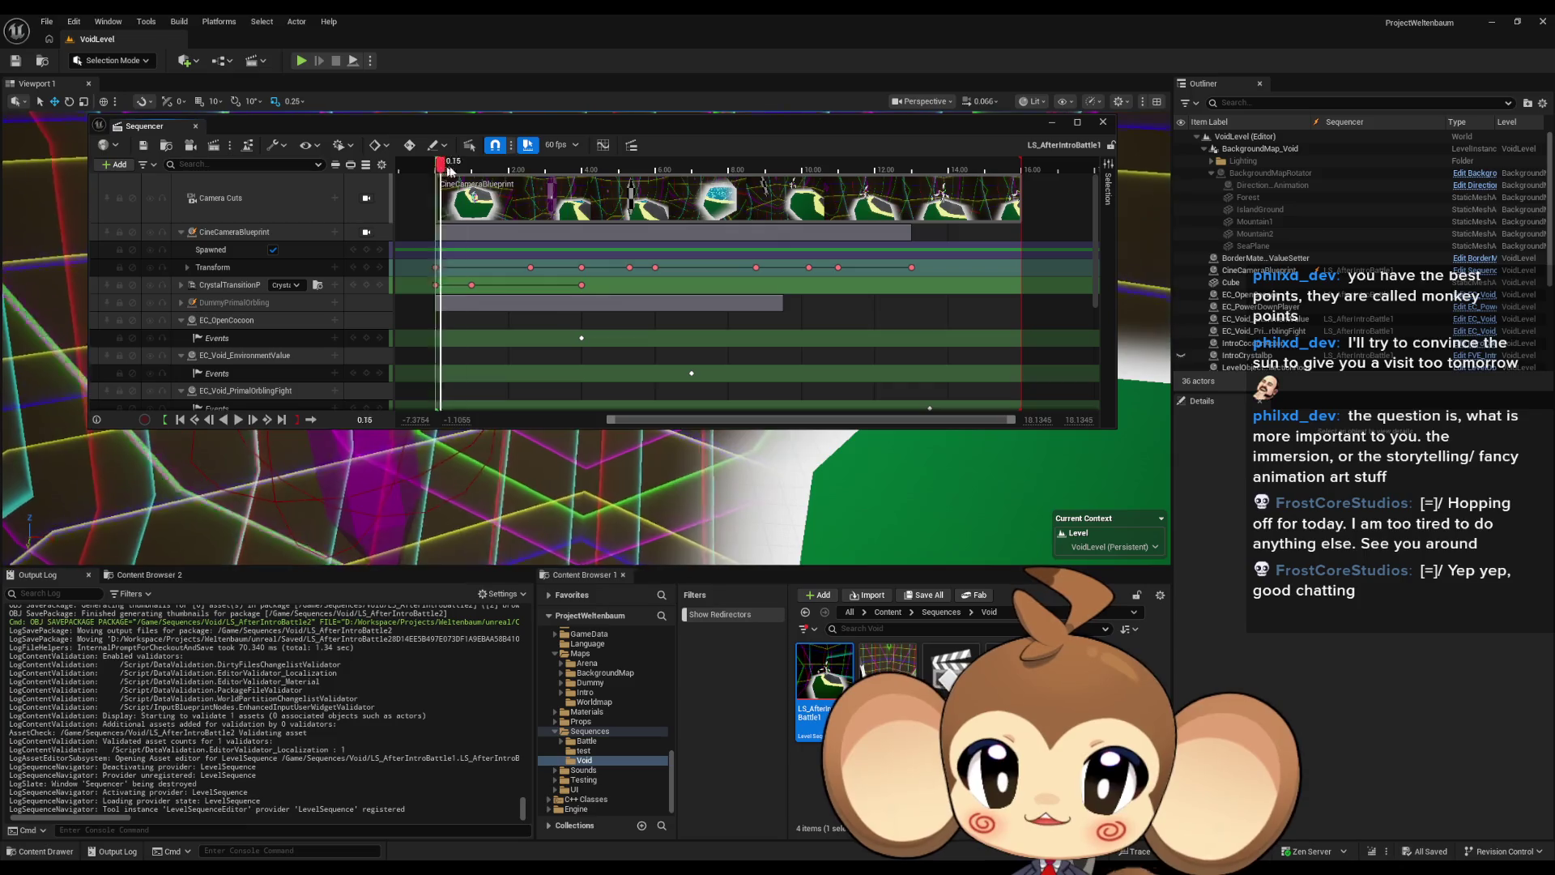
{"action": "left_click_drag", "start_coordinate": [877, 219], "coordinate": [898, 218]}
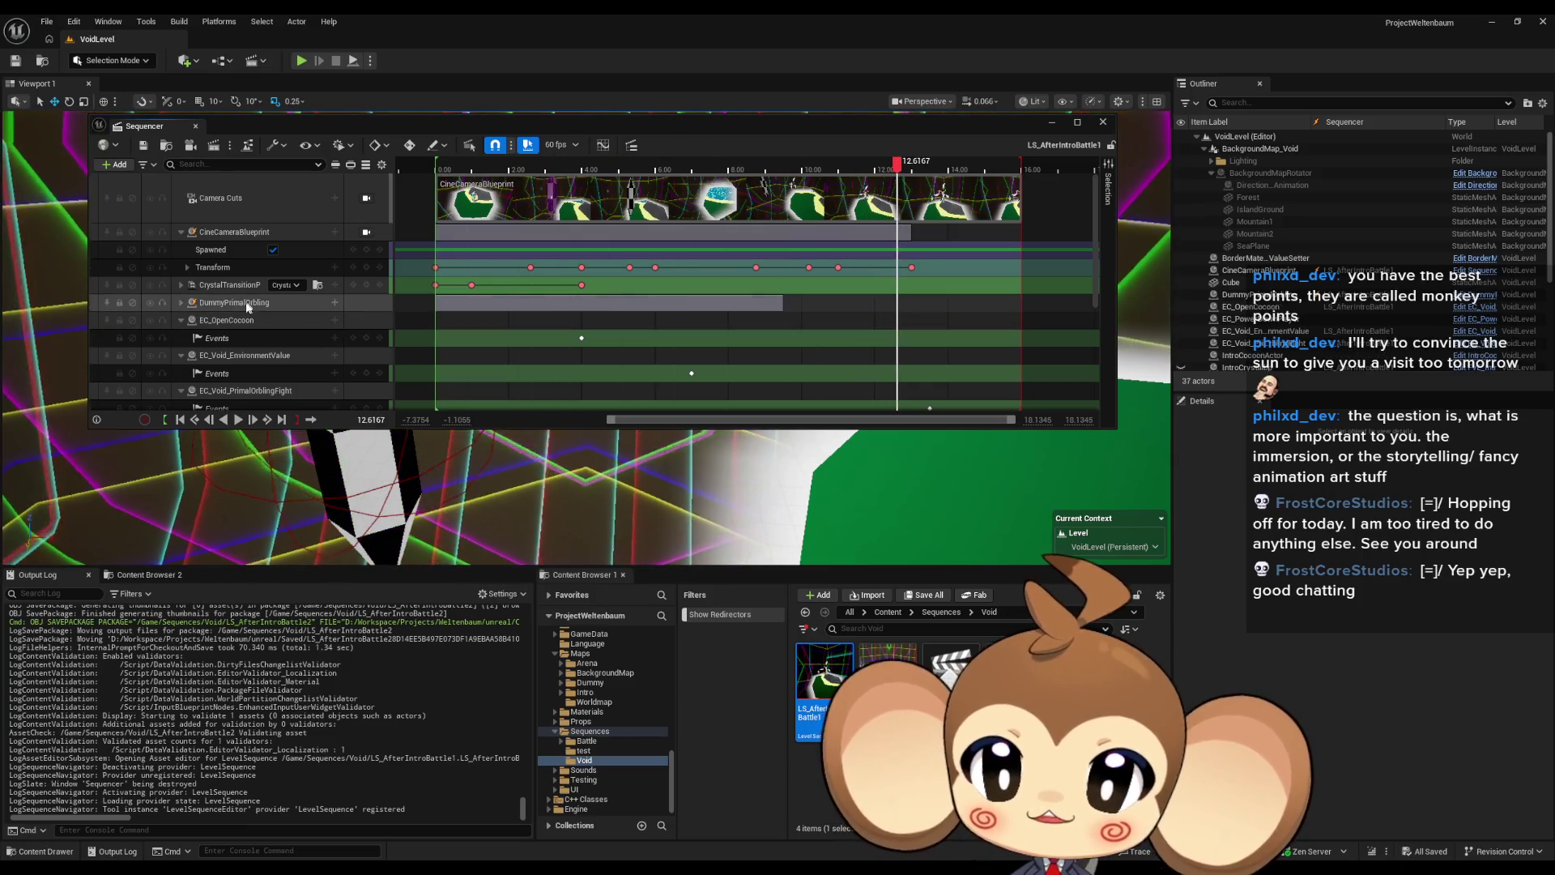
{"action": "left_click", "coordinate": [243, 303]}
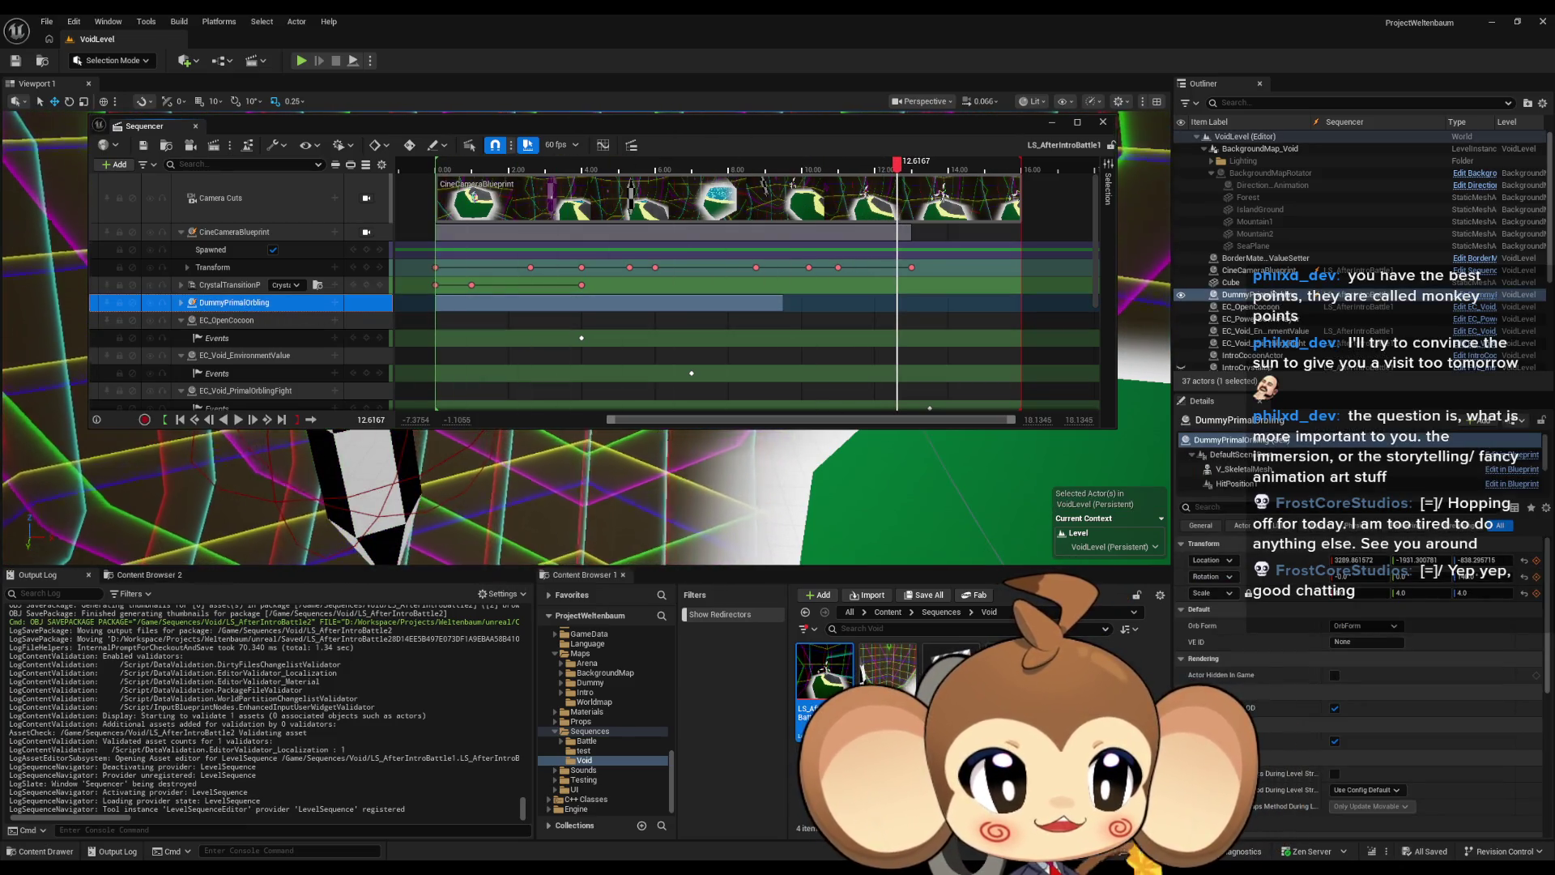
{"action": "double_click", "coordinate": [888, 671]}
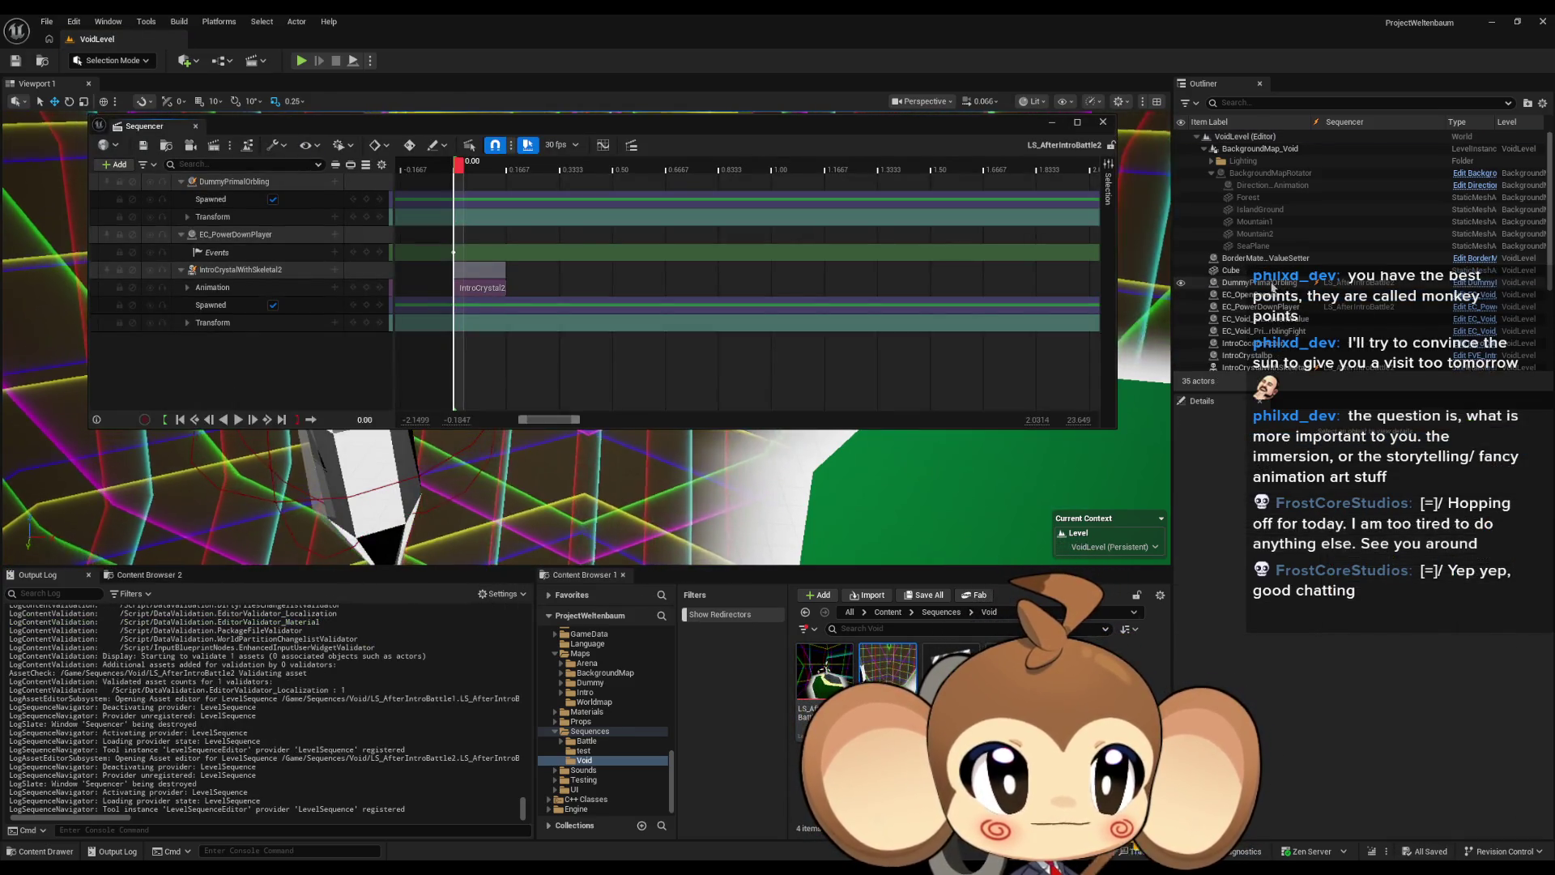
Step: Expand the DummyPrimalOrbling's transform channels and lower the Sequencer window to reveal the IntroCrystalWithSkeletal2 crystal
{"action": "left_click", "coordinate": [227, 276]}
{"action": "left_click", "coordinate": [222, 324]}
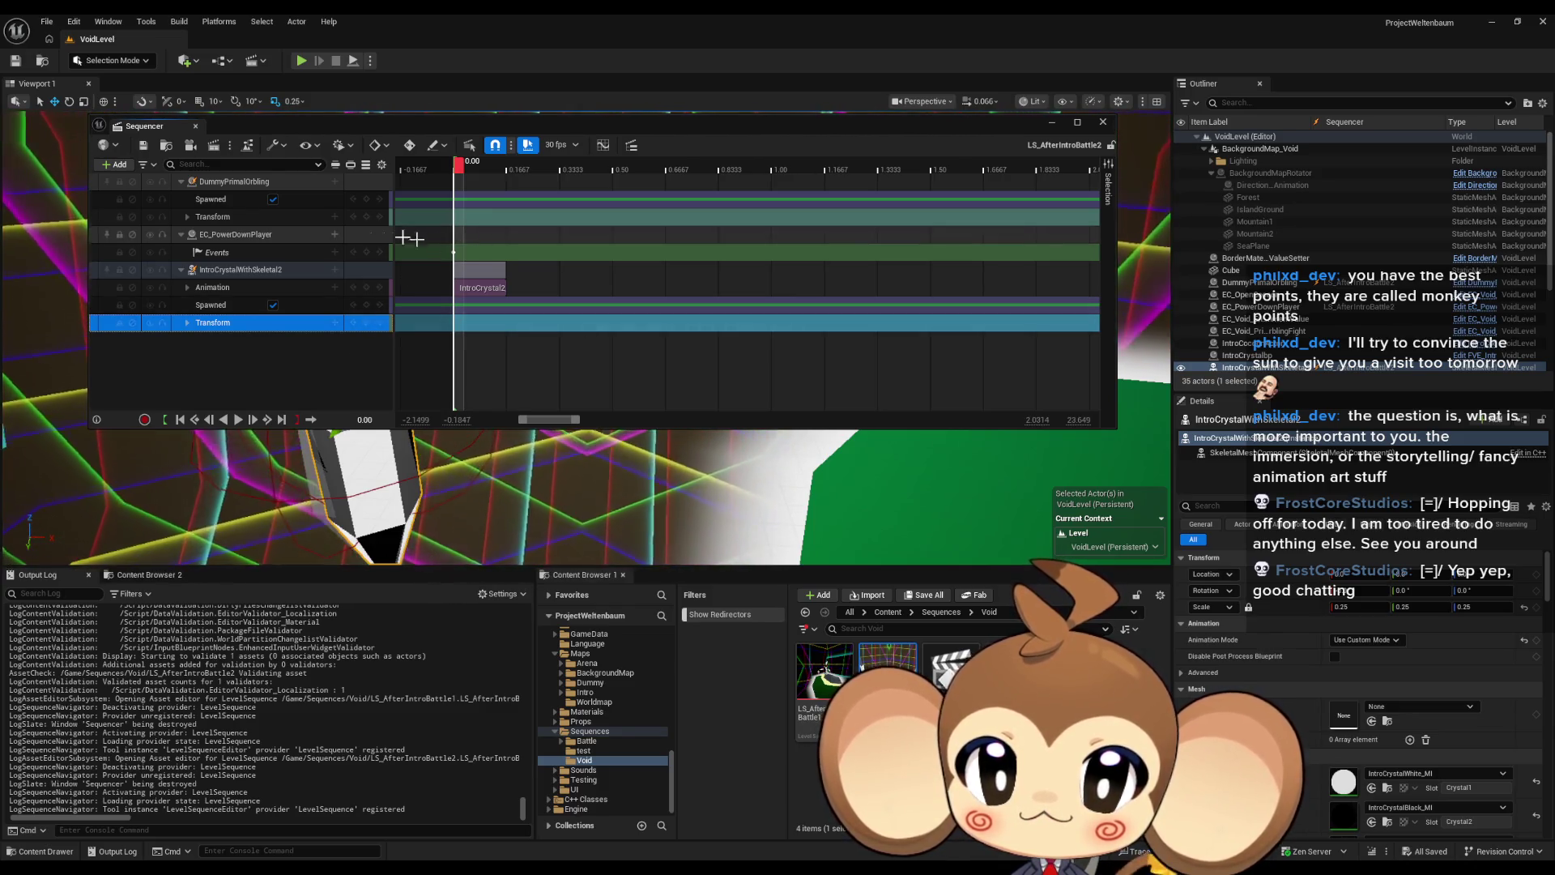
{"action": "left_click", "coordinate": [187, 216]}
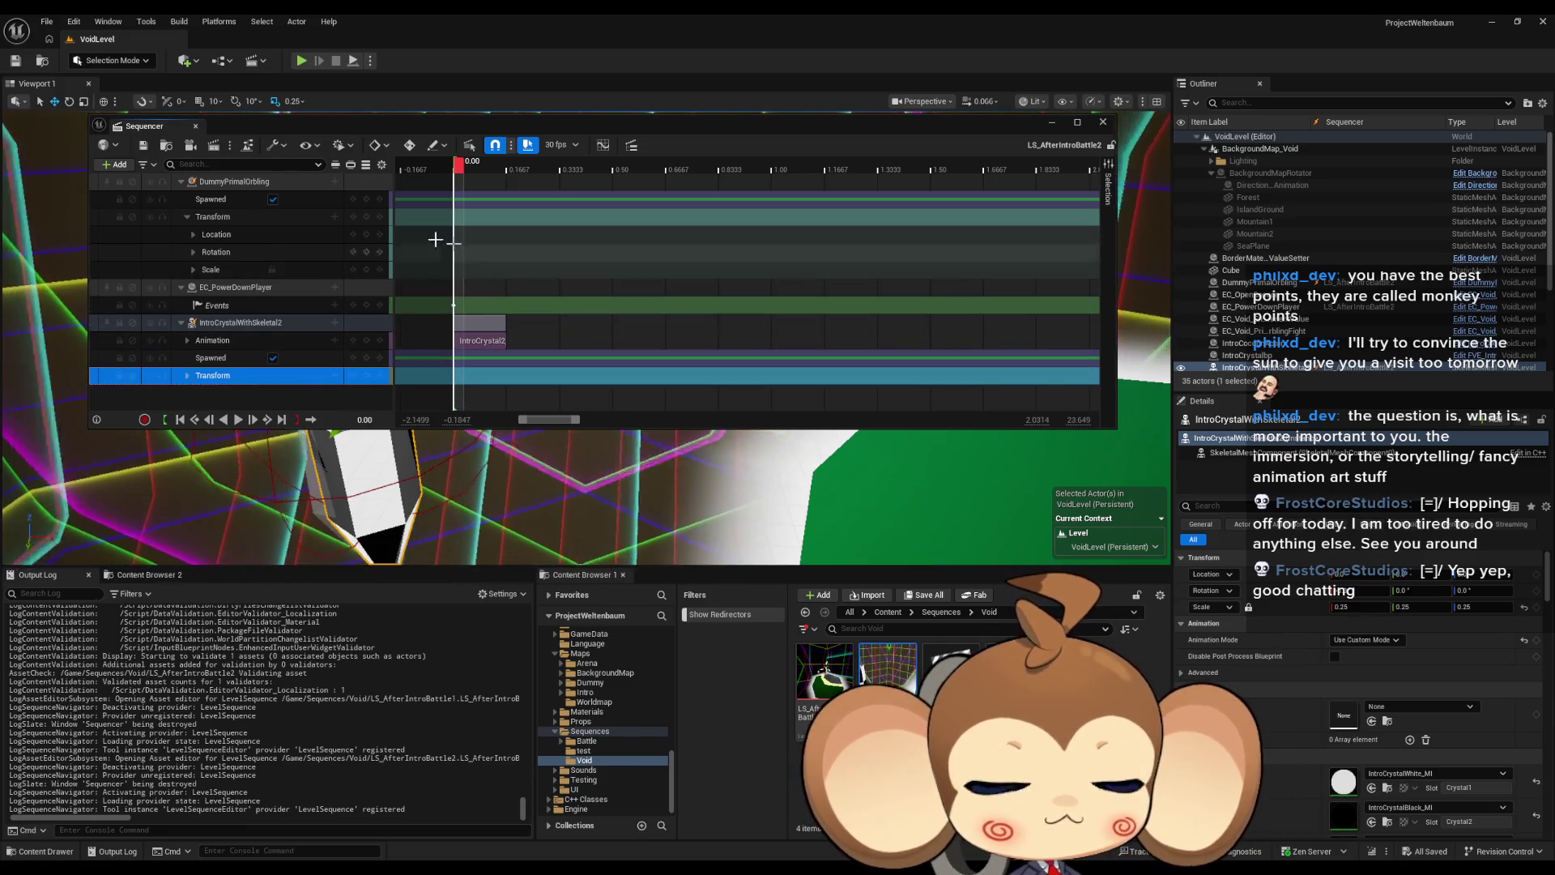
{"action": "left_click", "coordinate": [217, 182]}
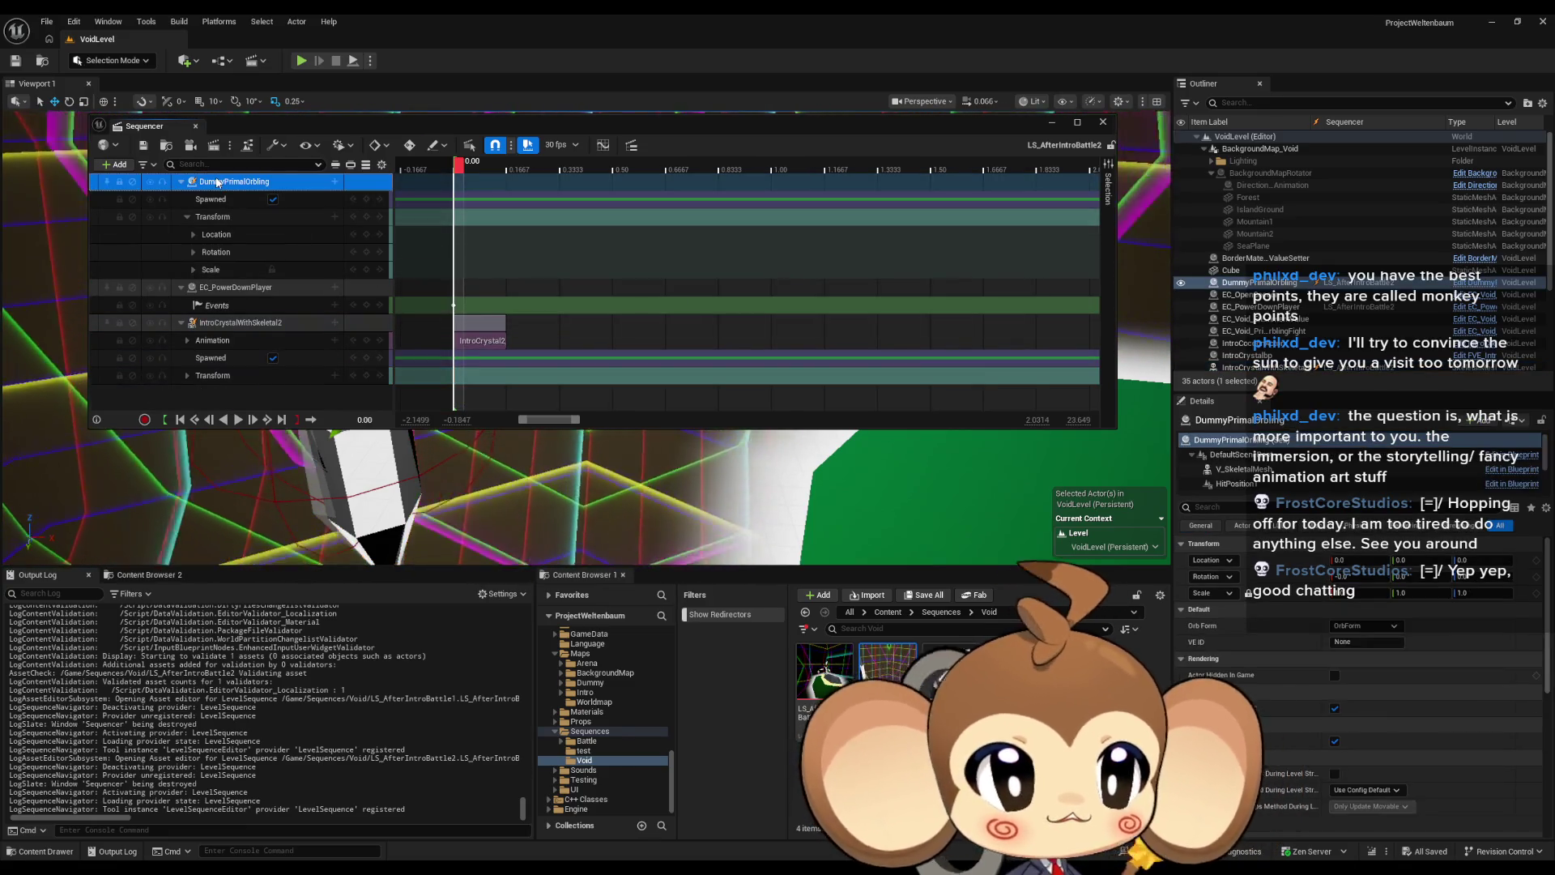
{"action": "mouse_move", "coordinate": [414, 121]}
{"action": "left_mouse_down"}
{"action": "mouse_move", "coordinate": [435, 504]}
{"action": "mouse_move", "coordinate": [427, 448]}
{"action": "left_mouse_up"}
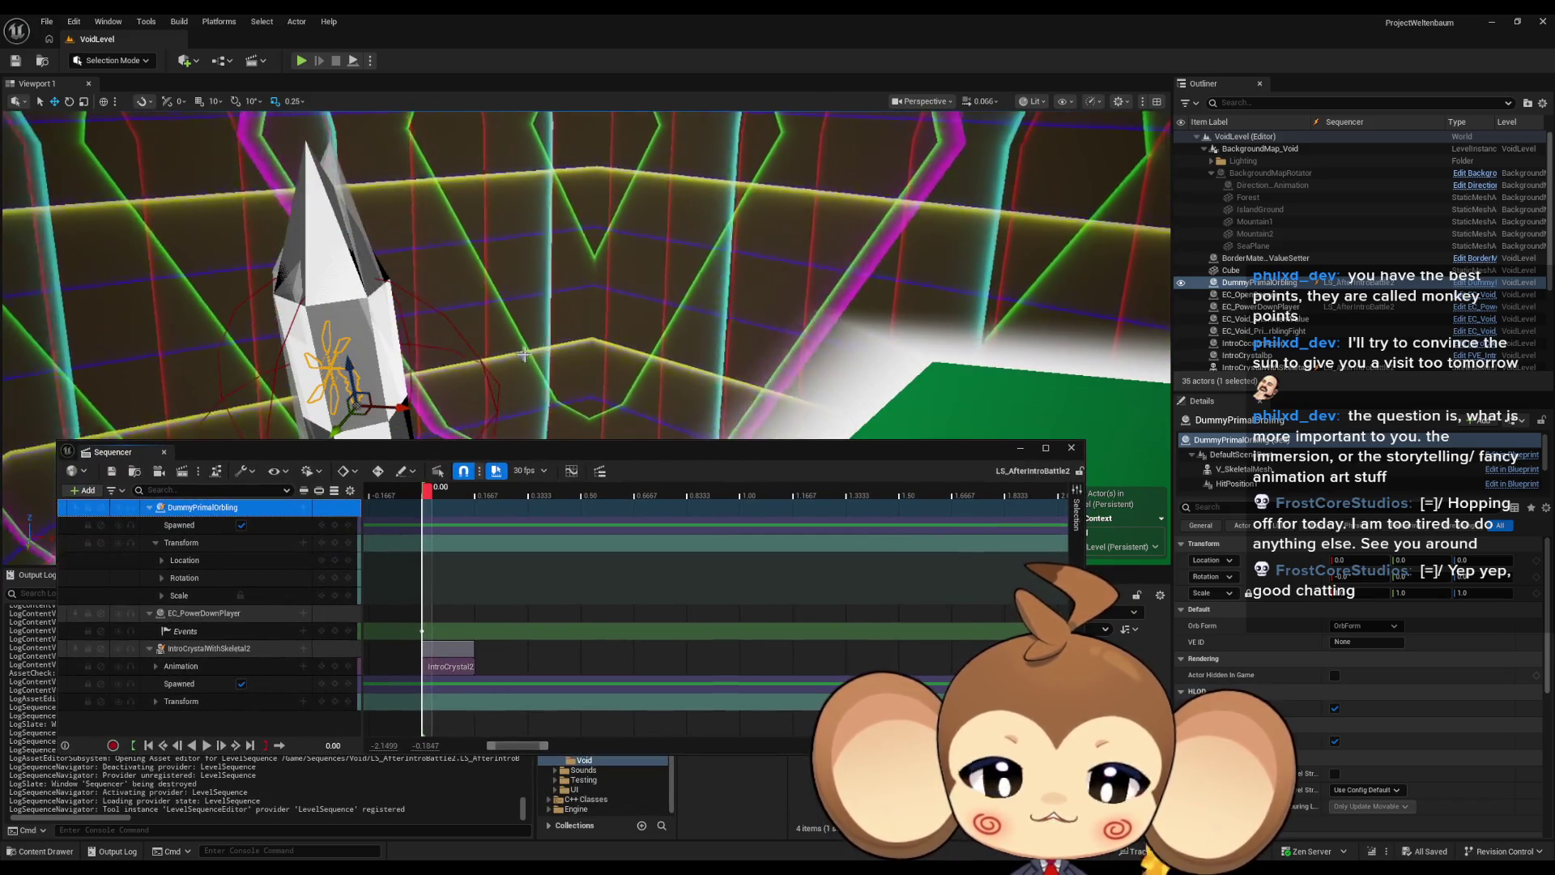
{"action": "left_click", "coordinate": [218, 651]}
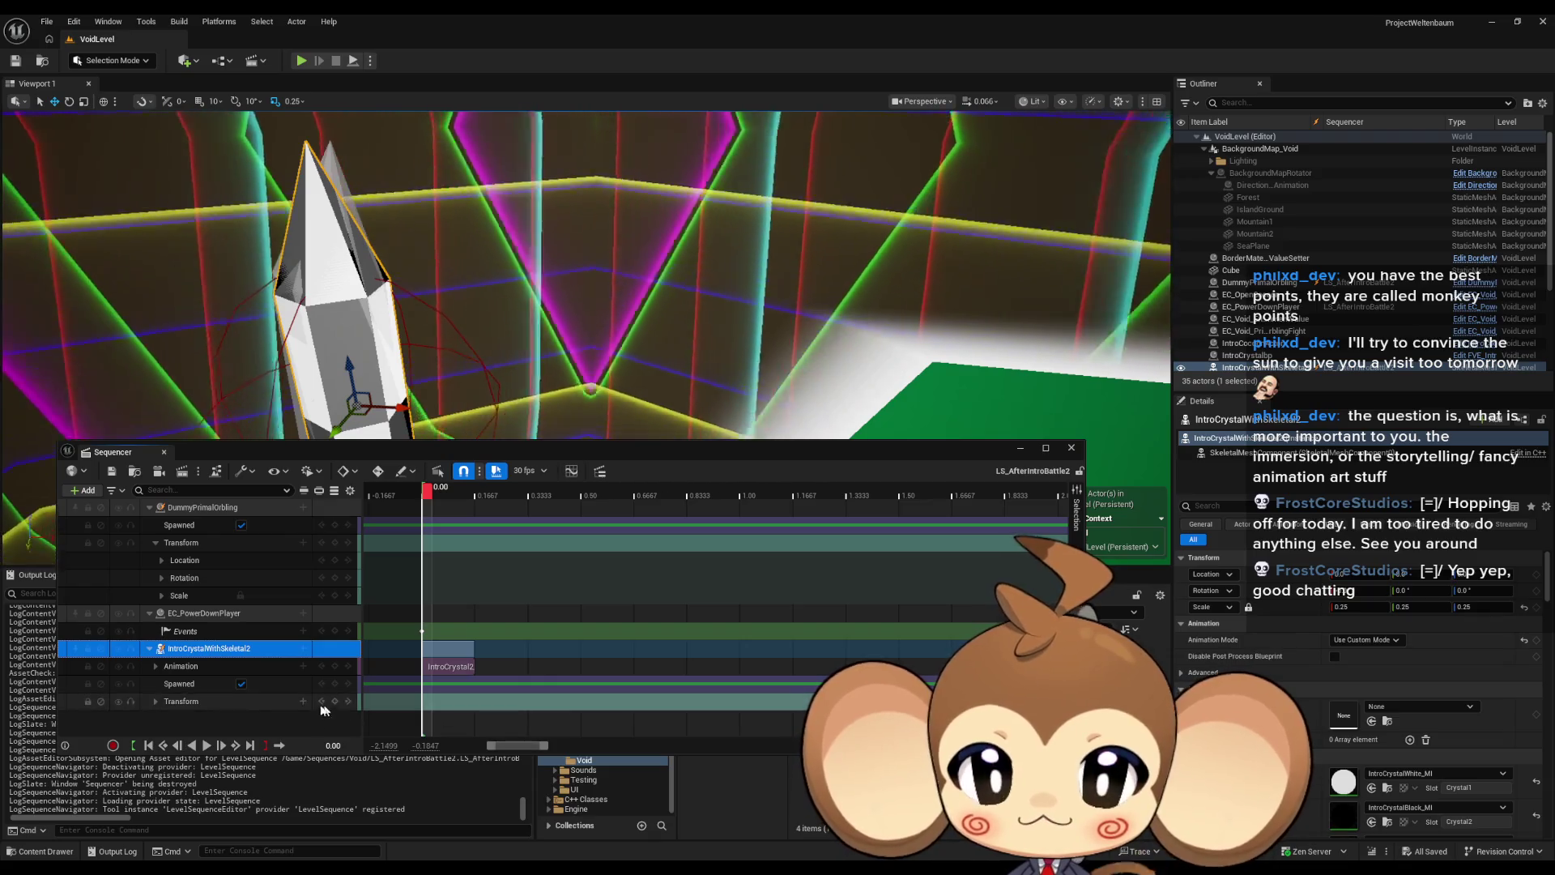
Step: Key the transform and set the DummyPrimalOrbling's location to 3289.861672, -1931.308781, -838.295715
{"action": "key", "text": "s"}
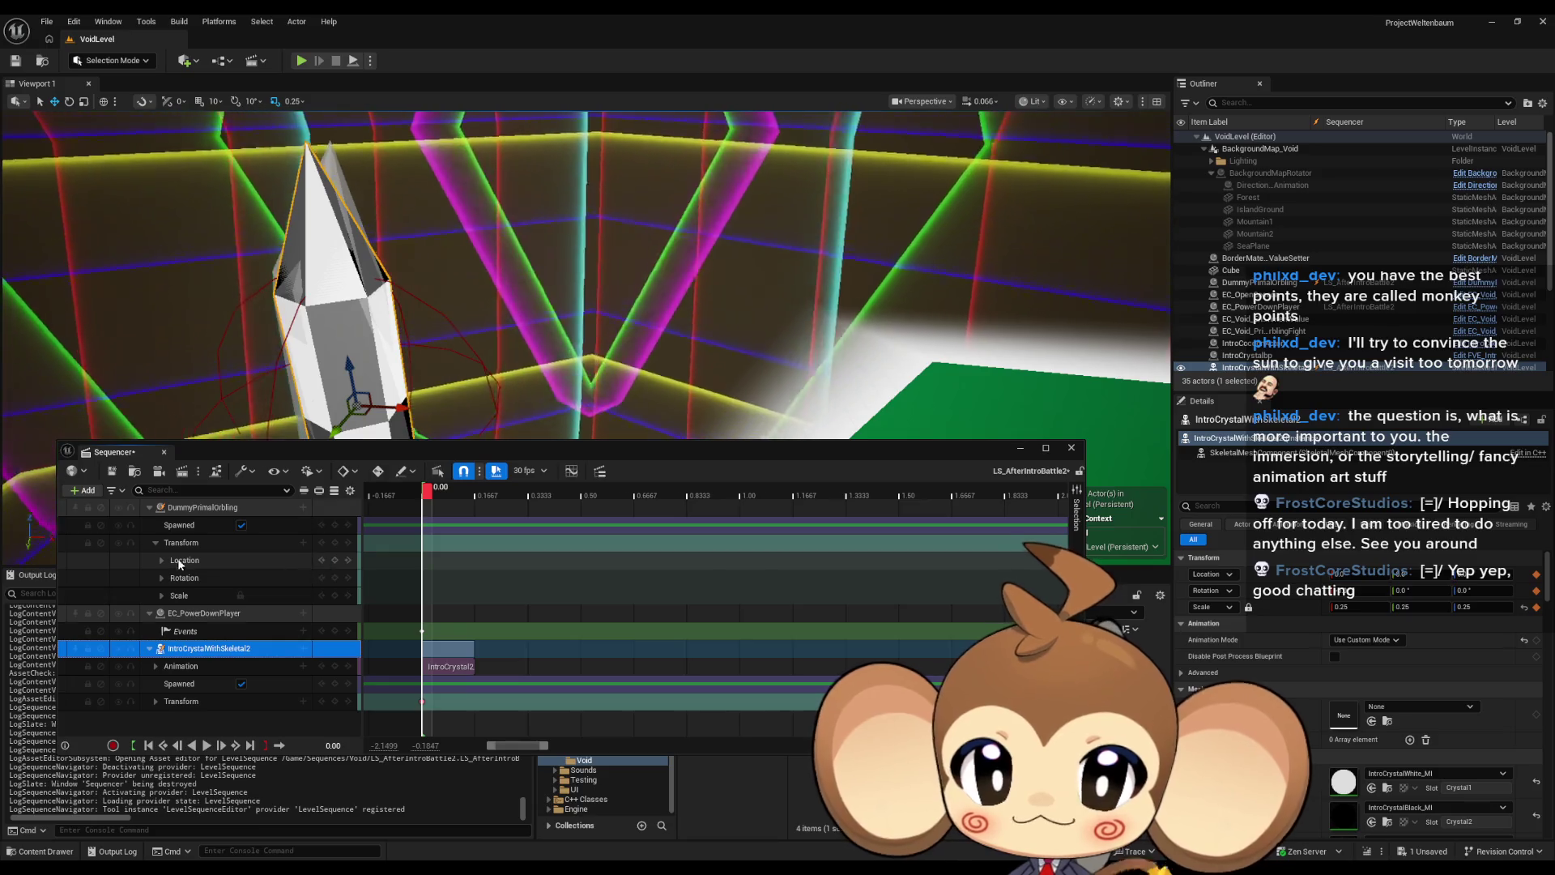
{"action": "left_click", "coordinate": [162, 560]}
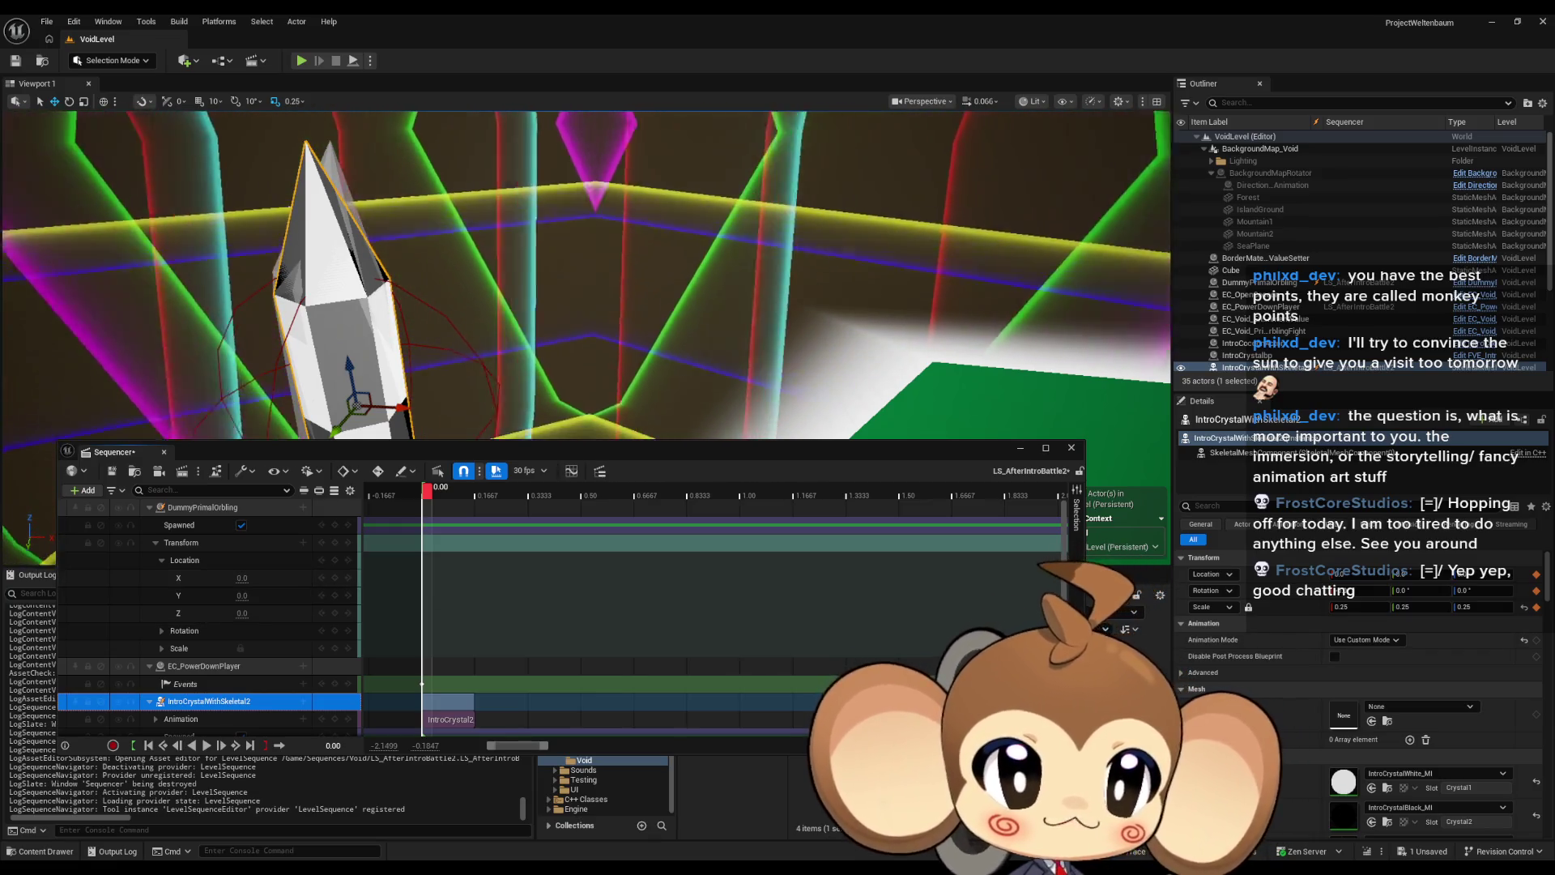
{"action": "left_click", "coordinate": [240, 525]}
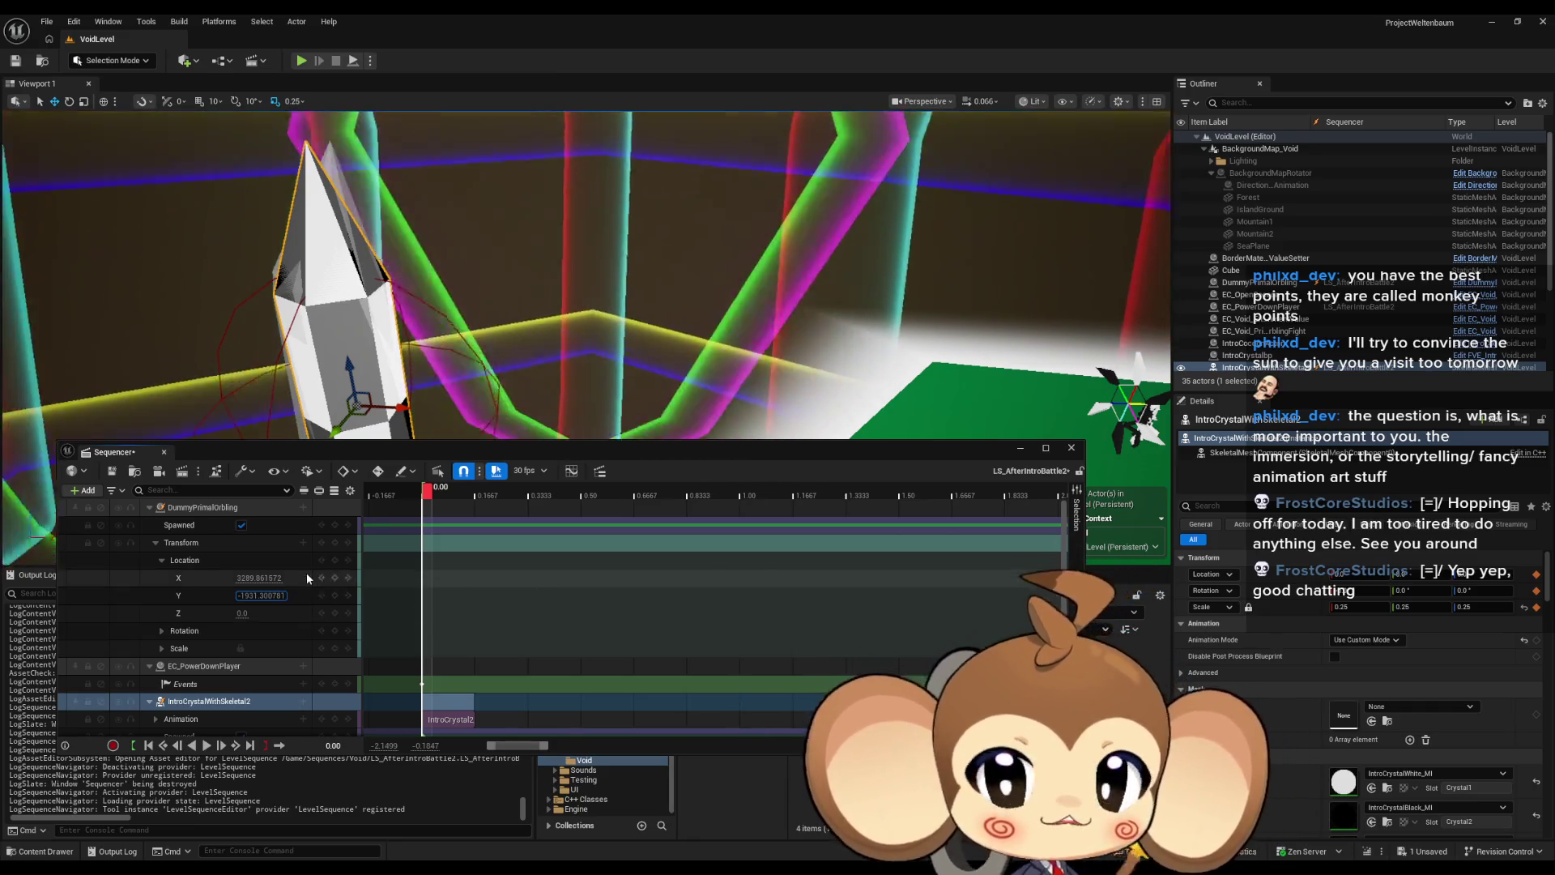
{"action": "type", "text": "-838.295716"}
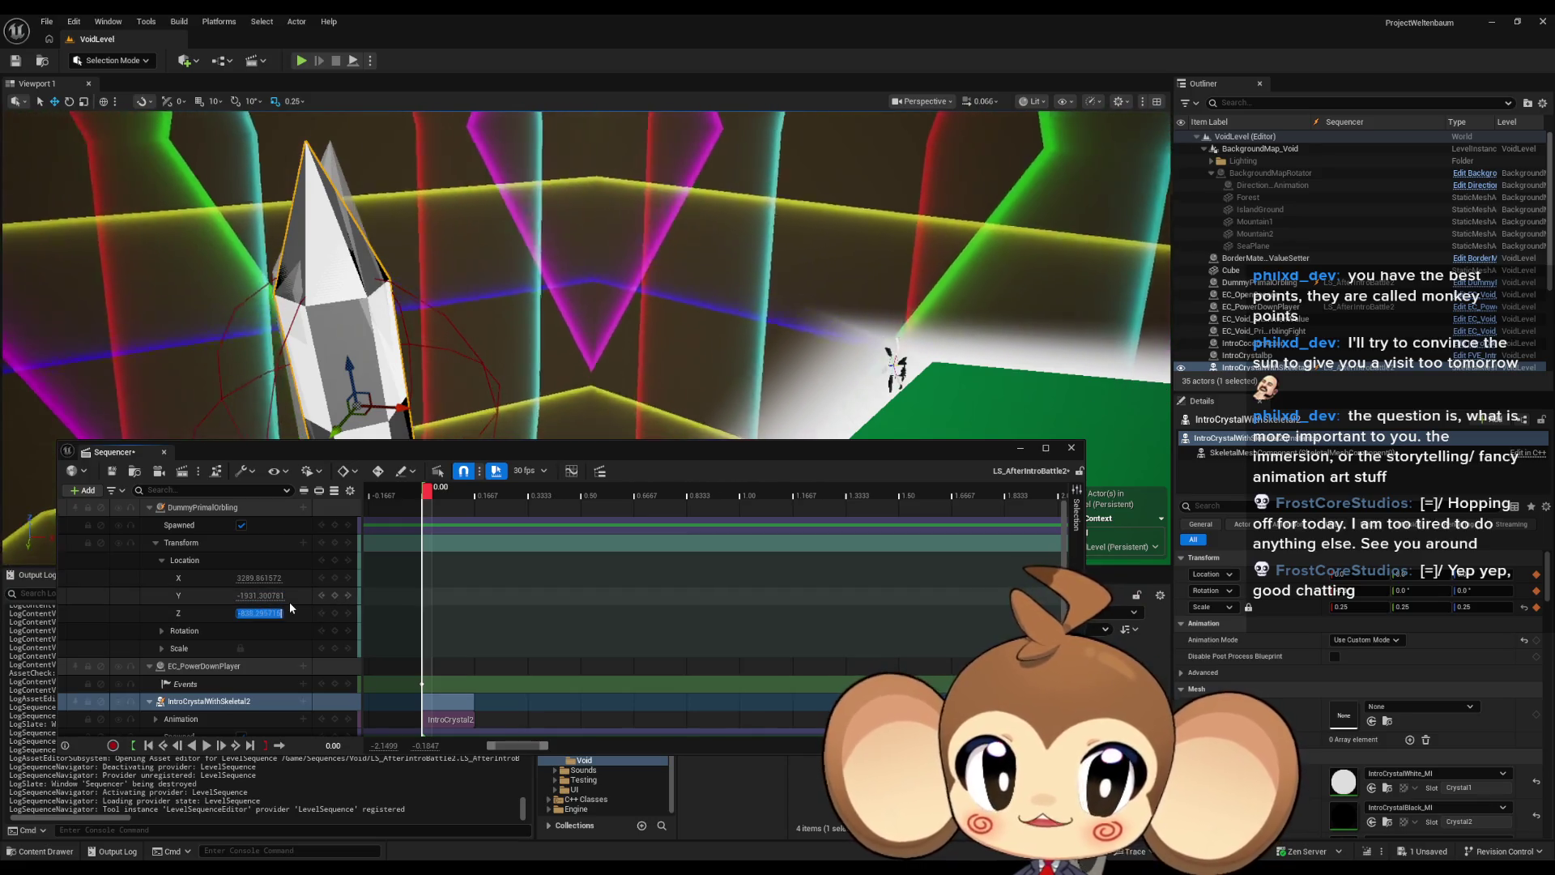
{"action": "key", "text": "Return"}
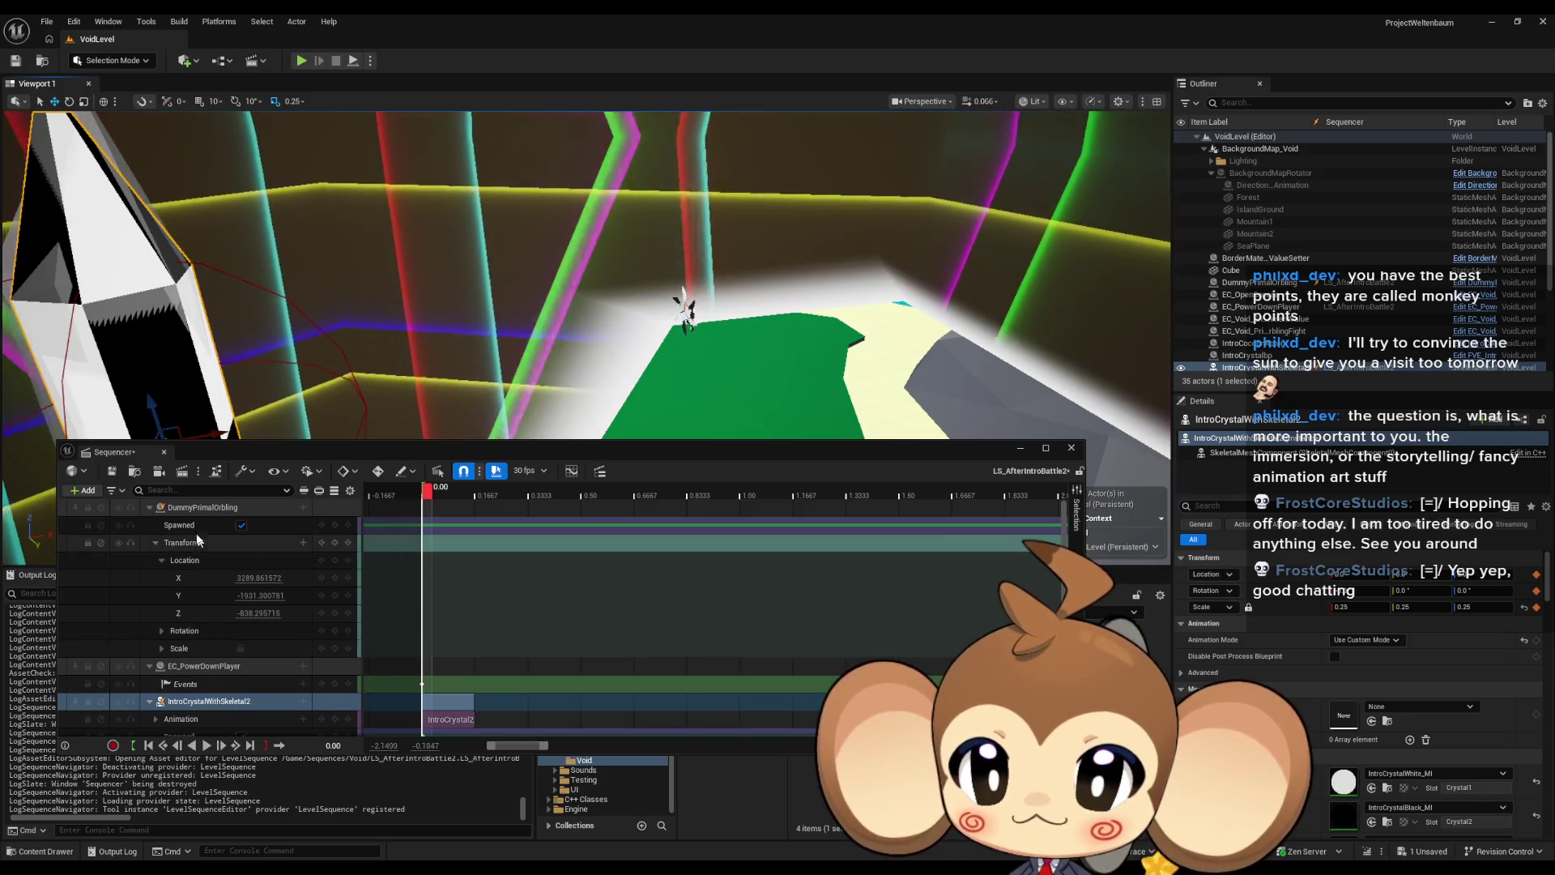
Step: Check the DummyPrimalOrbling's placement and save LS_AfterIntroBattle2
{"action": "left_click", "coordinate": [192, 507]}
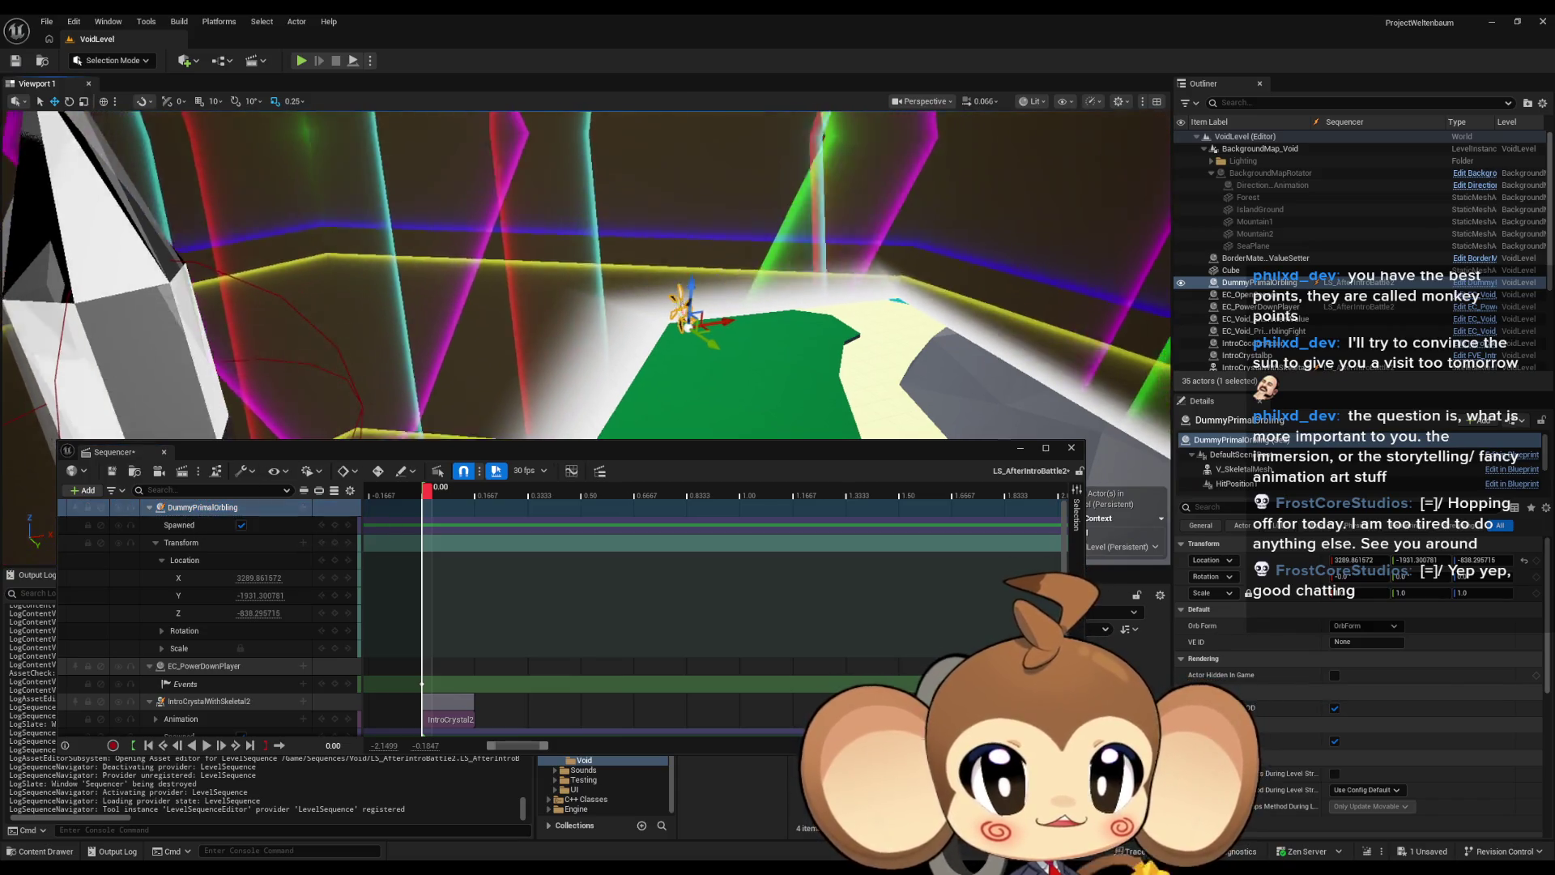
{"action": "scroll", "coordinate": [586, 275], "scroll_direction": "up", "scroll_amount": 3}
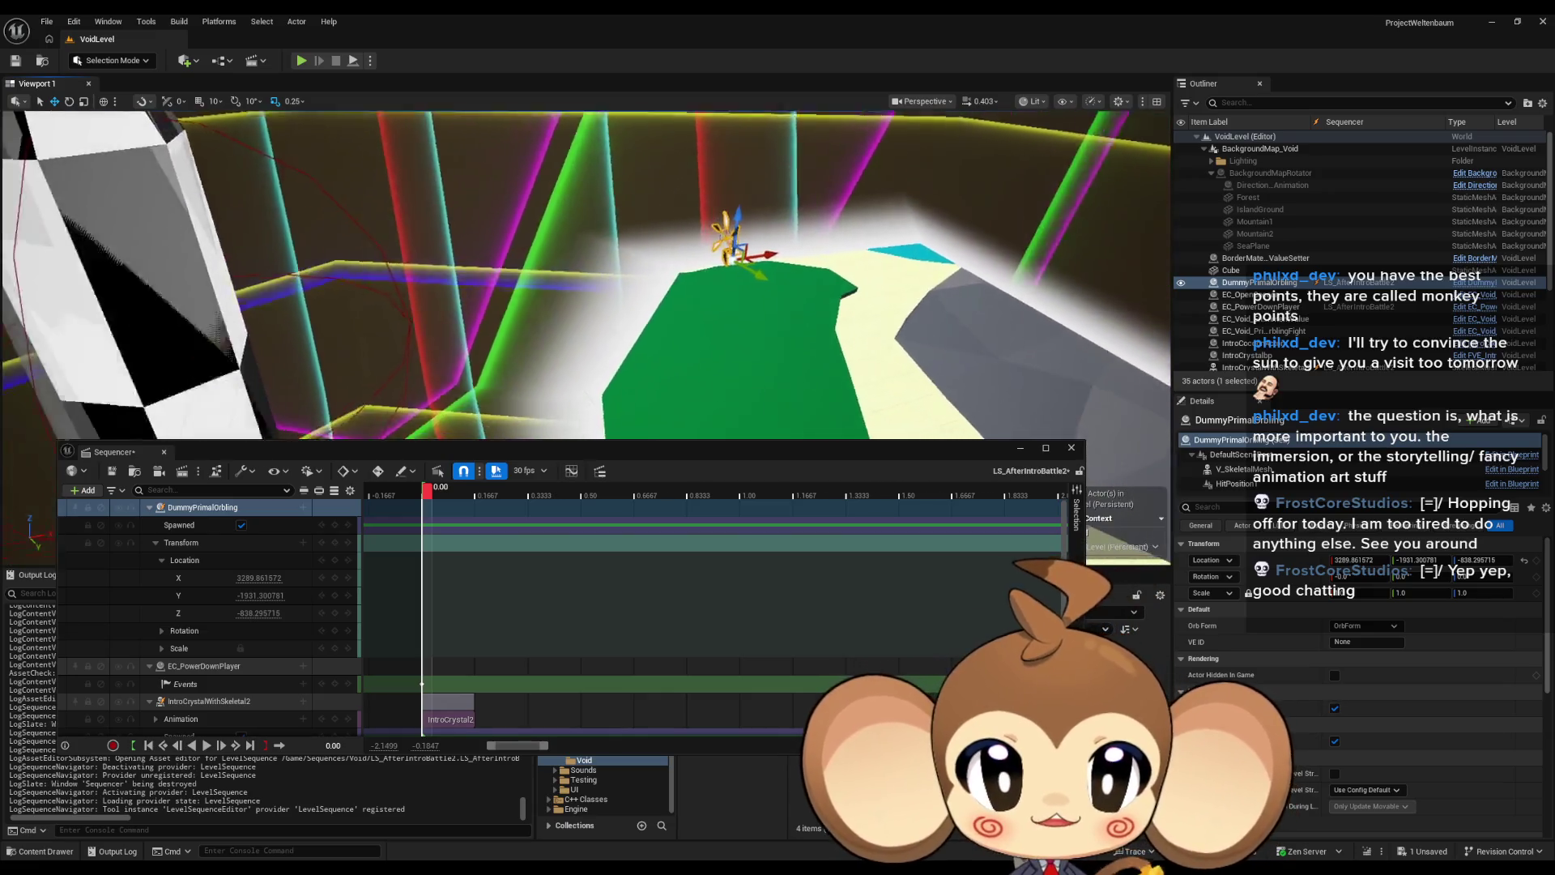
{"action": "left_click", "coordinate": [113, 472]}
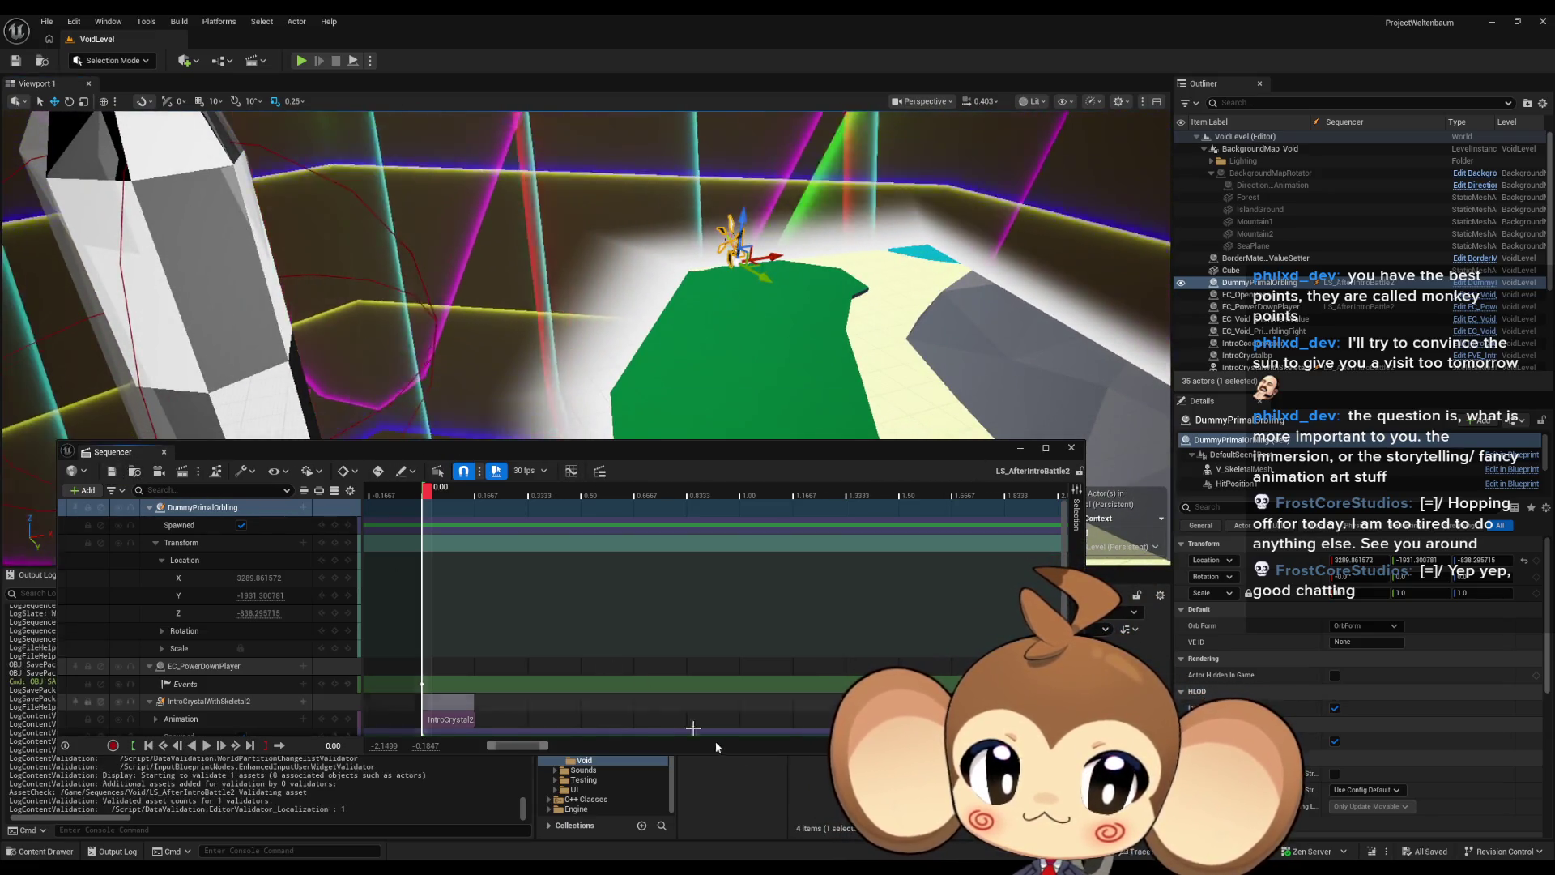
Step: Key the DummyPrimalOrbling's location at 0.00, then compare its track in LS_AfterIntroBattle1 at about 11.78 s
{"action": "mouse_move", "coordinate": [842, 455]}
{"action": "left_mouse_down"}
{"action": "mouse_move", "coordinate": [847, 169]}
{"action": "mouse_move", "coordinate": [849, 229]}
{"action": "left_mouse_up"}
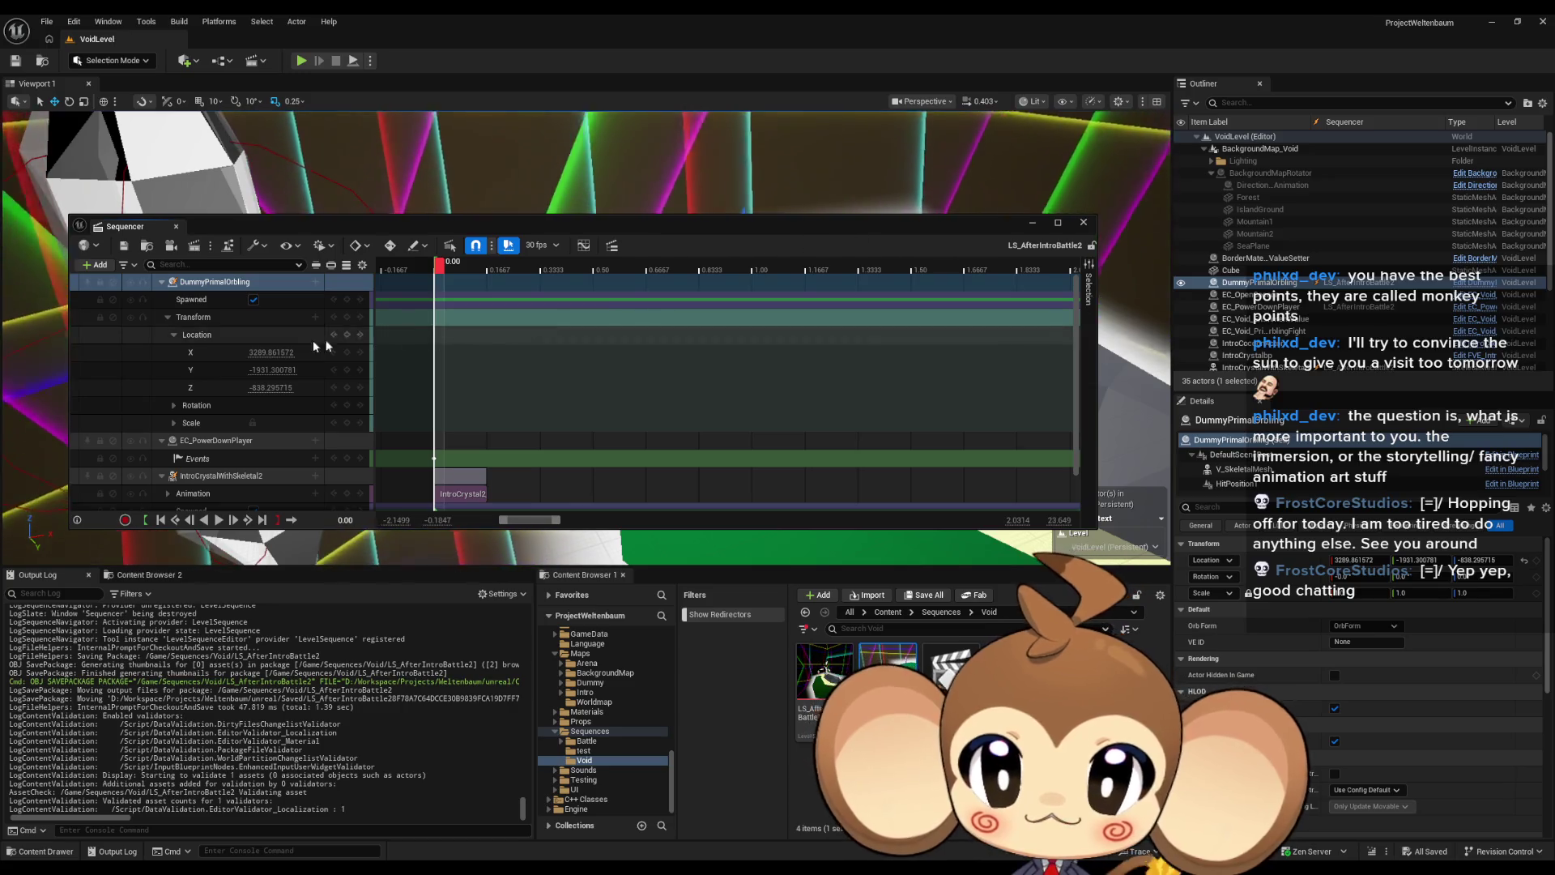
{"action": "left_click", "coordinate": [347, 335]}
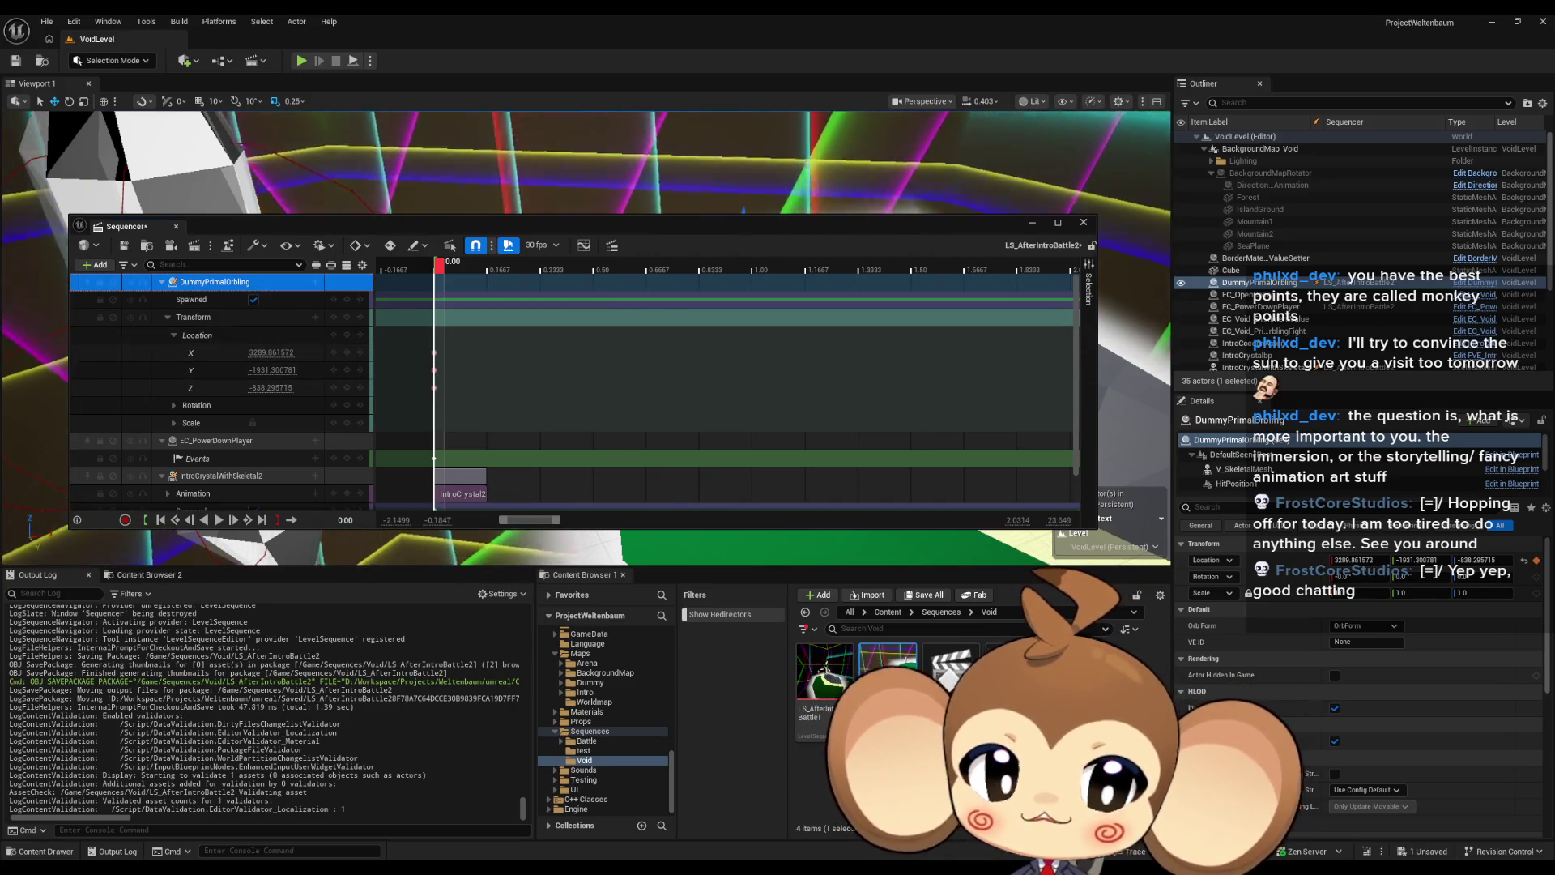
{"action": "double_click", "coordinate": [824, 671]}
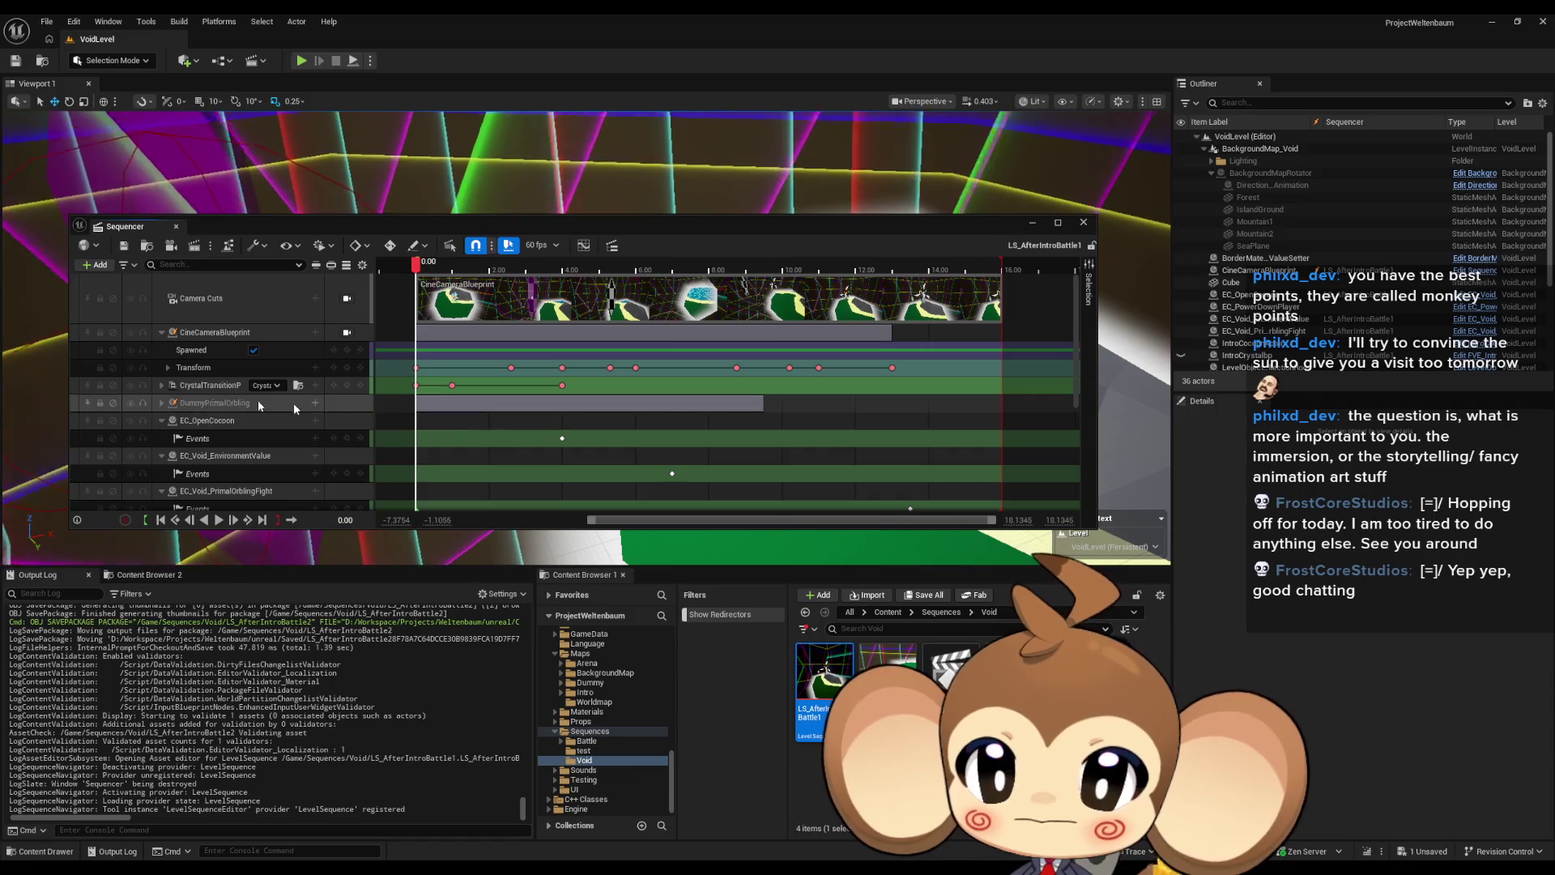
{"action": "left_click_drag", "start_coordinate": [417, 264], "coordinate": [847, 264]}
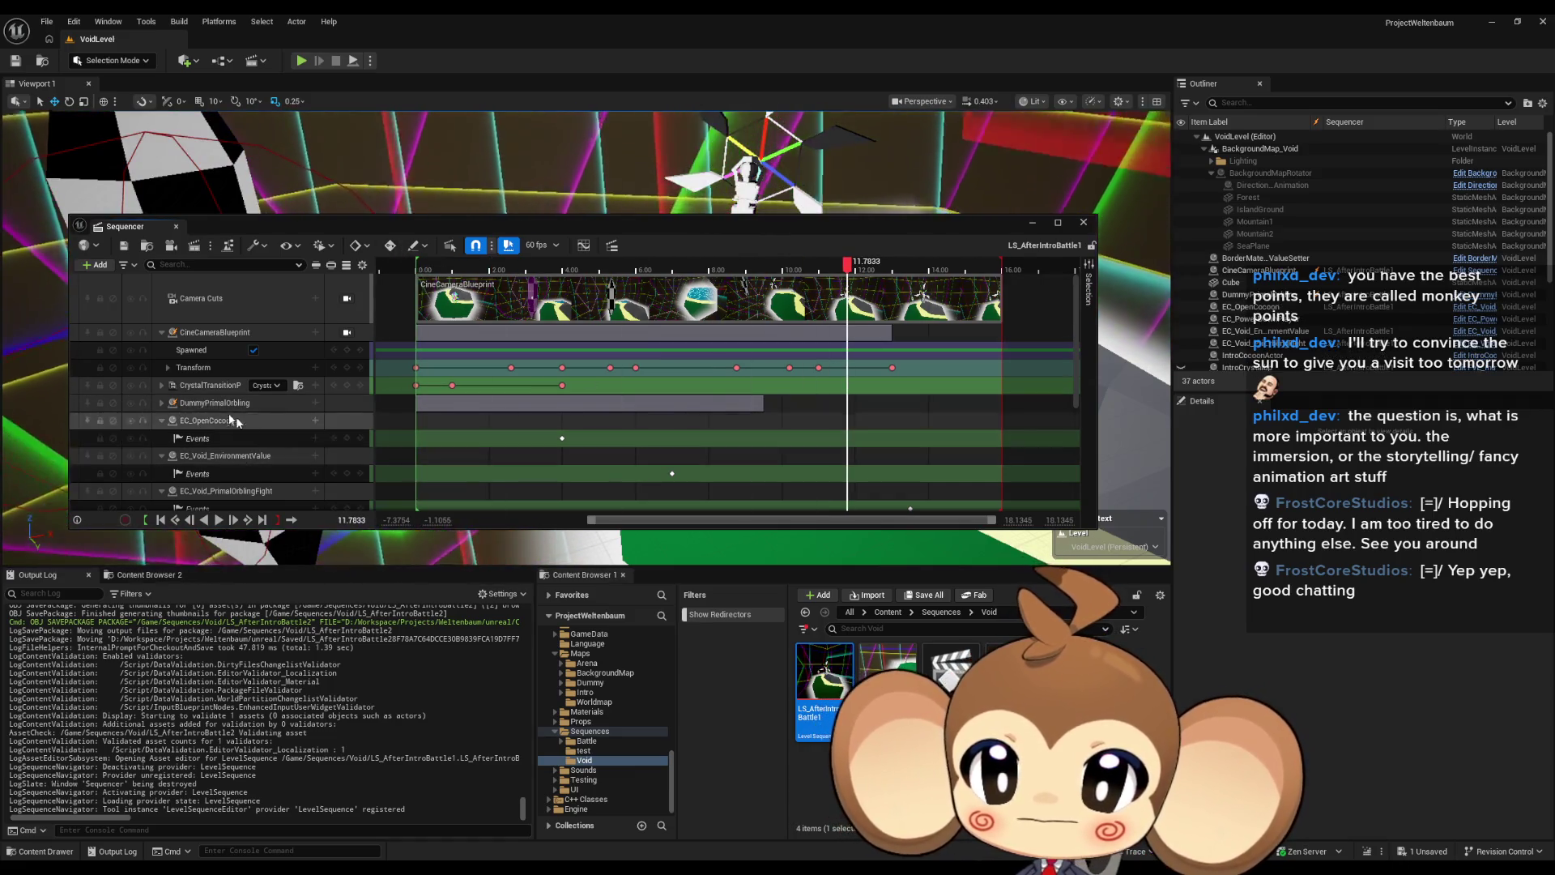
{"action": "left_click", "coordinate": [236, 404]}
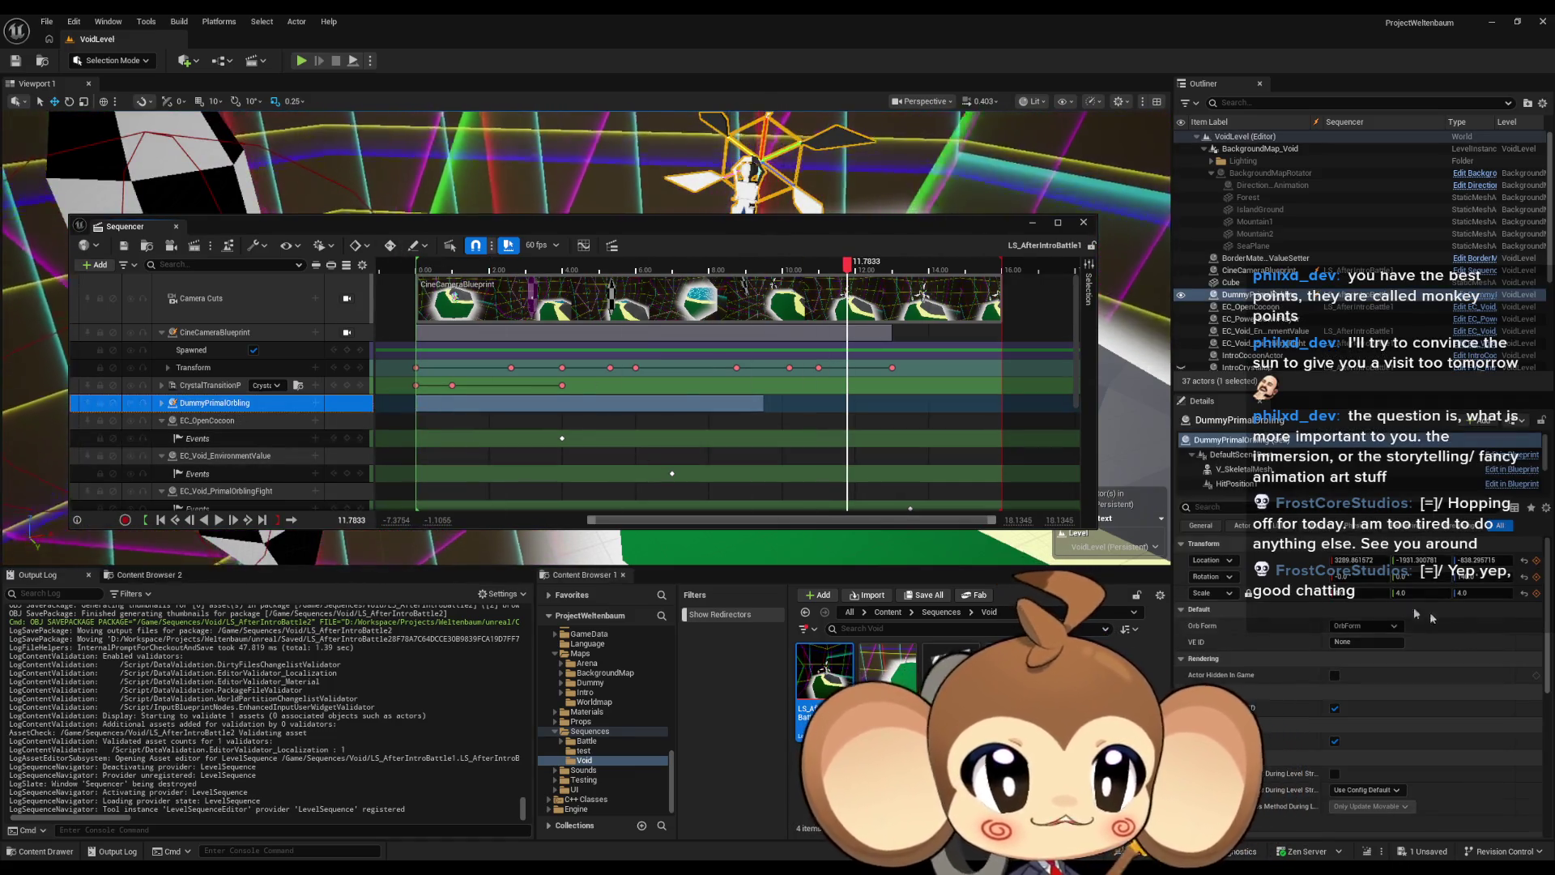
{"action": "key", "text": "alt+F4"}
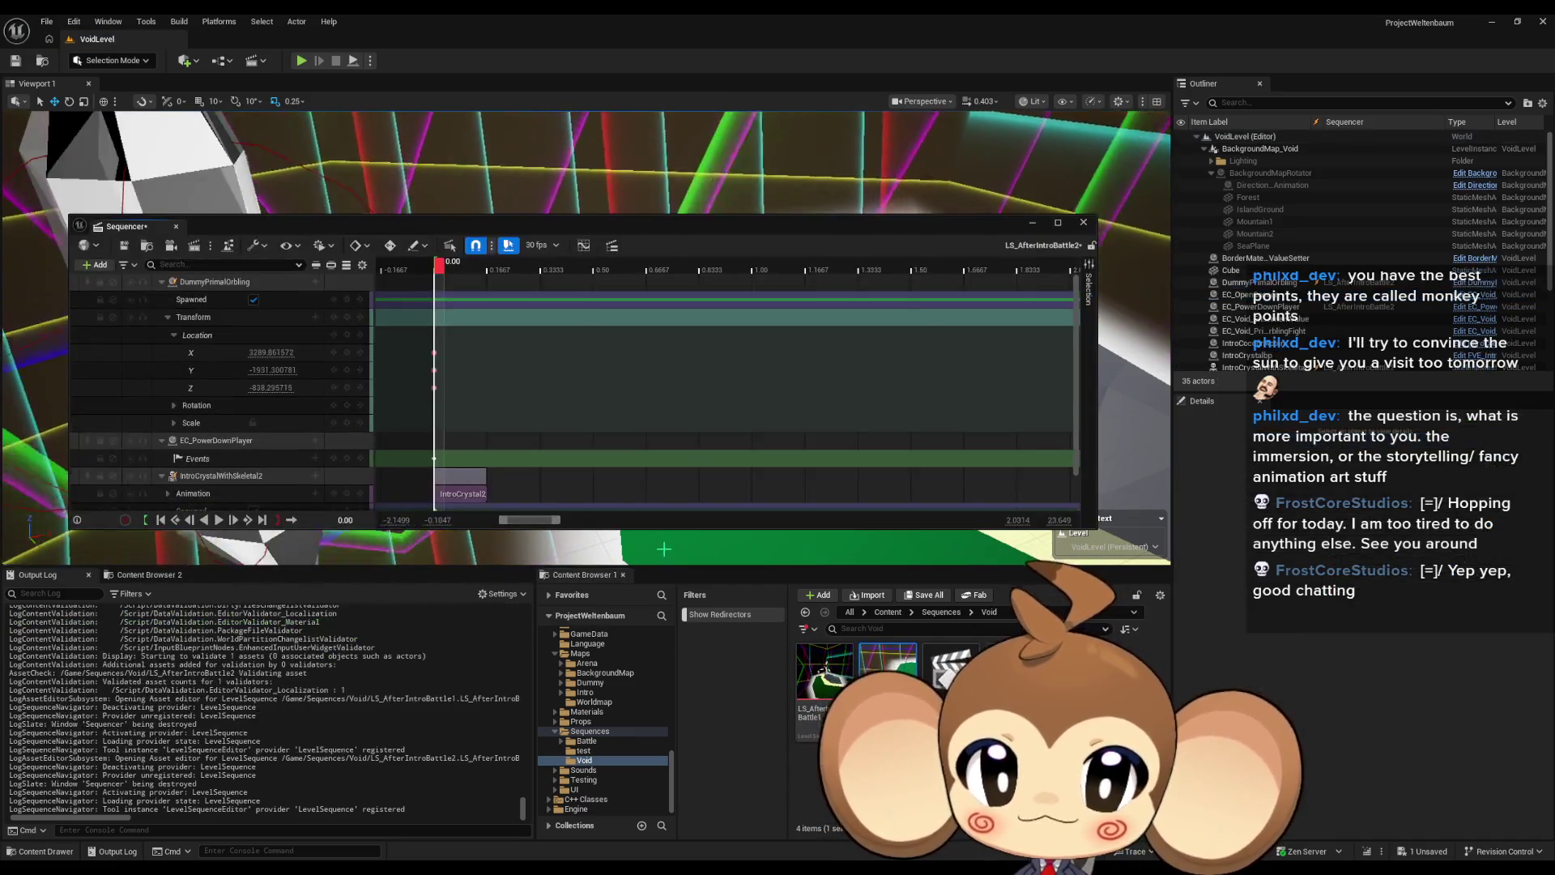
Step: Give the DummyPrimalOrbling a scale of 4.0 and a yaw of 140, keeping pitch at 0
{"action": "left_click", "coordinate": [173, 423]}
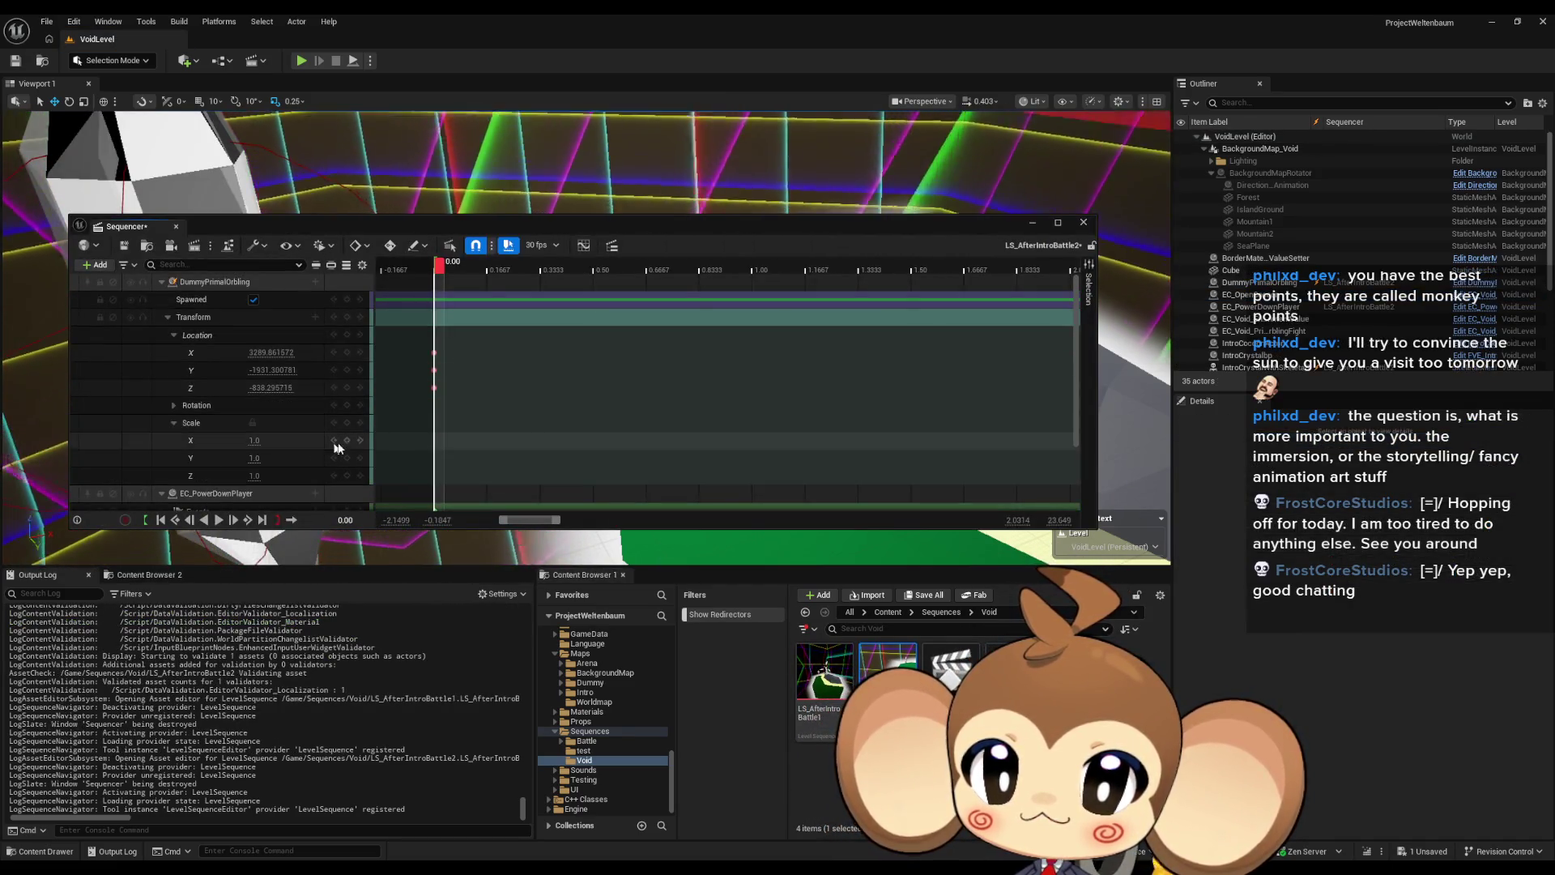
{"action": "left_click", "coordinate": [257, 440]}
{"action": "type", "text": "4"}
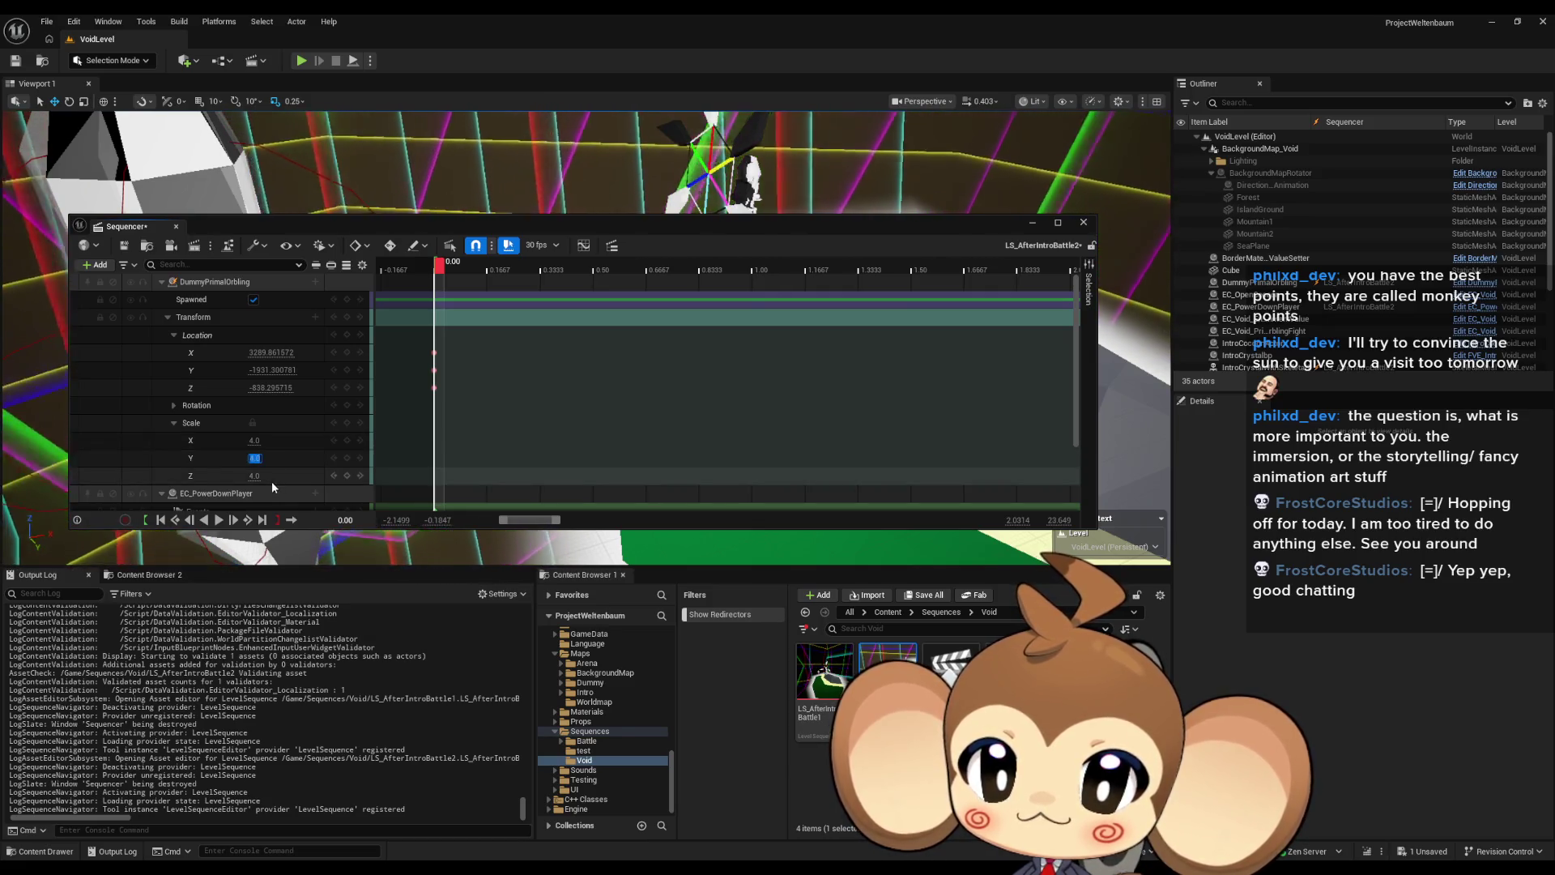
{"action": "left_click", "coordinate": [174, 406]}
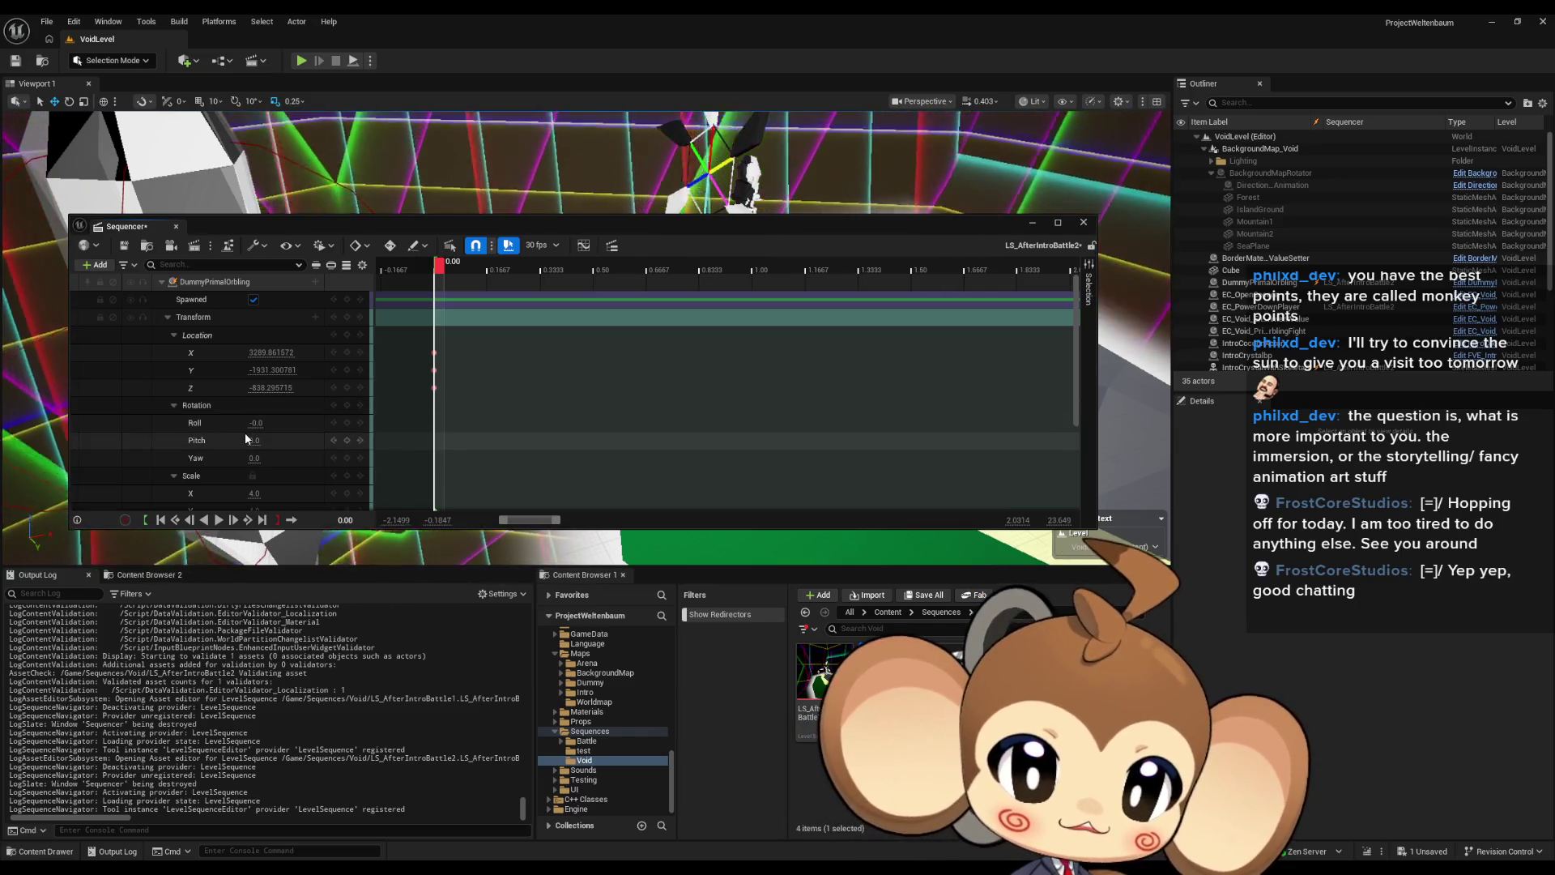
{"action": "left_click", "coordinate": [242, 440]}
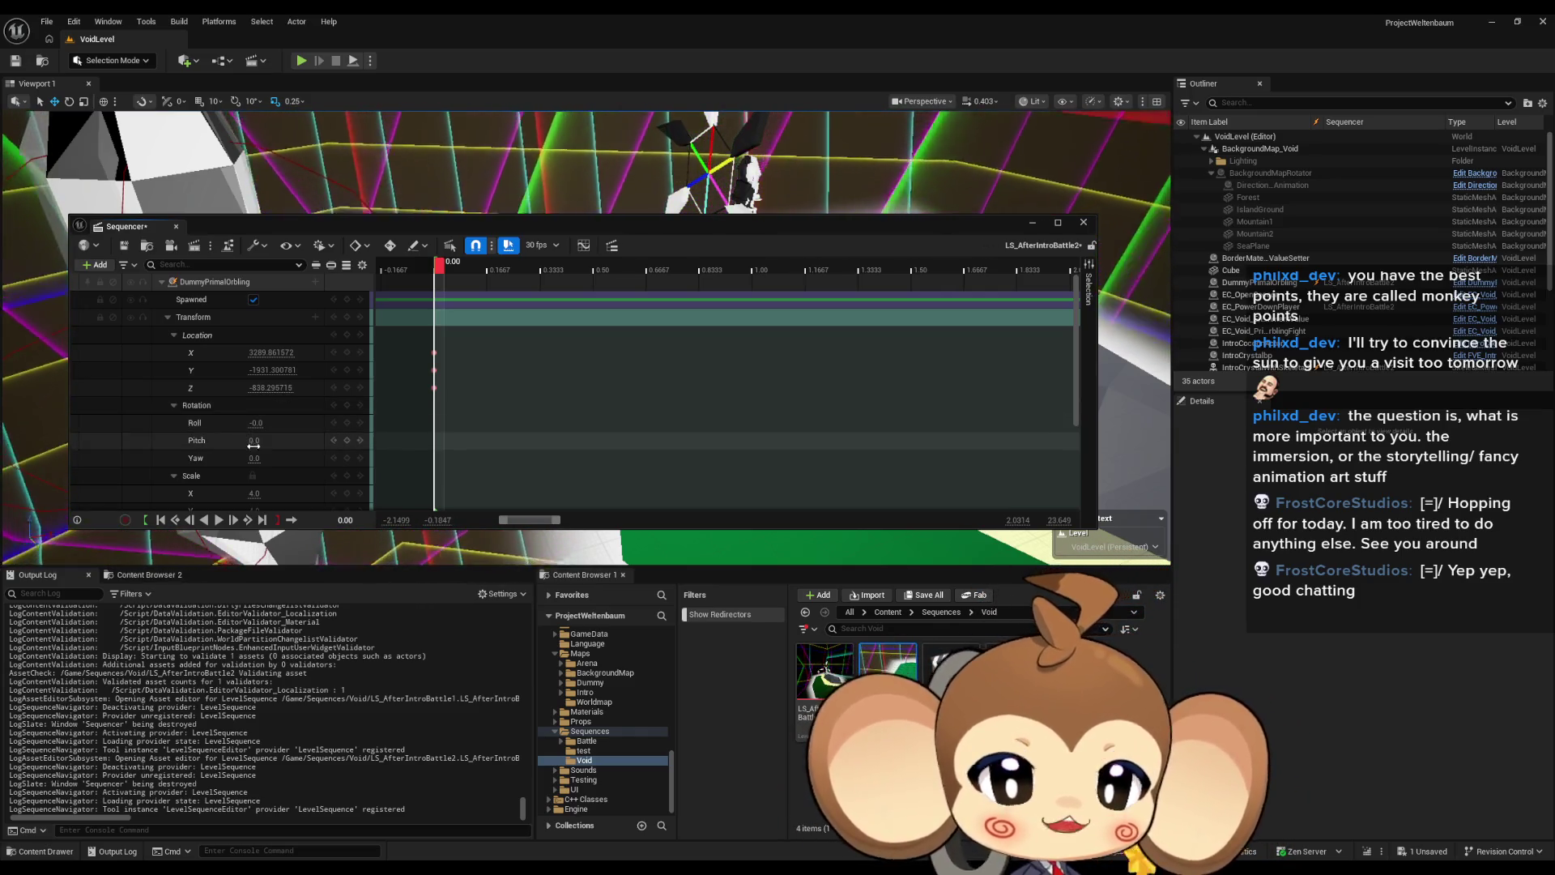
{"action": "type", "text": "140"}
{"action": "key", "text": "Return"}
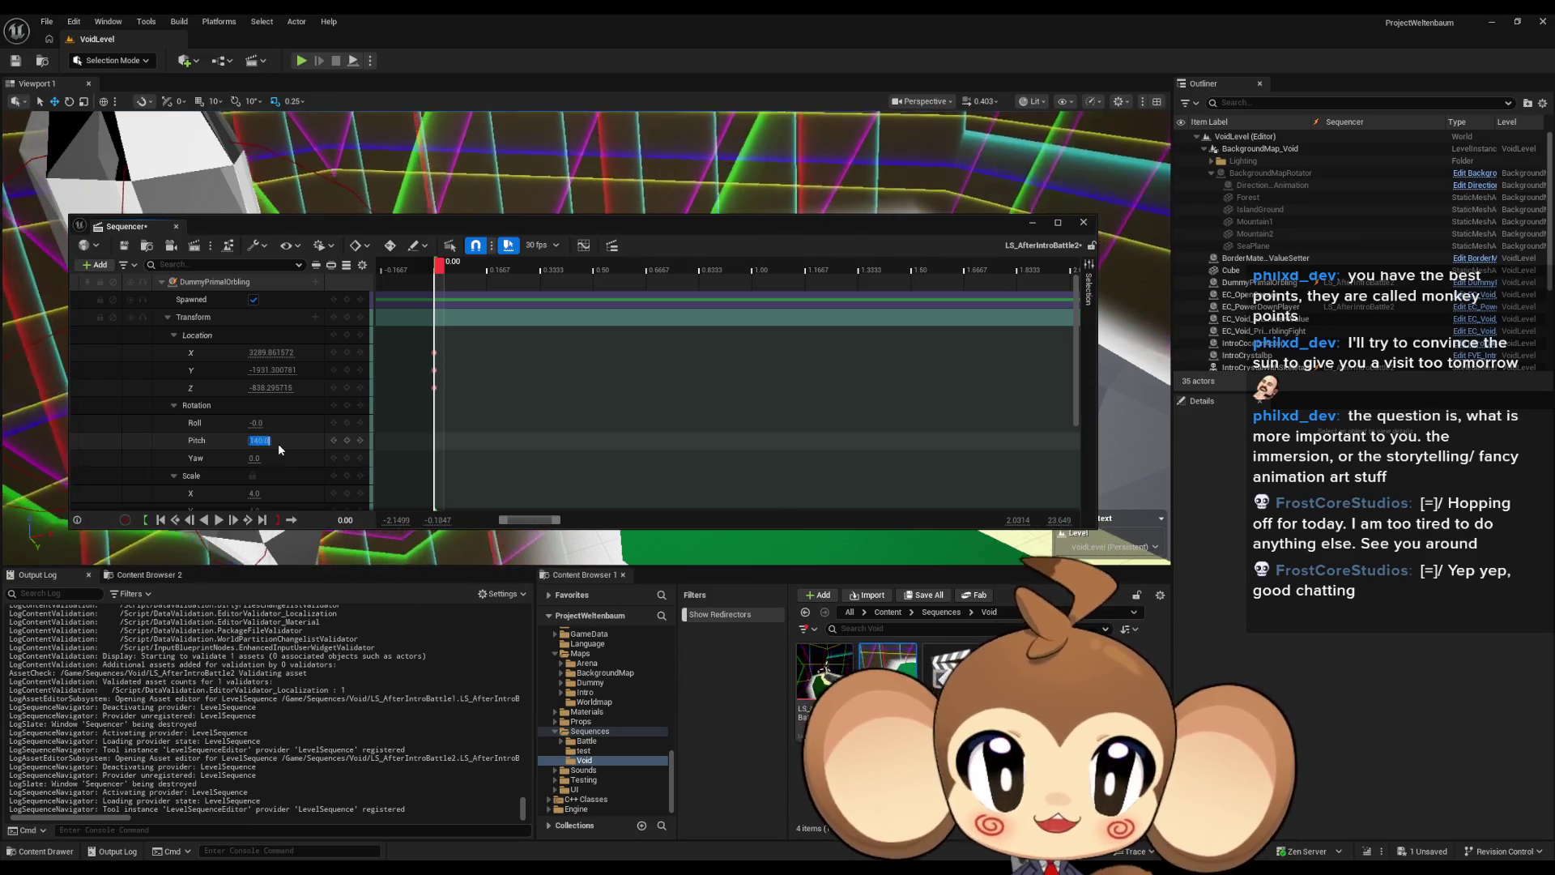
{"action": "mouse_move", "coordinate": [429, 231]}
{"action": "left_mouse_down"}
{"action": "mouse_move", "coordinate": [493, 635]}
{"action": "mouse_move", "coordinate": [485, 374]}
{"action": "mouse_move", "coordinate": [492, 429]}
{"action": "left_mouse_up"}
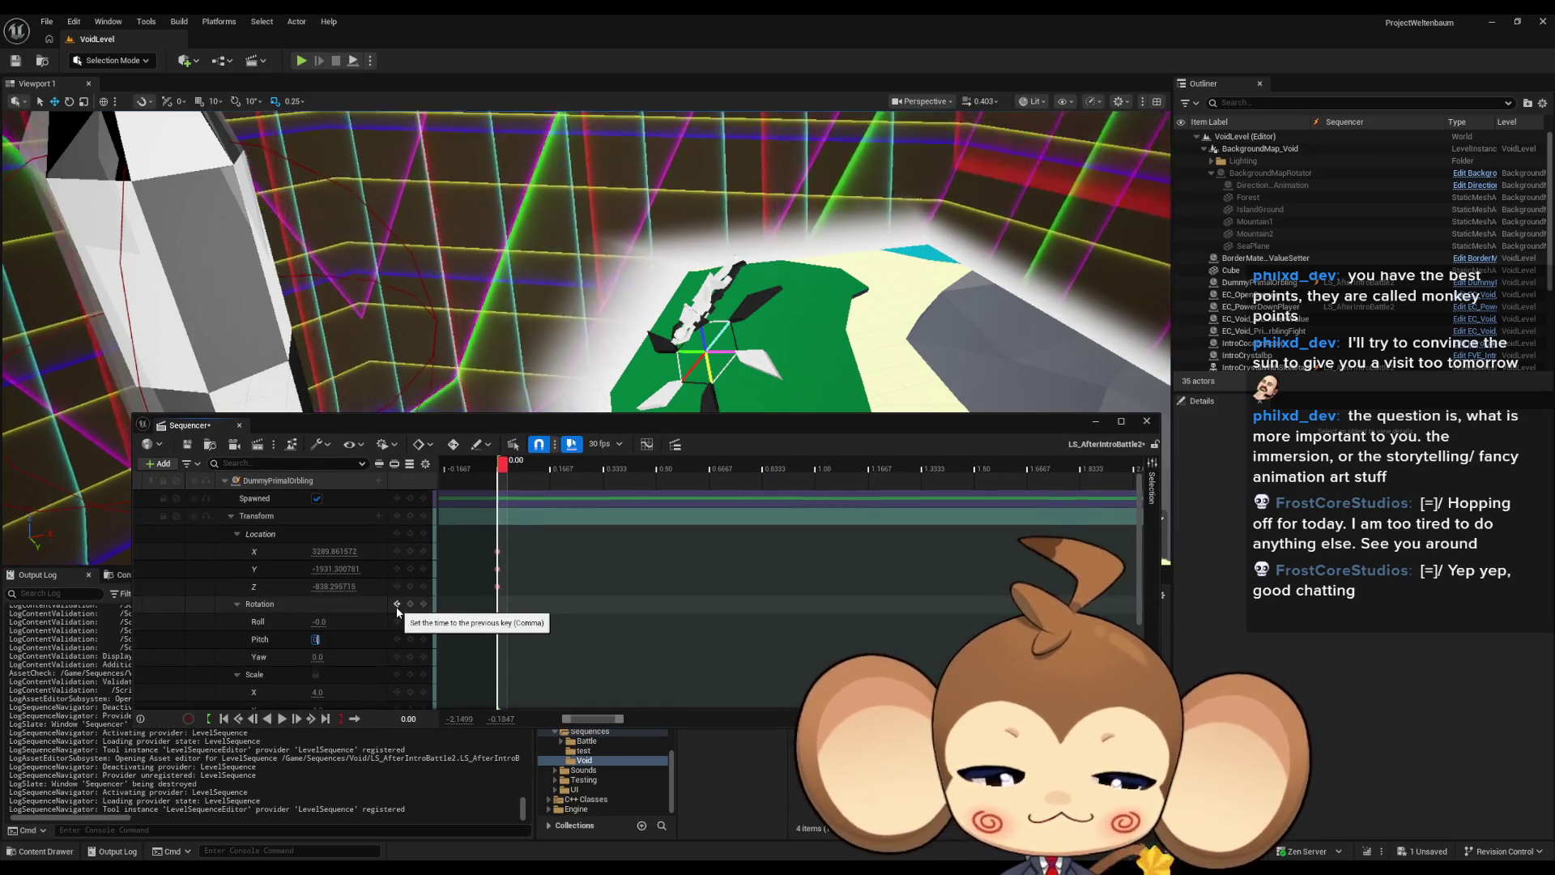
{"action": "key", "text": "Return"}
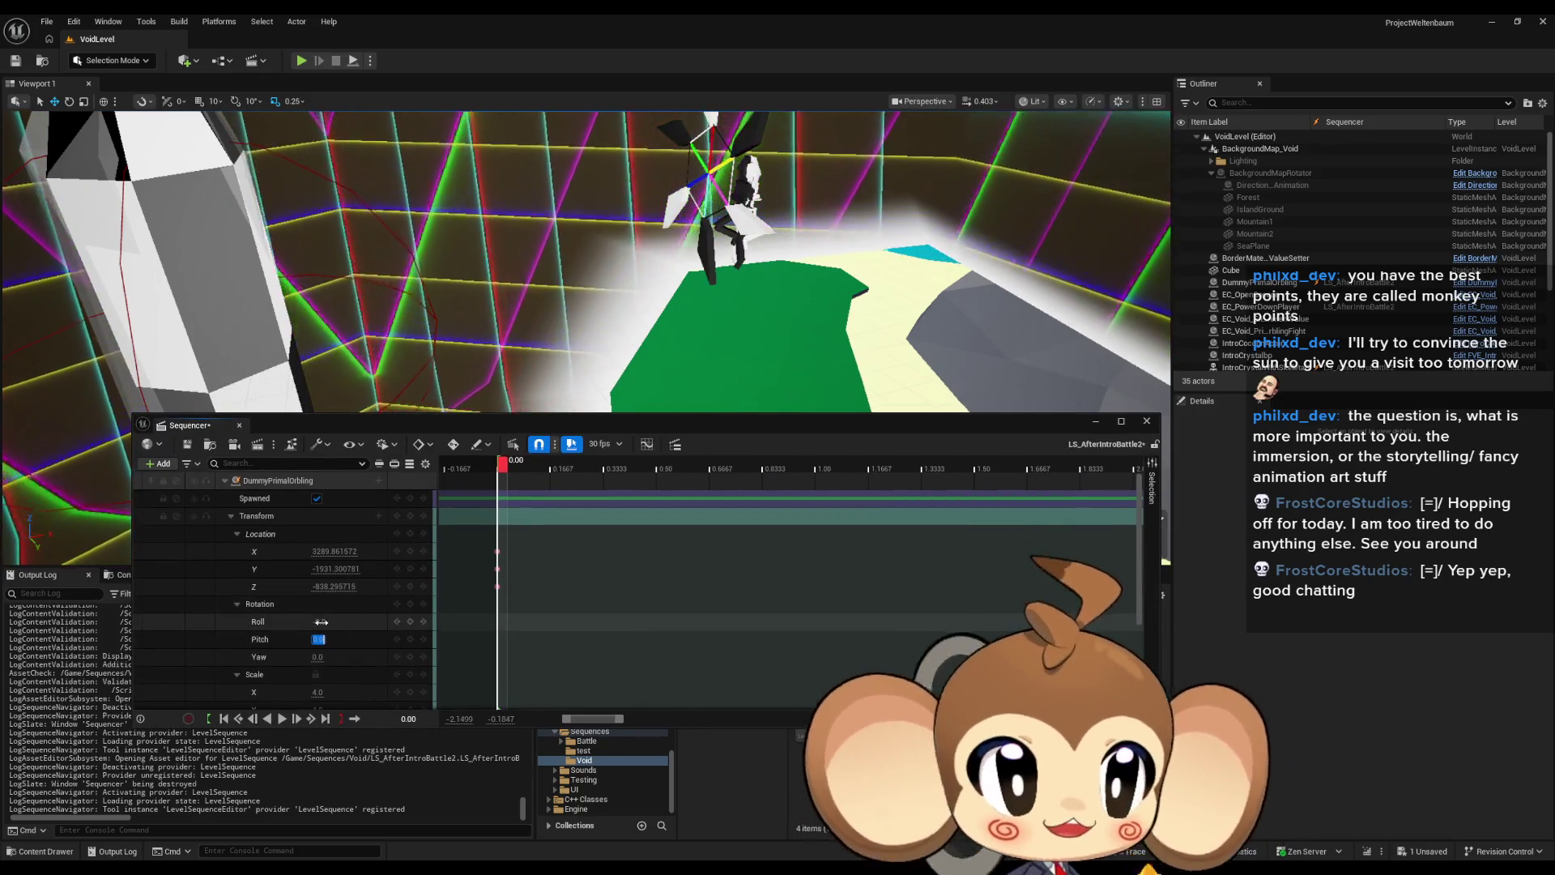
{"action": "key", "text": "Tab"}
{"action": "type", "text": "140"}
{"action": "key", "text": "Return"}
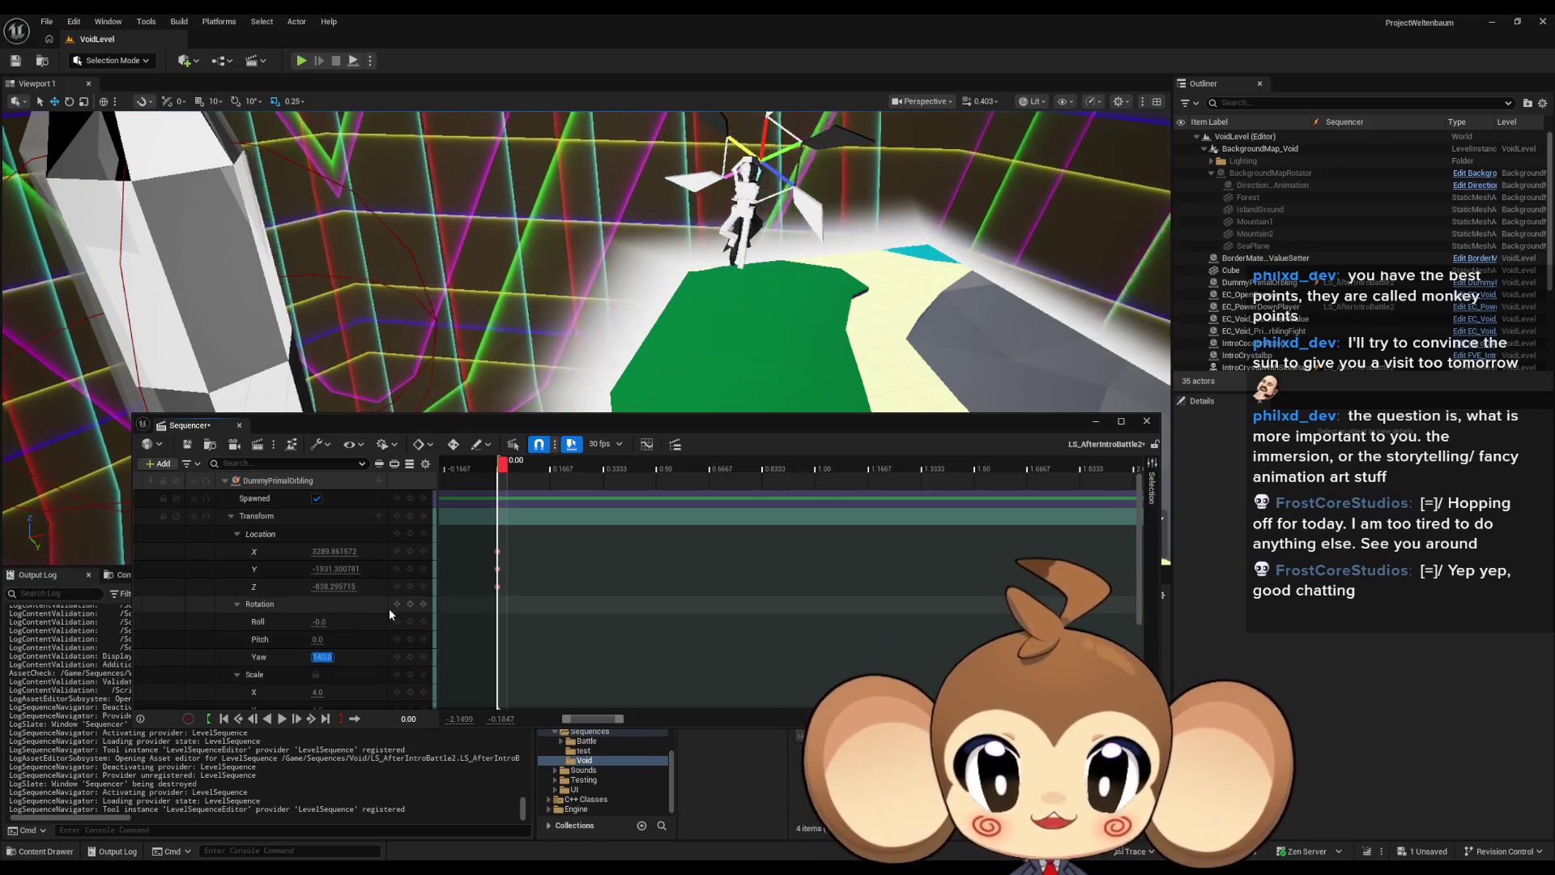
Step: Save the sequence with Ctrl+S and dock the Sequencer into the bottom panel
{"action": "mouse_move", "coordinate": [685, 289]}
{"action": "left_mouse_down"}
{"action": "mouse_move", "coordinate": [640, 290]}
{"action": "mouse_move", "coordinate": [685, 290]}
{"action": "left_mouse_up"}
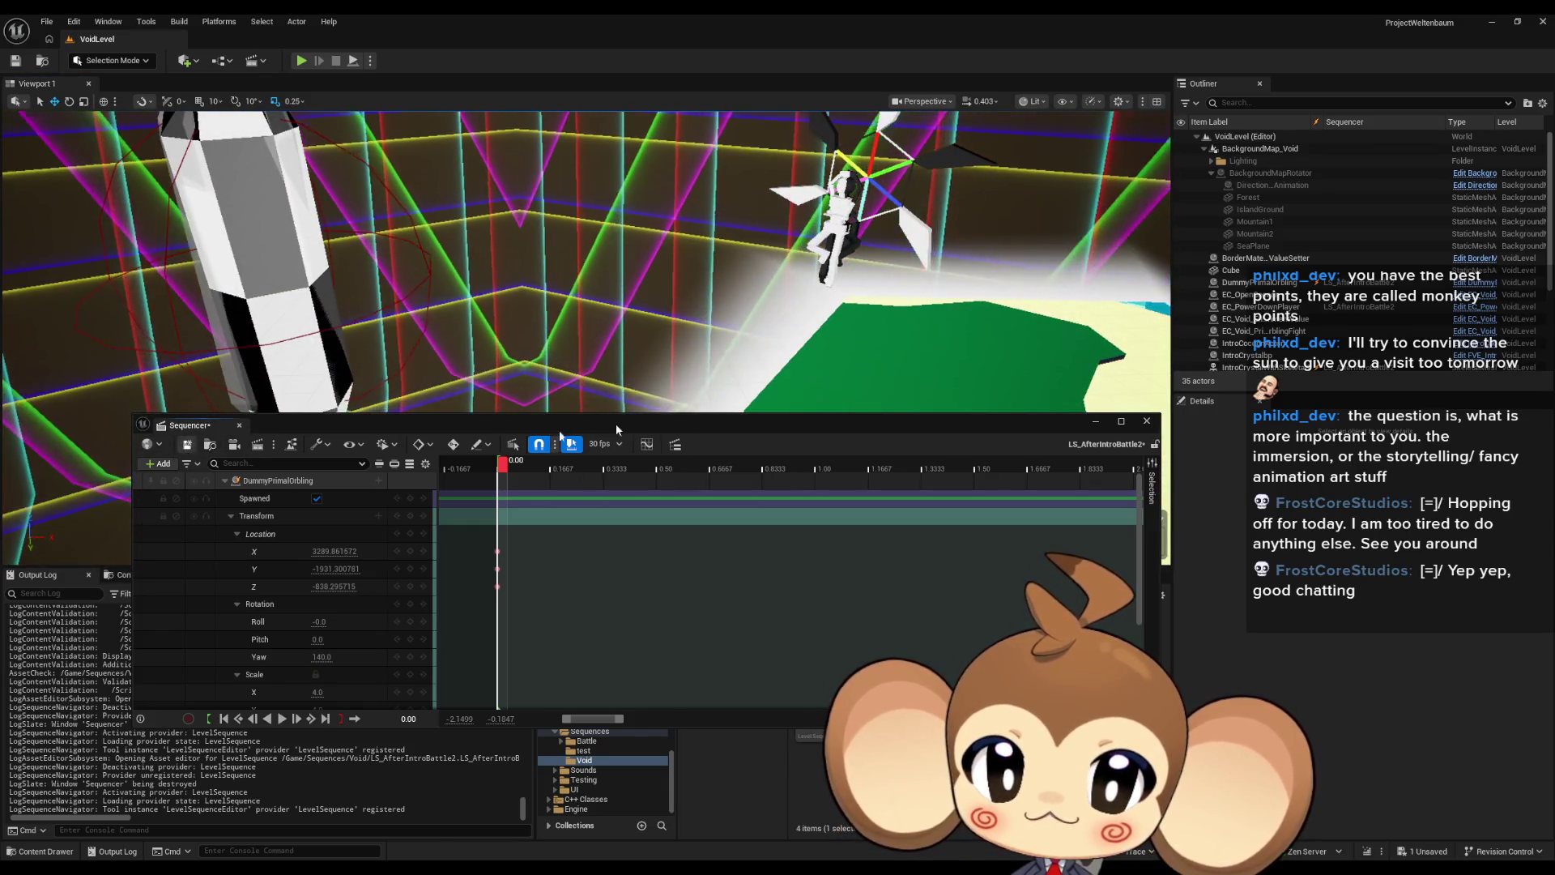
{"action": "key", "text": "ctrl+s"}
{"action": "mouse_move", "coordinate": [777, 427]}
{"action": "left_mouse_down"}
{"action": "mouse_move", "coordinate": [771, 551]}
{"action": "mouse_move", "coordinate": [762, 486]}
{"action": "mouse_move", "coordinate": [789, 487]}
{"action": "left_mouse_up"}
{"action": "mouse_move", "coordinate": [201, 486]}
{"action": "left_mouse_down"}
{"action": "mouse_move", "coordinate": [568, 664]}
{"action": "mouse_move", "coordinate": [616, 713]}
{"action": "left_mouse_up"}
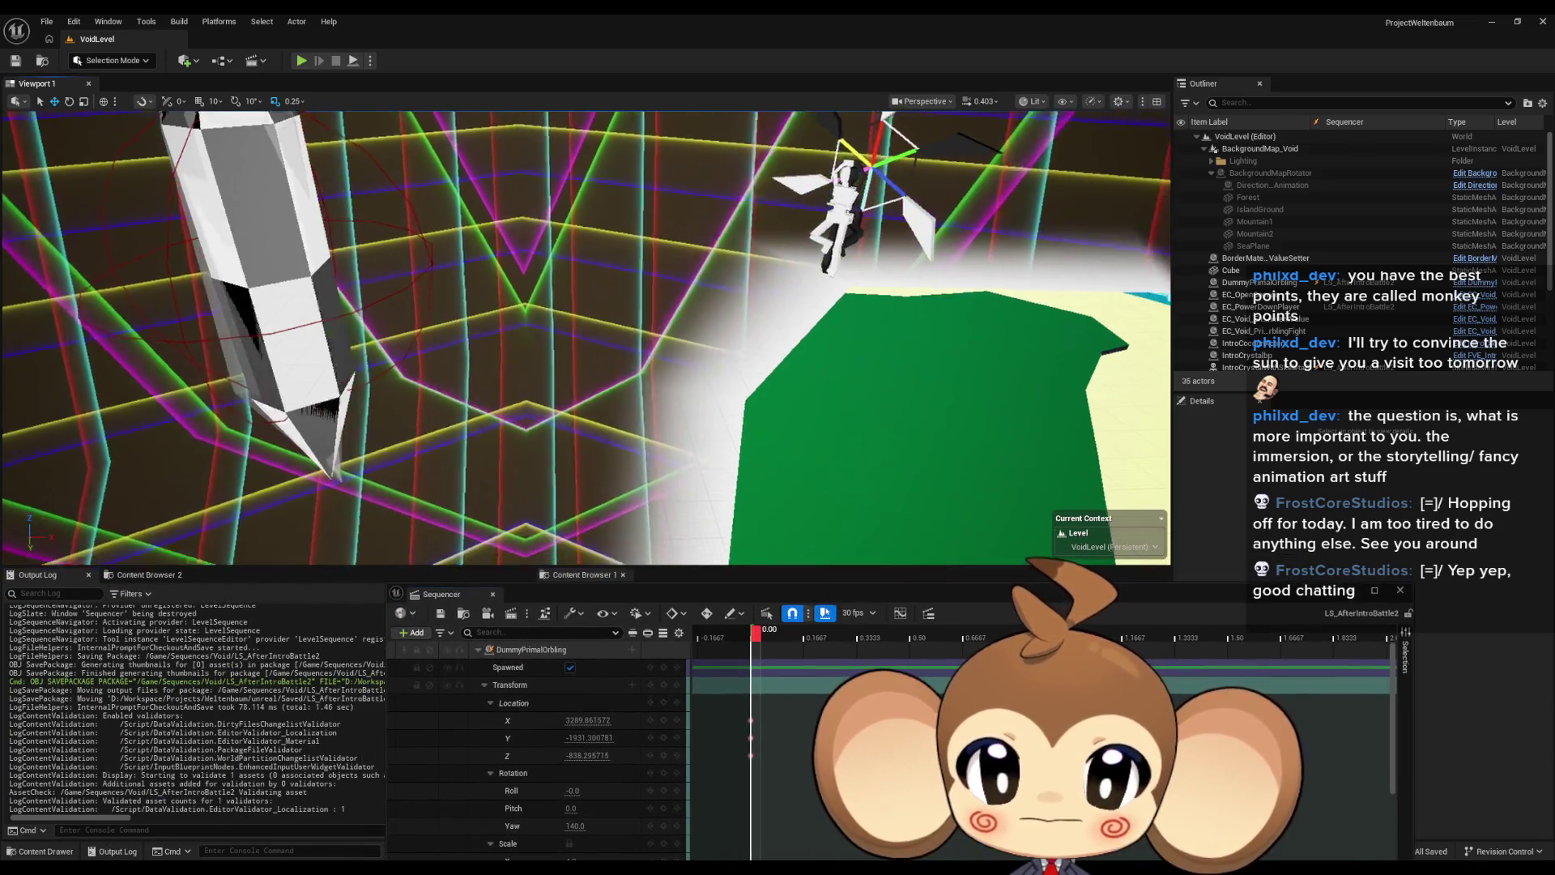
{"action": "key", "text": "s"}
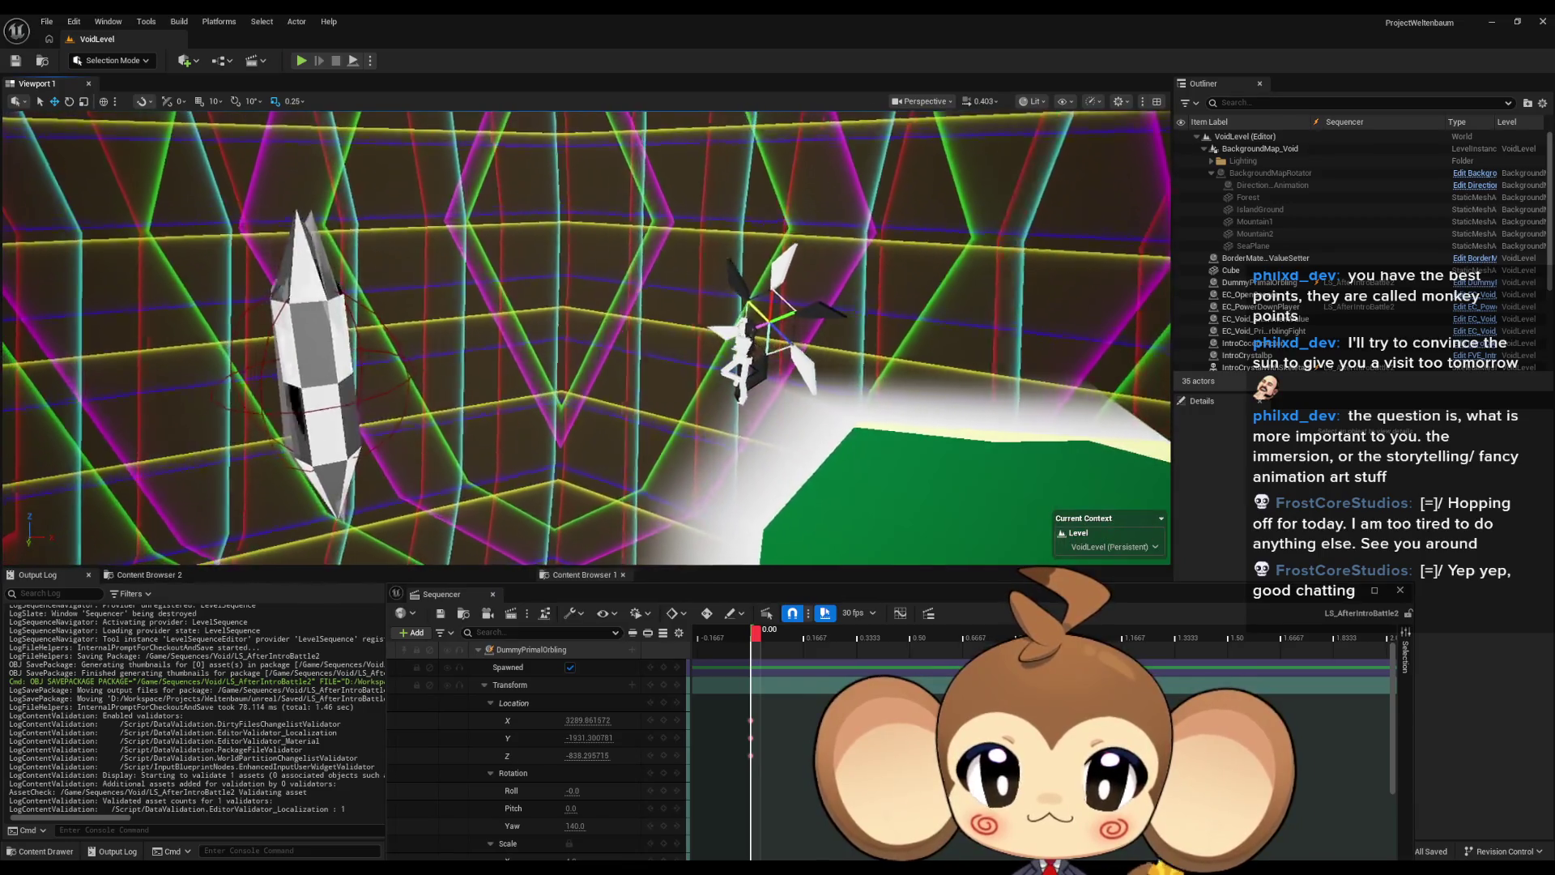
{"action": "key", "text": "a"}
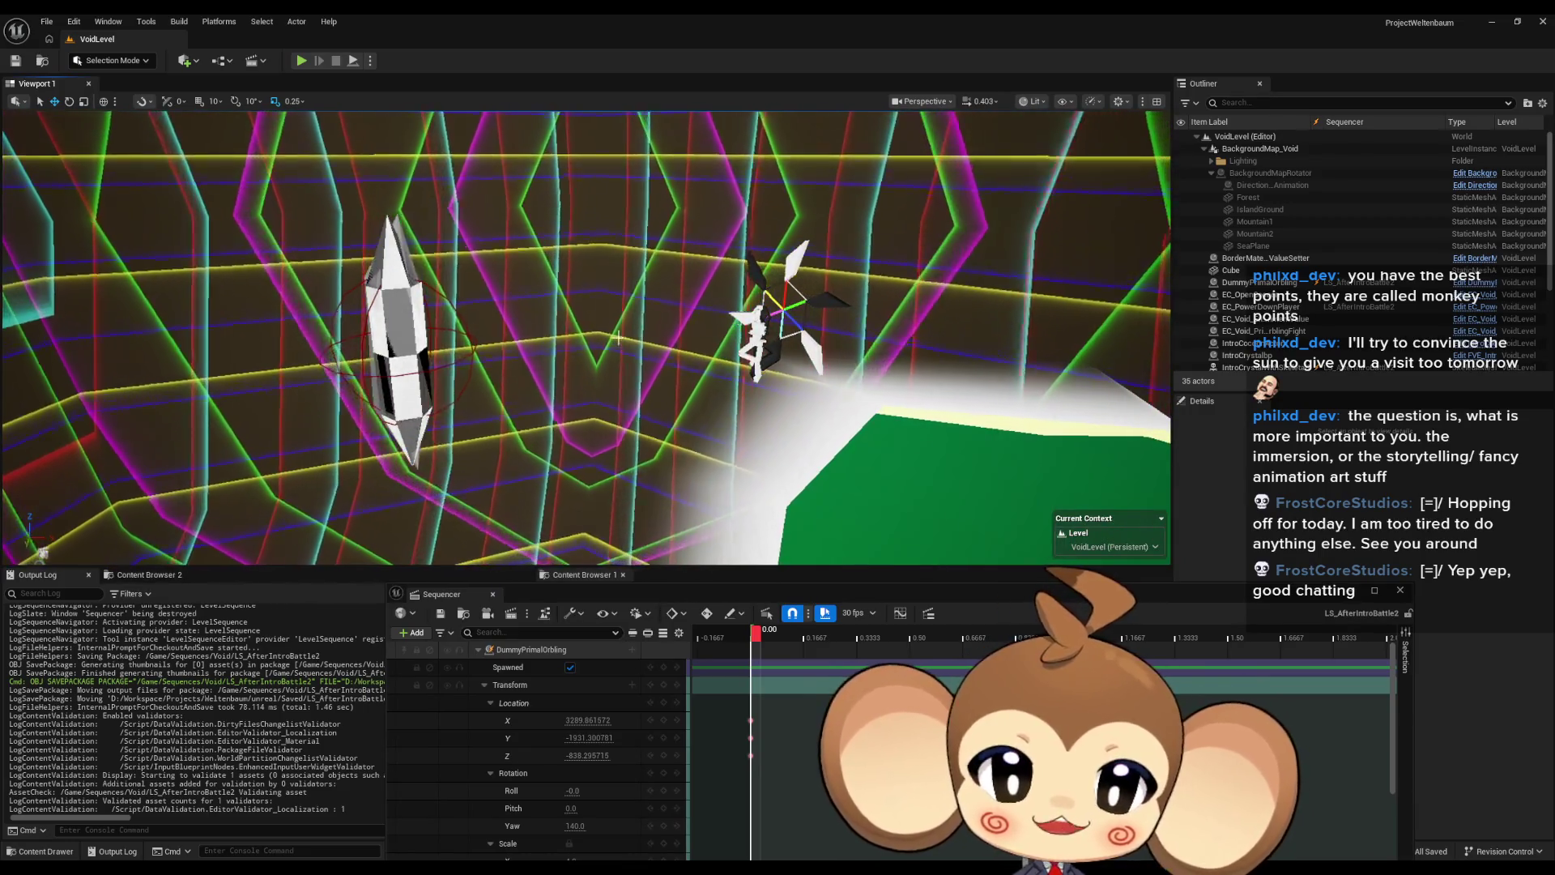
{"action": "key", "text": "w"}
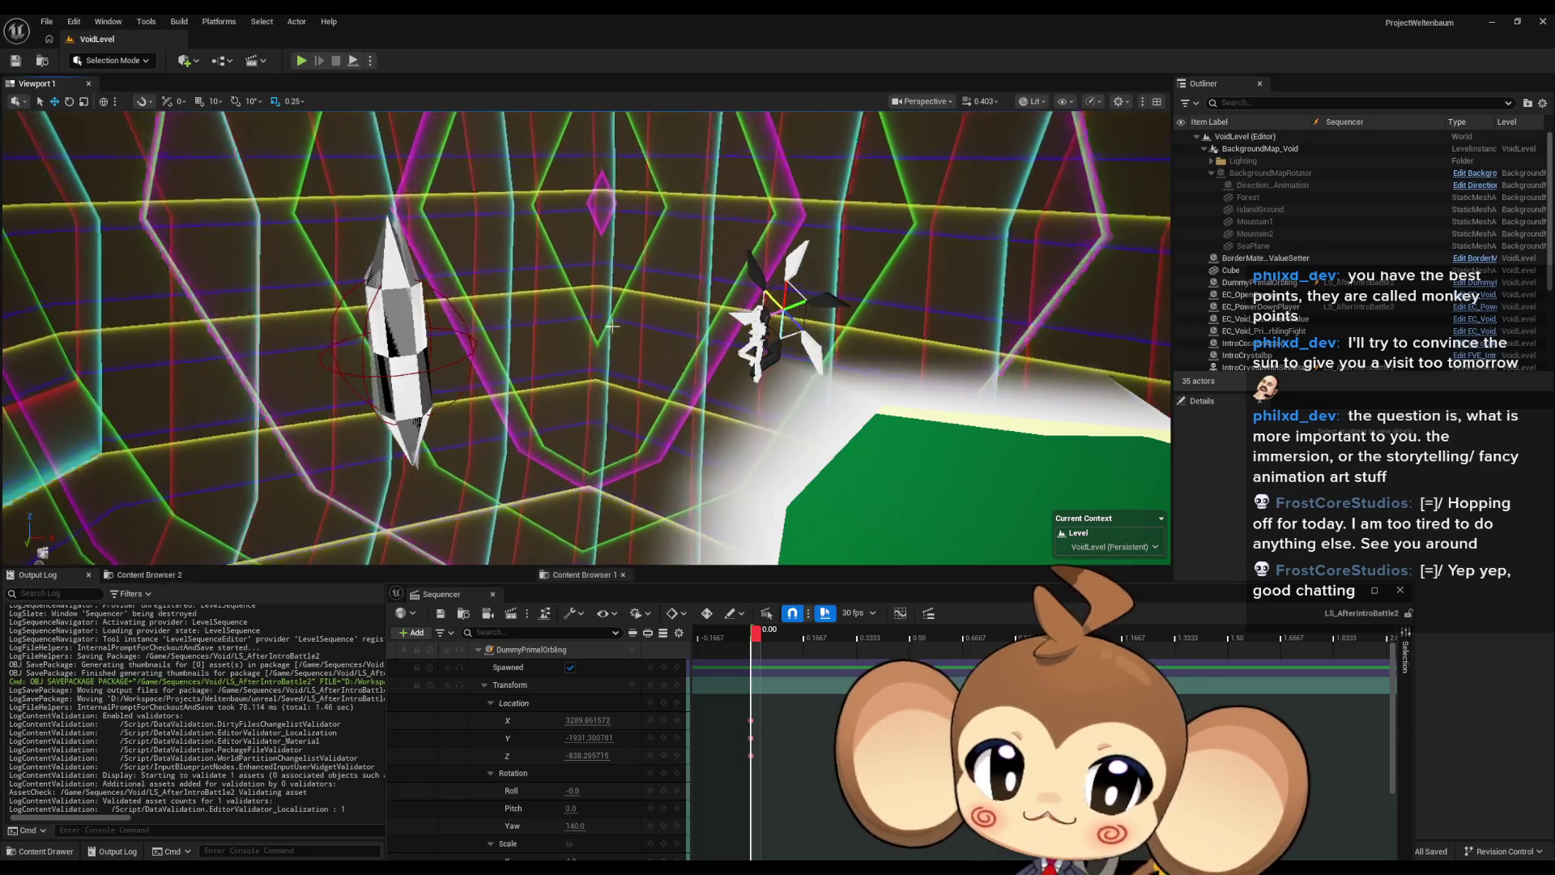
{"action": "key", "text": "w"}
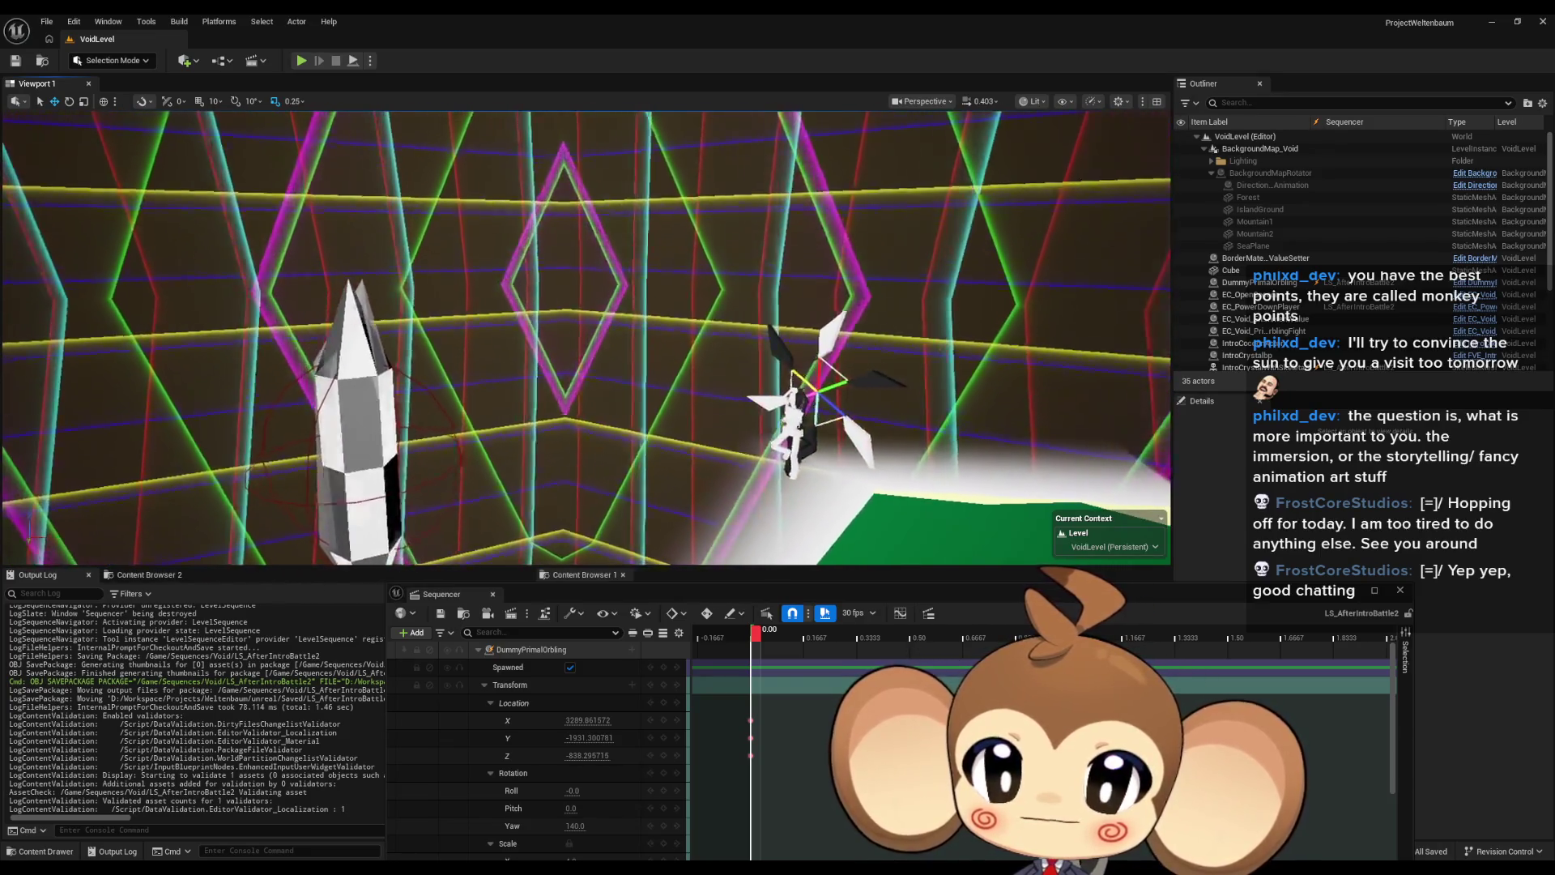
{"action": "key", "text": "w"}
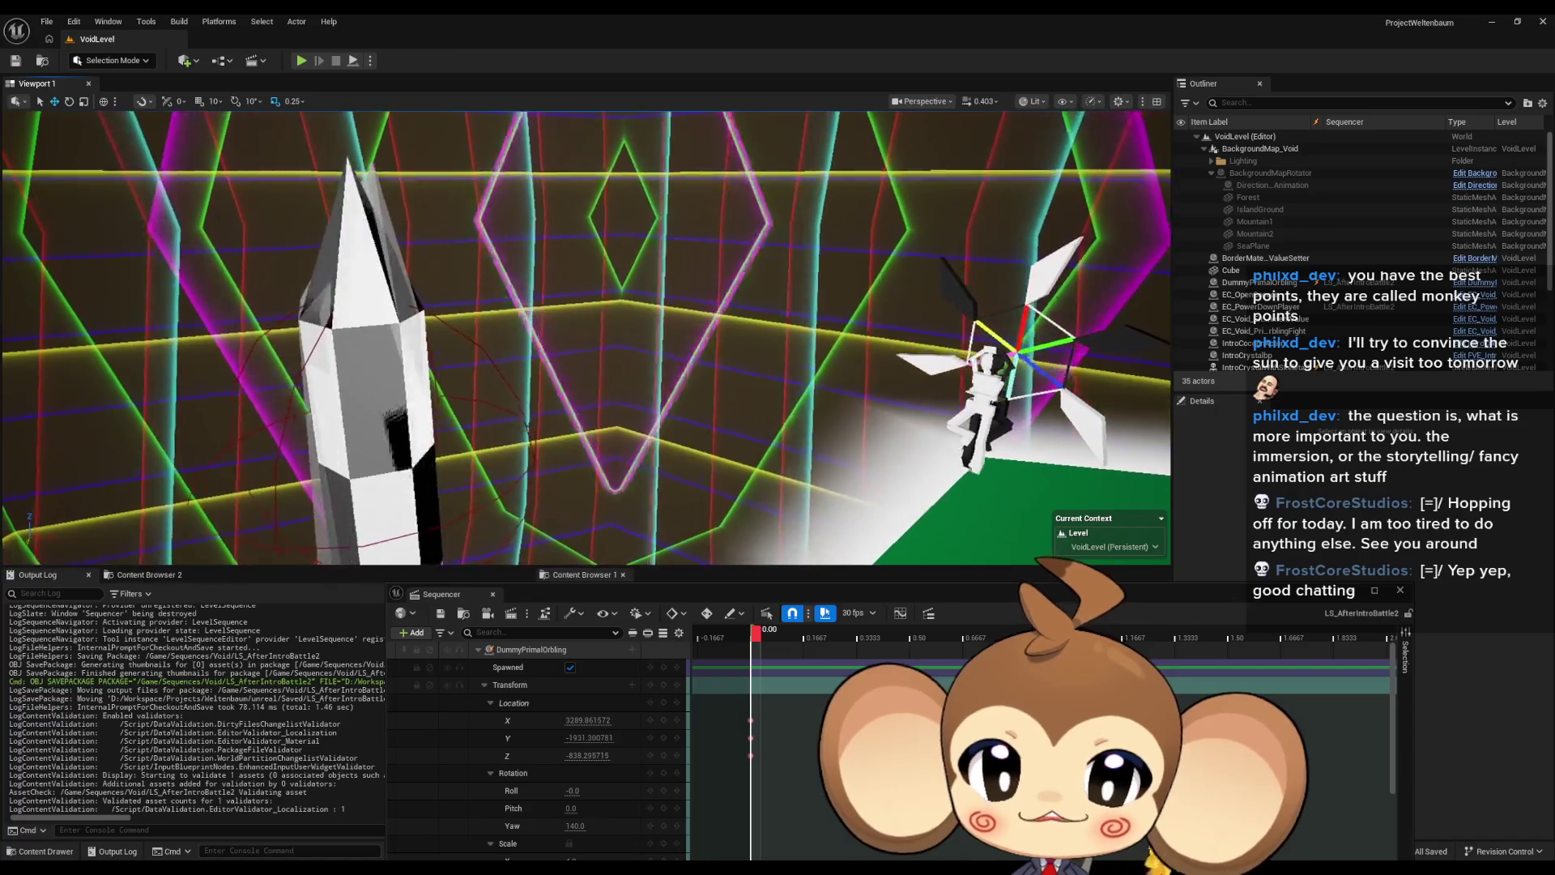
{"action": "key", "text": "a"}
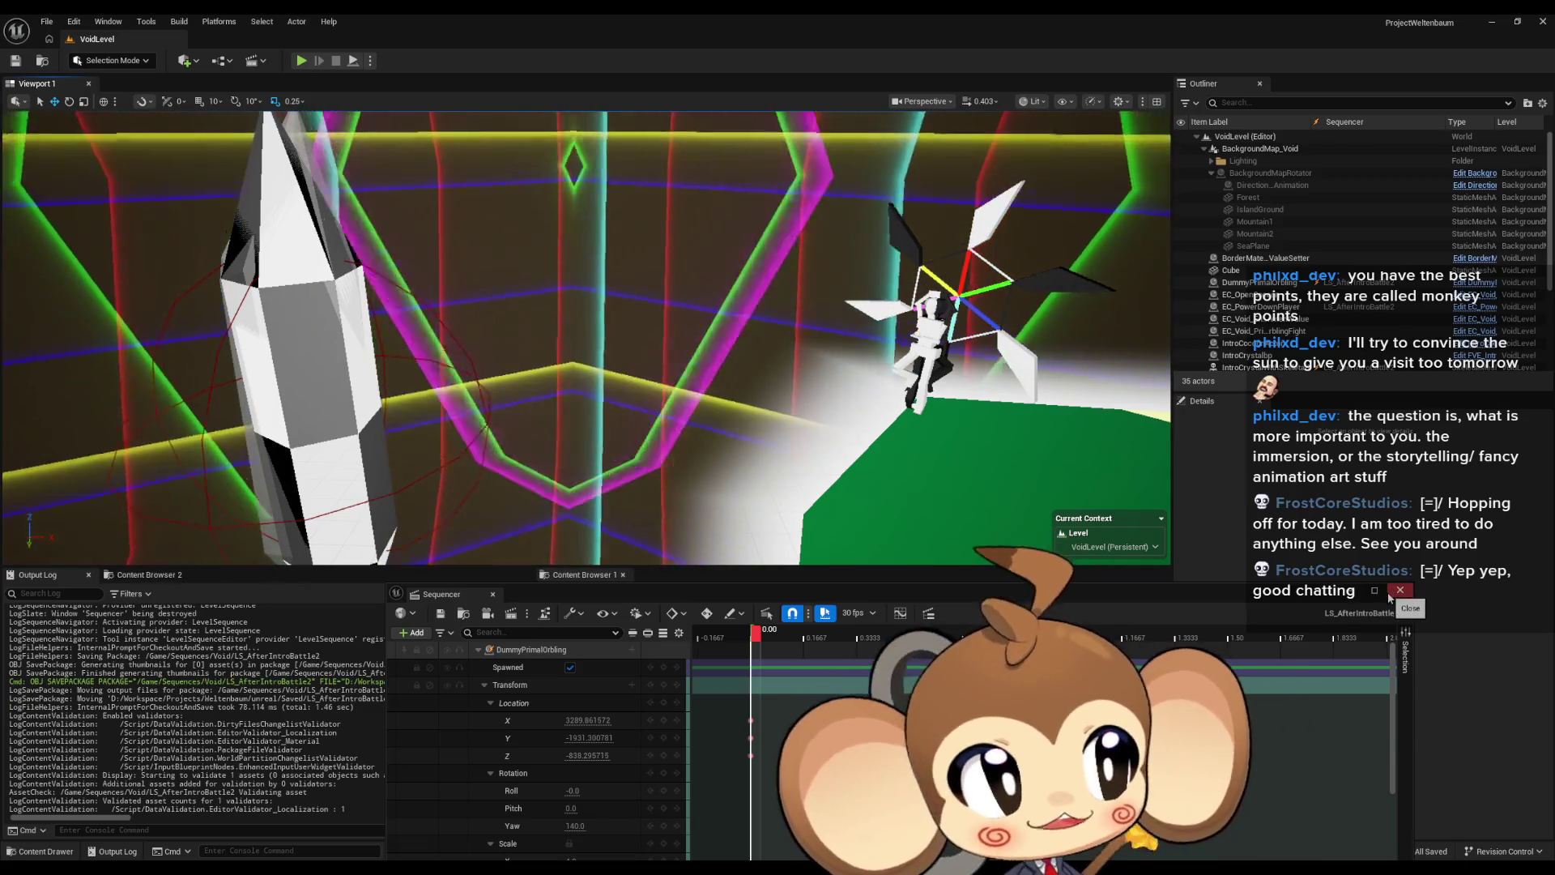
{"action": "left_click", "coordinate": [1390, 597]}
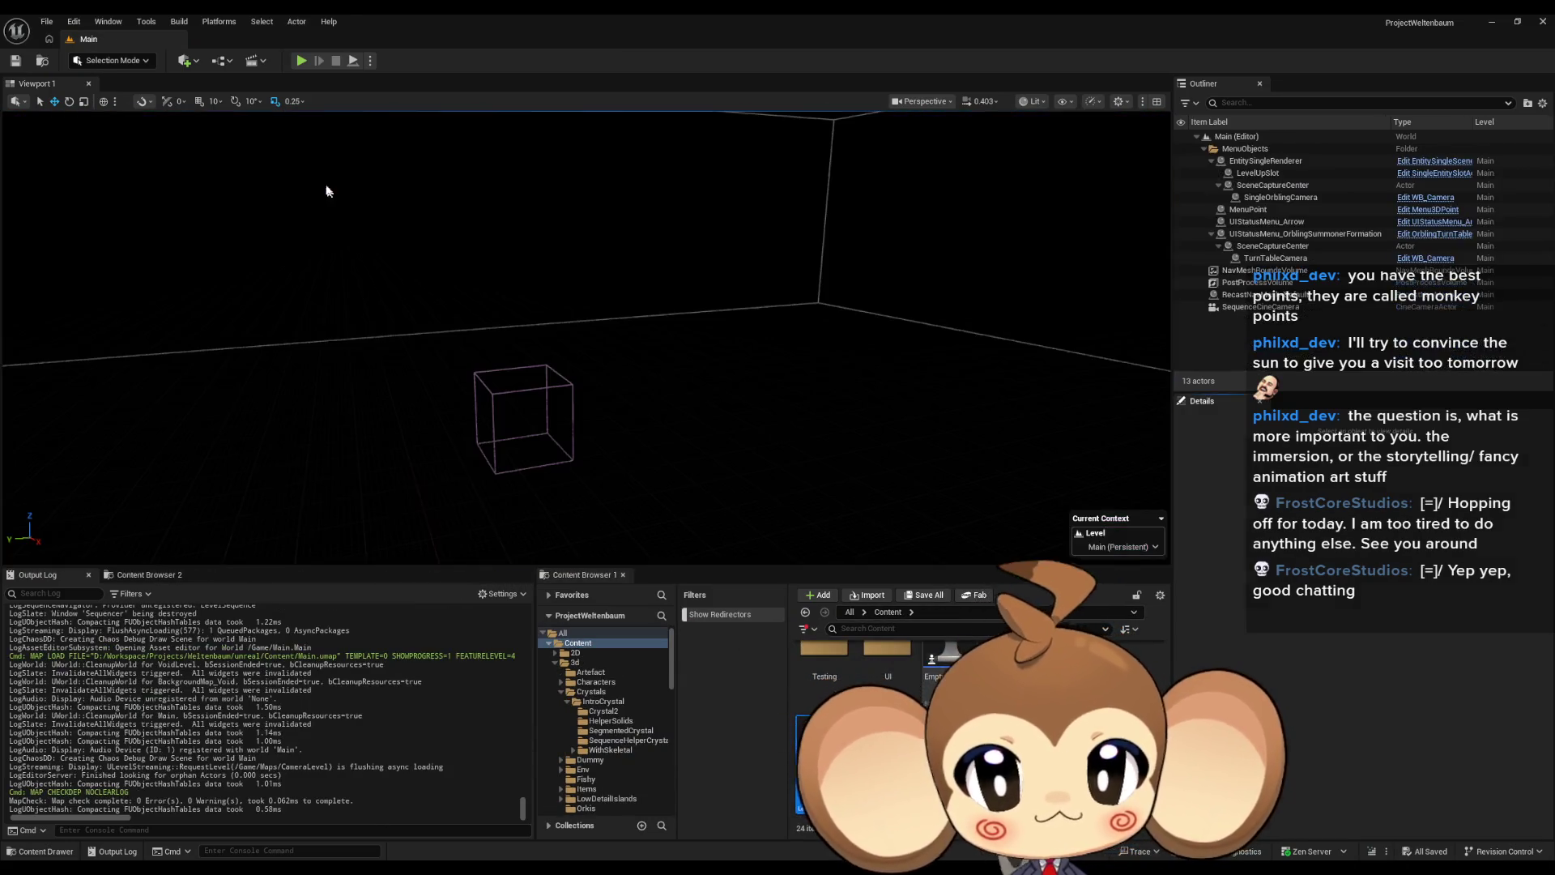
Step: Start a Play-In-Editor session of the Main level to test the crystal scene
{"action": "left_click", "coordinate": [301, 62]}
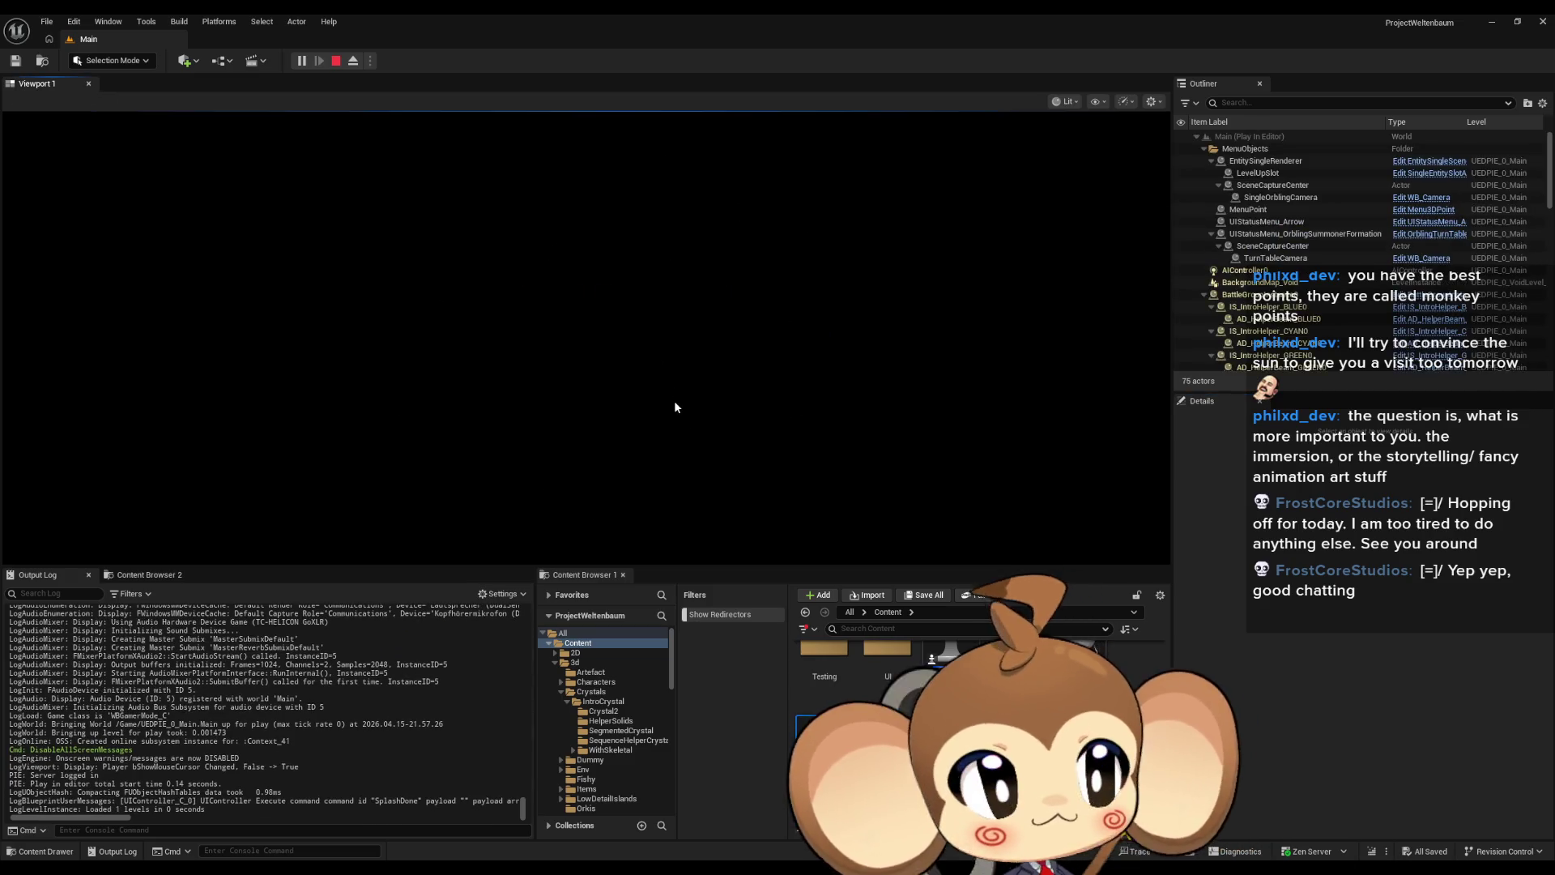
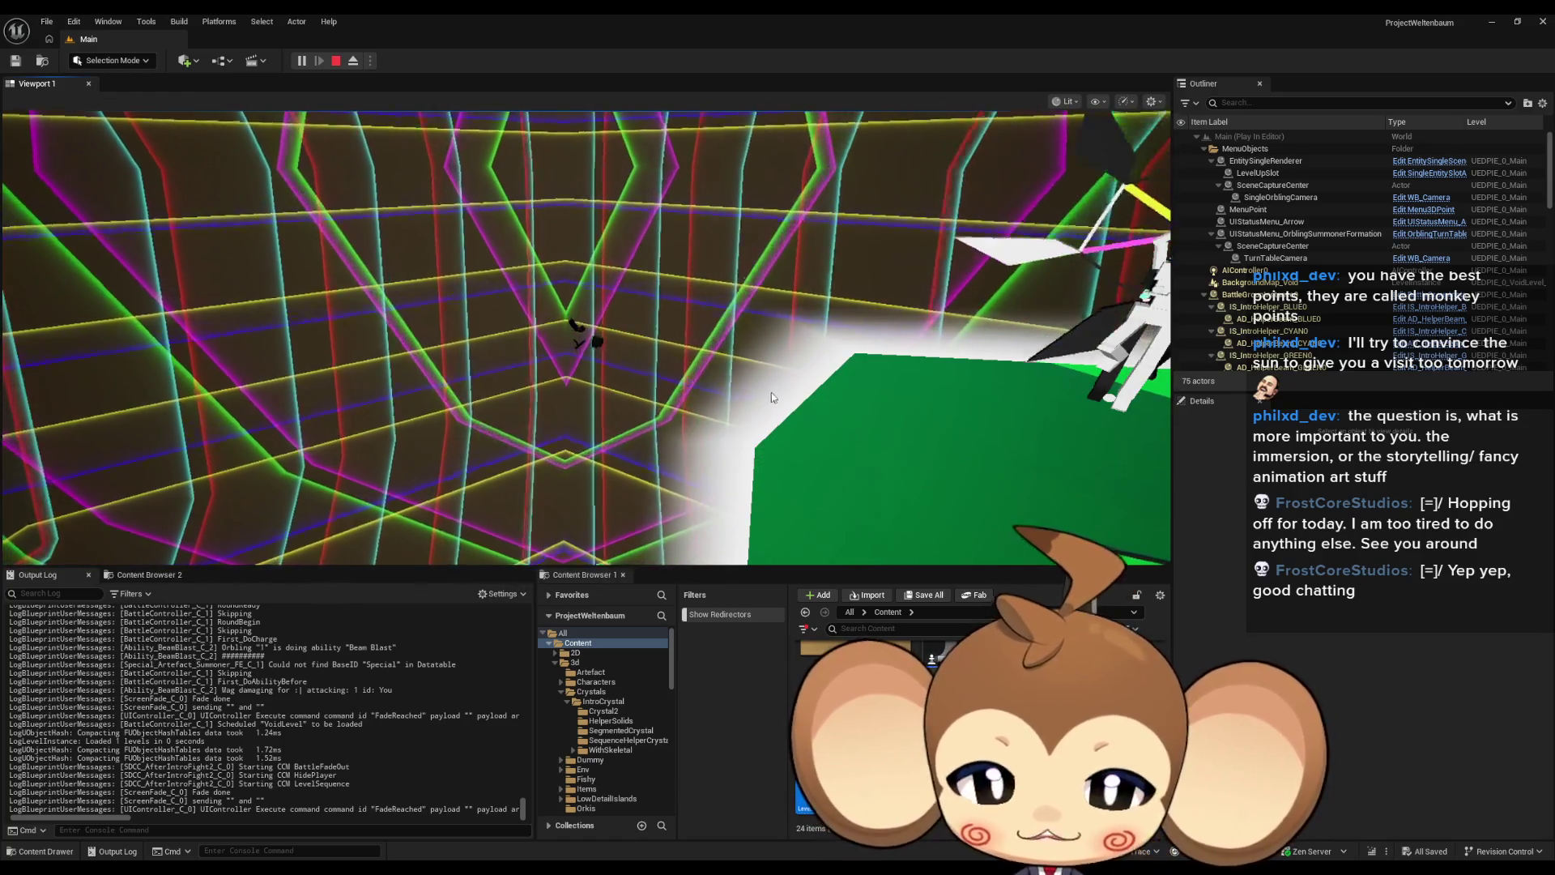
Step: Stop the play session and open LS_AfterIntroBattle1 from Content > Sequences > Void in Sequencer
{"action": "key", "text": "Escape"}
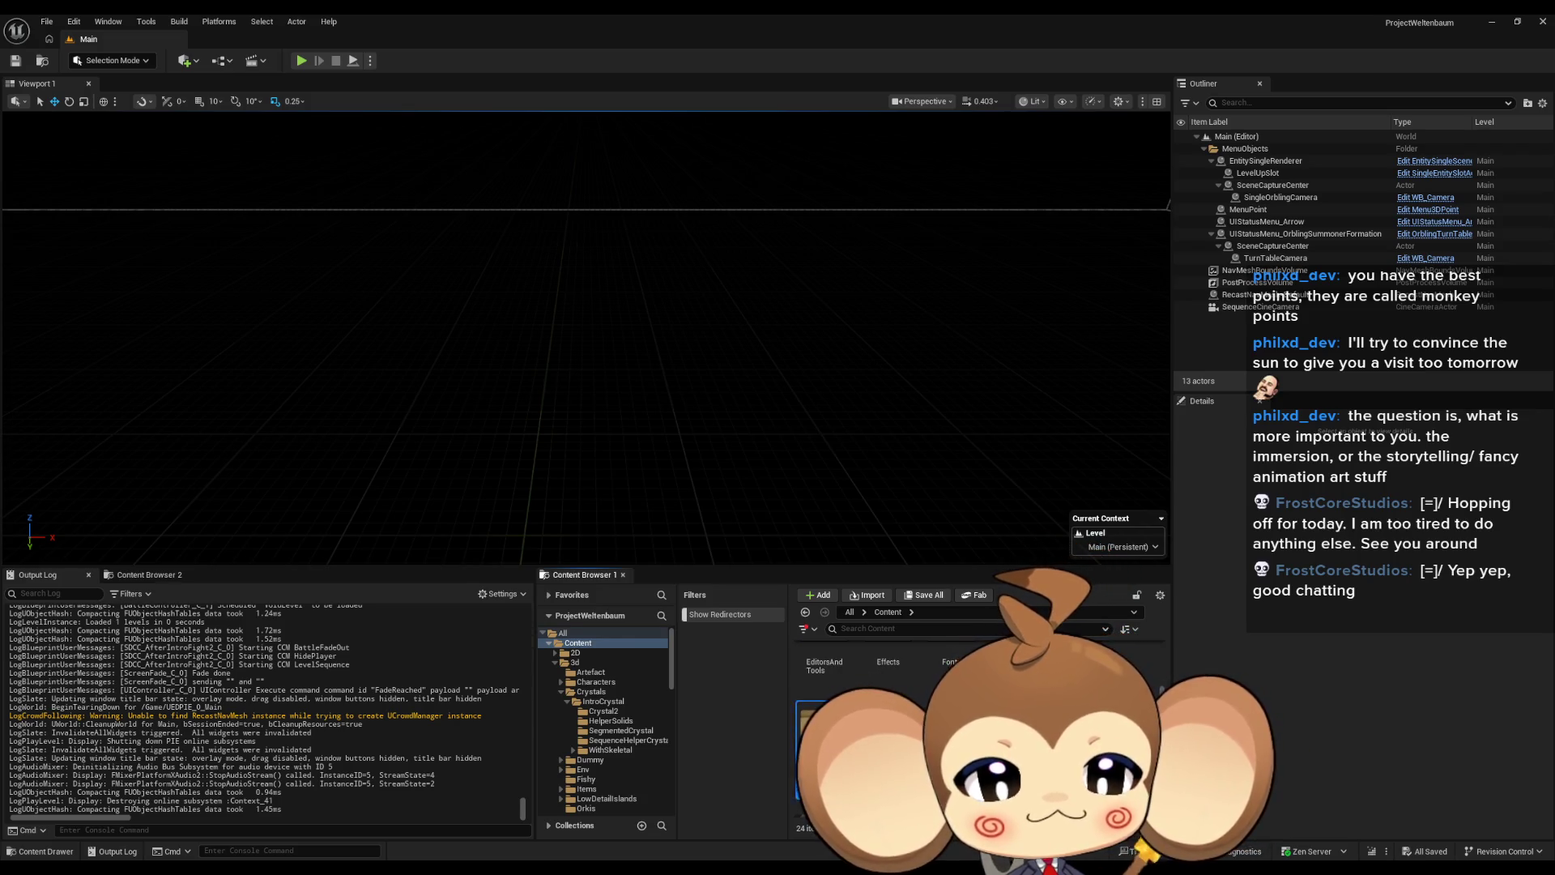
{"action": "left_click", "coordinate": [580, 724]}
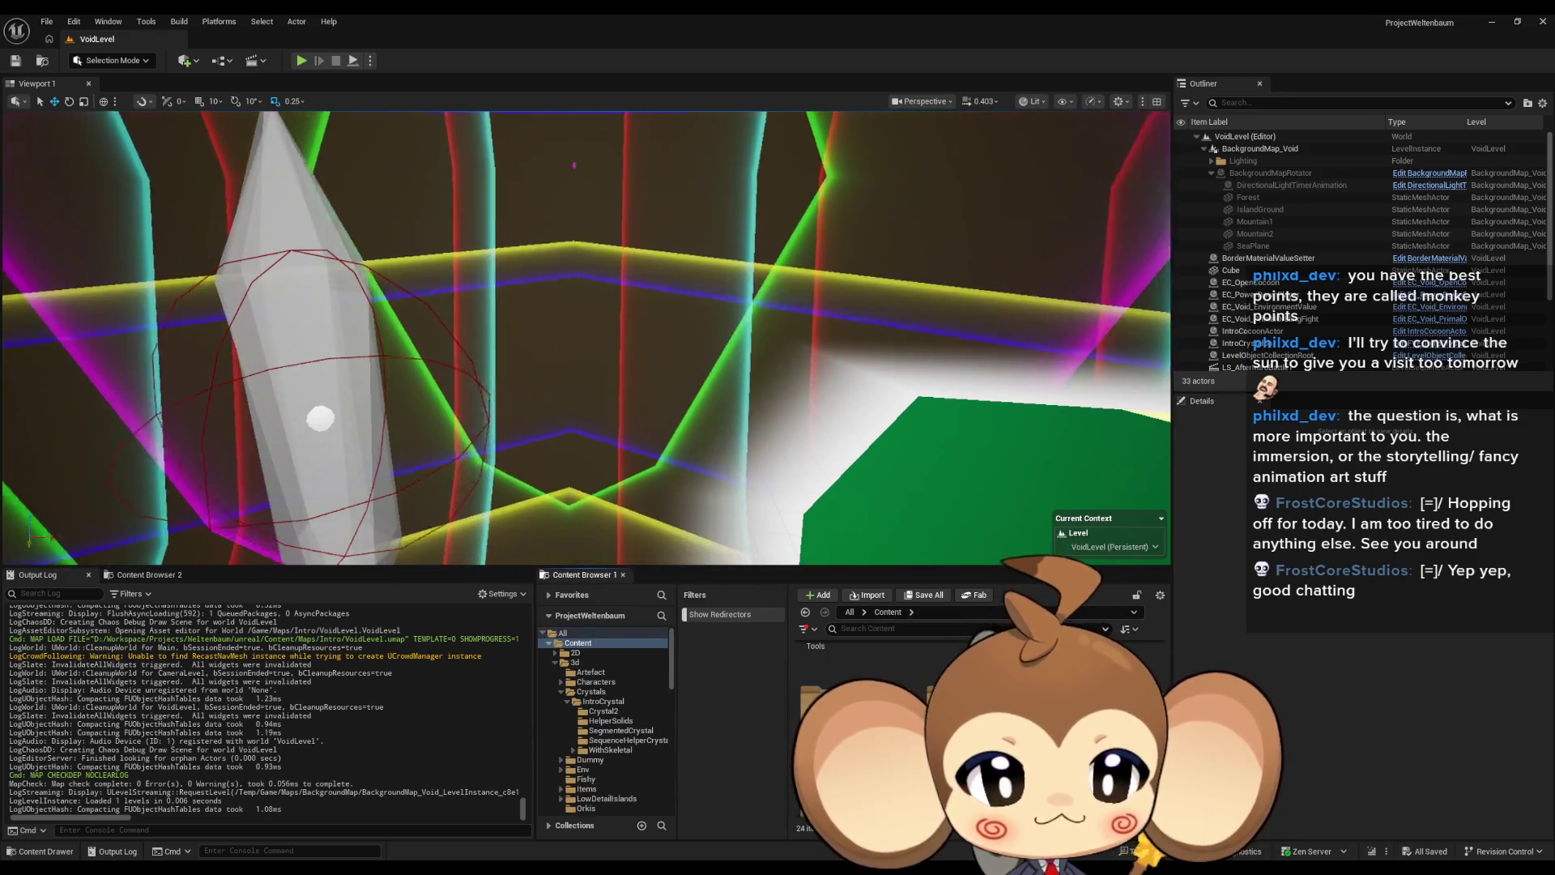
{"action": "left_click", "coordinate": [590, 731]}
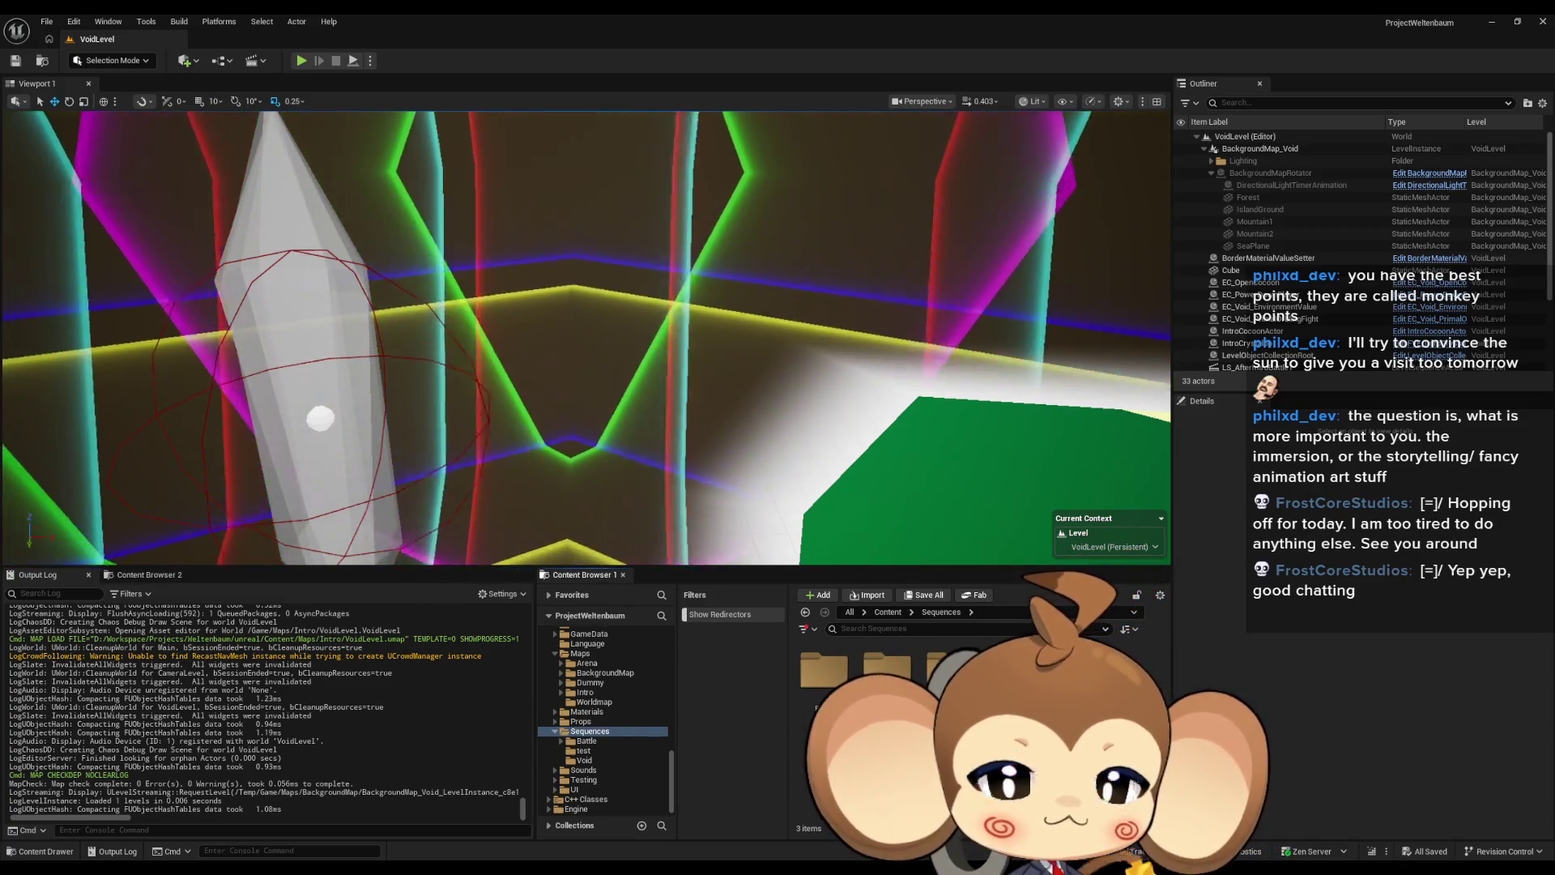
{"action": "left_click", "coordinate": [585, 760]}
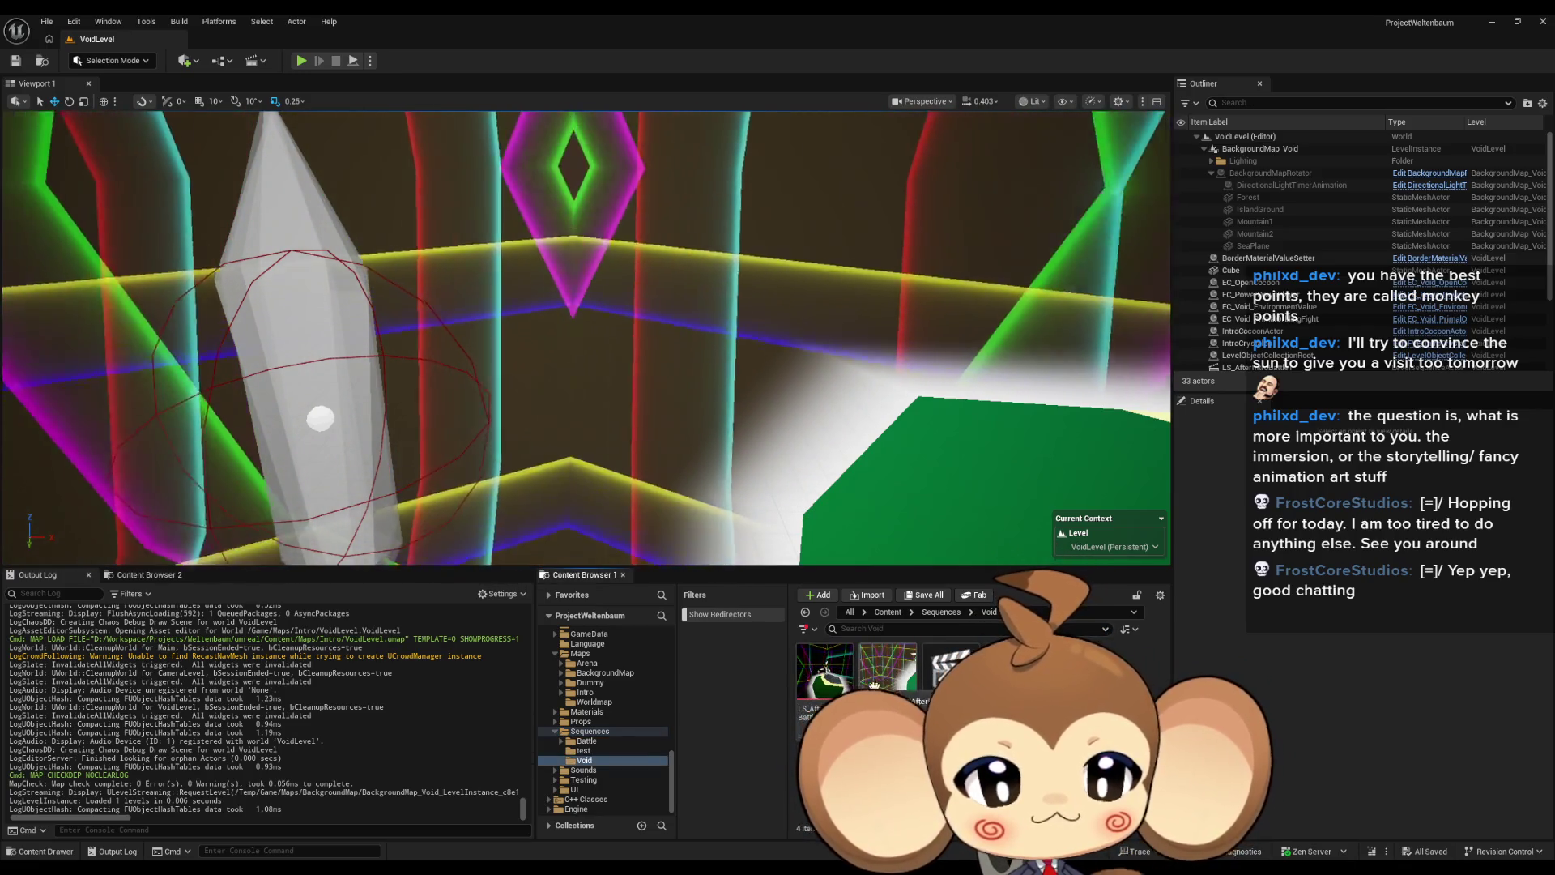
{"action": "left_click", "coordinate": [841, 687]}
{"action": "double_click", "coordinate": [841, 687]}
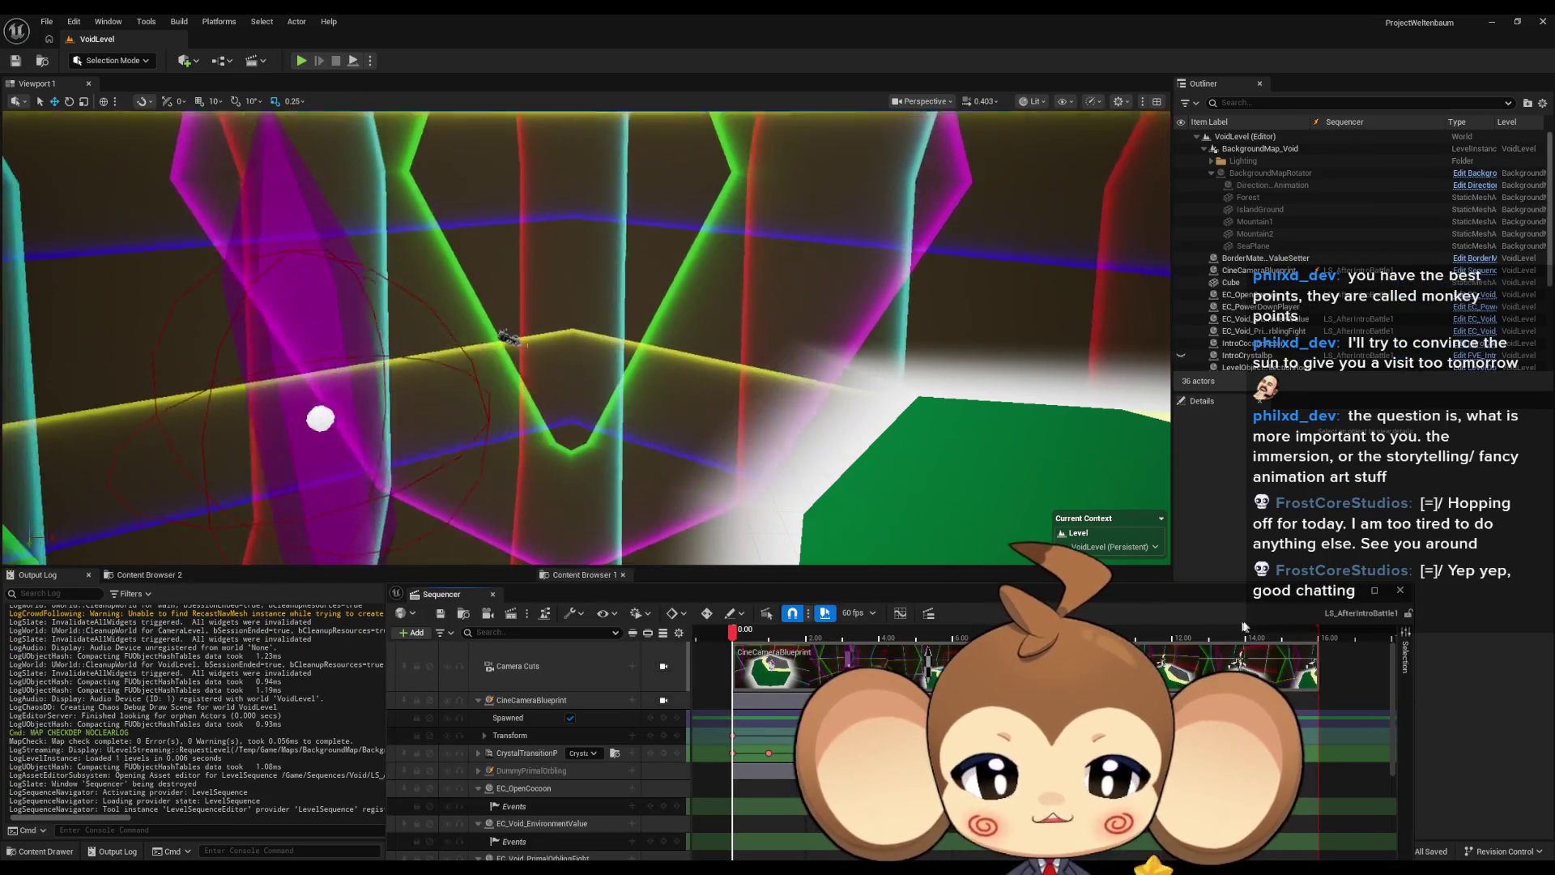
Step: Float the Sequencer as a separate window and select Trigger_PrimalOrblingFight in the Outliner
{"action": "mouse_move", "coordinate": [703, 719]}
{"action": "left_mouse_down"}
{"action": "mouse_move", "coordinate": [692, 382]}
{"action": "mouse_move", "coordinate": [802, 368]}
{"action": "mouse_move", "coordinate": [799, 264]}
{"action": "left_mouse_up"}
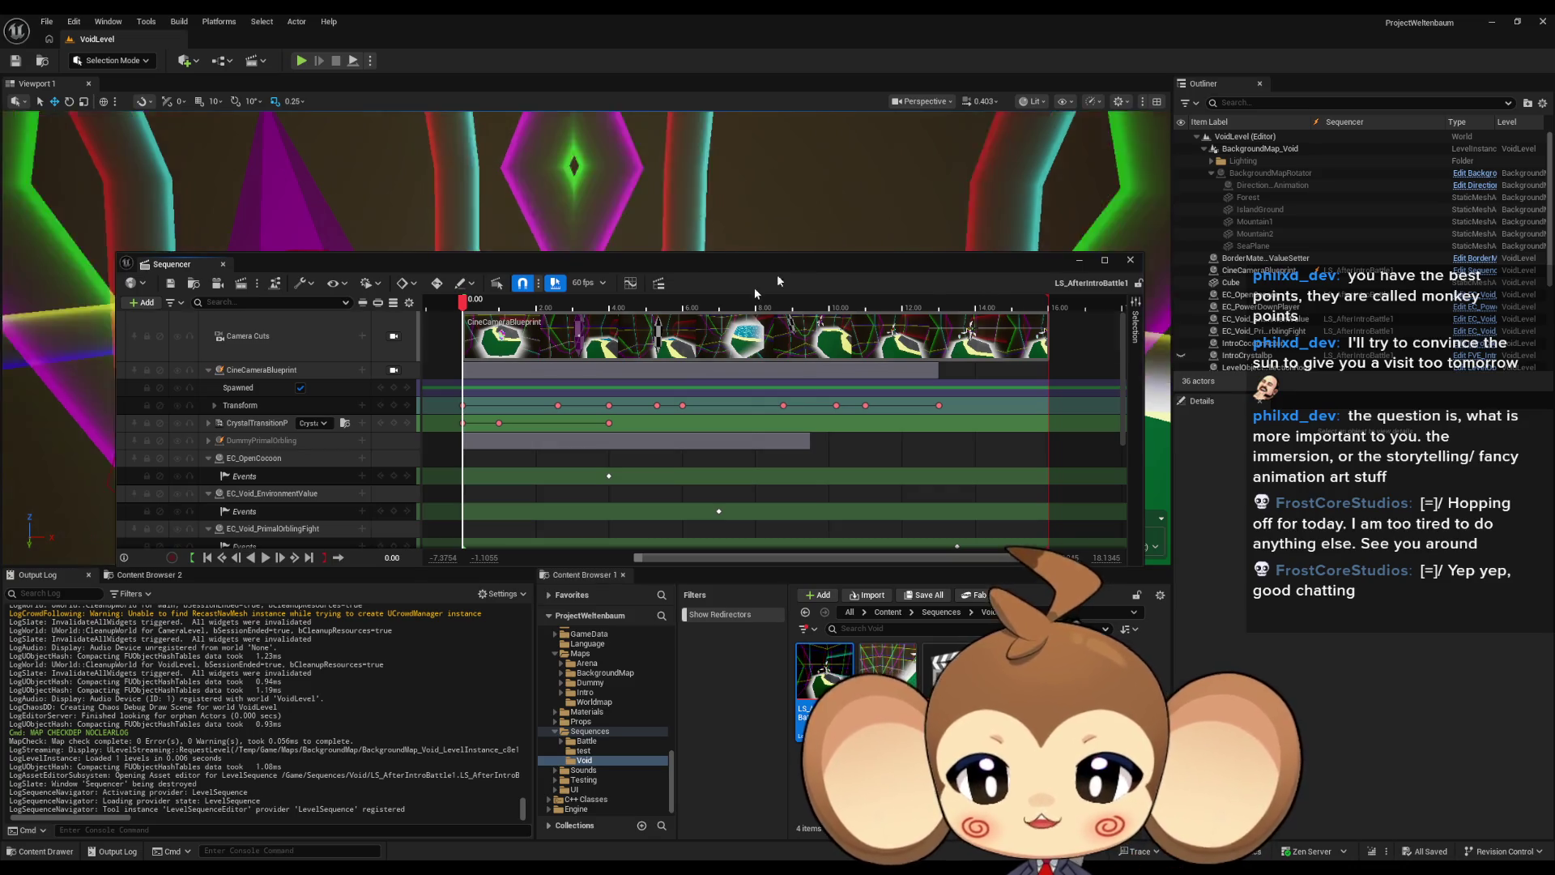
{"action": "scroll", "coordinate": [411, 470], "scroll_direction": "down", "scroll_amount": 2}
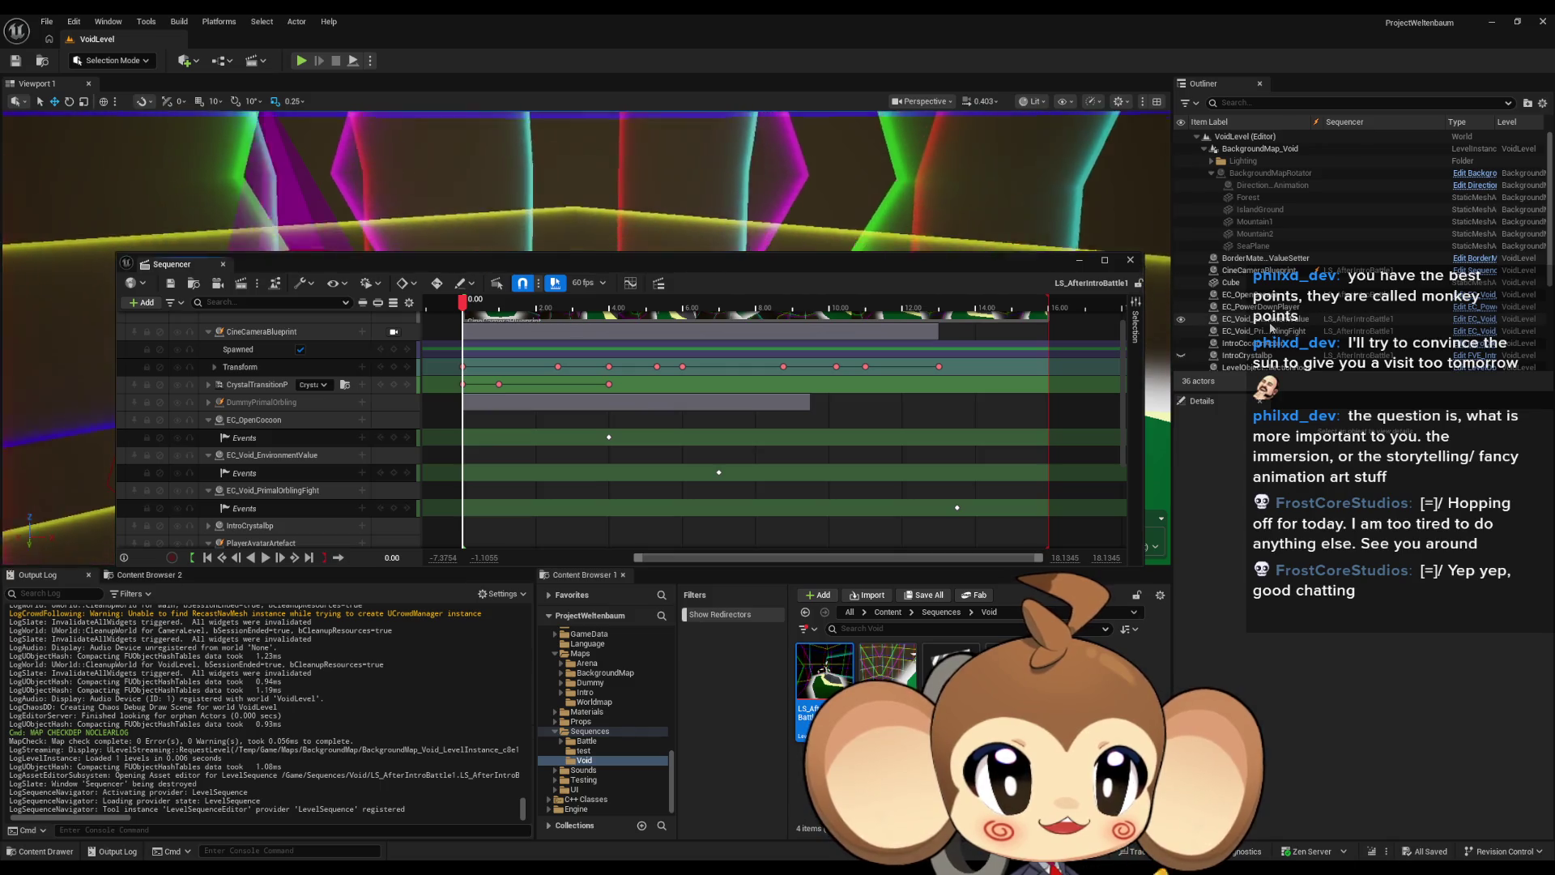
{"action": "scroll", "coordinate": [1288, 328], "scroll_direction": "down", "scroll_amount": 5}
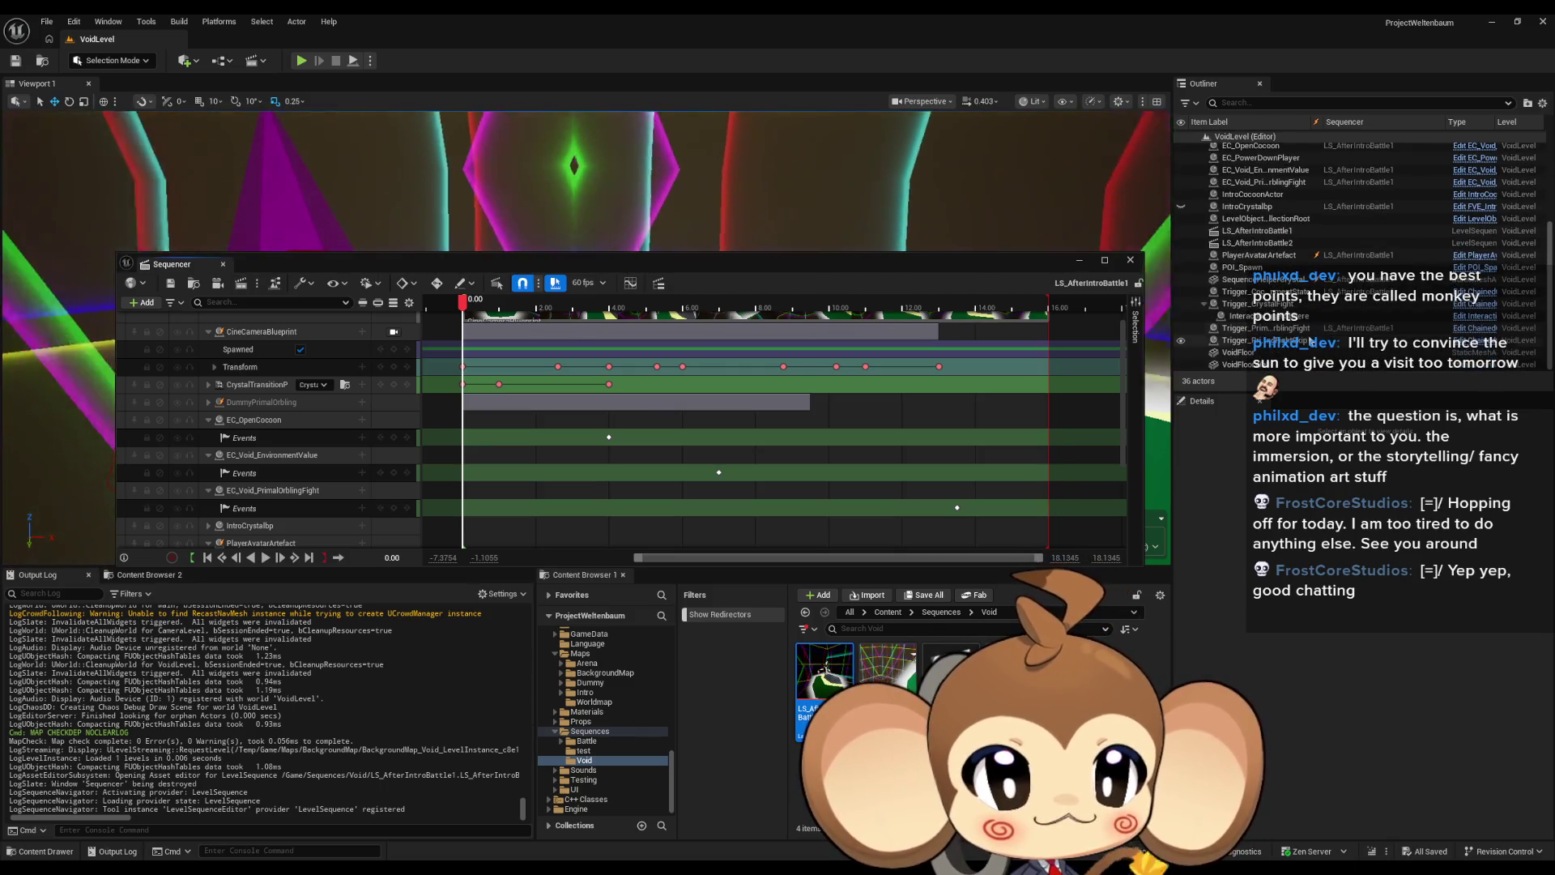
{"action": "left_click", "coordinate": [1266, 329]}
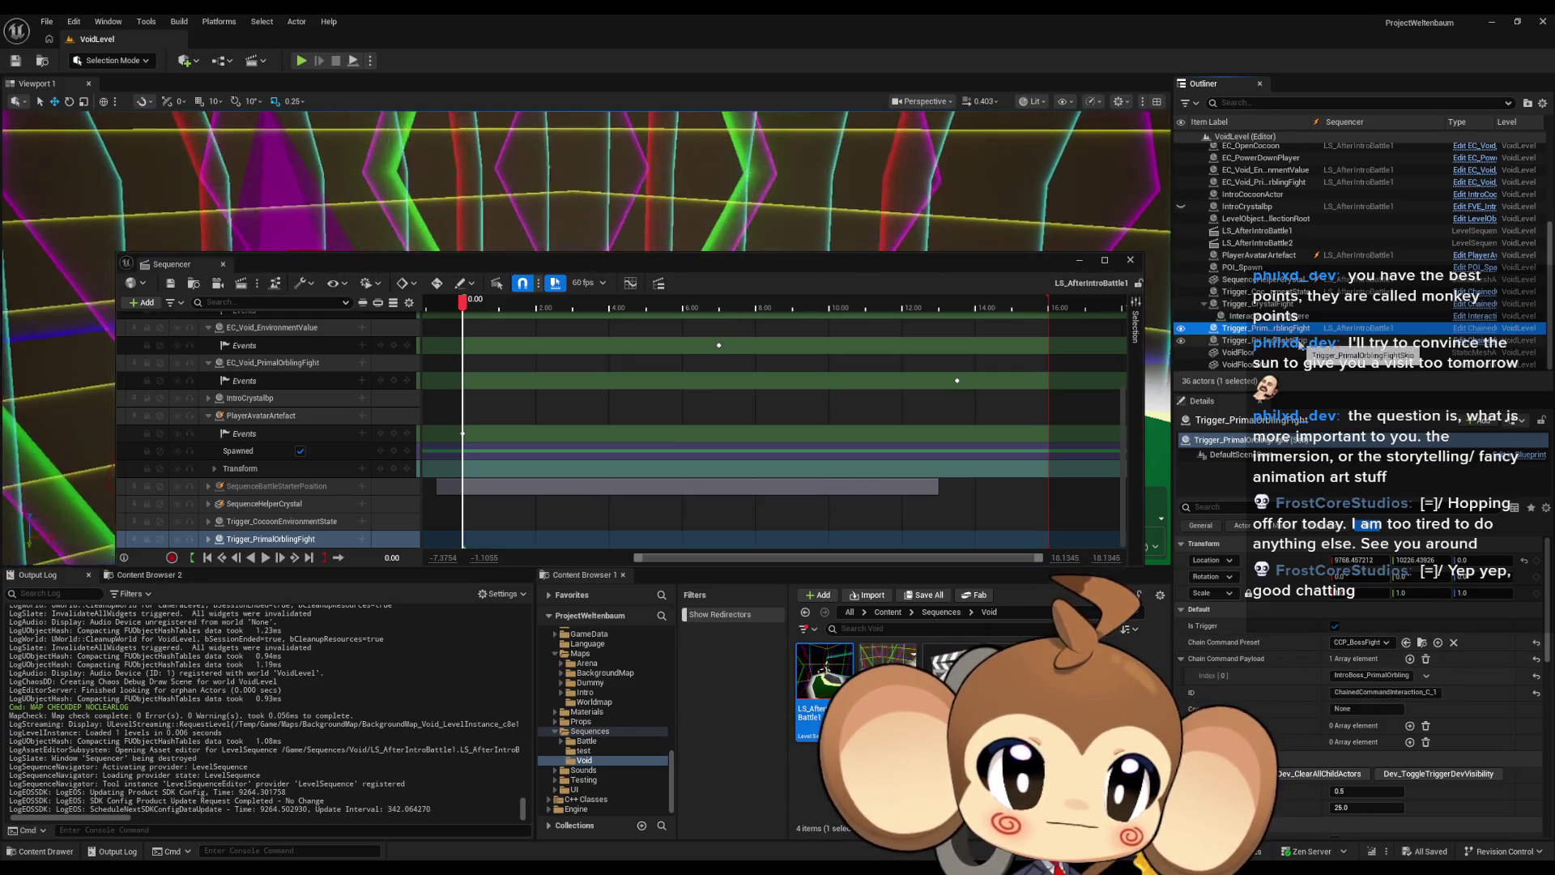
Step: Reposition the floating Sequencer and frame the Trigger_PrimalOrblingFight track's actor in the viewport
{"action": "left_click_drag", "start_coordinate": [486, 263], "coordinate": [447, 174]}
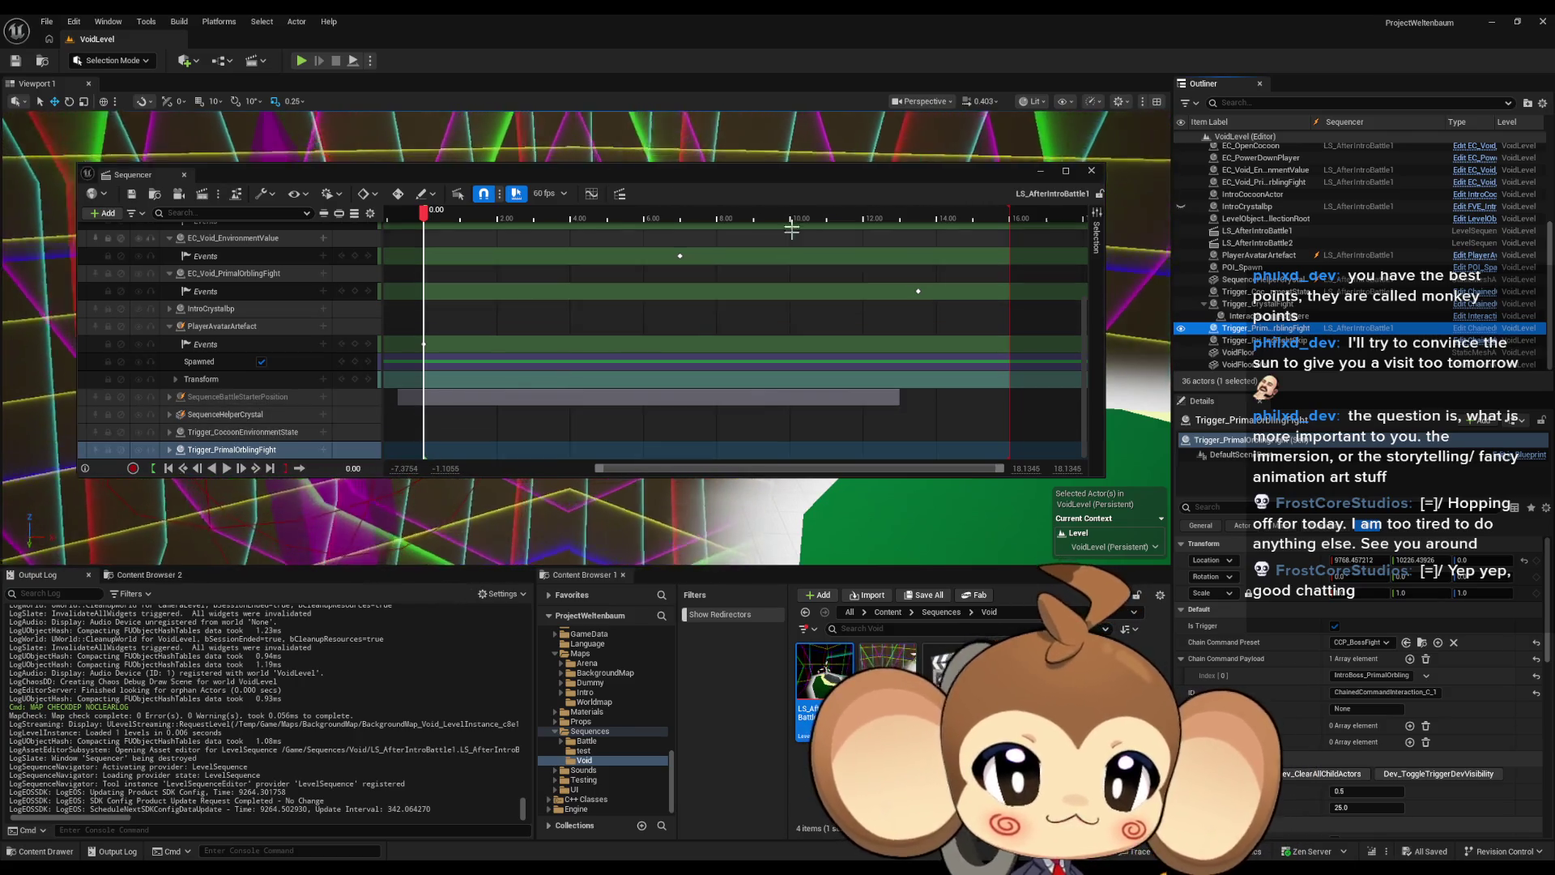
{"action": "left_click_drag", "start_coordinate": [776, 184], "coordinate": [766, 468]}
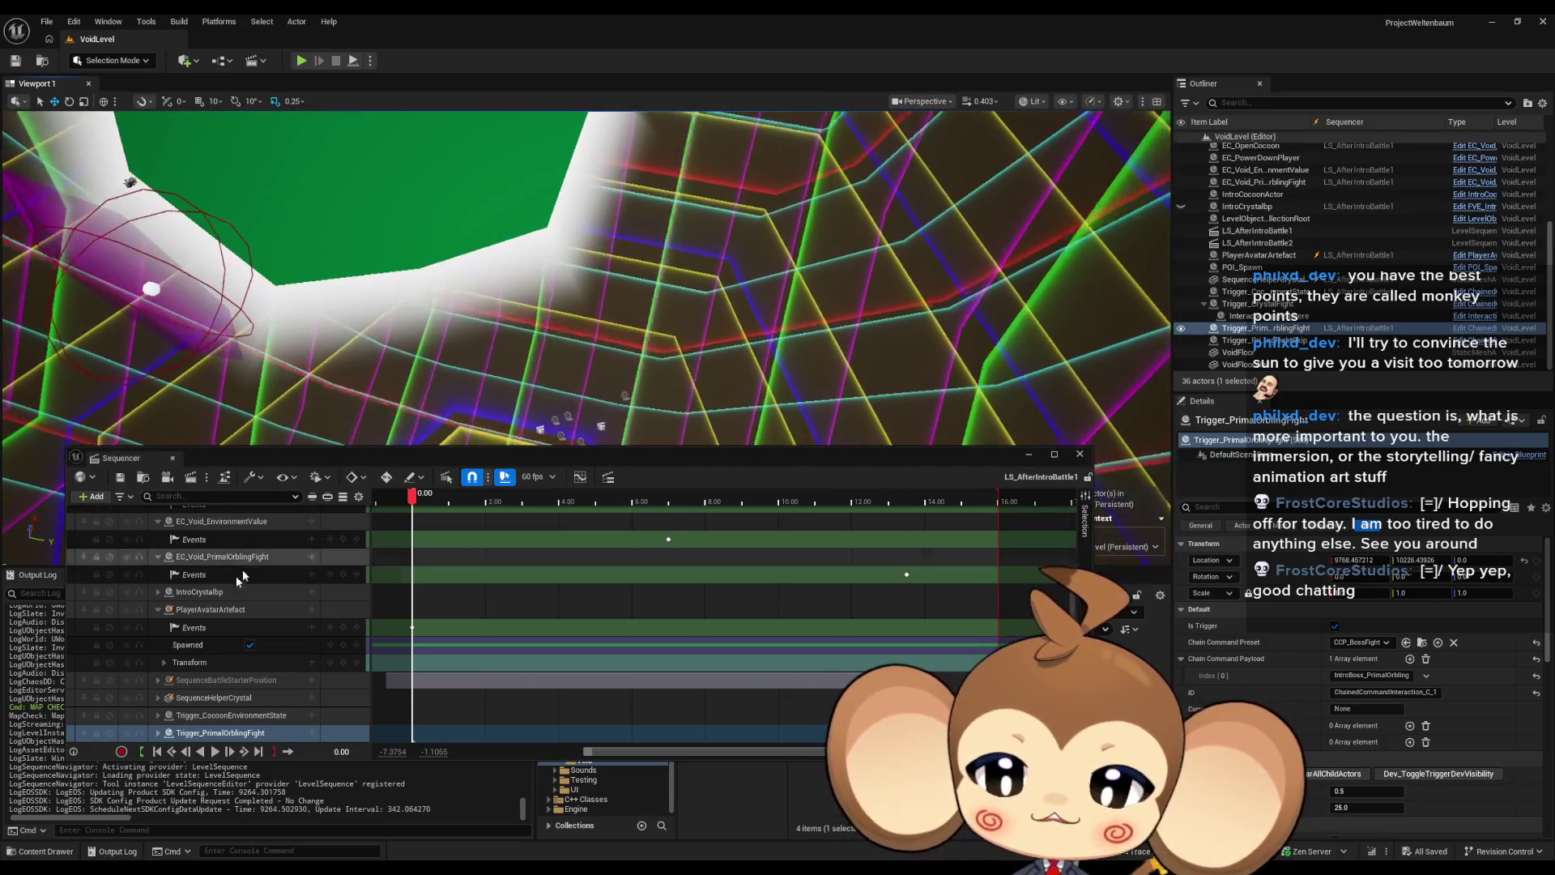
{"action": "left_click", "coordinate": [230, 733]}
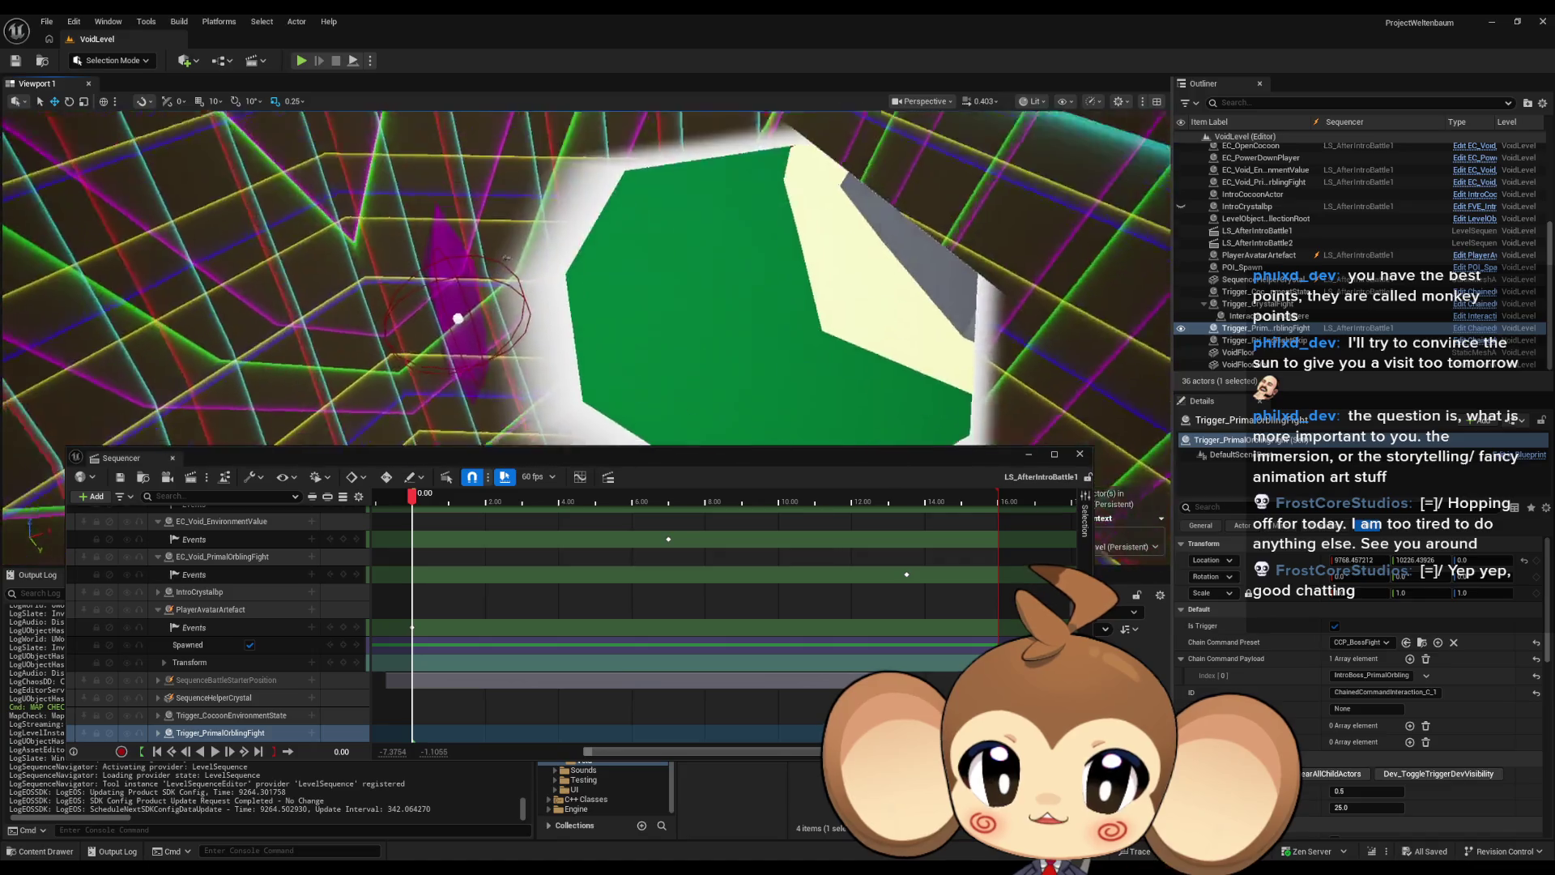
{"action": "key", "text": "f"}
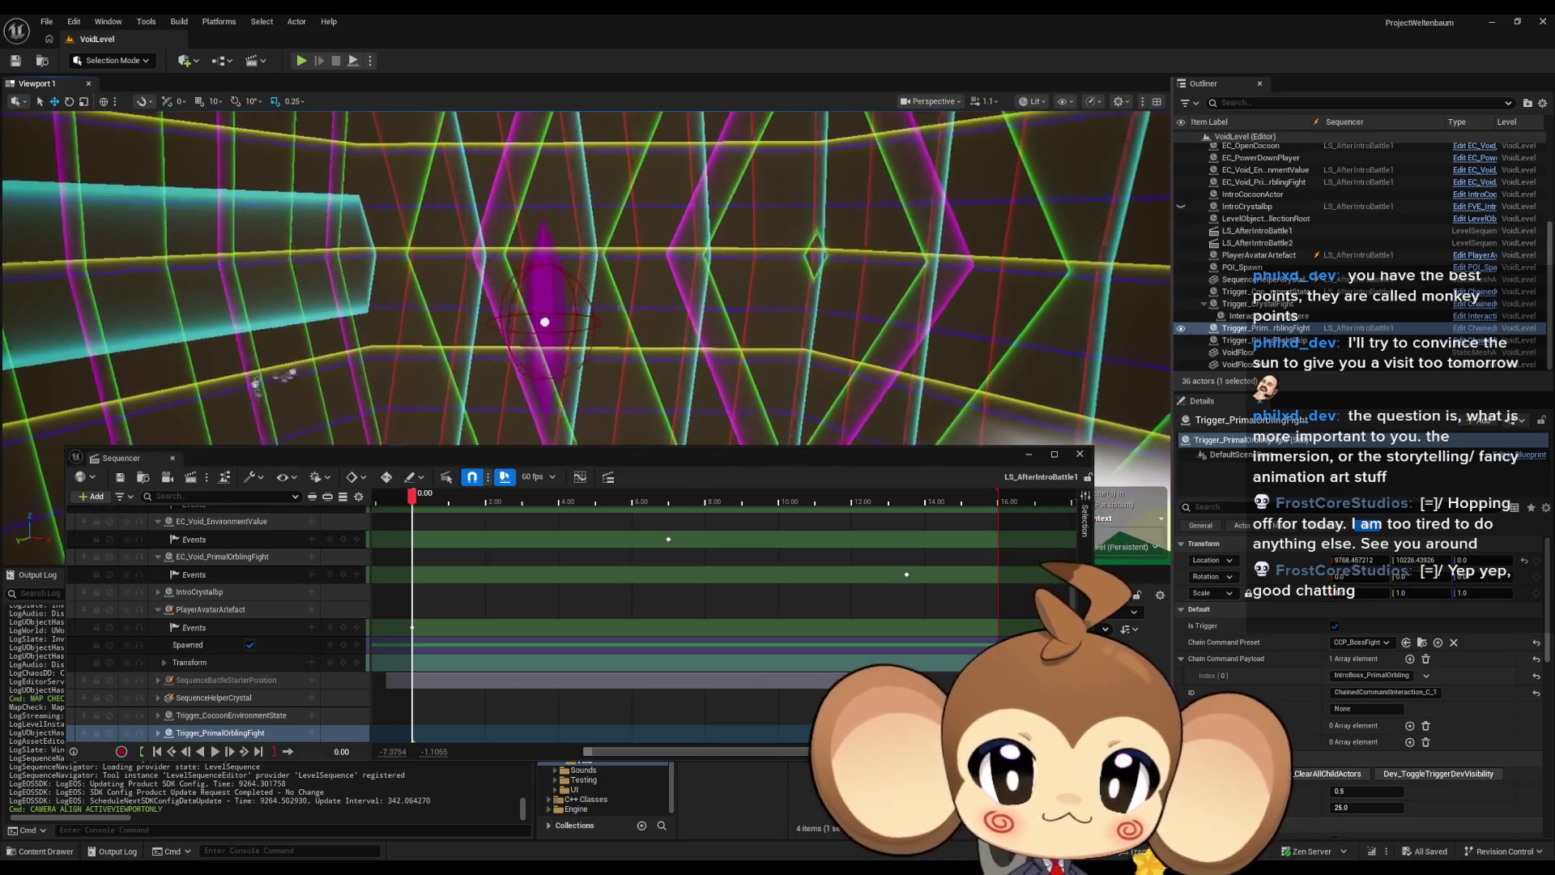
Step: Fly around the trigger in the viewport, then select the BorderMaterialValueSetter actor
{"action": "left_click_drag", "start_coordinate": [285, 375], "coordinate": [574, 281]}
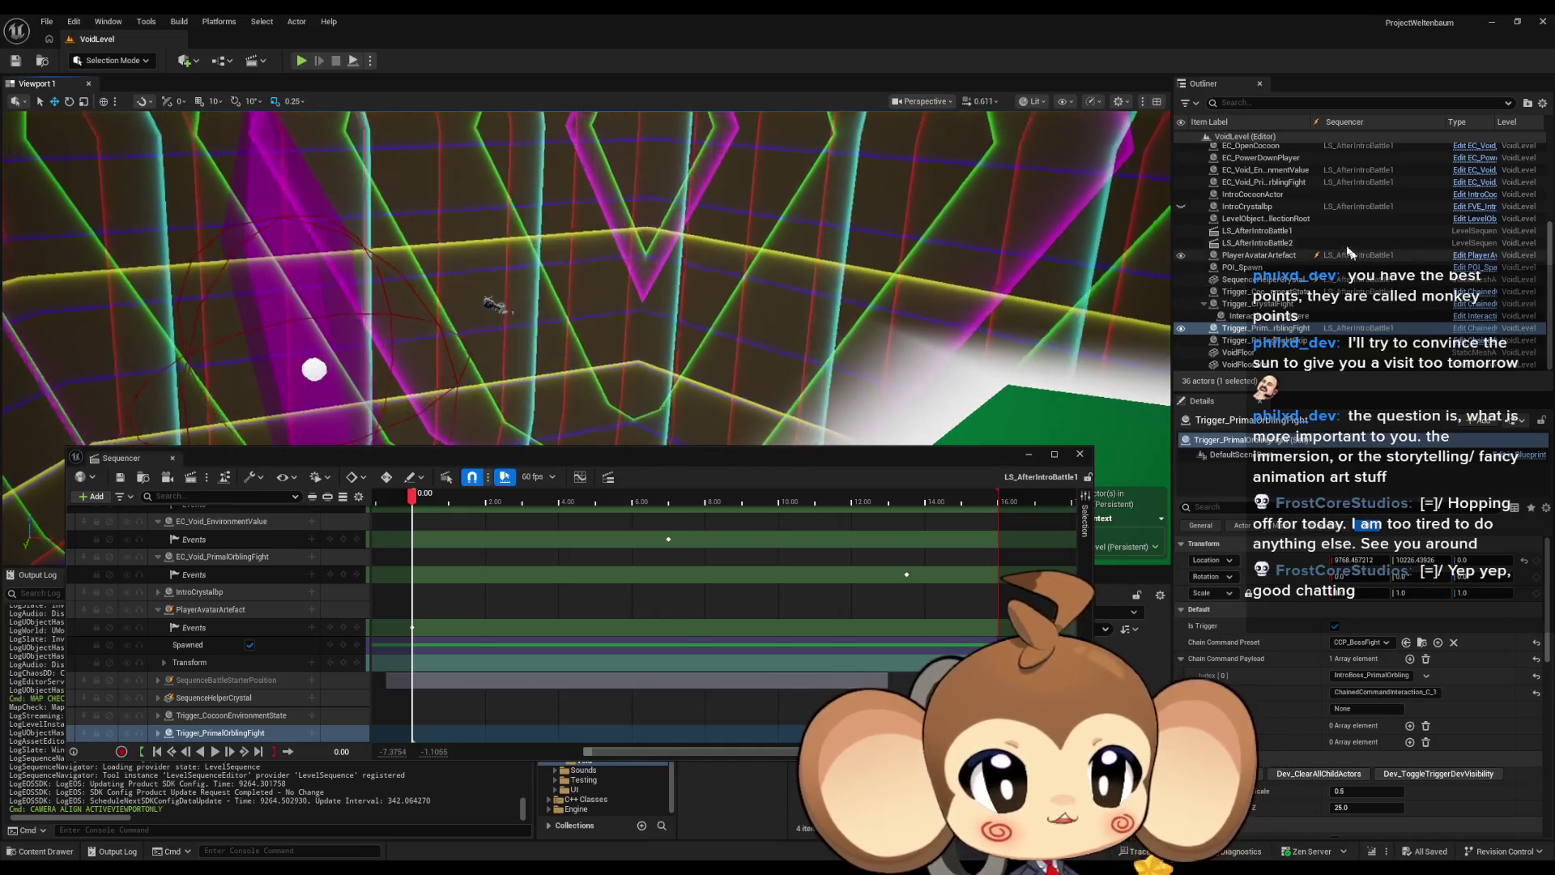
{"action": "scroll", "coordinate": [1345, 247], "scroll_direction": "up", "scroll_amount": 3}
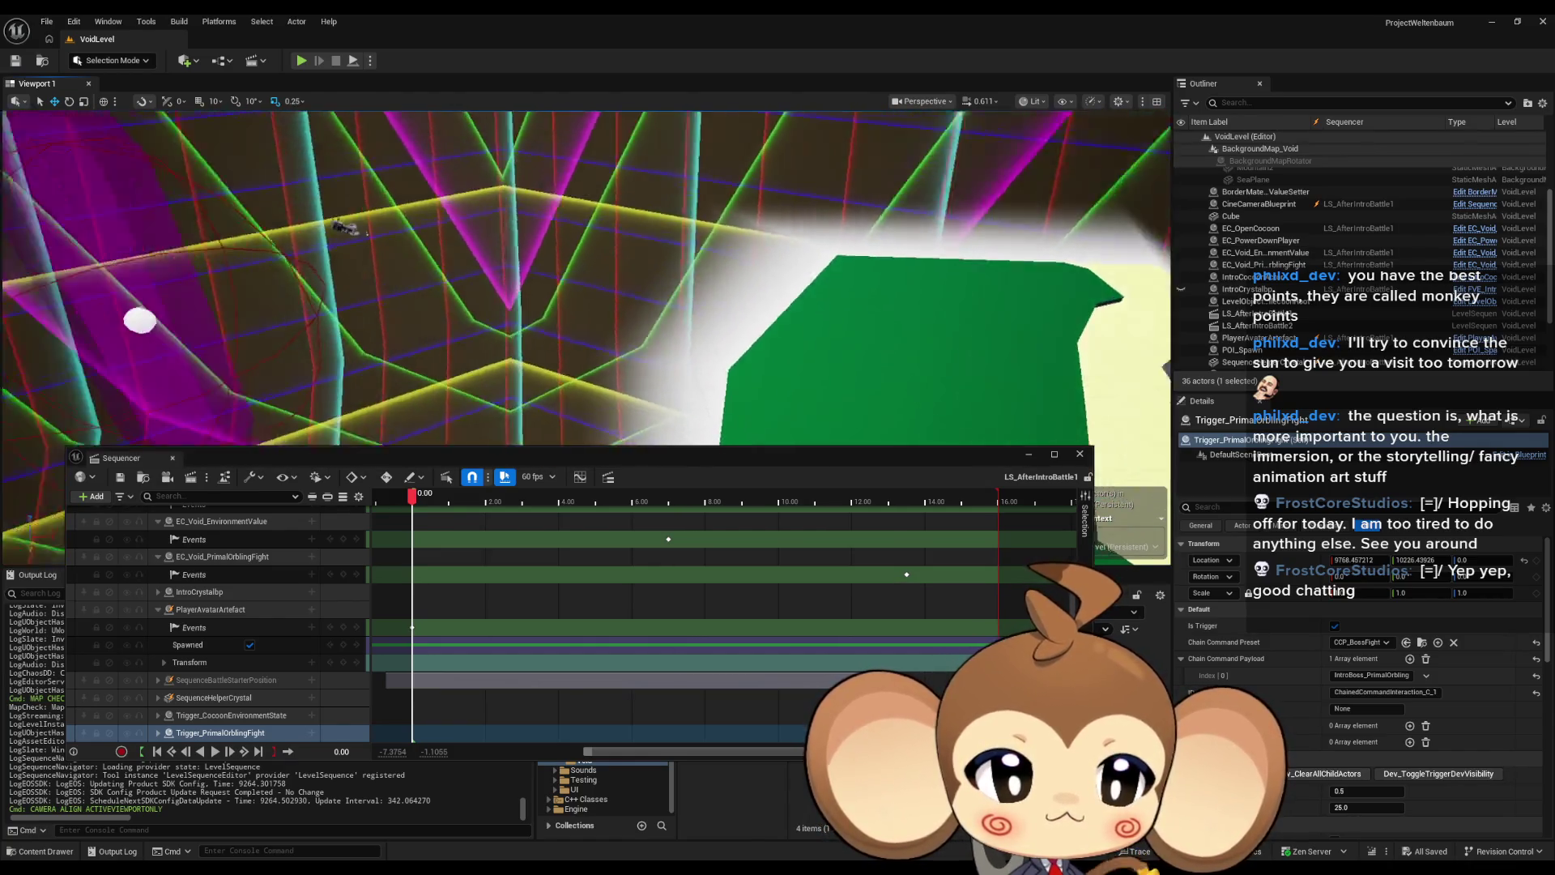
{"action": "scroll", "coordinate": [1294, 306], "scroll_direction": "down", "scroll_amount": 3}
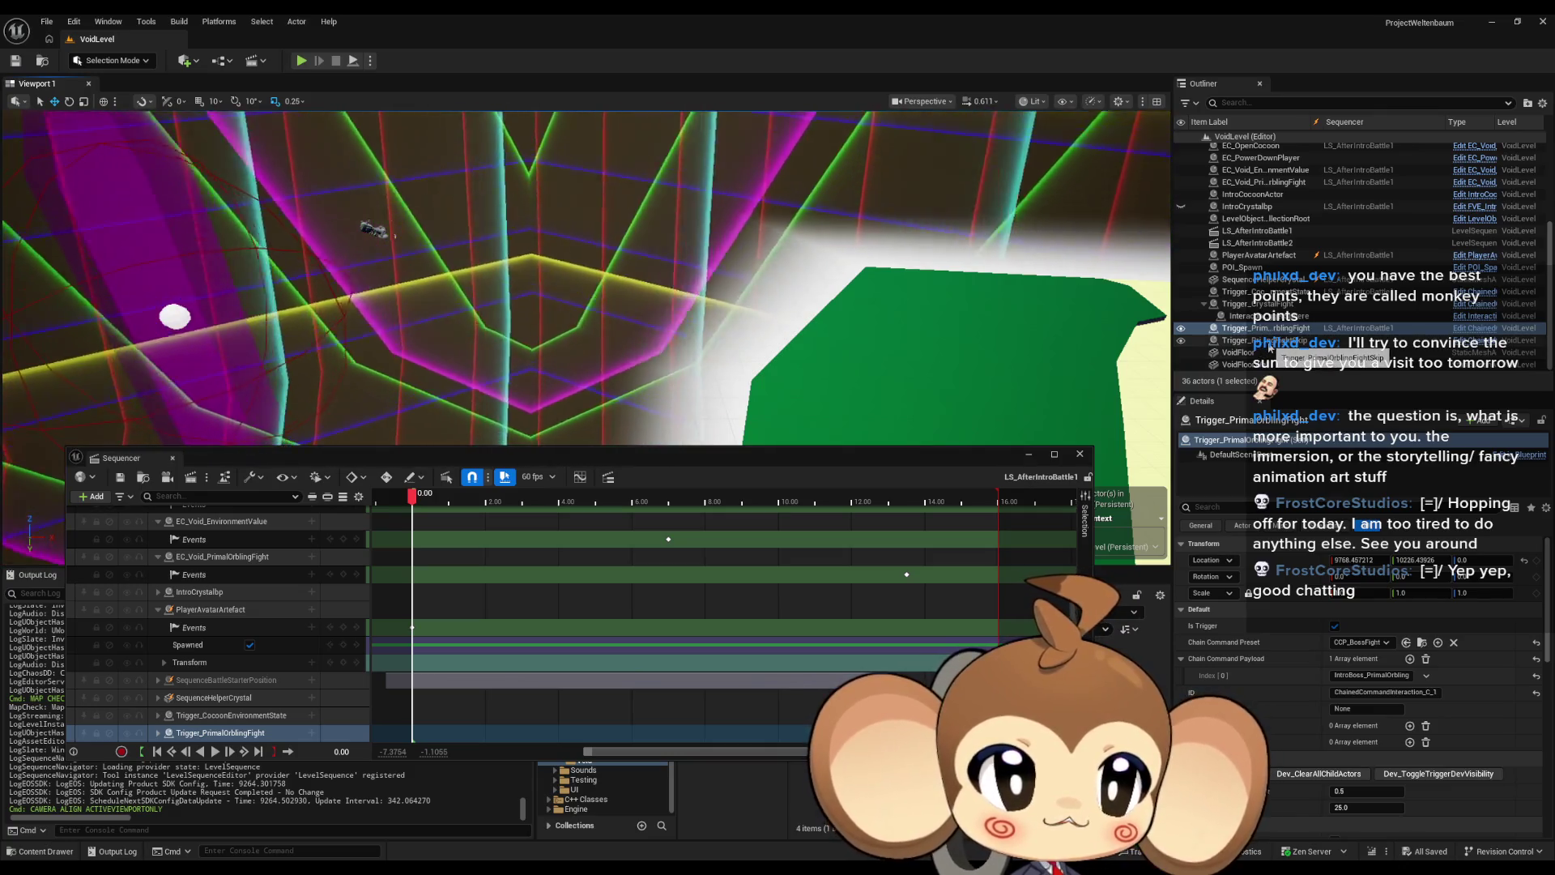
{"action": "scroll", "coordinate": [1270, 347], "scroll_direction": "up", "scroll_amount": 4}
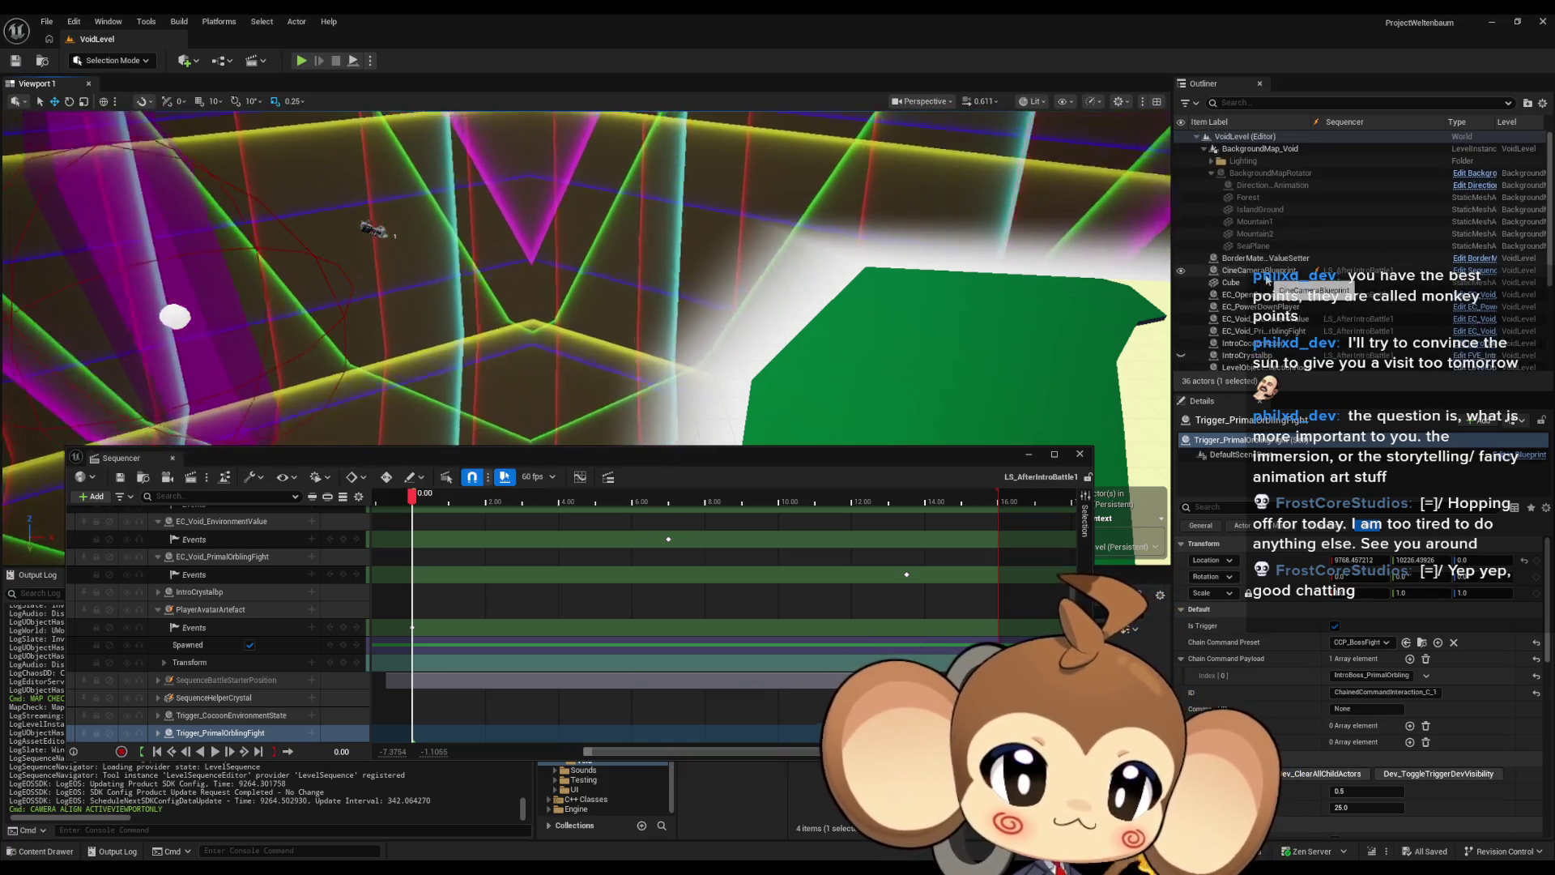
{"action": "left_click", "coordinate": [1264, 259]}
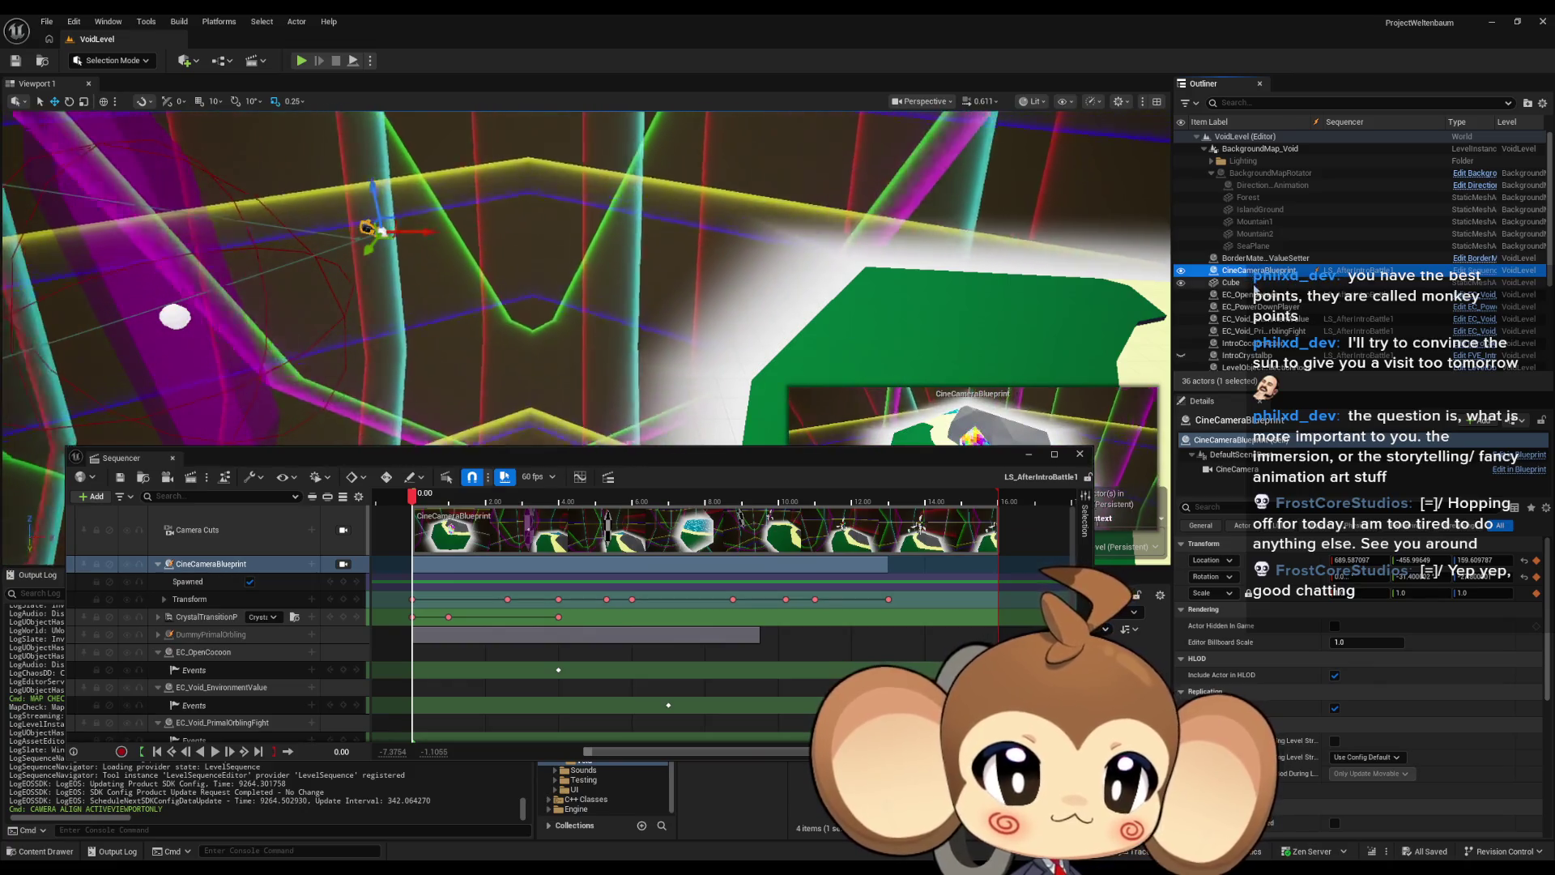
Step: Select the EC_Void_PrimalOrblingFight actor in the Outliner
{"action": "scroll", "coordinate": [1254, 278], "scroll_direction": "down", "scroll_amount": 1}
{"action": "scroll", "coordinate": [1281, 285], "scroll_direction": "down", "scroll_amount": 3}
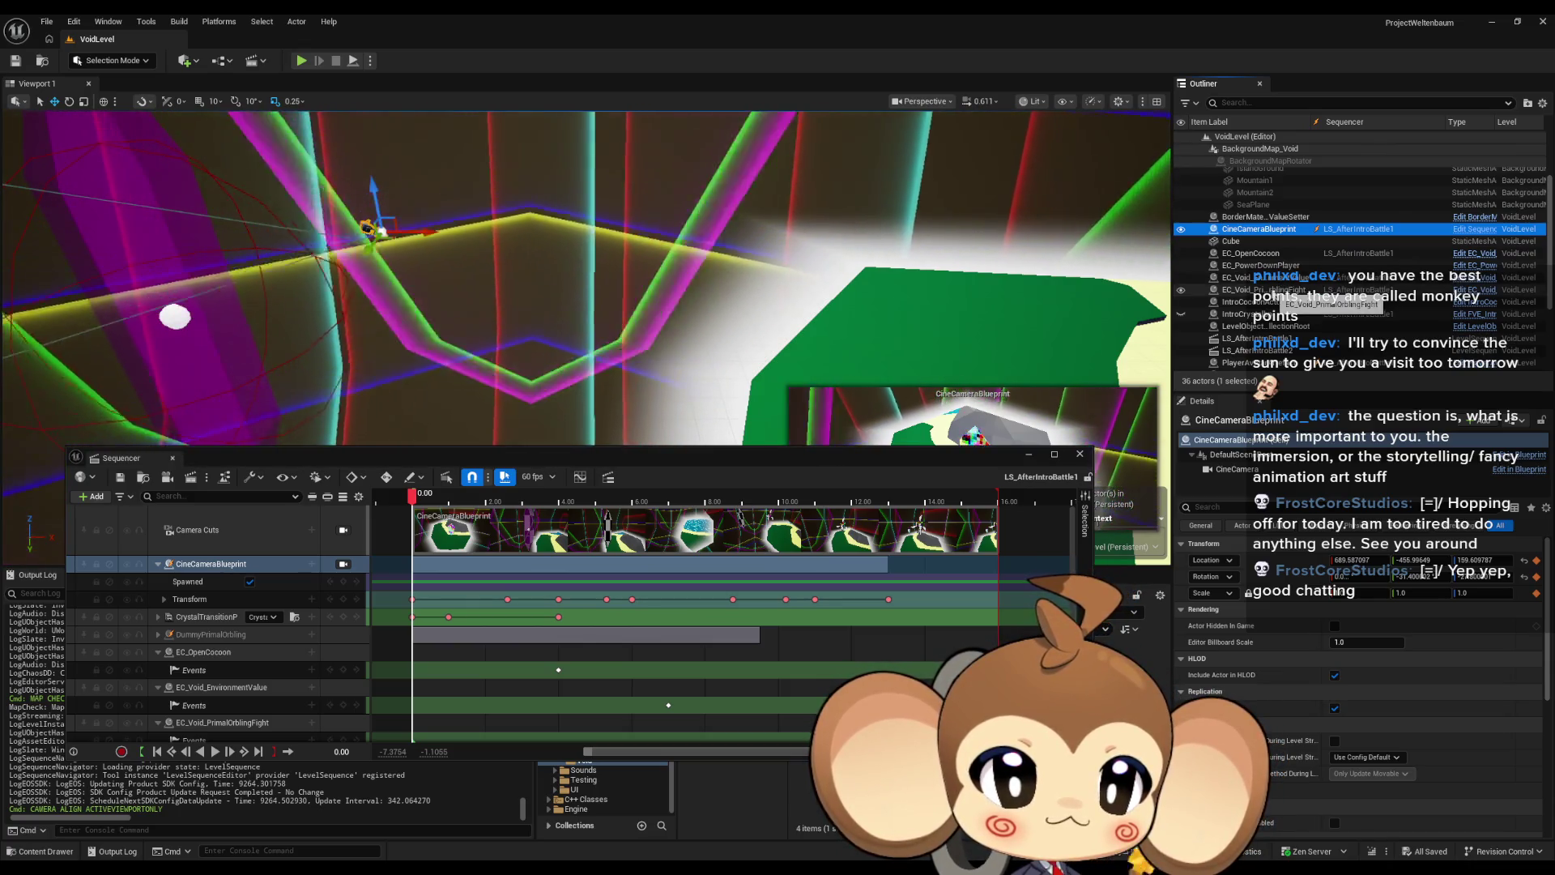
{"action": "left_click", "coordinate": [1284, 290]}
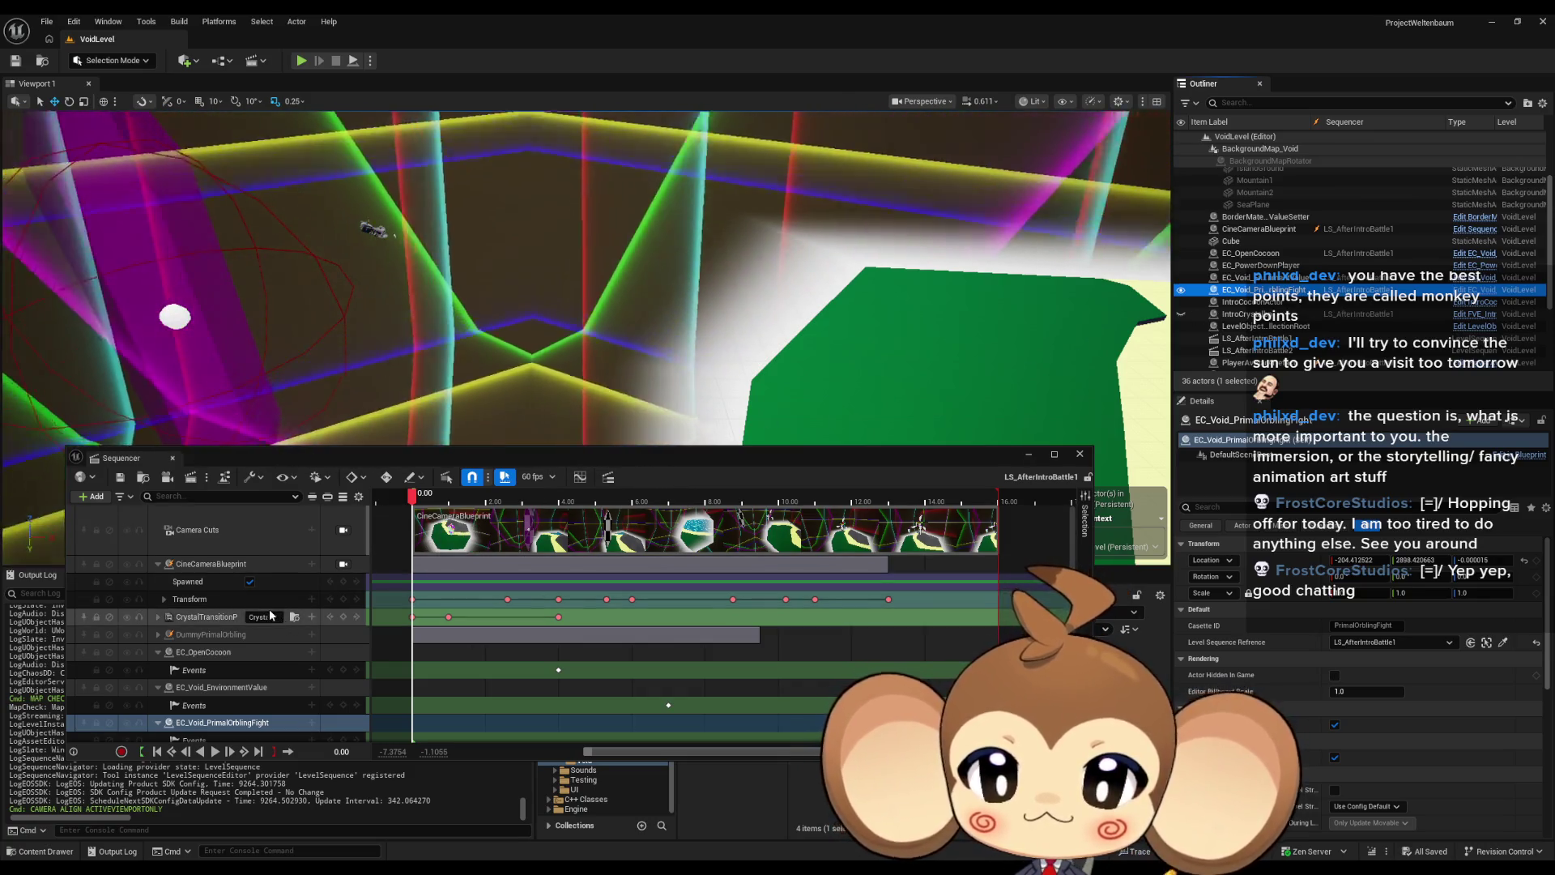
Step: Collapse the PlayerAvatarArtefact track and open an Events key in LS_AfterIntroBattle1_DirectorBP
{"action": "scroll", "coordinate": [268, 610], "scroll_direction": "down", "scroll_amount": 2}
{"action": "scroll", "coordinate": [269, 609], "scroll_direction": "down", "scroll_amount": 3}
{"action": "scroll", "coordinate": [270, 605], "scroll_direction": "down", "scroll_amount": 3}
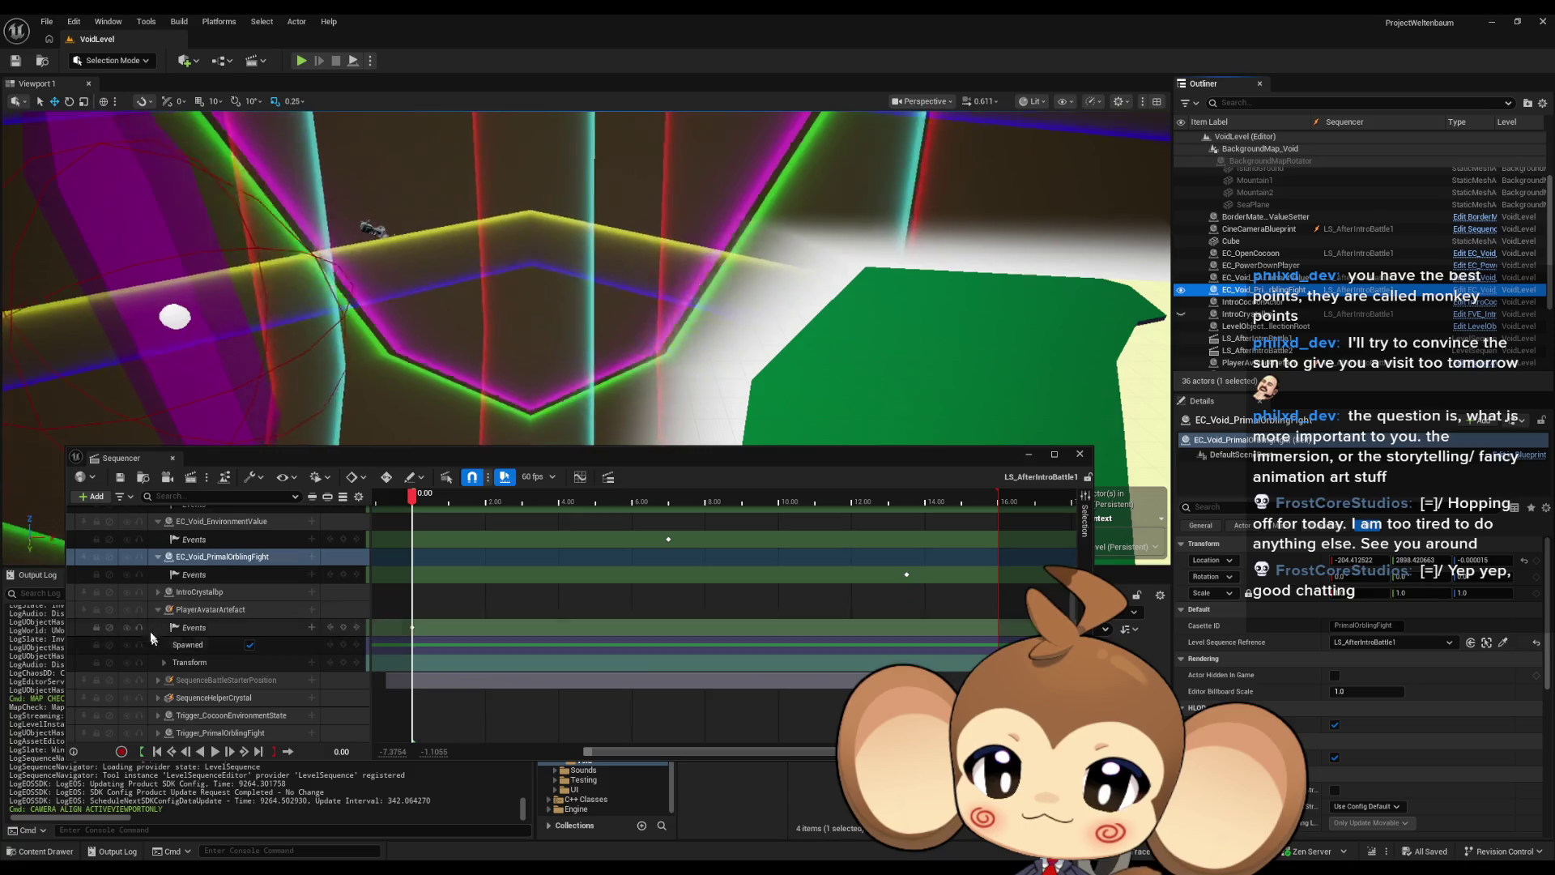
{"action": "left_click", "coordinate": [153, 610]}
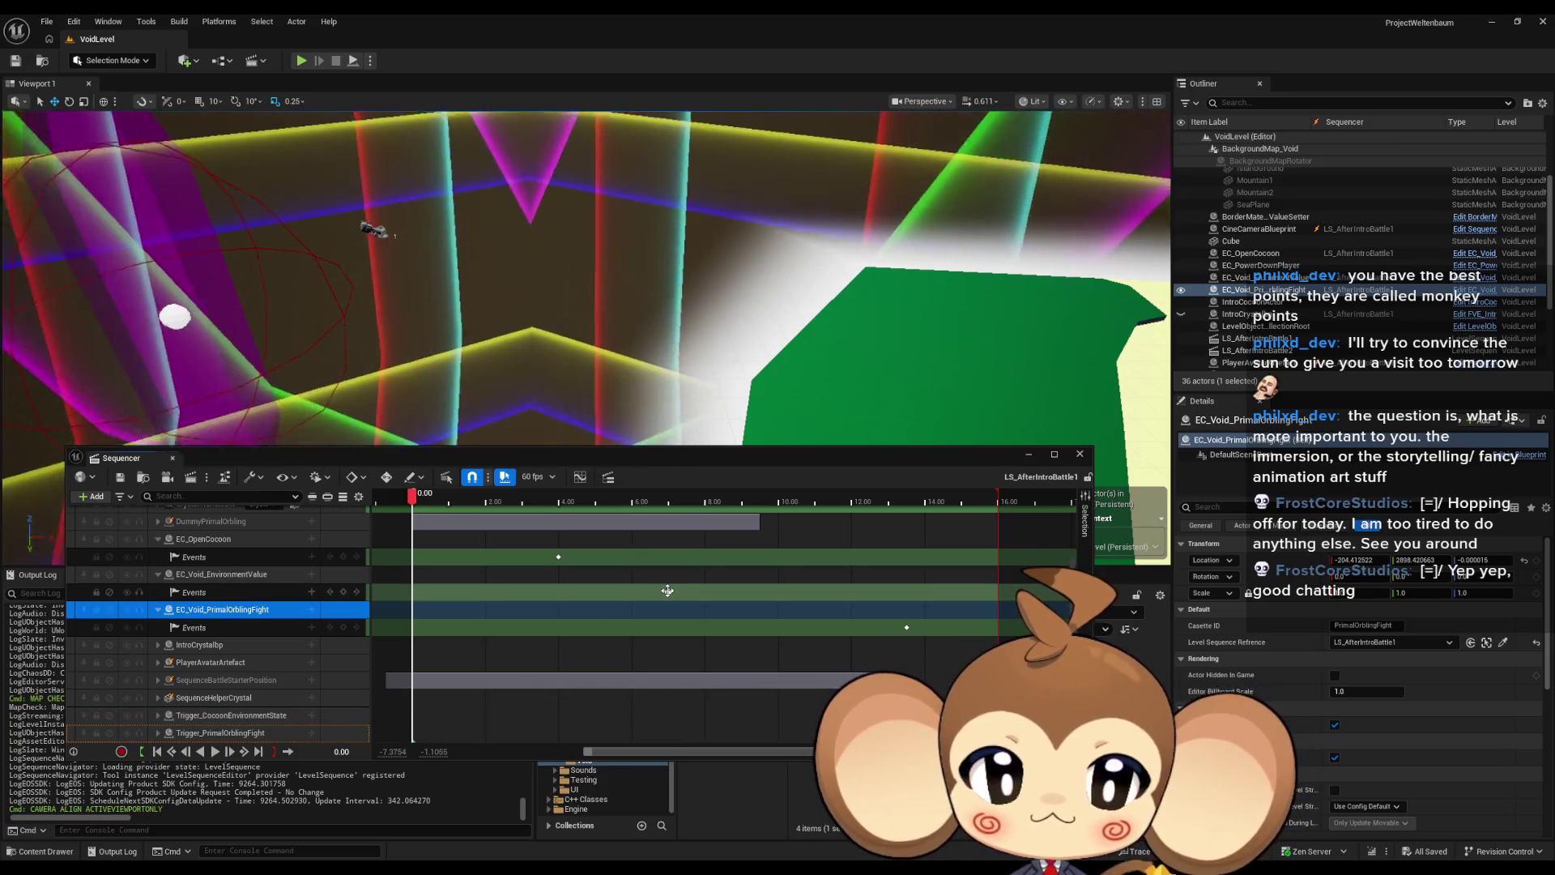
{"action": "double_click", "coordinate": [667, 591]}
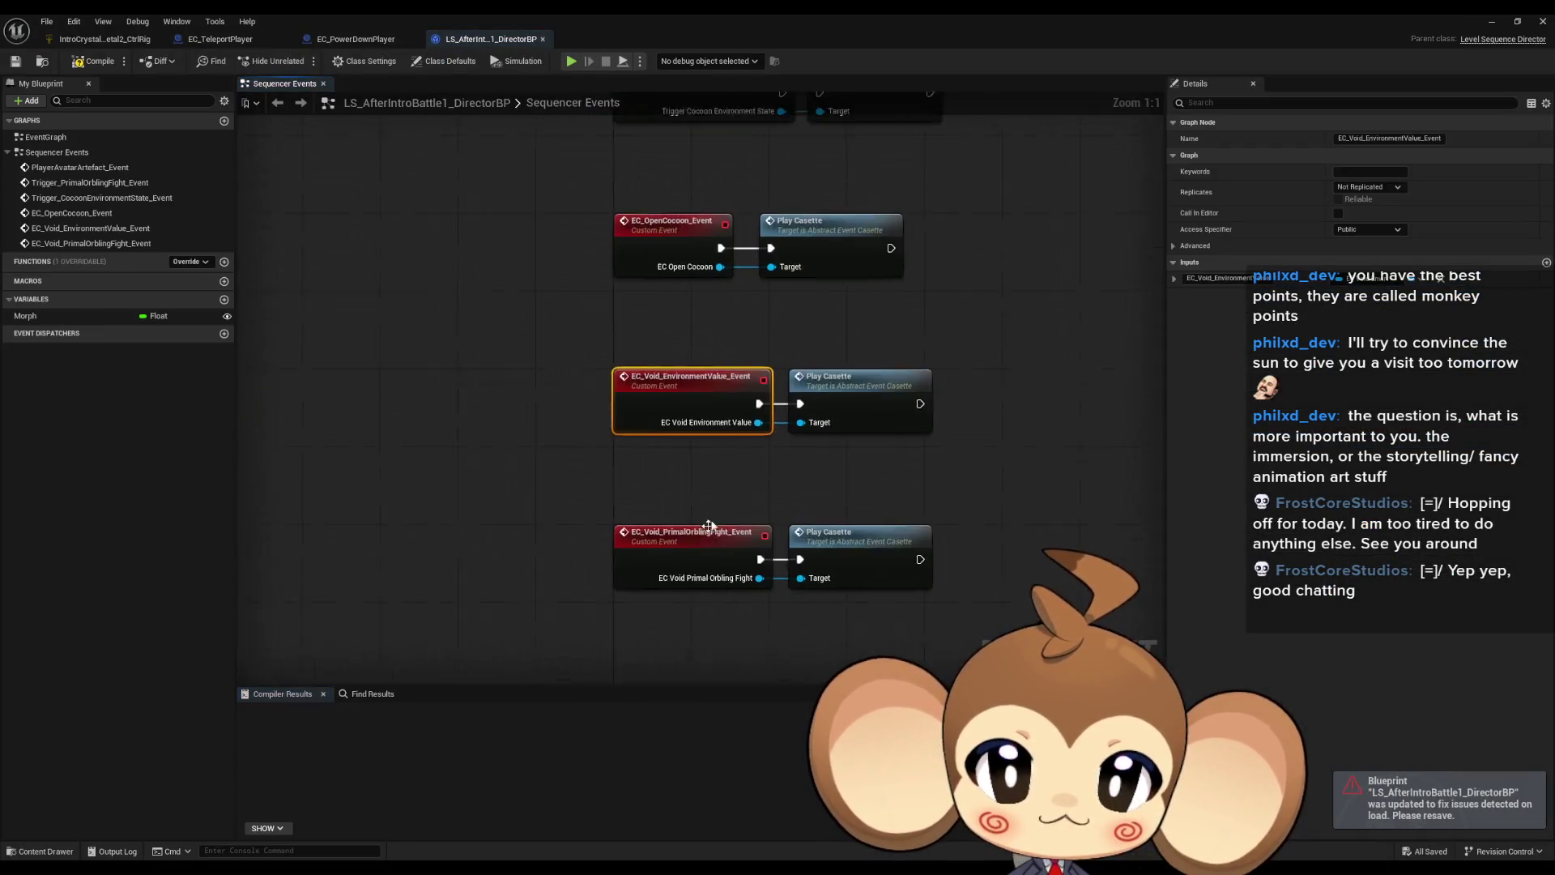
Step: Select the Play Casette node, restore the Blueprint window, and open EC_Void_PrimalOrblingFight's blueprint
{"action": "left_click", "coordinate": [865, 383]}
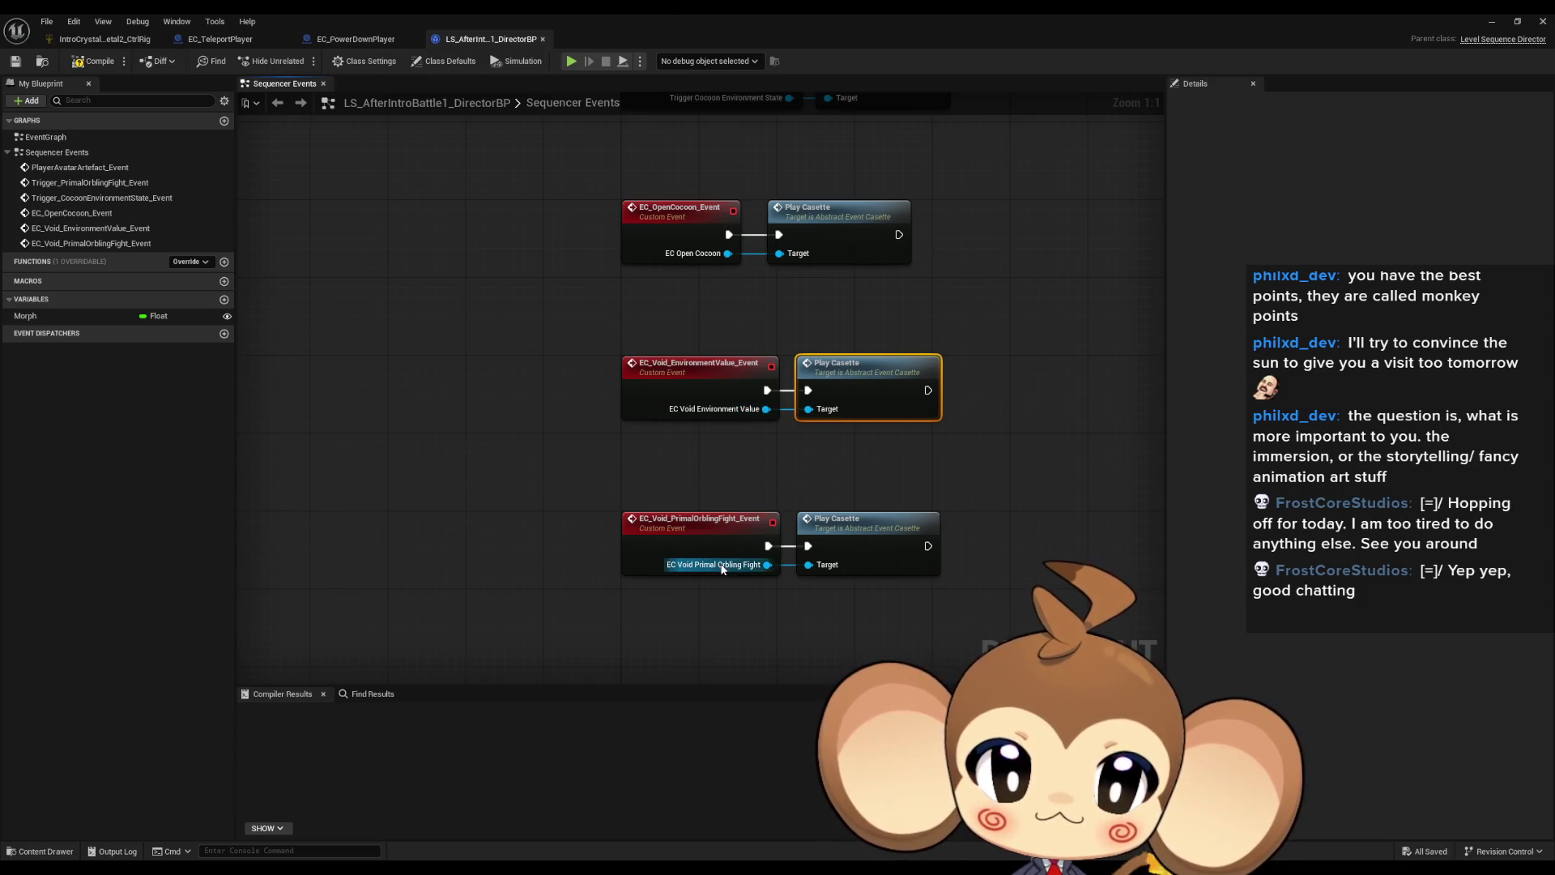
{"action": "double_click", "coordinate": [517, 13]}
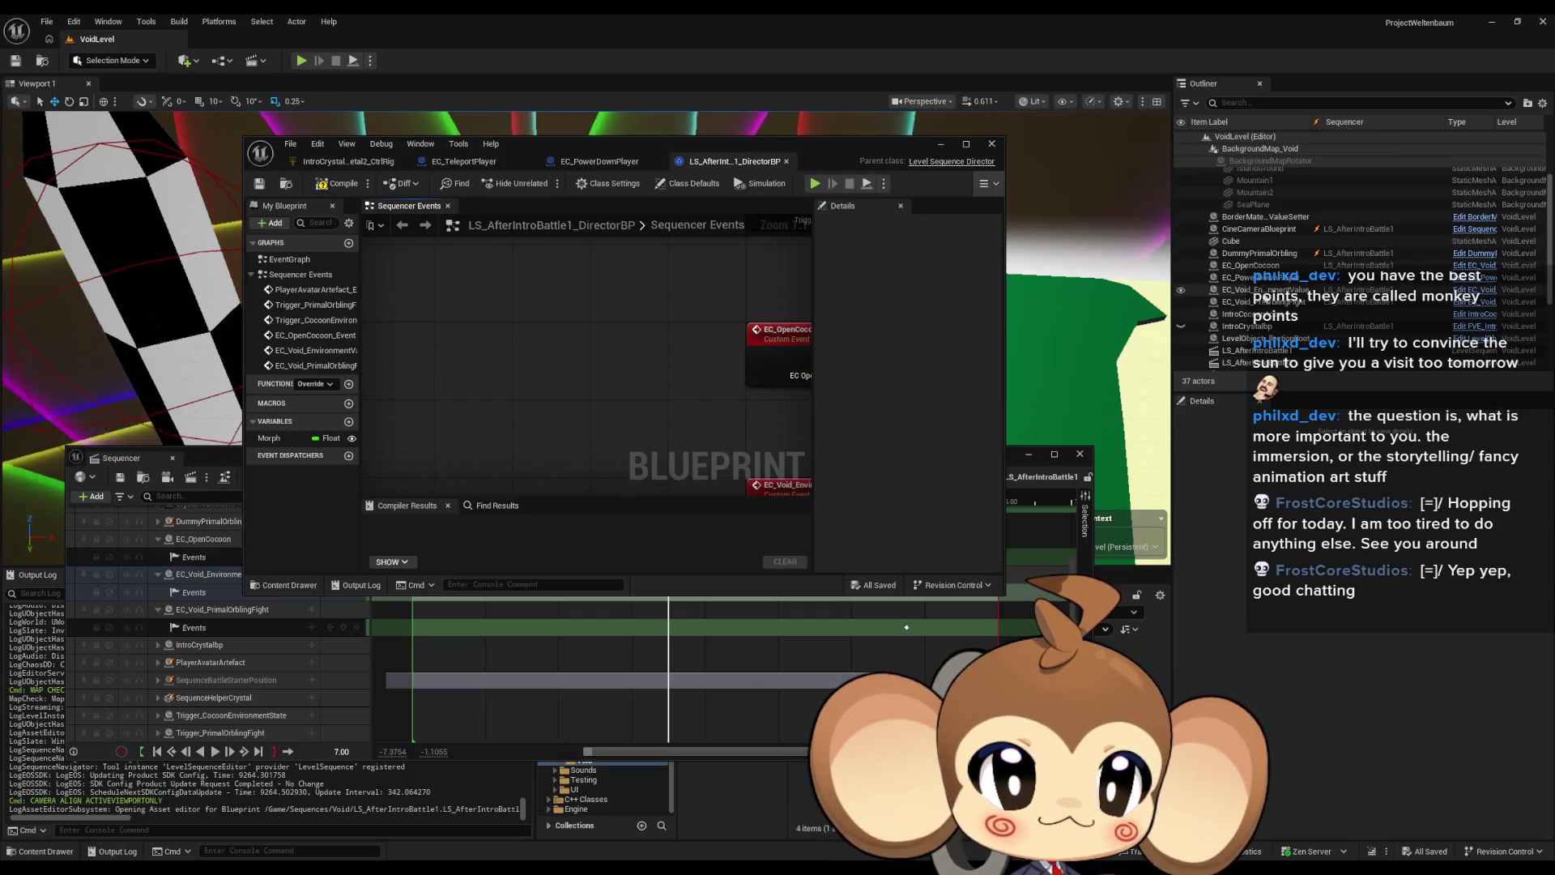
{"action": "left_click", "coordinate": [1462, 306]}
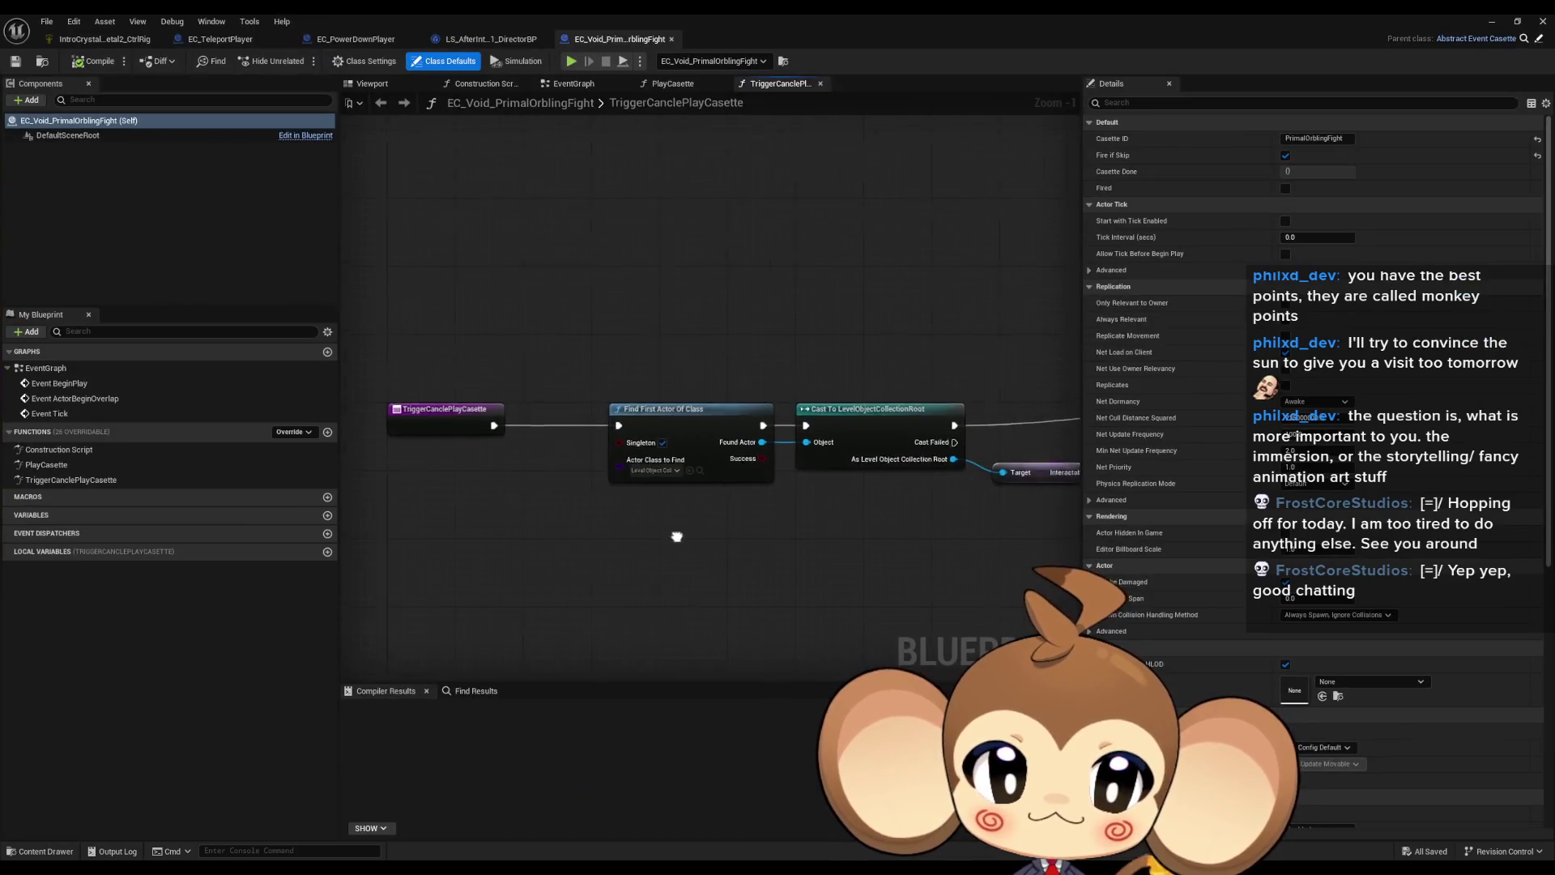
Step: Inspect the Do Interaction and FIND nodes, shrink the editor, and select Trigger_PrimalOrblingFight
{"action": "left_click_drag", "start_coordinate": [677, 537], "coordinate": [521, 507]}
{"action": "scroll", "coordinate": [521, 507], "scroll_direction": "down", "scroll_amount": 2}
{"action": "left_click", "coordinate": [685, 417]}
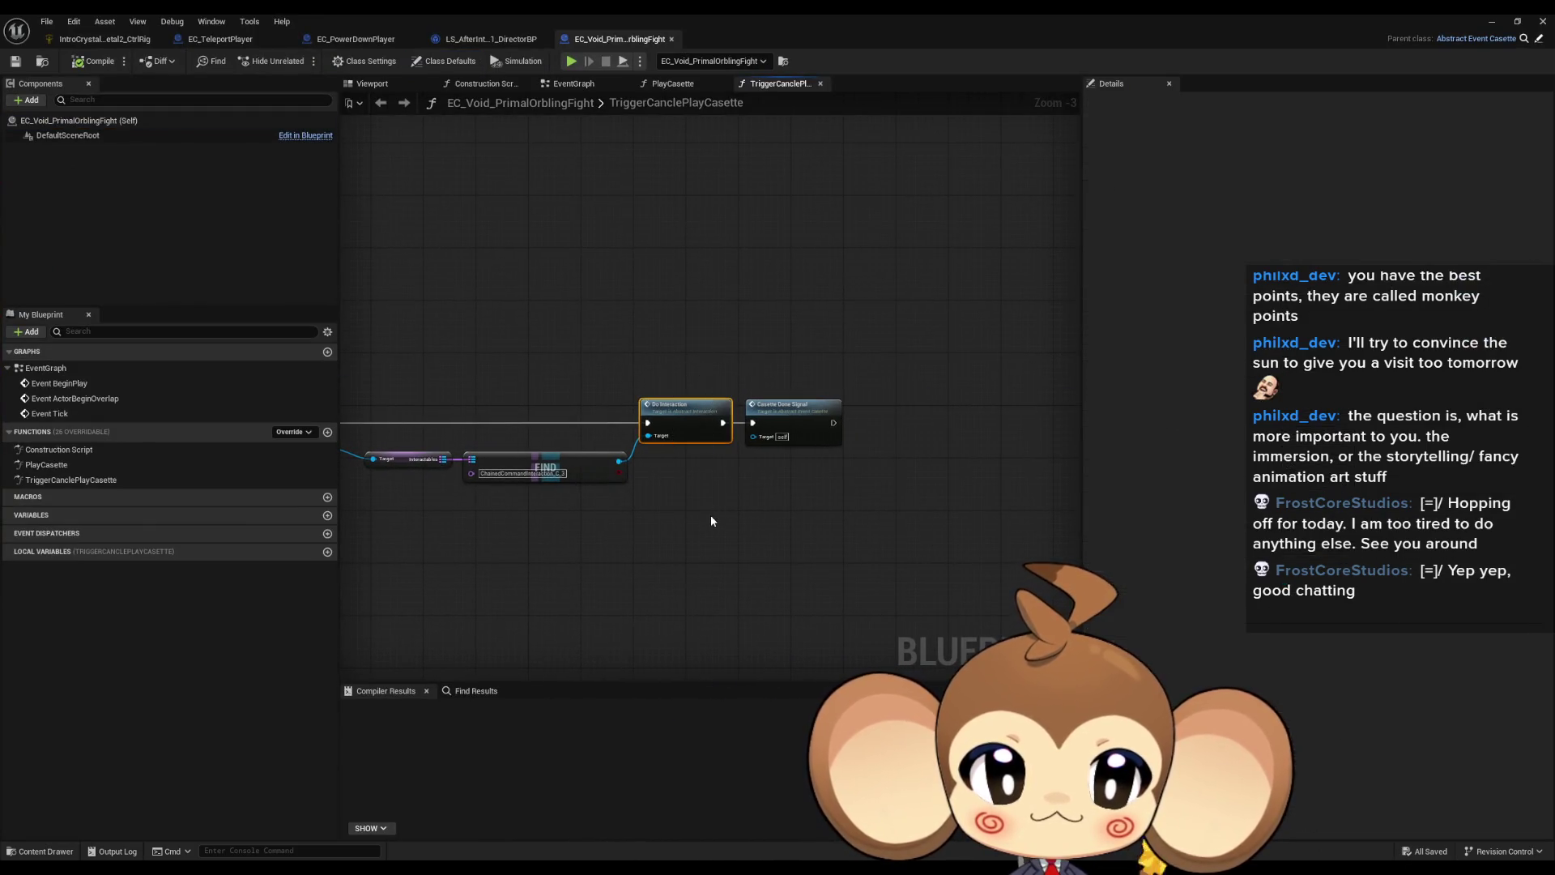
{"action": "scroll", "coordinate": [736, 468], "scroll_direction": "up", "scroll_amount": 3}
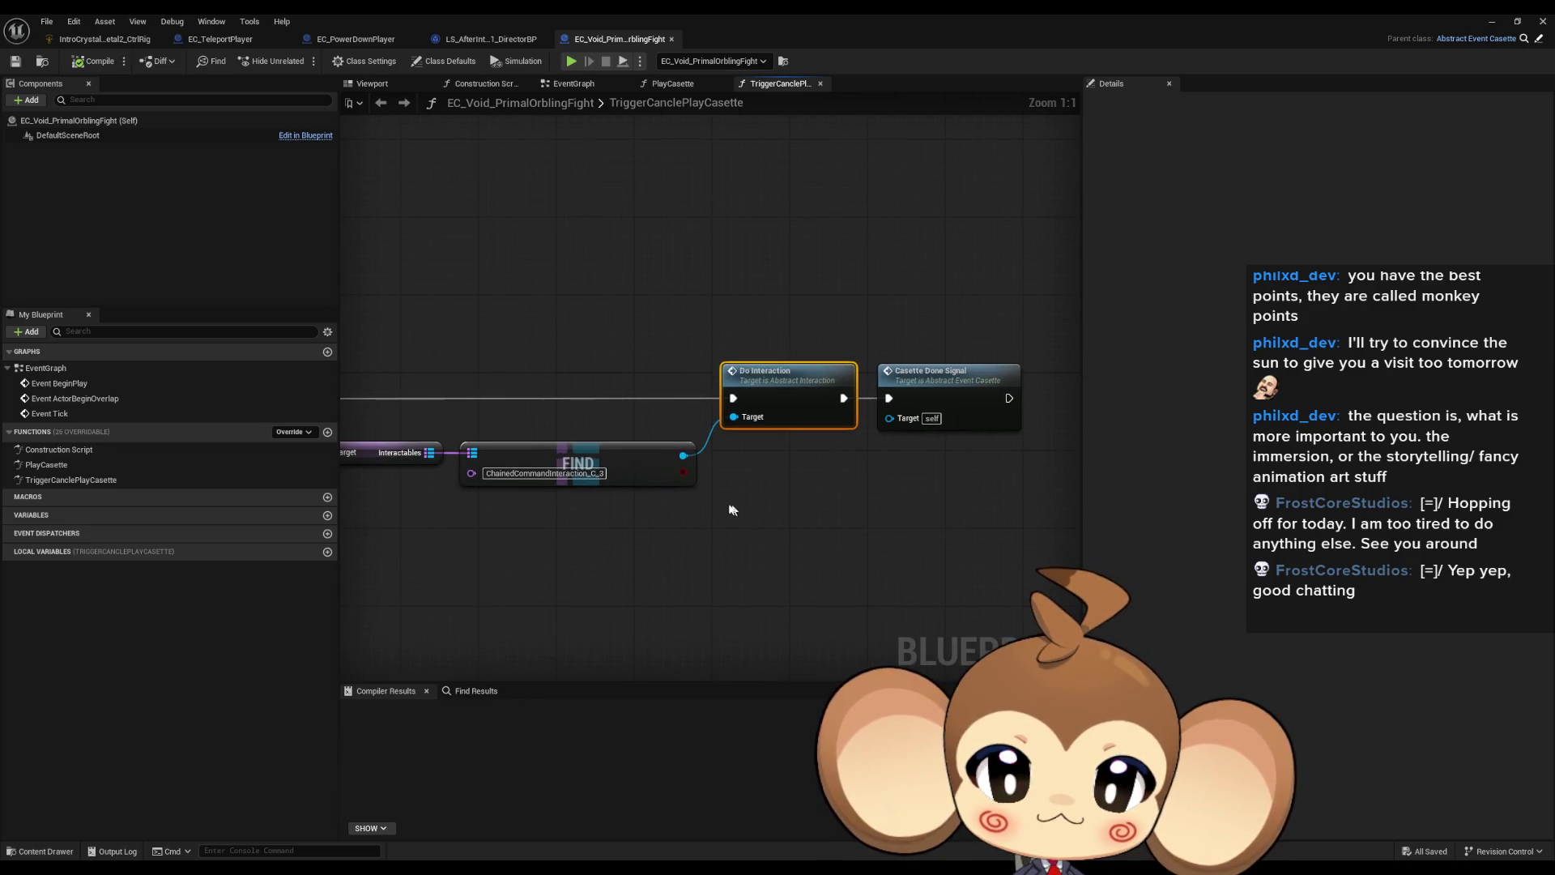
{"action": "left_click", "coordinate": [581, 449]}
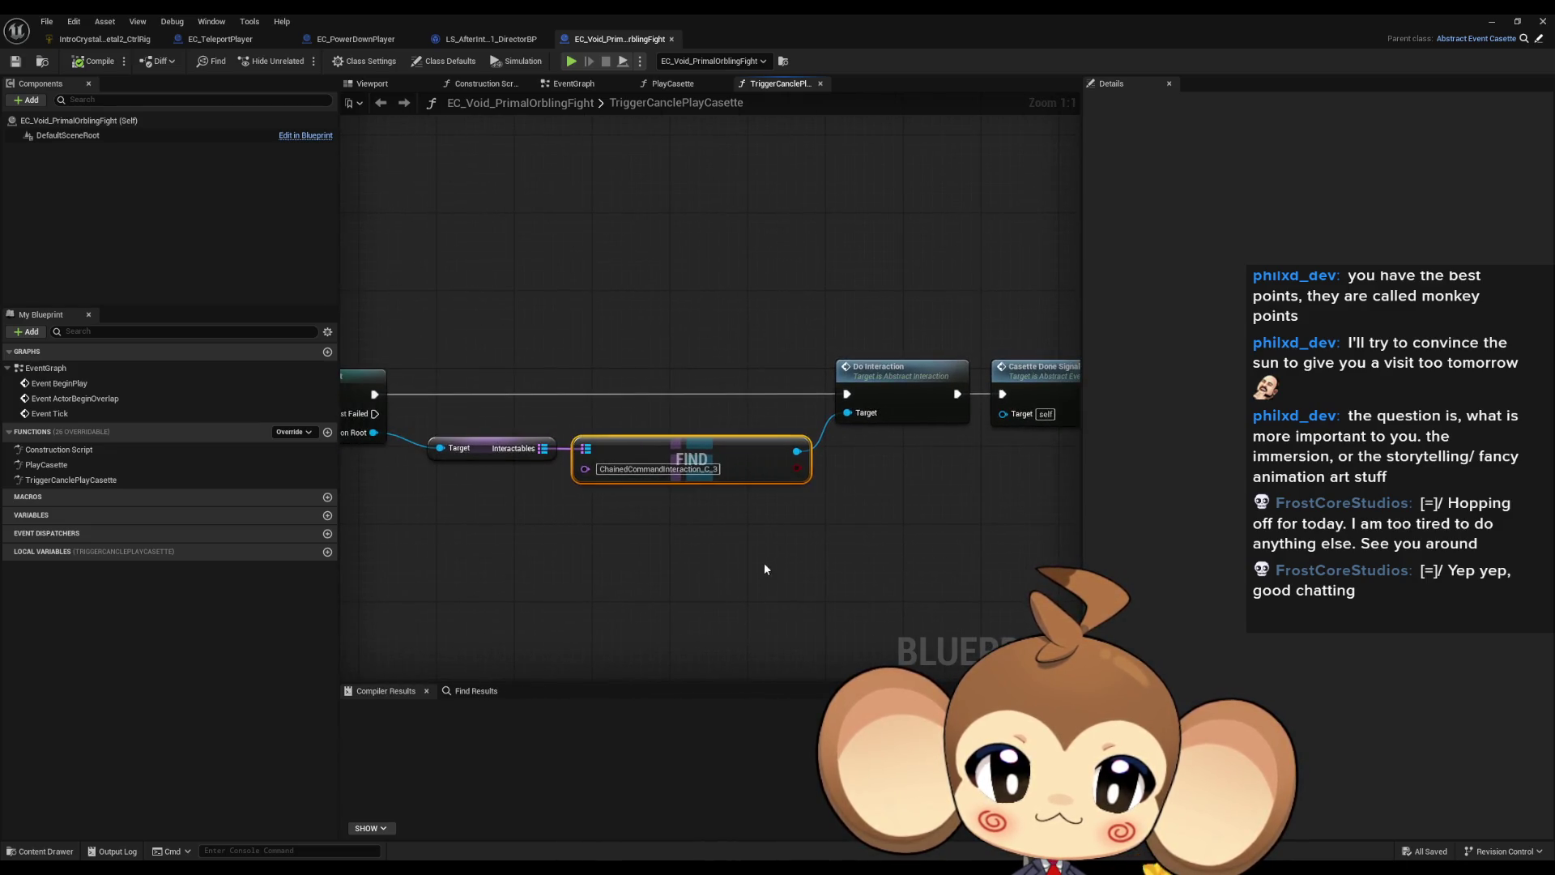
{"action": "double_click", "coordinate": [780, 19]}
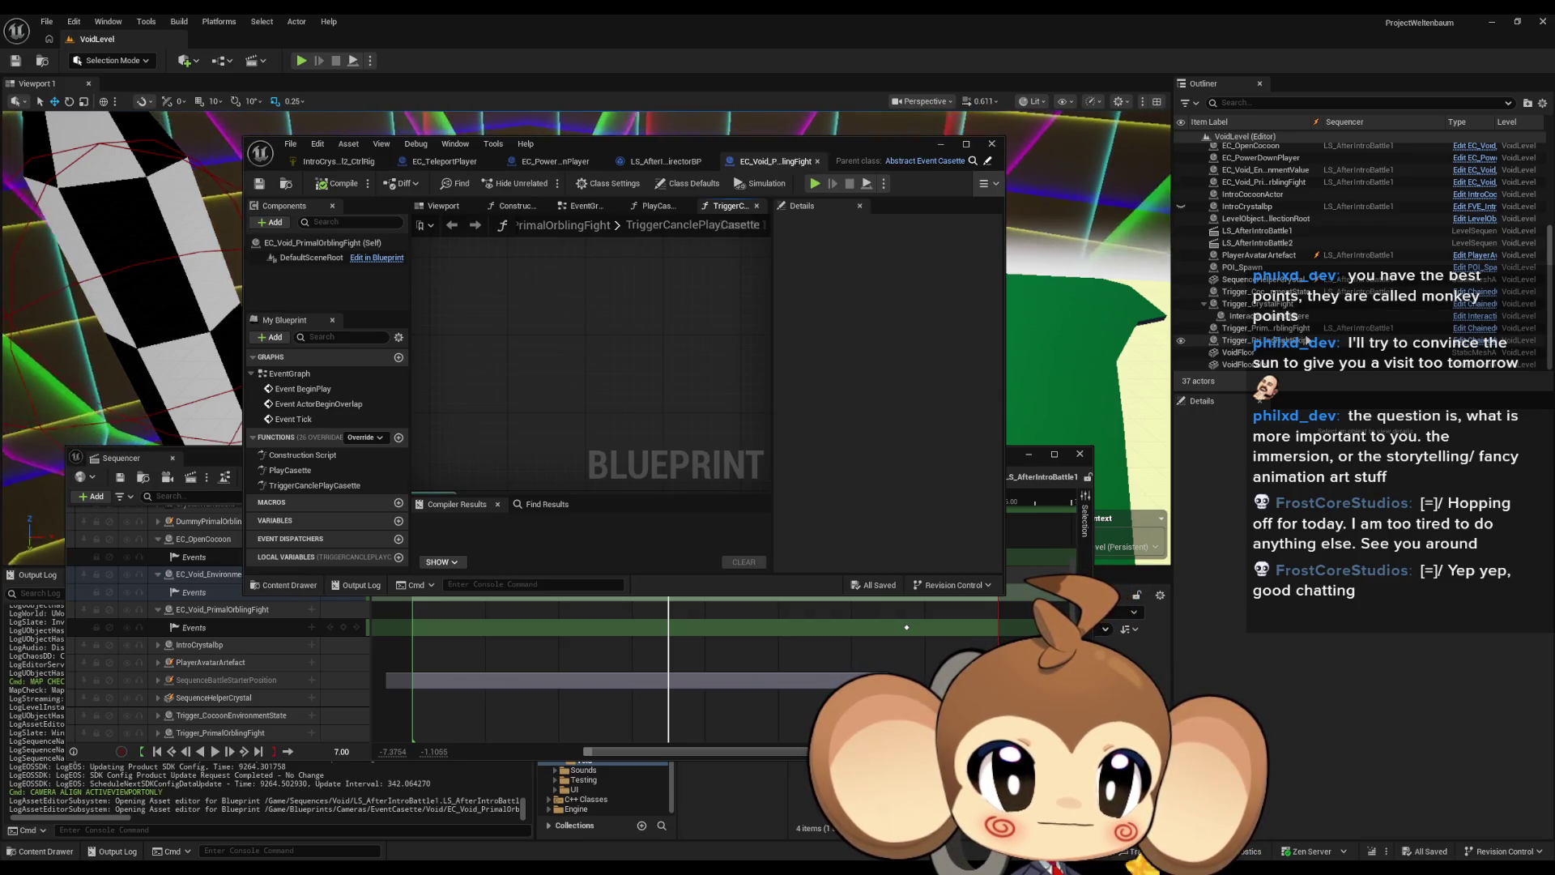
{"action": "left_click", "coordinate": [1296, 330]}
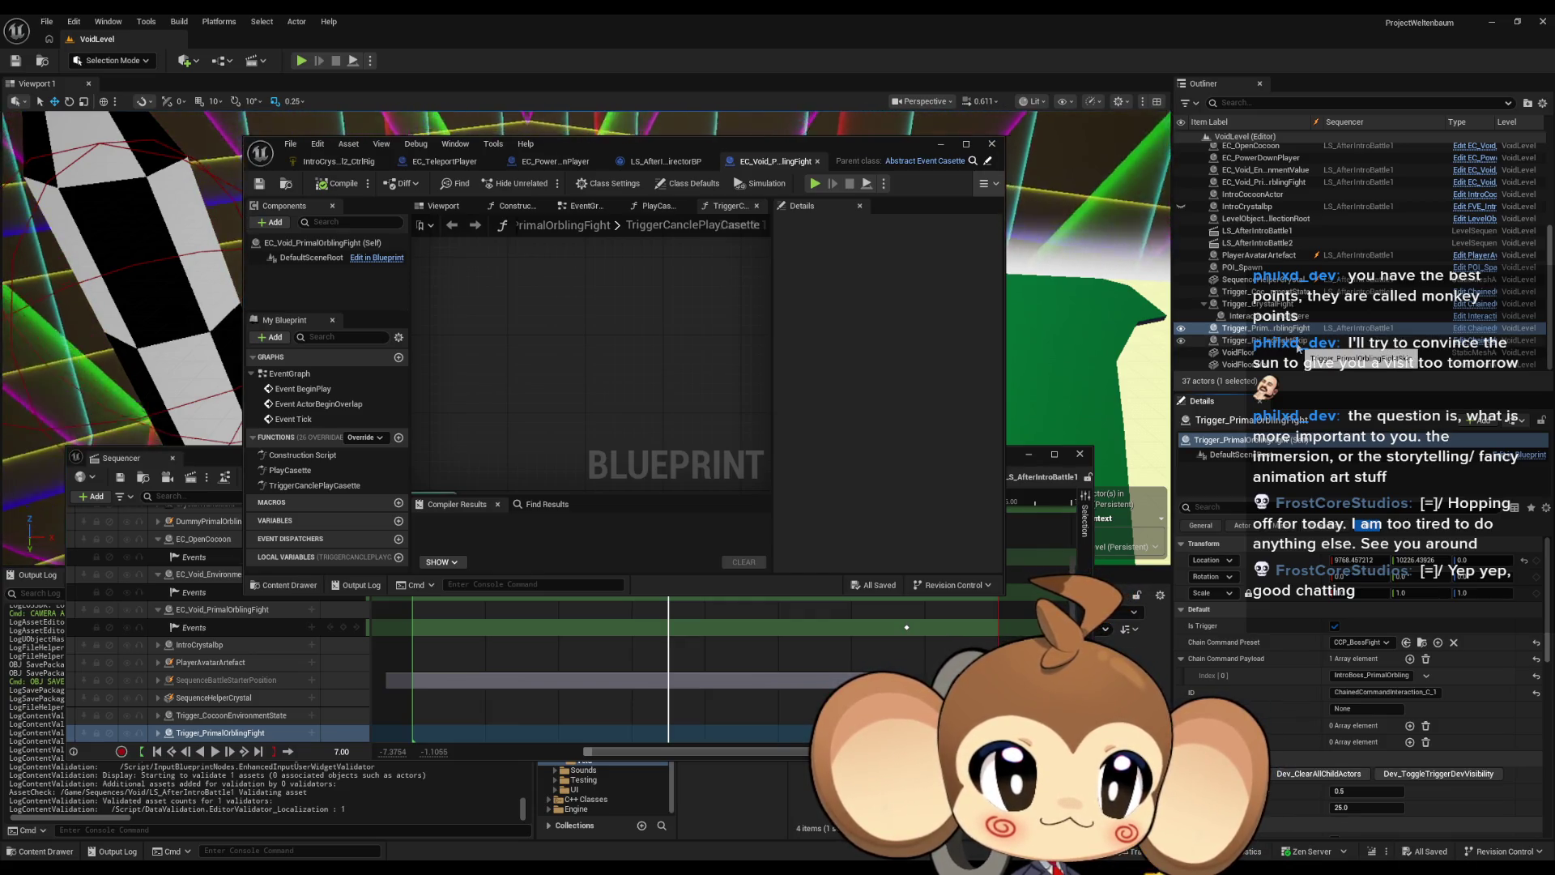
Step: Select the neighbouring fight-skip trigger actor and frame it in the viewport
{"action": "left_click", "coordinate": [1298, 344]}
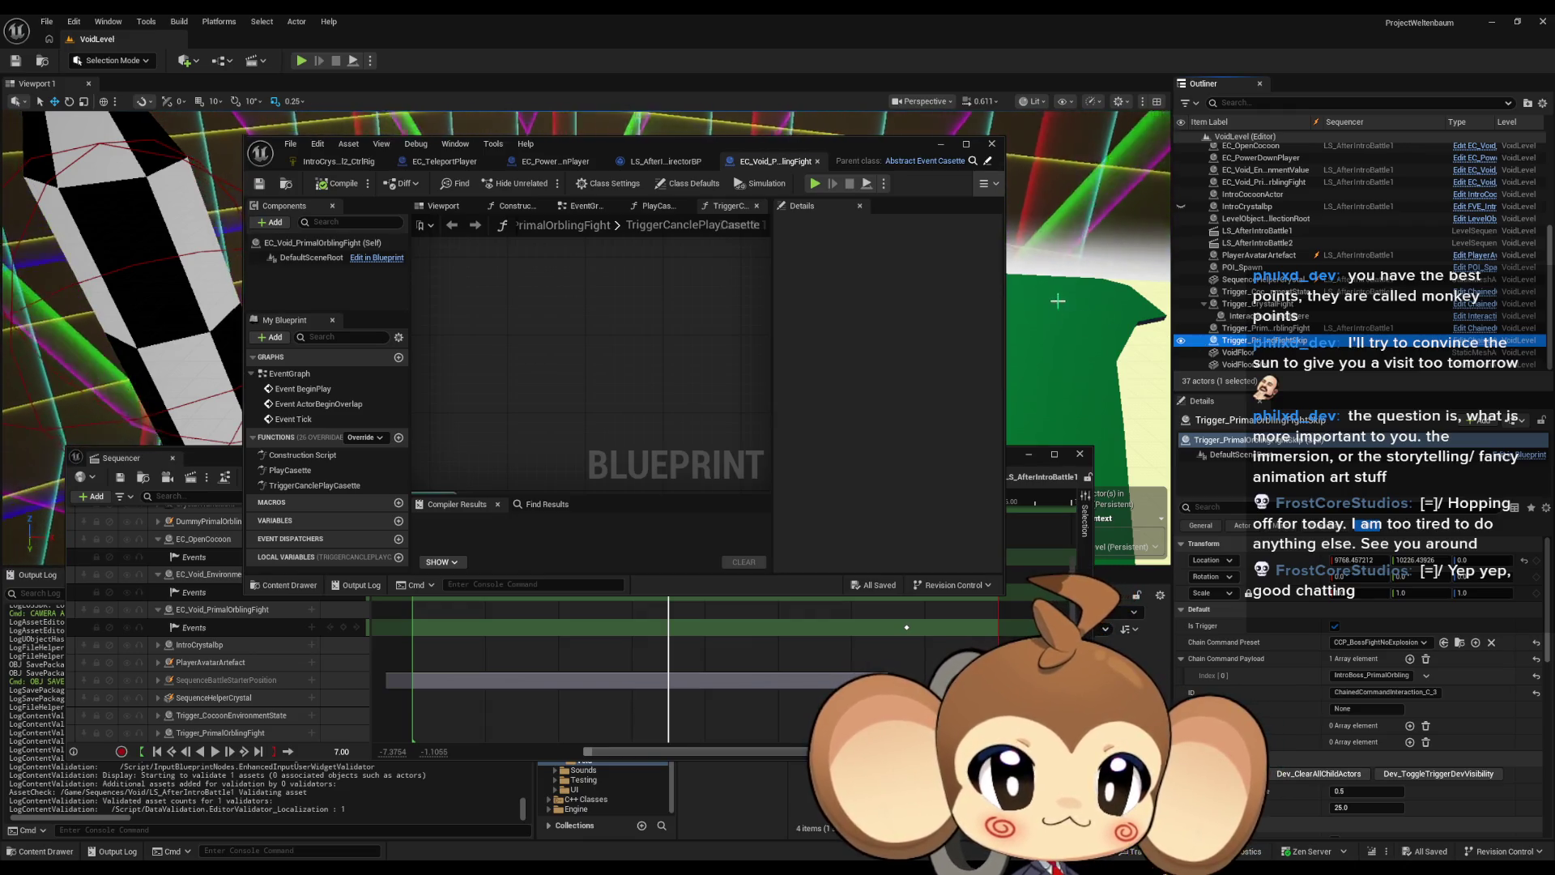
{"action": "key", "text": "f"}
{"action": "mouse_move", "coordinate": [871, 148]}
{"action": "left_mouse_down"}
{"action": "mouse_move", "coordinate": [833, 460]}
{"action": "mouse_move", "coordinate": [803, 221]}
{"action": "left_mouse_up"}
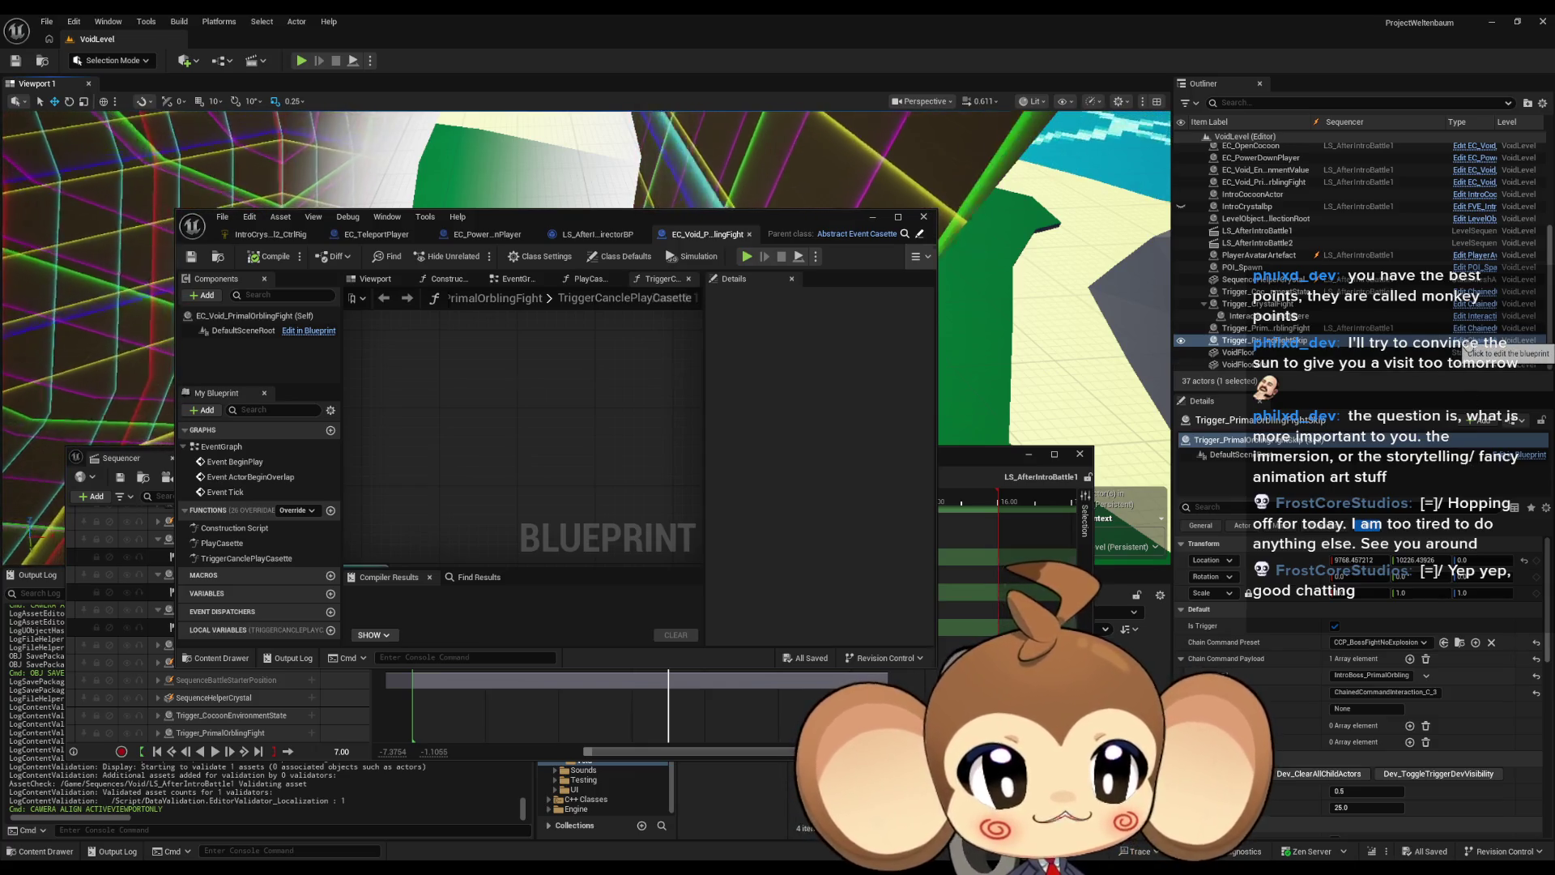
Step: Open the trigger's ChainedCommandInteraction blueprint and locate the CCP_BossFightNoExplosion preset asset
{"action": "left_click", "coordinate": [1465, 343]}
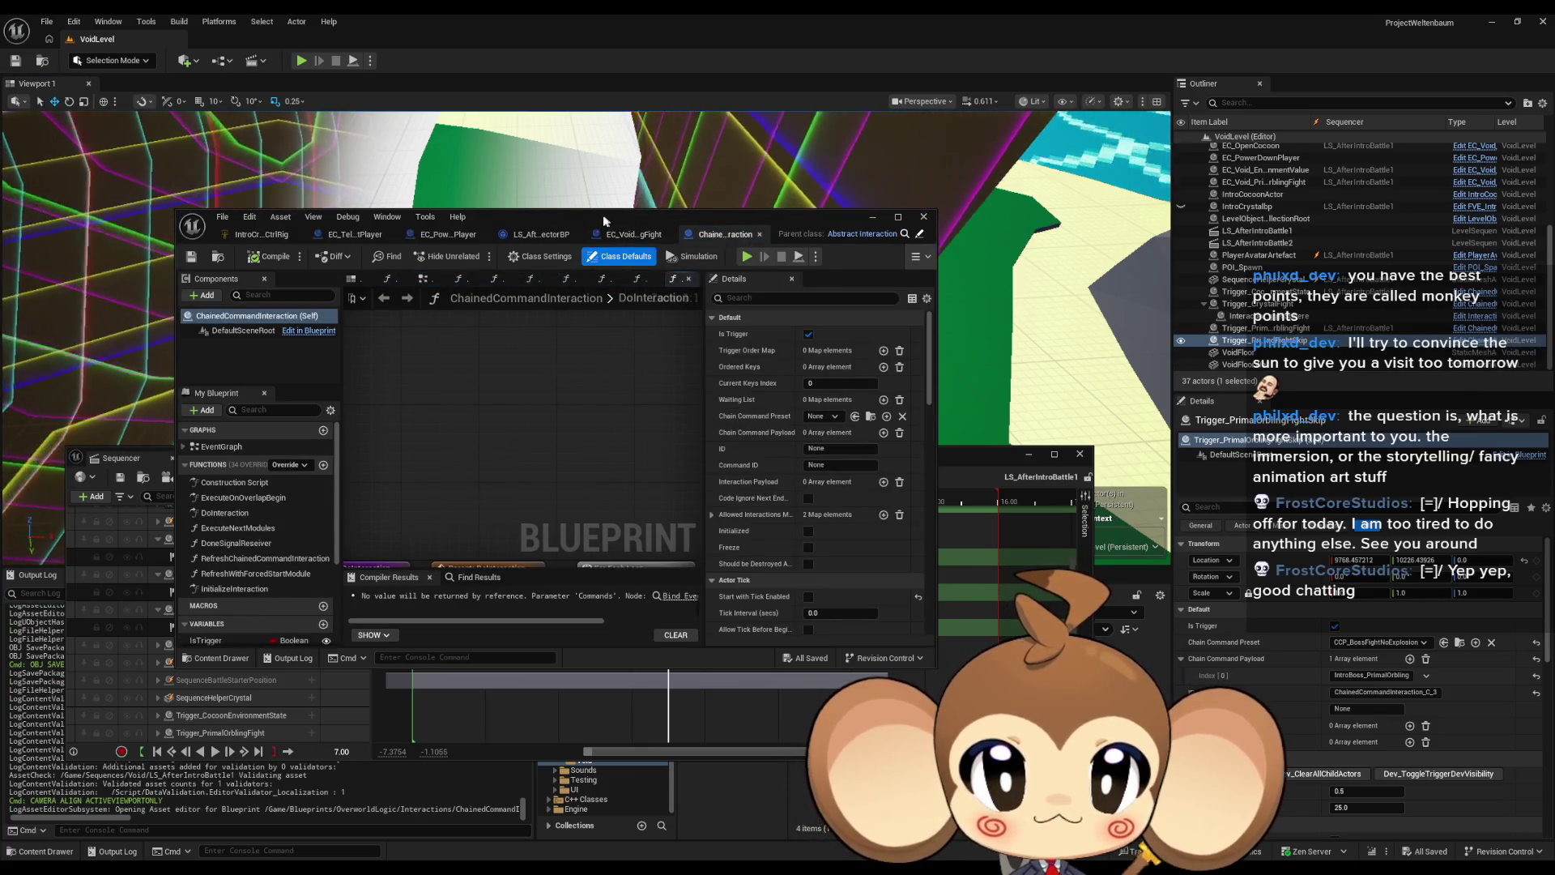
{"action": "left_click_drag", "start_coordinate": [604, 221], "coordinate": [601, 183]}
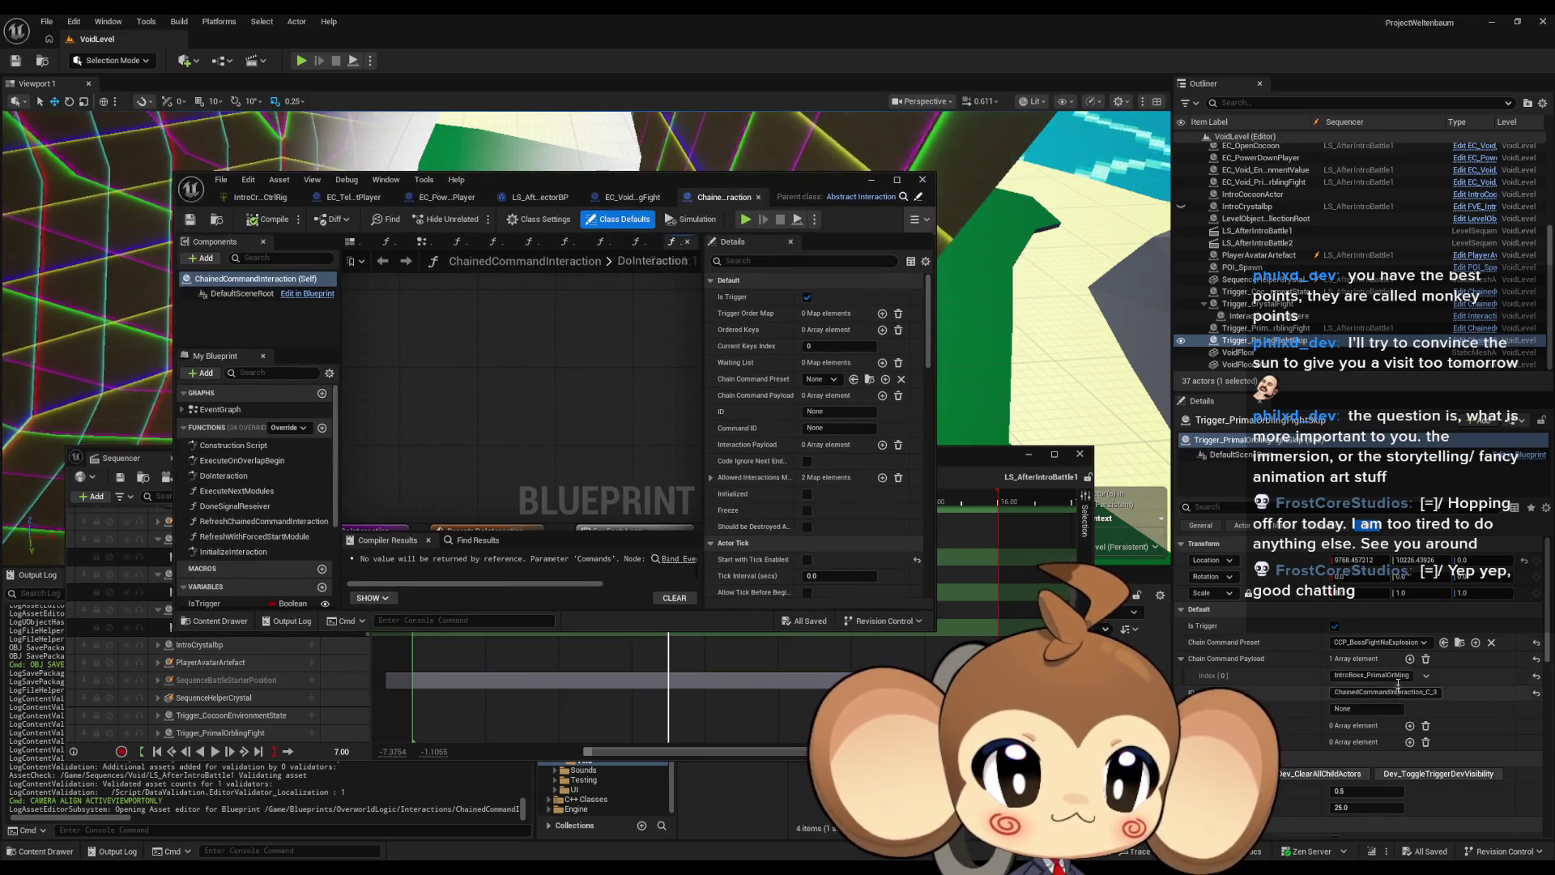
{"action": "left_click", "coordinate": [1458, 644]}
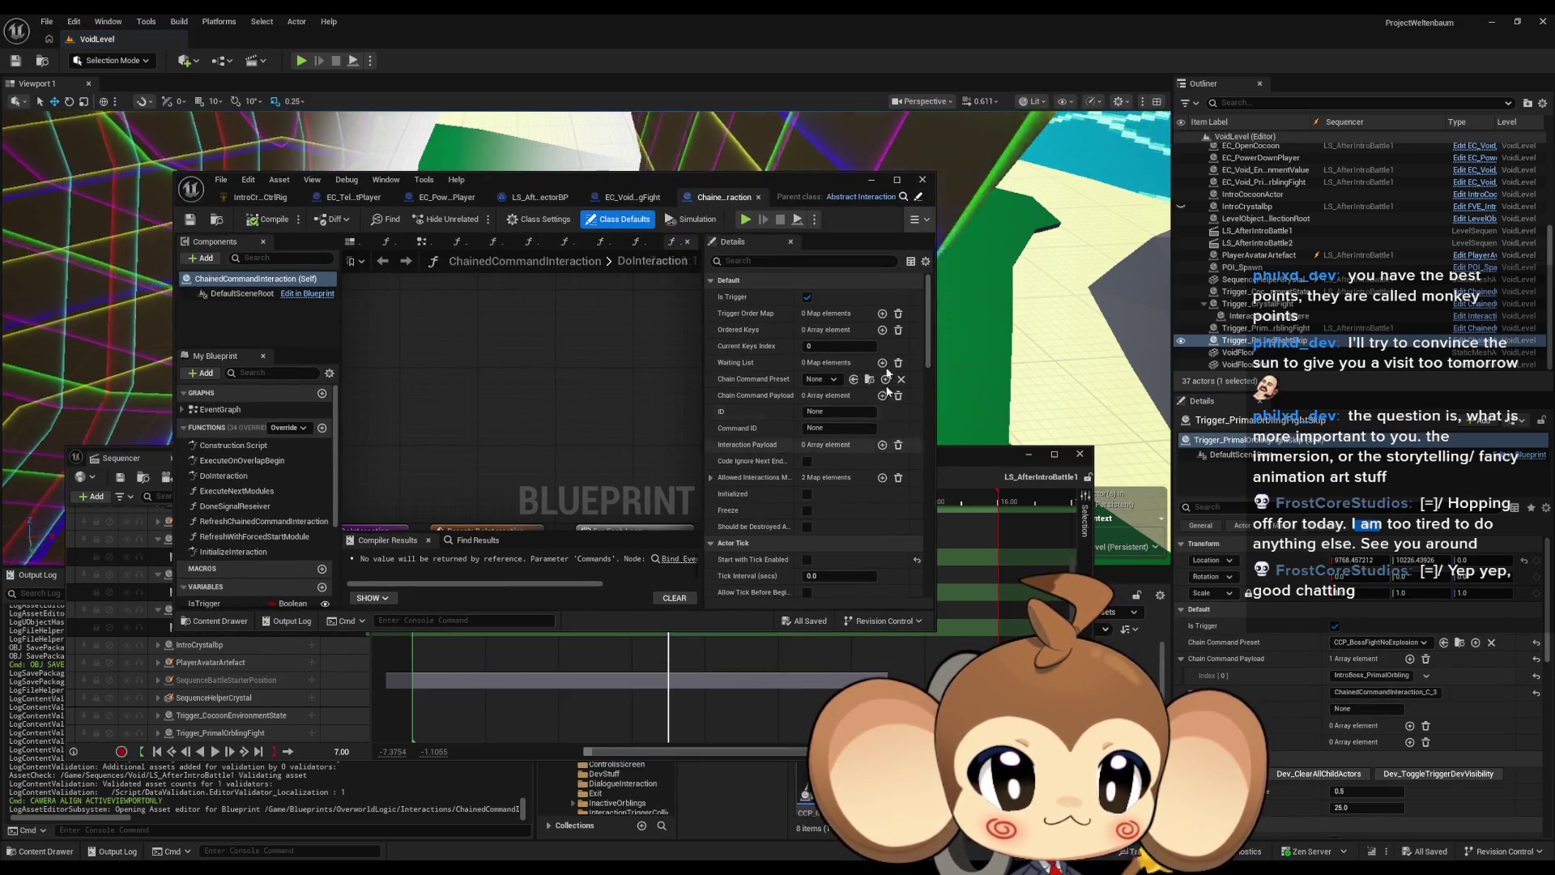
{"action": "mouse_move", "coordinate": [982, 457]}
{"action": "left_mouse_down"}
{"action": "mouse_move", "coordinate": [599, 478]}
{"action": "mouse_move", "coordinate": [636, 546]}
{"action": "left_mouse_up"}
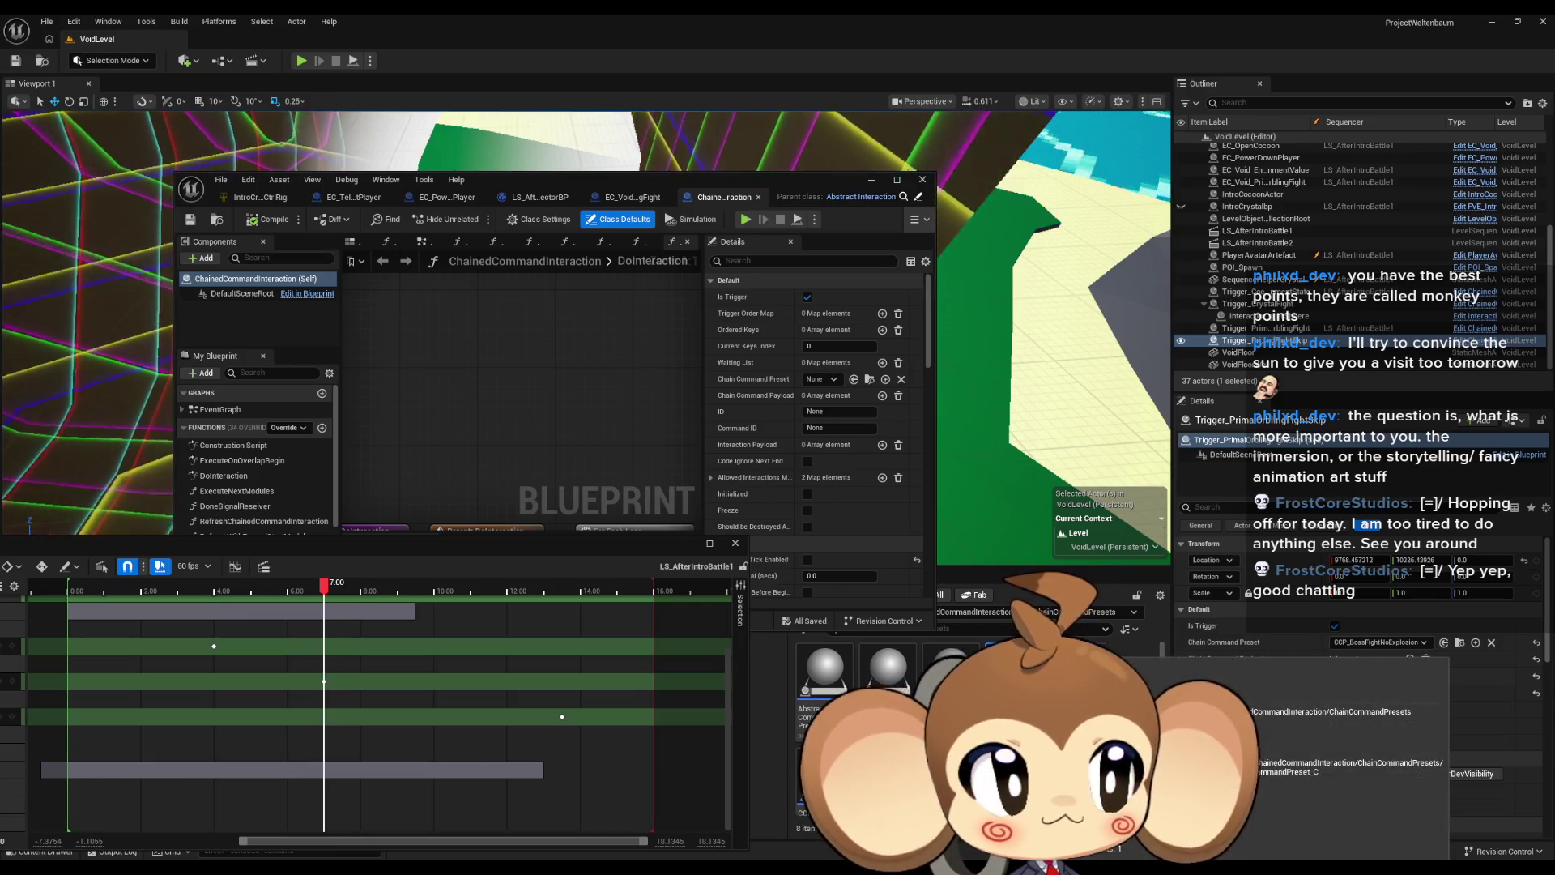
Step: Open CCP_BossFightNoExplosion, maximize it, and follow it to CCM_BossBattleStarterNoExplosion's Clean Up node
{"action": "double_click", "coordinate": [1377, 642]}
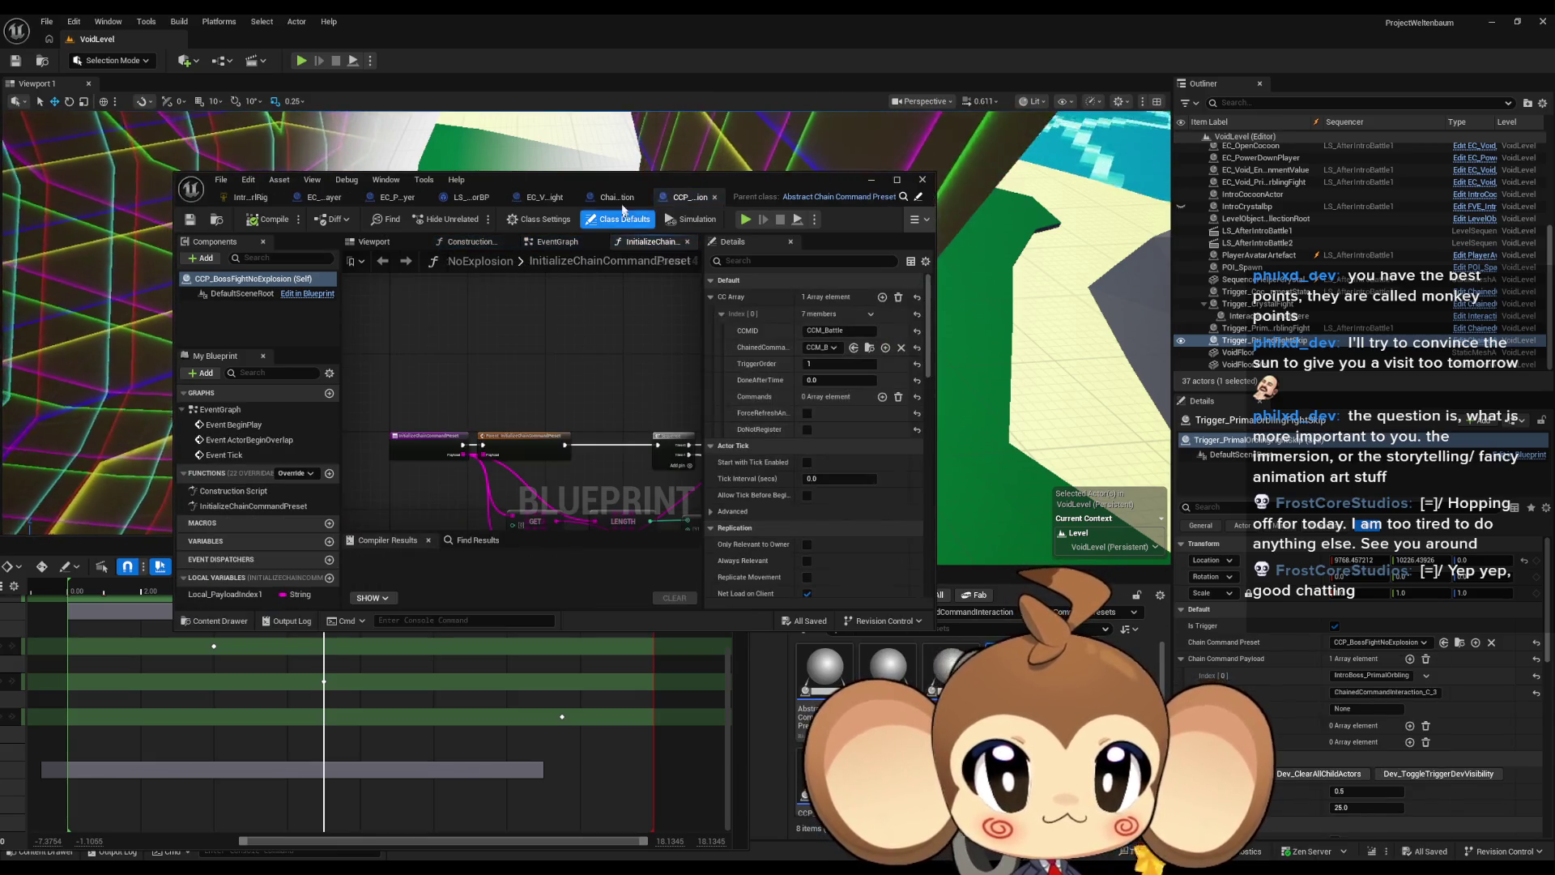
{"action": "double_click", "coordinate": [620, 178]}
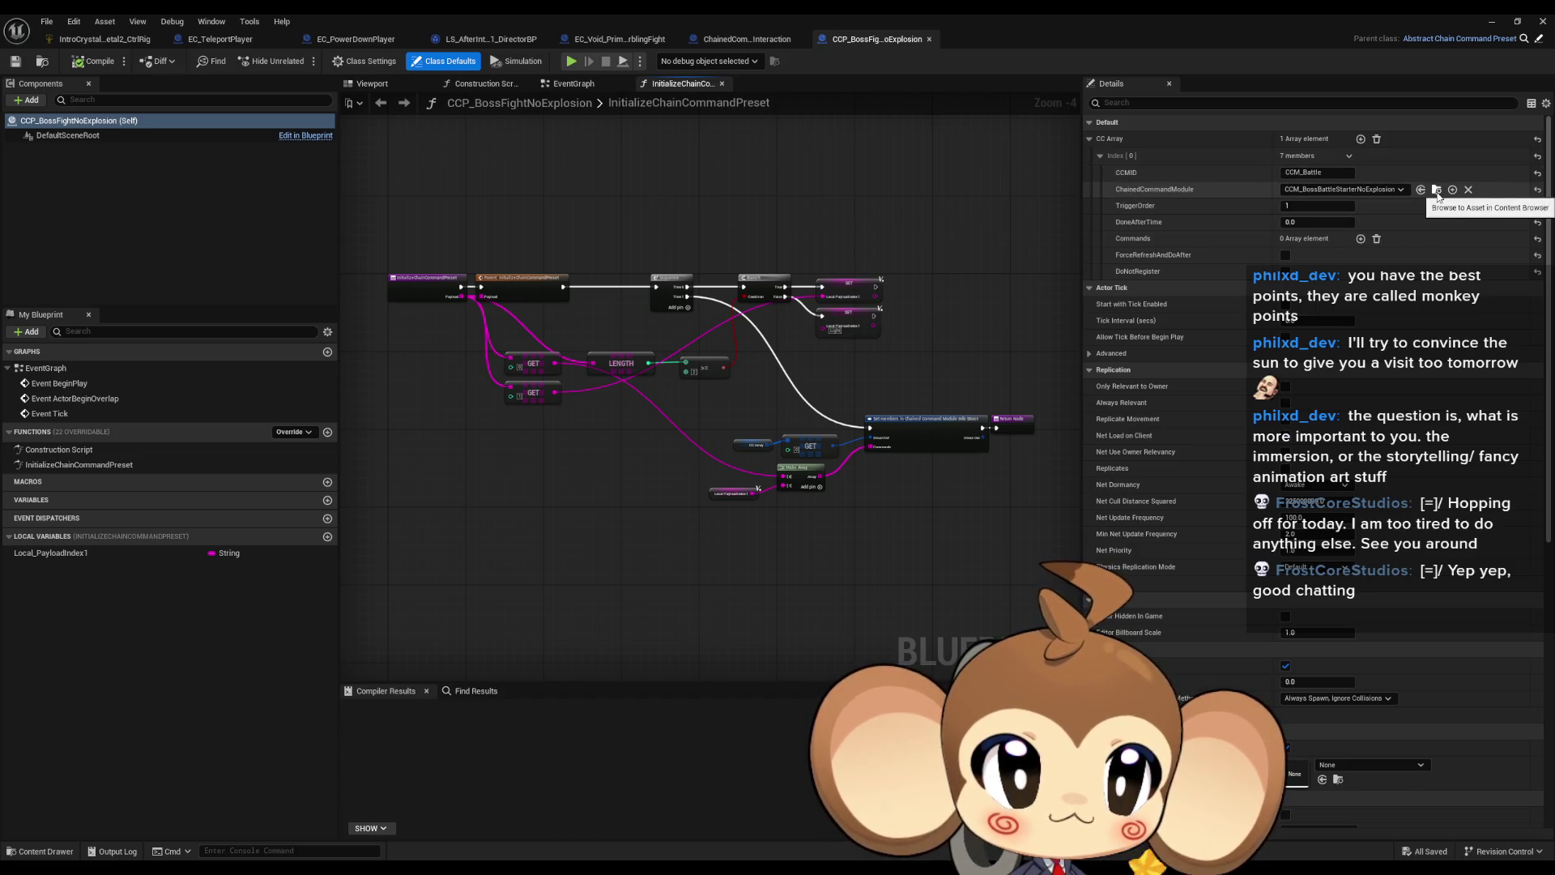
{"action": "double_click", "coordinate": [1070, 18]}
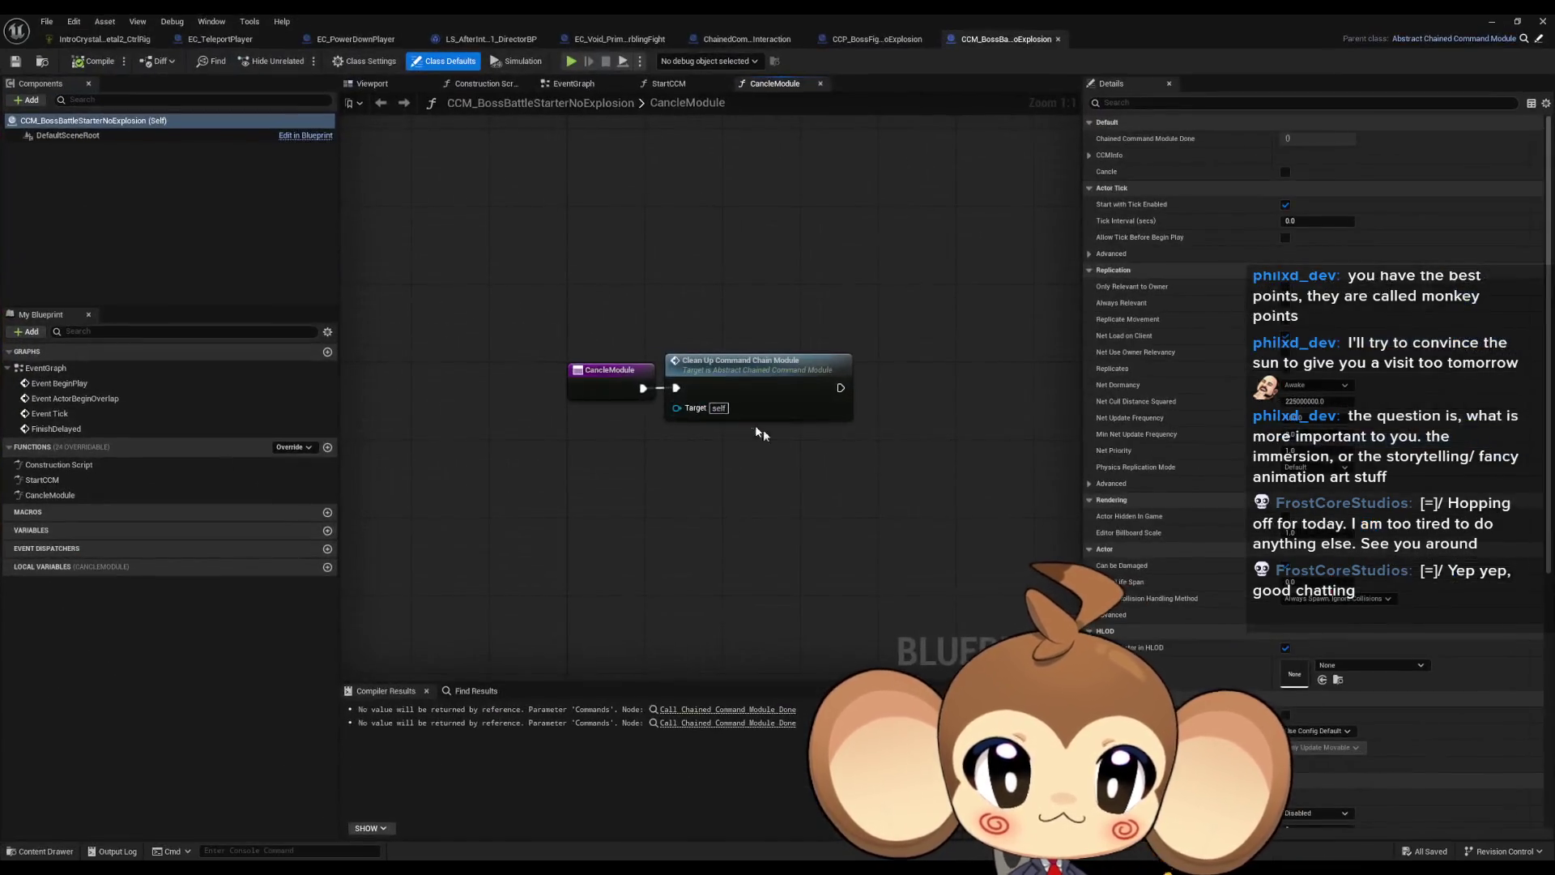
{"action": "left_click", "coordinate": [732, 361]}
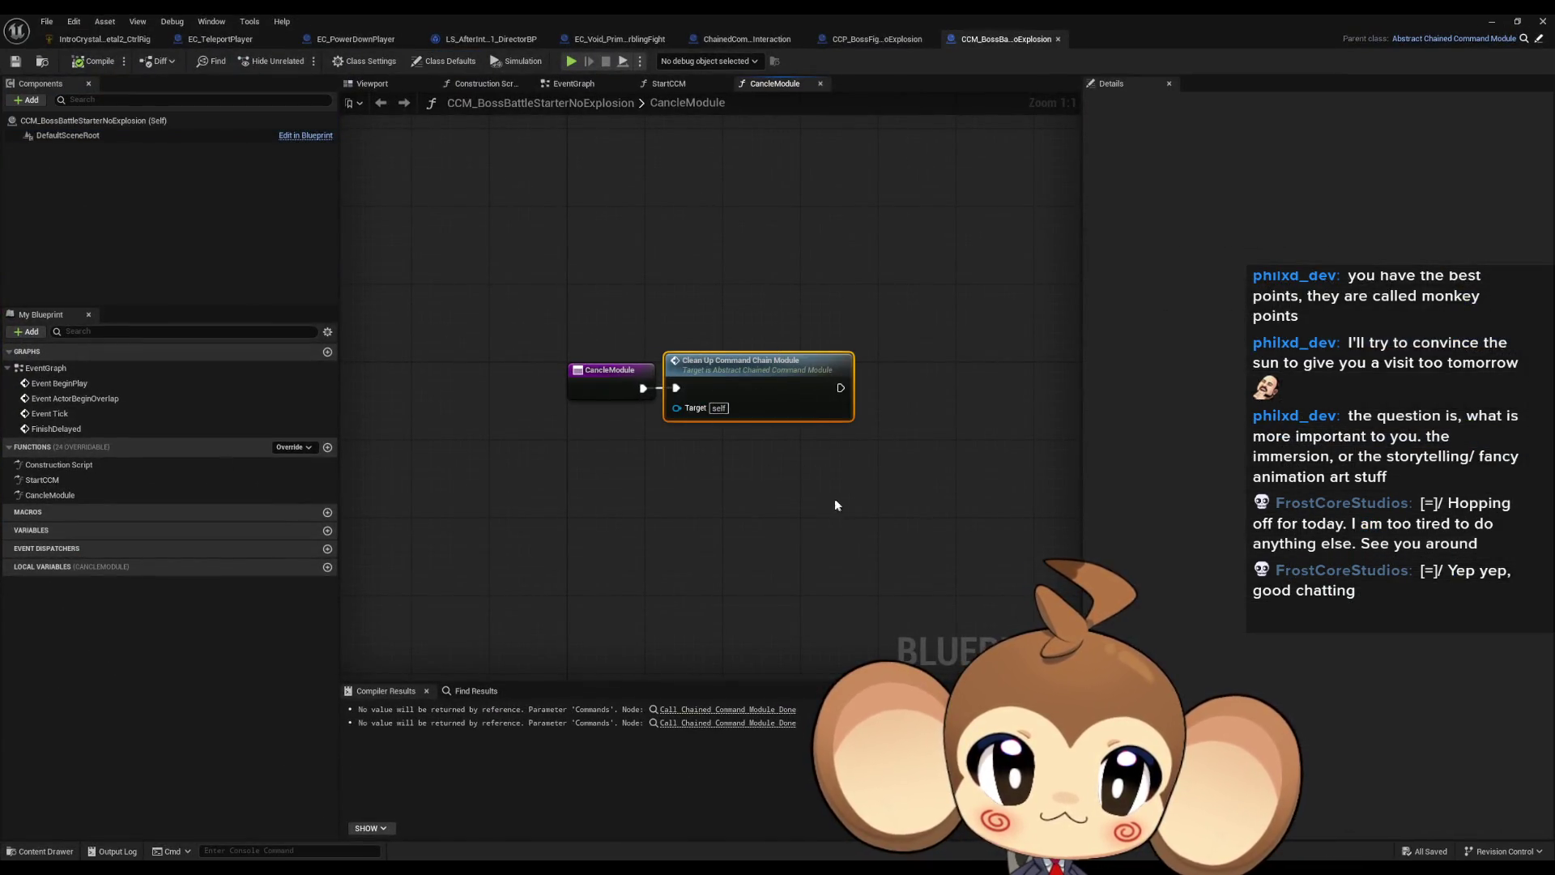
Step: Open StartCCM and pan past Get Storage Data Instance, Branch and Initialize Boss Battle nodes
{"action": "double_click", "coordinate": [42, 479]}
{"action": "left_click", "coordinate": [657, 447]}
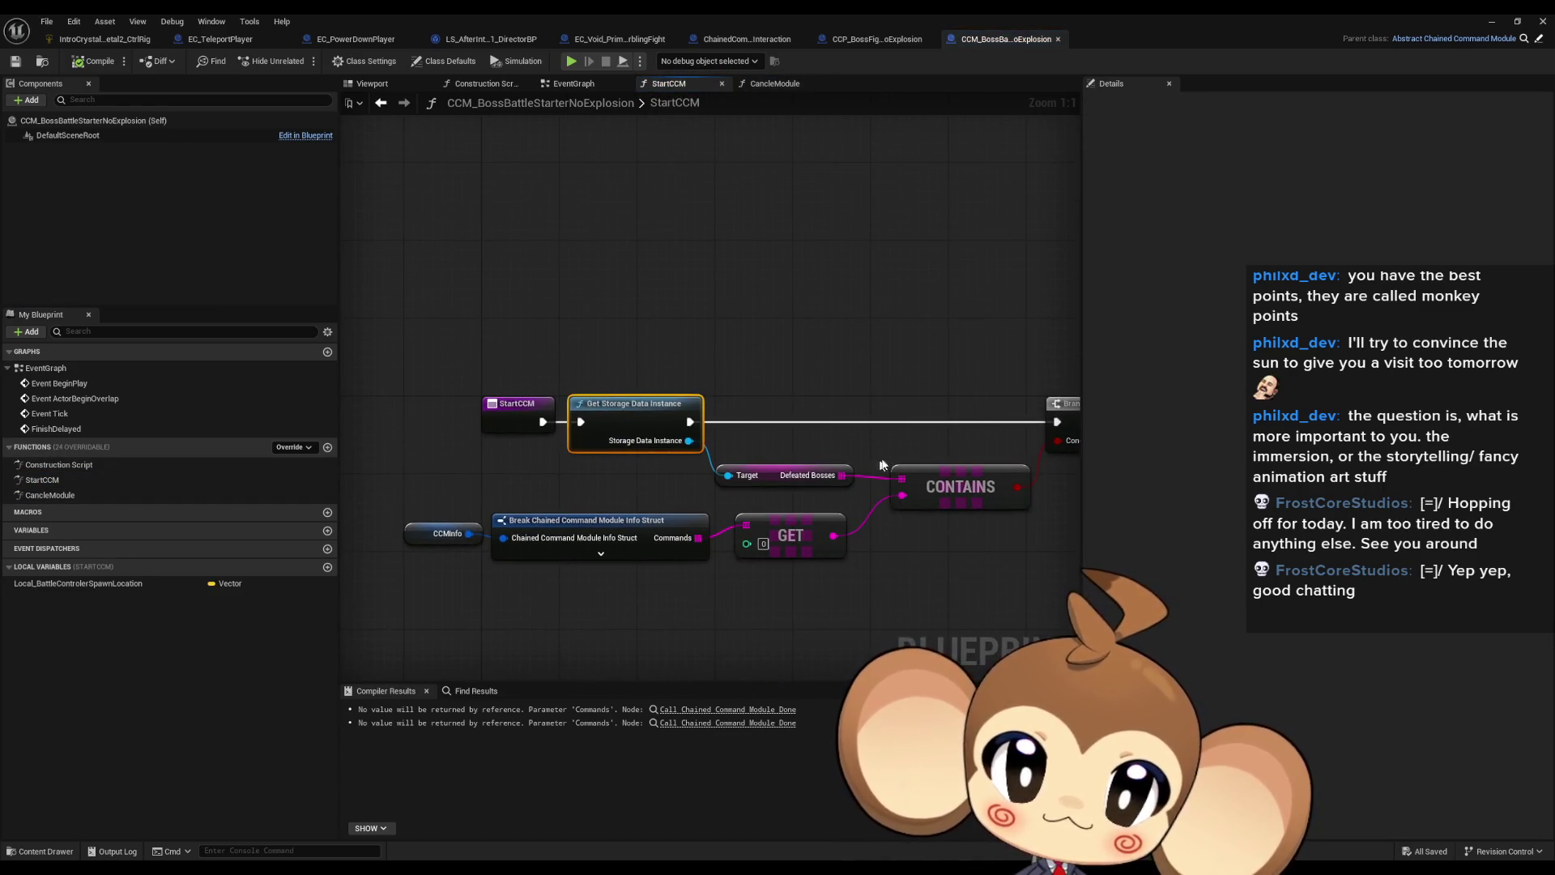
{"action": "scroll", "coordinate": [898, 458], "scroll_direction": "down", "scroll_amount": 3}
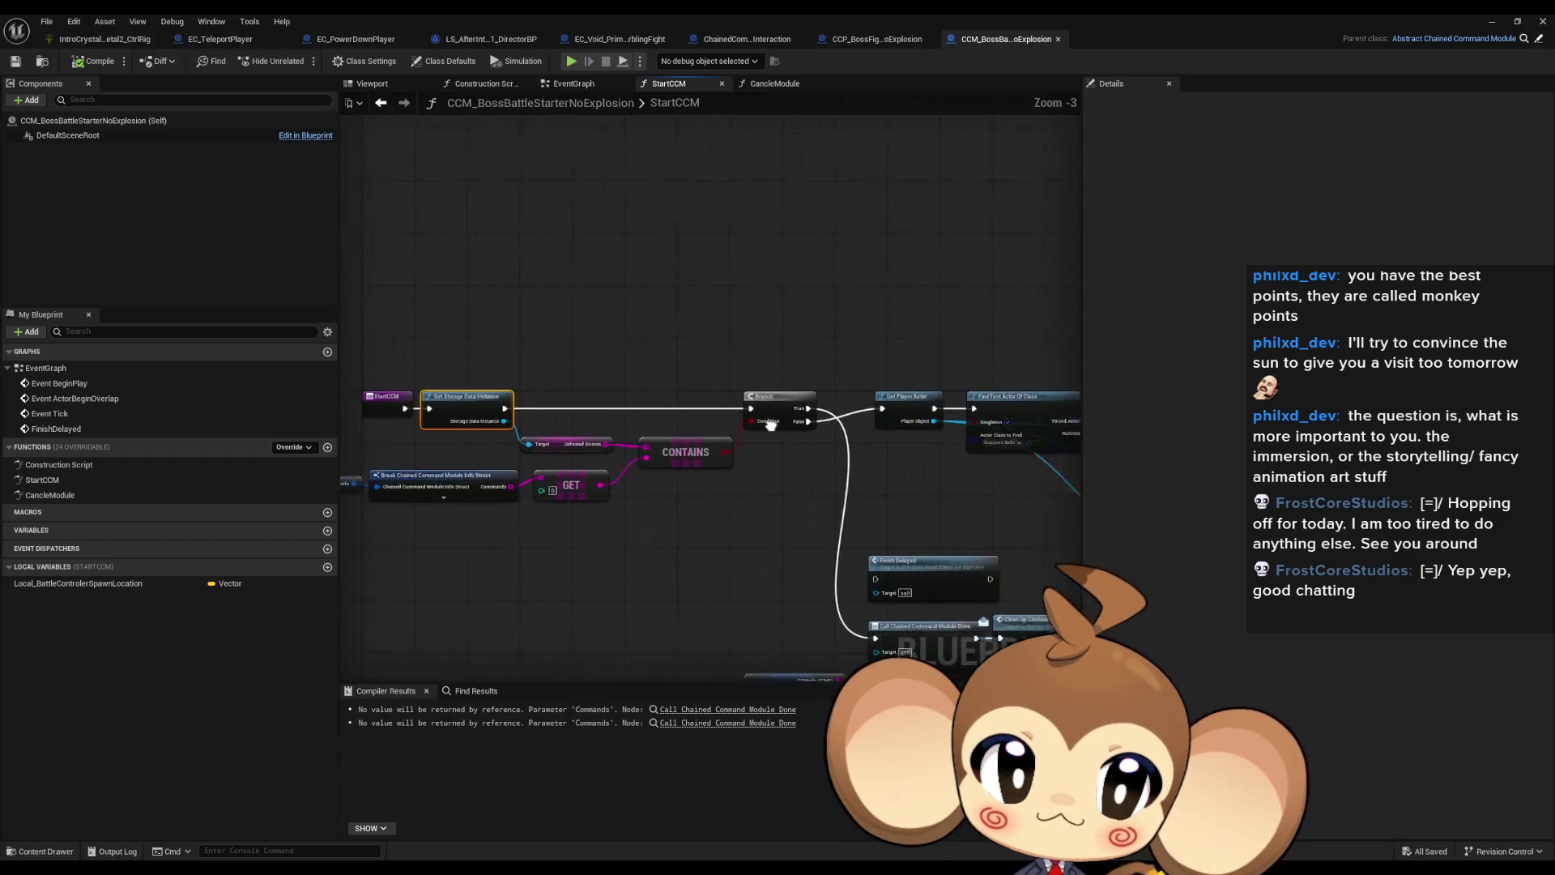
{"action": "mouse_move", "coordinate": [899, 458]}
{"action": "left_mouse_down"}
{"action": "mouse_move", "coordinate": [583, 408]}
{"action": "mouse_move", "coordinate": [796, 385]}
{"action": "mouse_move", "coordinate": [694, 332]}
{"action": "left_mouse_up"}
{"action": "mouse_move", "coordinate": [609, 481]}
{"action": "left_mouse_down"}
{"action": "mouse_move", "coordinate": [655, 440]}
{"action": "mouse_move", "coordinate": [353, 411]}
{"action": "mouse_move", "coordinate": [404, 444]}
{"action": "left_mouse_up"}
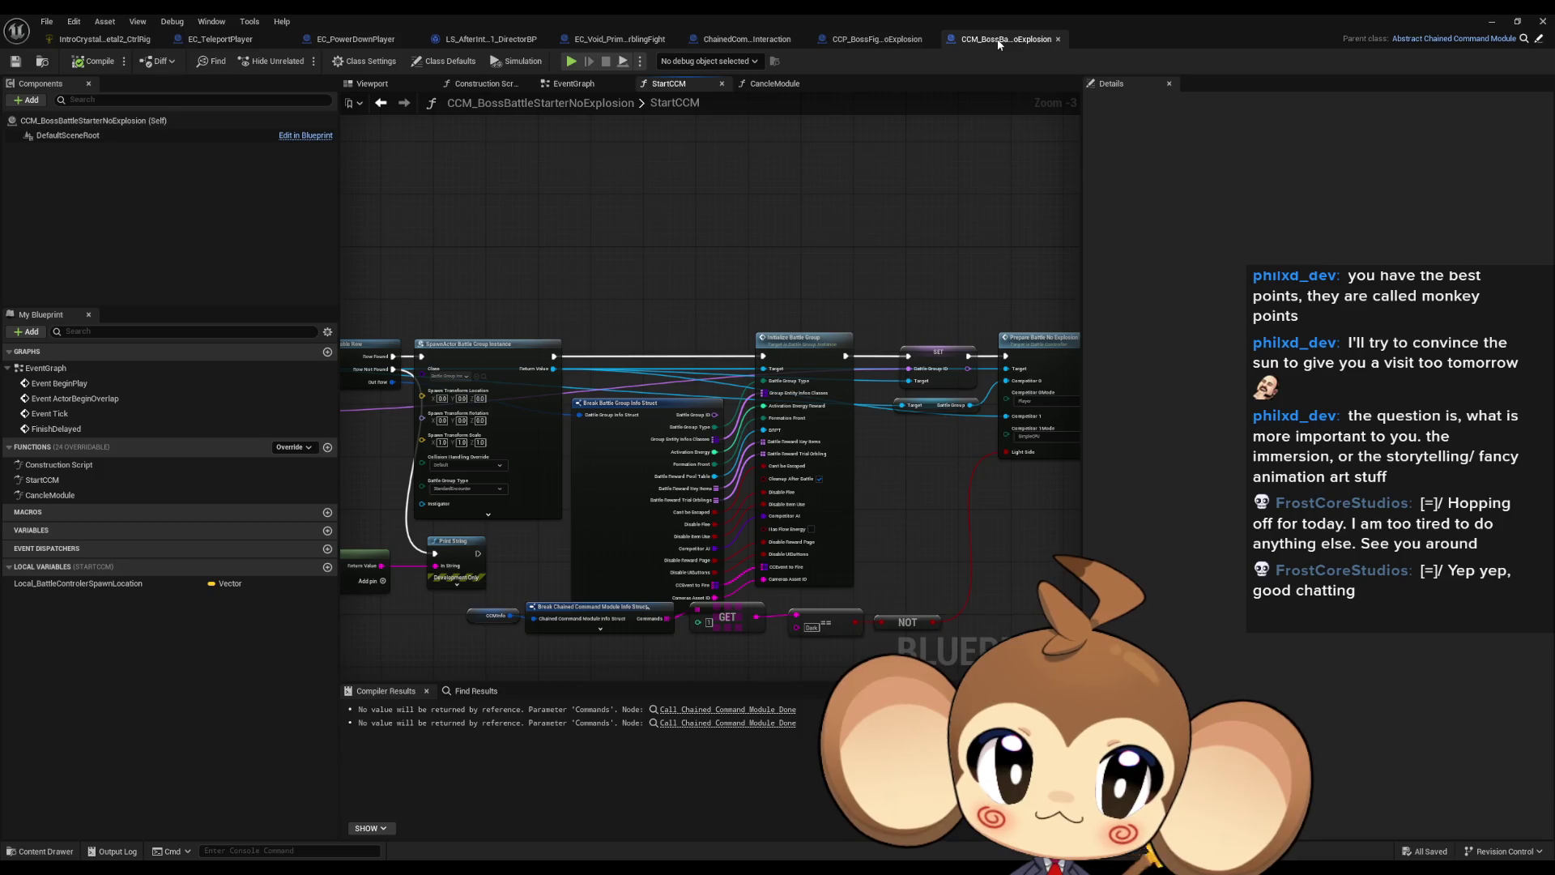
Step: Centre the graph on Prepare Battle No Explosion showing Player versus SimpleCPU competitors
{"action": "left_click_drag", "start_coordinate": [932, 311], "coordinate": [466, 320]}
{"action": "scroll", "coordinate": [572, 393], "scroll_direction": "up", "scroll_amount": 3}
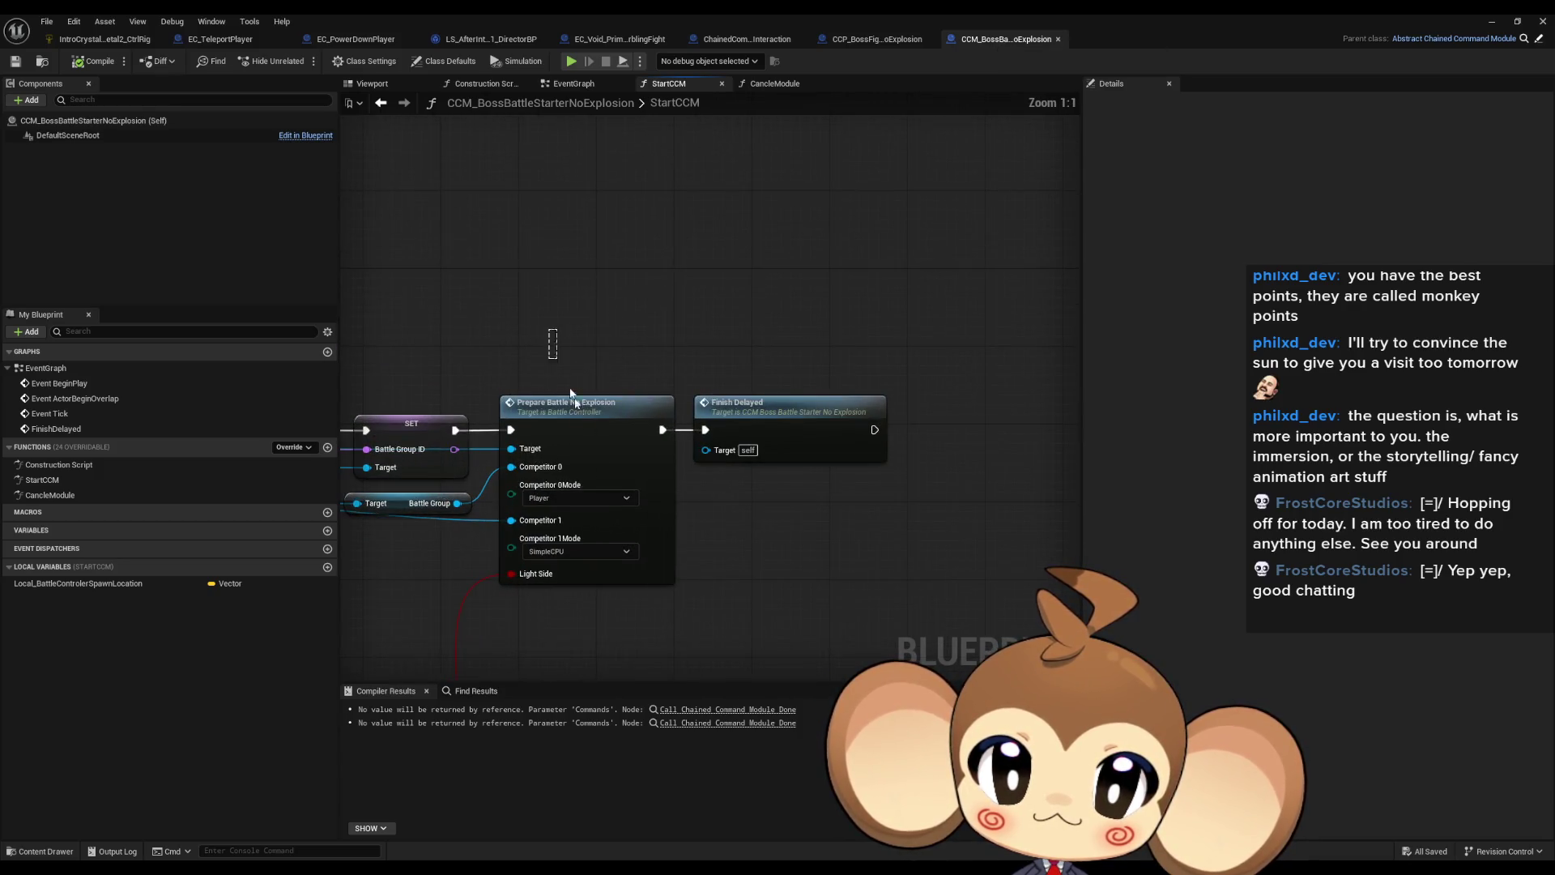
{"action": "left_click_drag", "start_coordinate": [637, 624], "coordinate": [783, 509]}
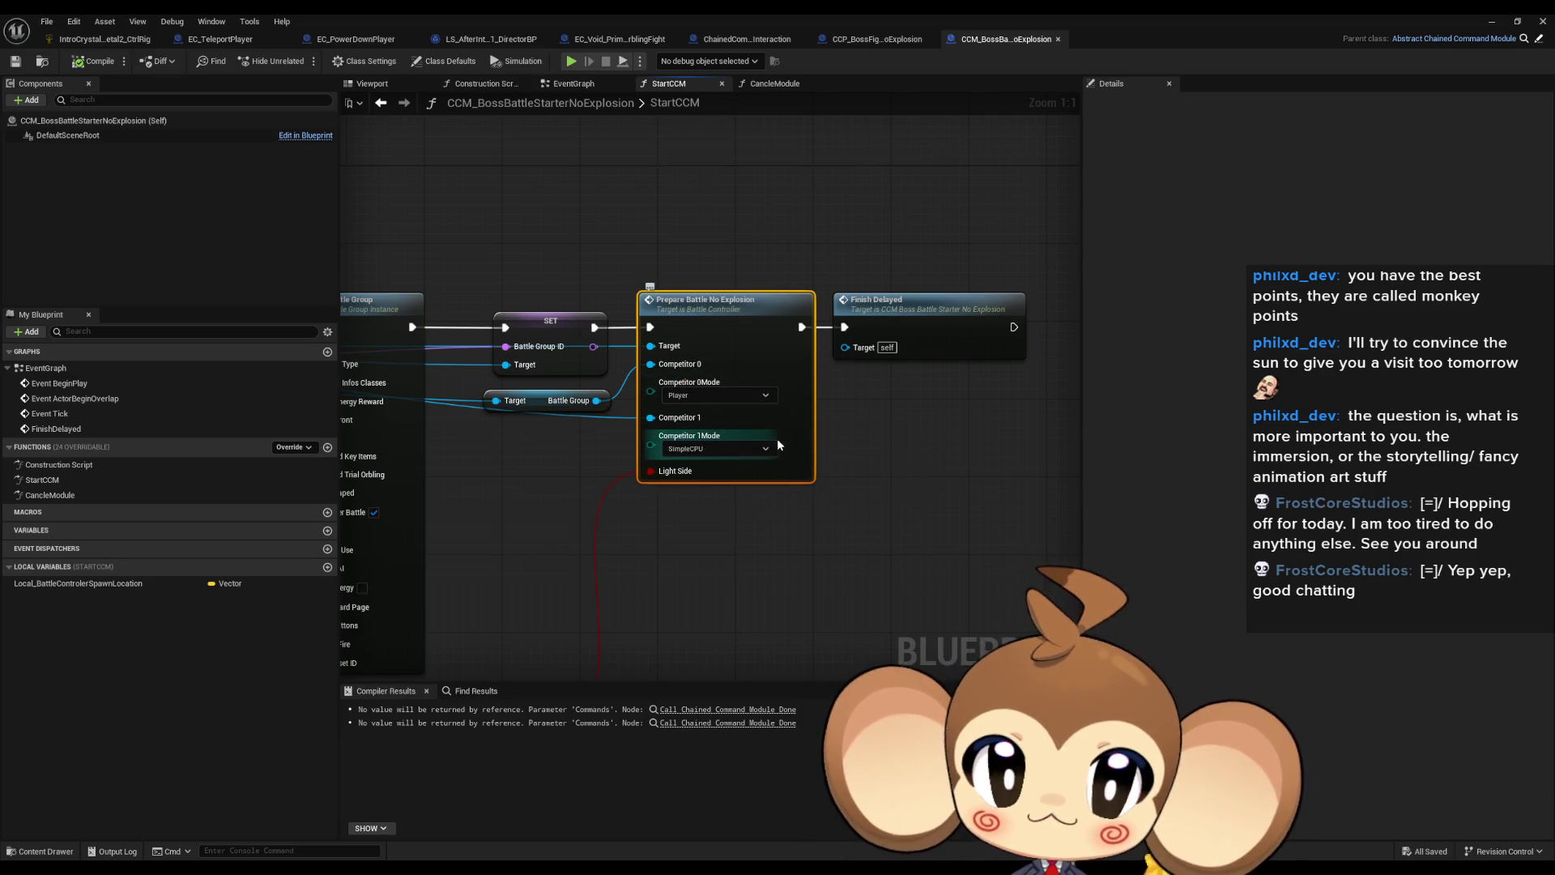
{"action": "left_click_drag", "start_coordinate": [842, 449], "coordinate": [870, 451]}
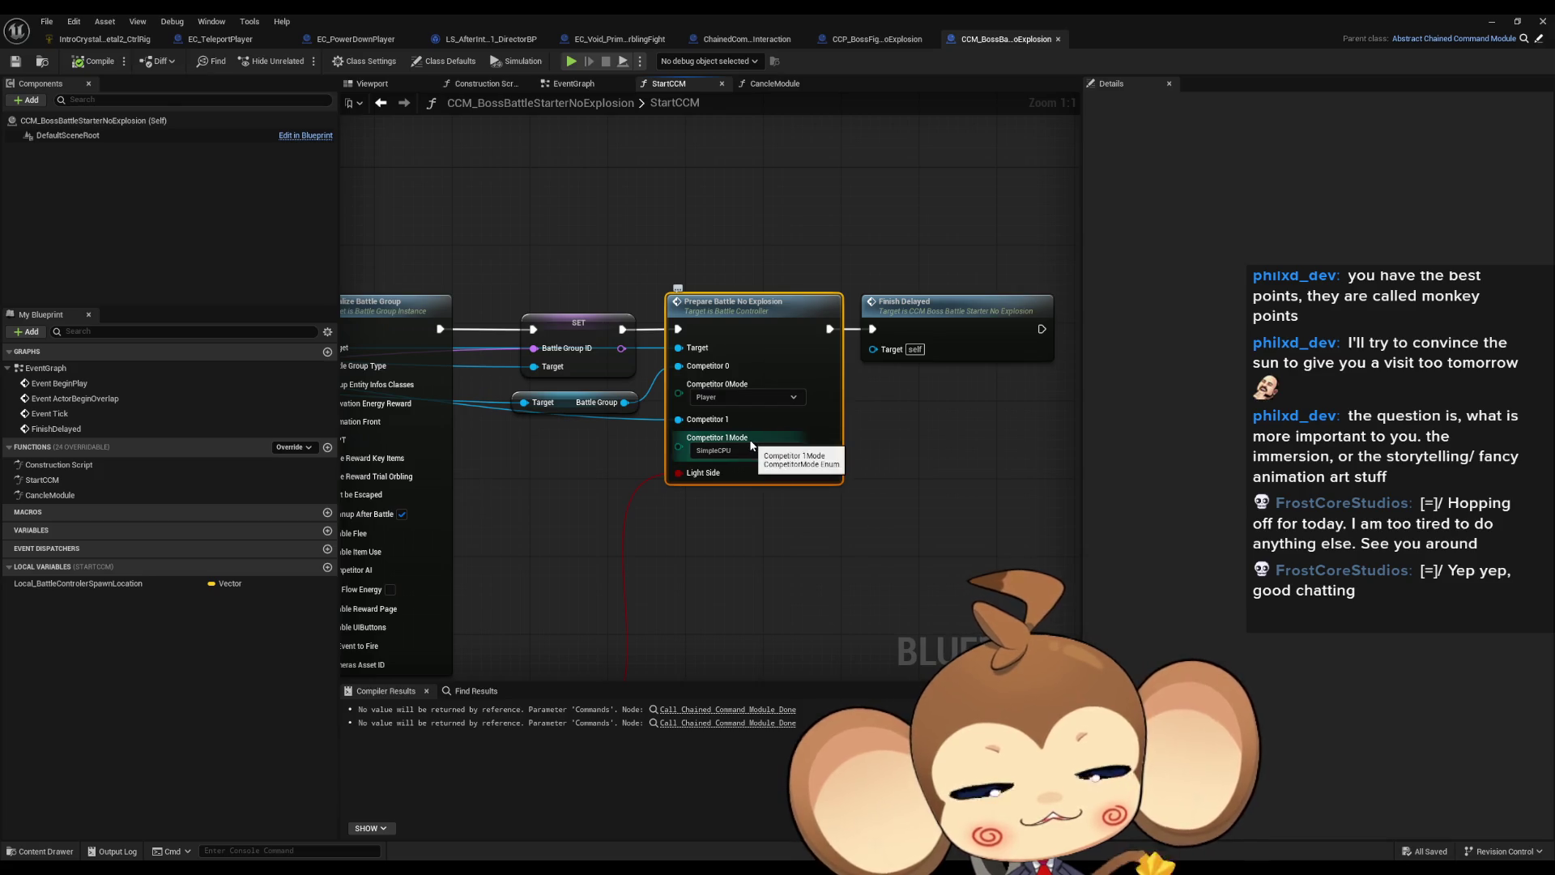
{"action": "mouse_move", "coordinate": [746, 447]}
{"action": "left_mouse_down"}
{"action": "mouse_move", "coordinate": [746, 484]}
{"action": "mouse_move", "coordinate": [817, 525]}
{"action": "left_mouse_up"}
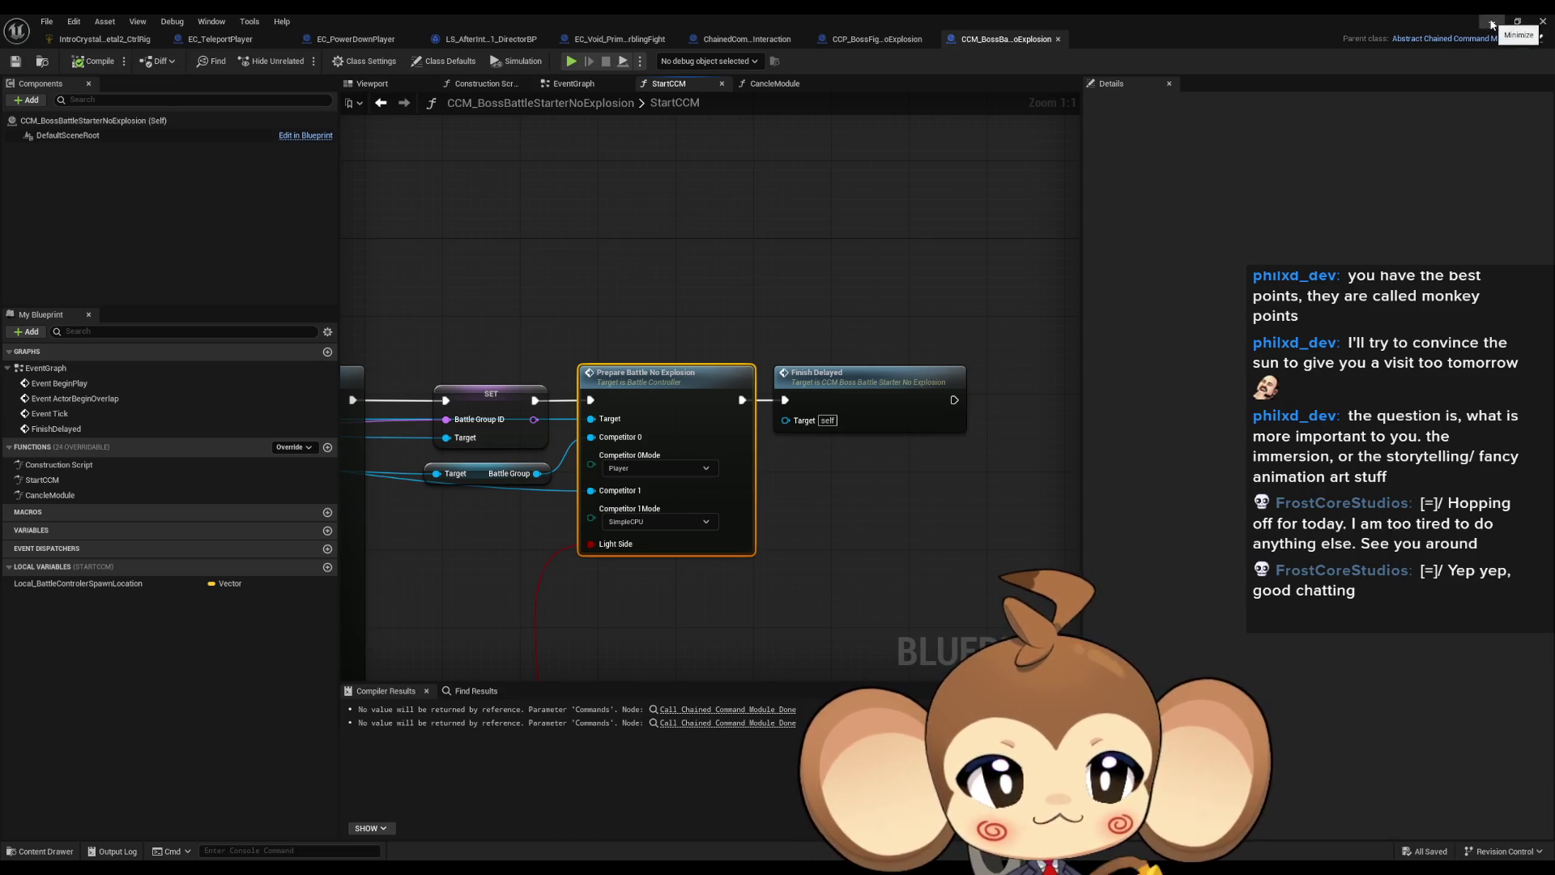
{"action": "left_click", "coordinate": [704, 229]}
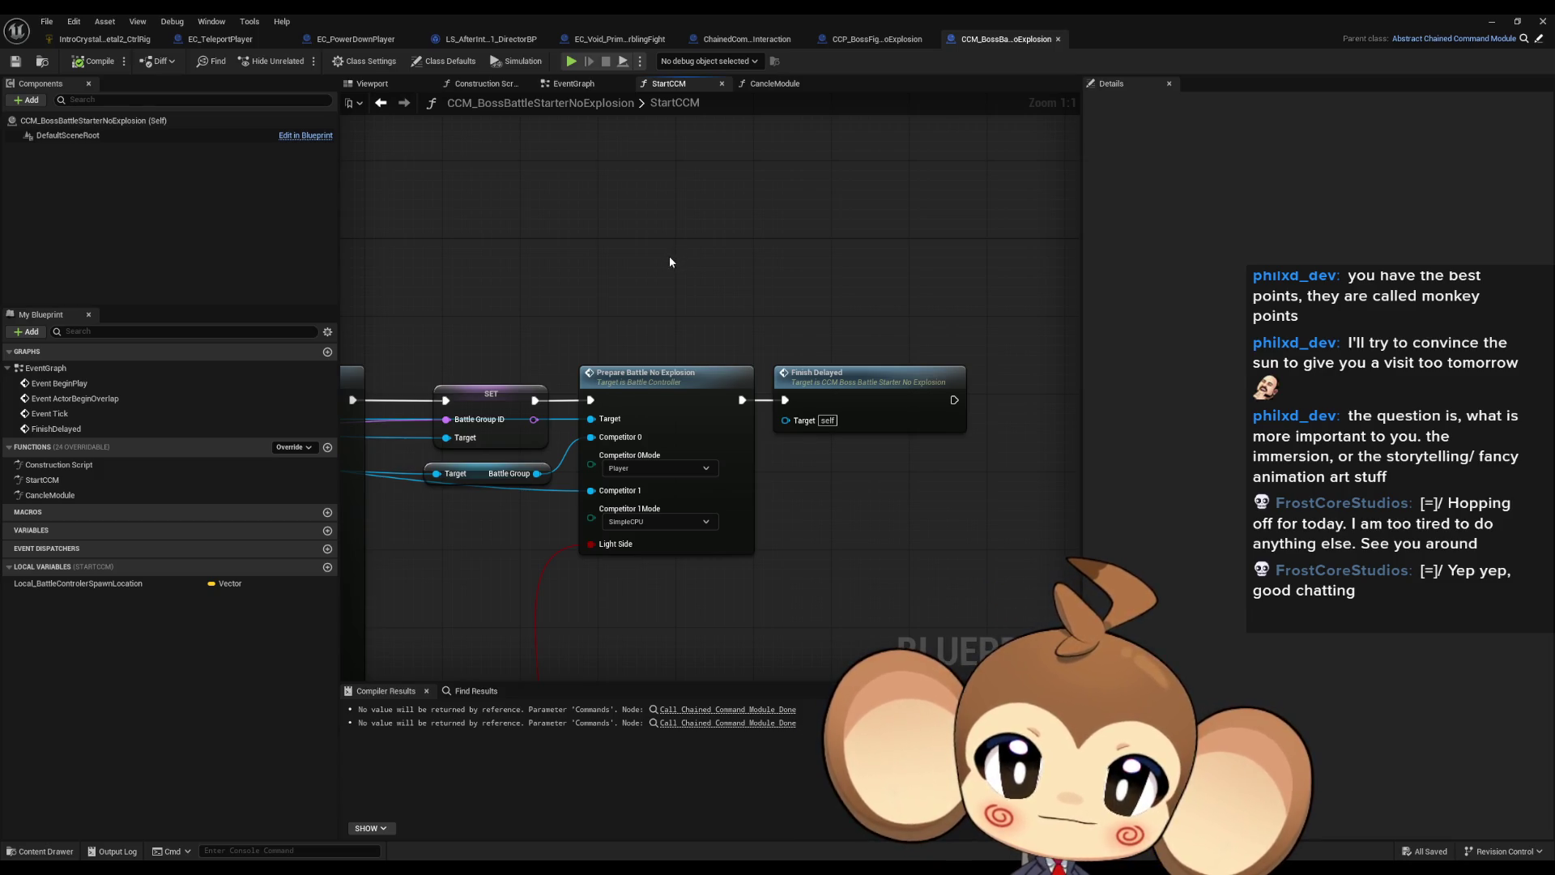
Step: Restore the Blueprint editor to a floating window and move it and the Sequencer aside
{"action": "double_click", "coordinate": [634, 13]}
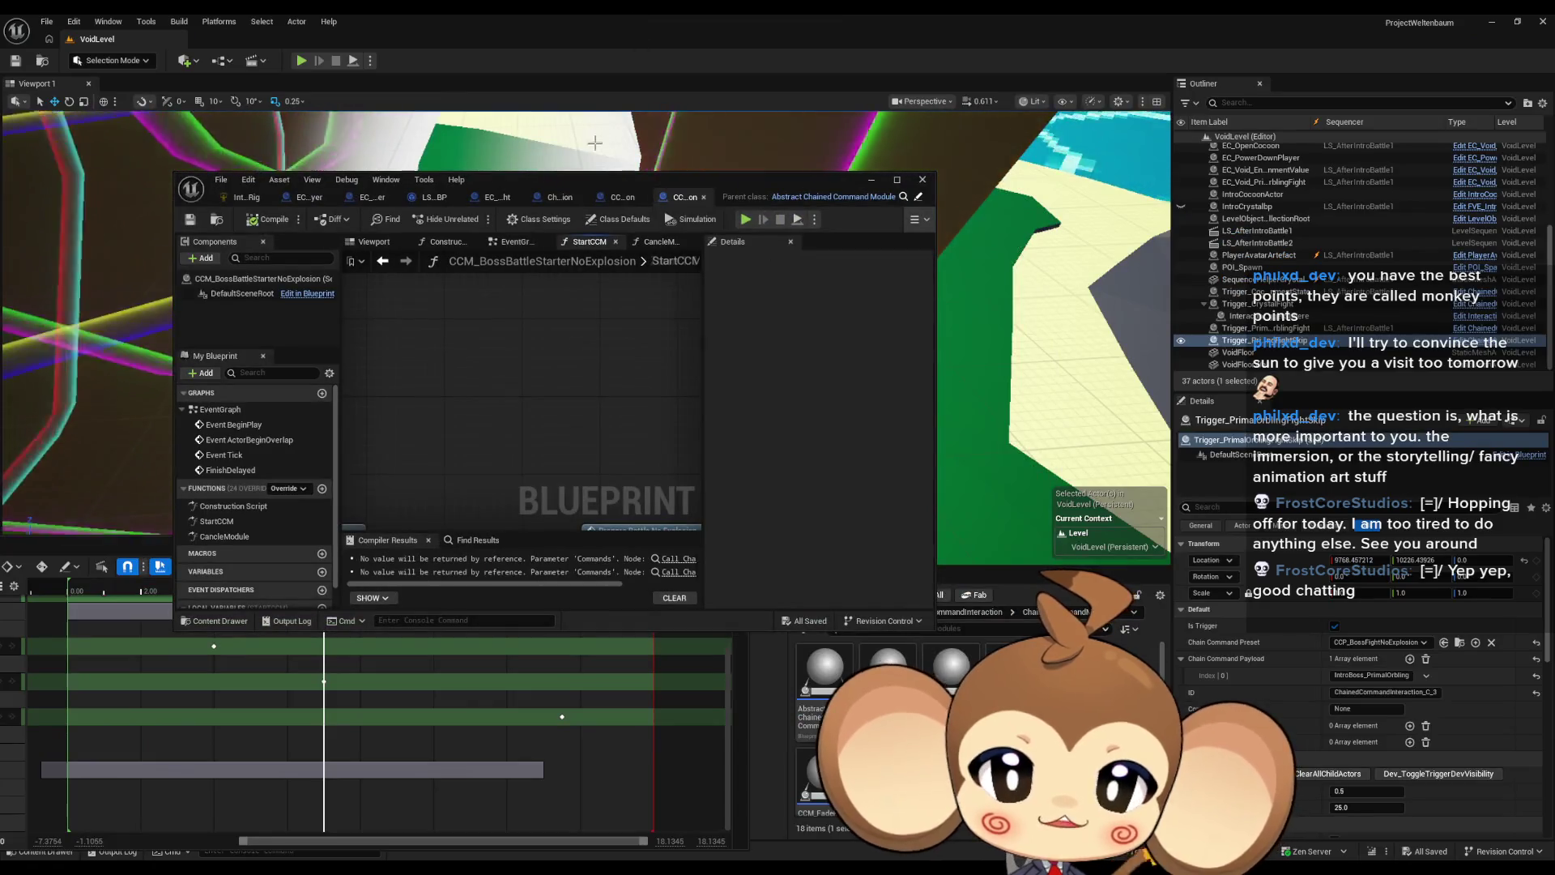
{"action": "left_click_drag", "start_coordinate": [582, 183], "coordinate": [767, 88]}
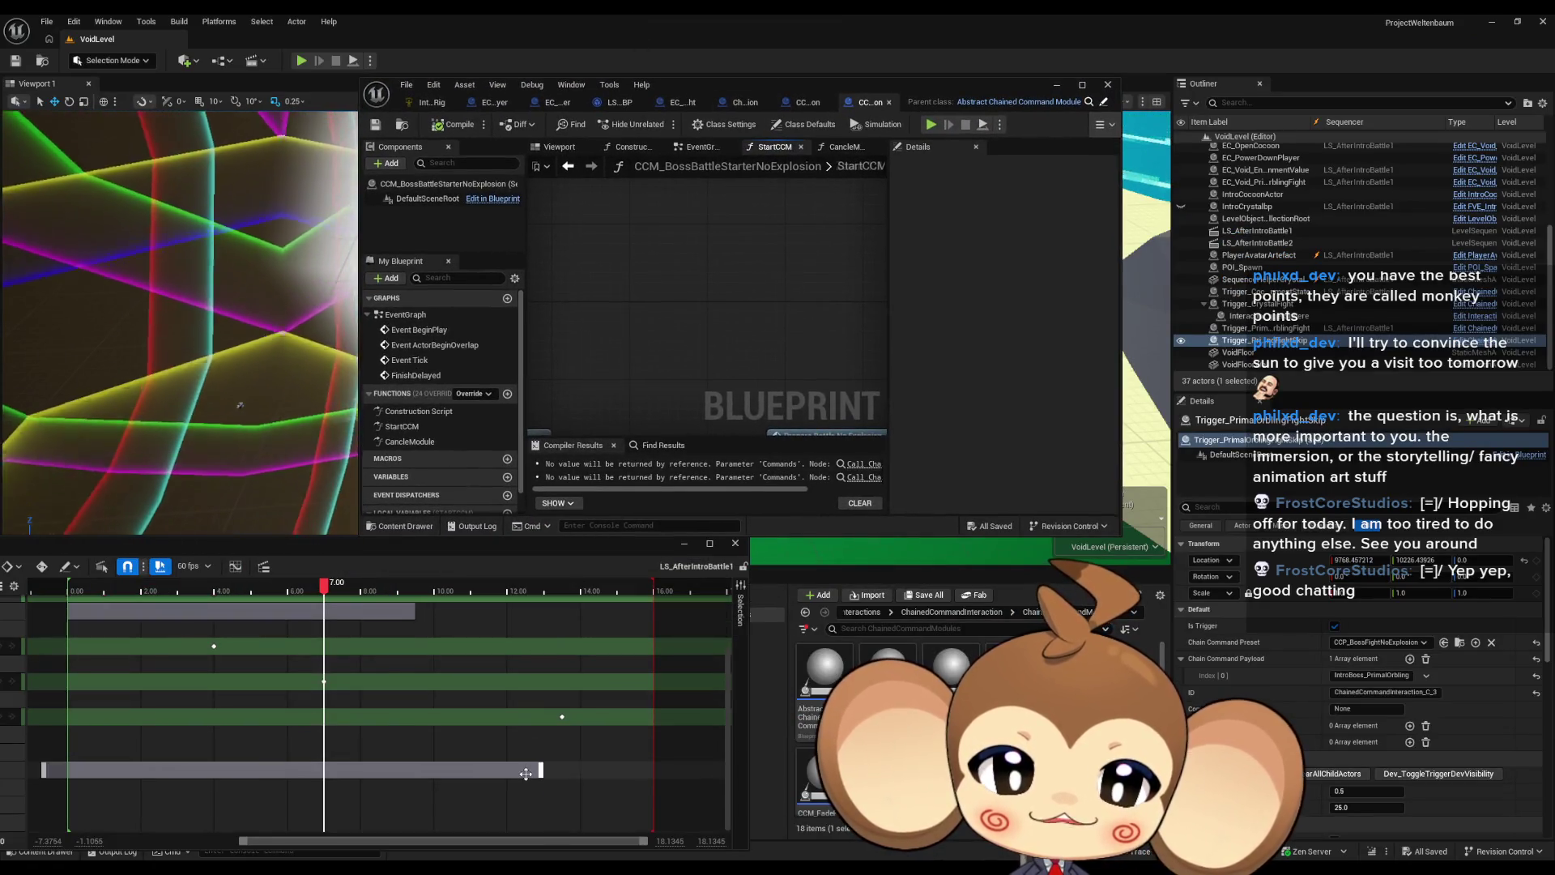
{"action": "mouse_move", "coordinate": [417, 546]}
{"action": "left_mouse_down"}
{"action": "mouse_move", "coordinate": [595, 411]}
{"action": "mouse_move", "coordinate": [663, 414]}
{"action": "left_mouse_up"}
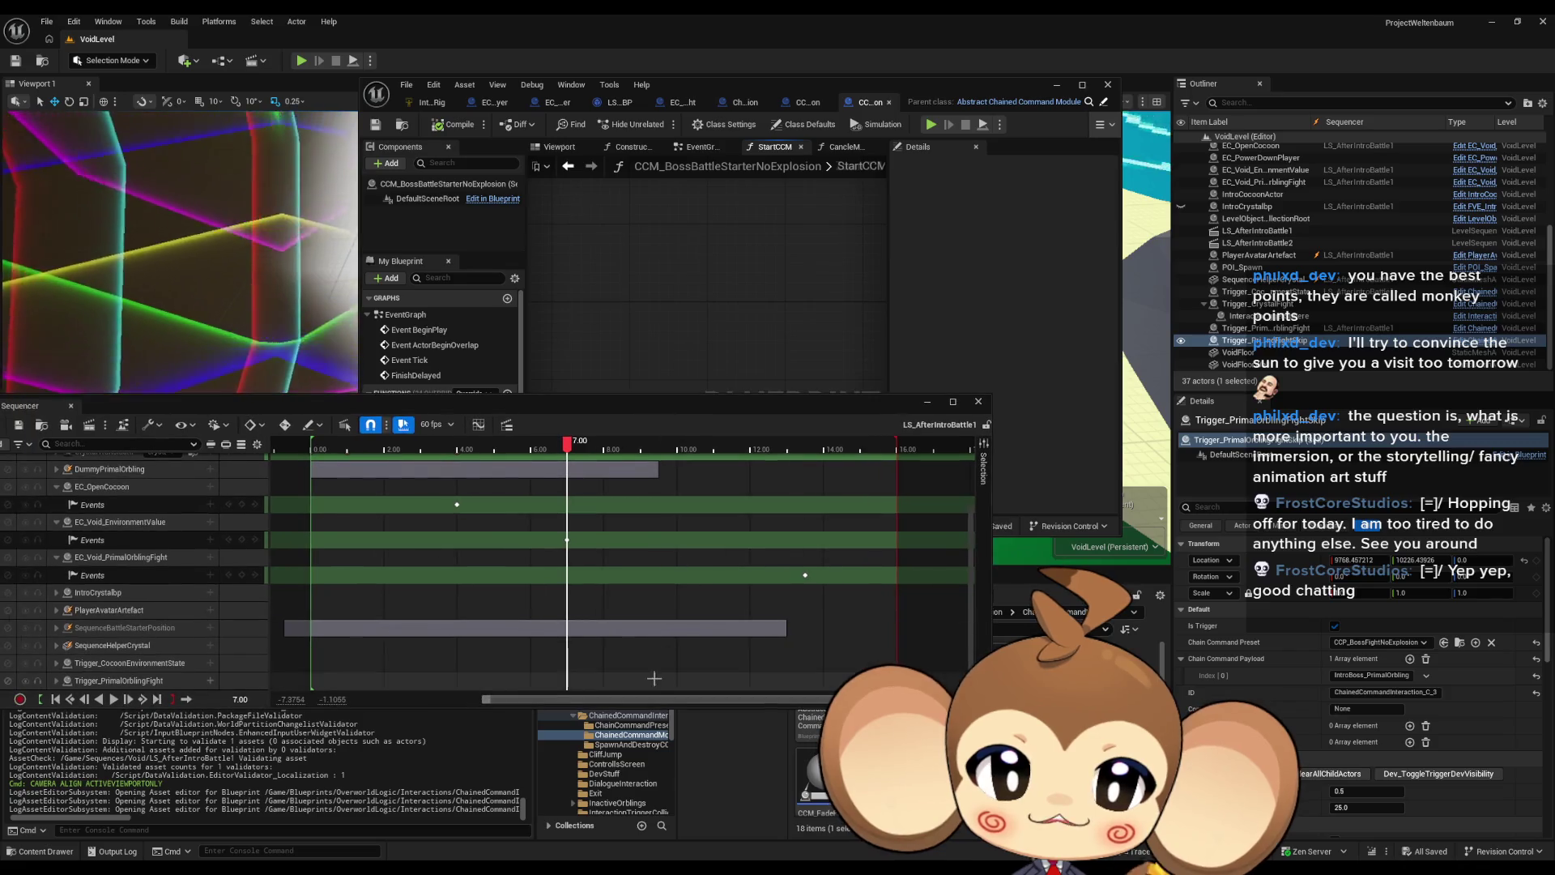
{"action": "left_click_drag", "start_coordinate": [639, 700], "coordinate": [587, 700]}
{"action": "scroll", "coordinate": [765, 644], "scroll_direction": "up", "scroll_amount": 5}
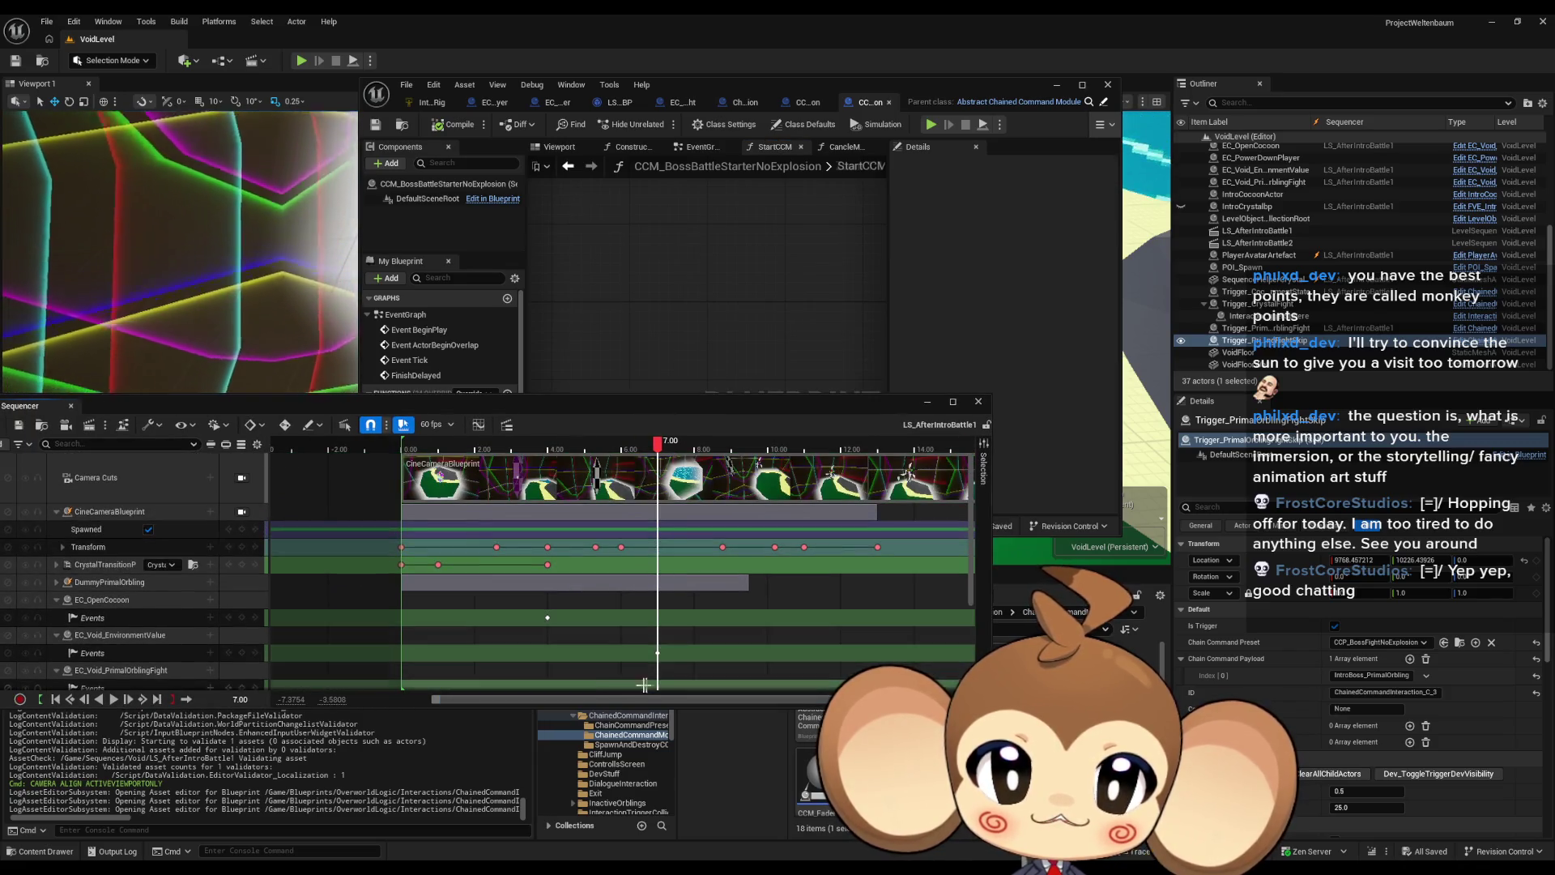
Step: Collapse the CineCameraBlueprint, EC_OpenCocoon, EC_Void_EnvironmentValue and EC_Void_PrimalOrblingFight tracks, then float Sequencer
{"action": "left_click", "coordinate": [56, 512]}
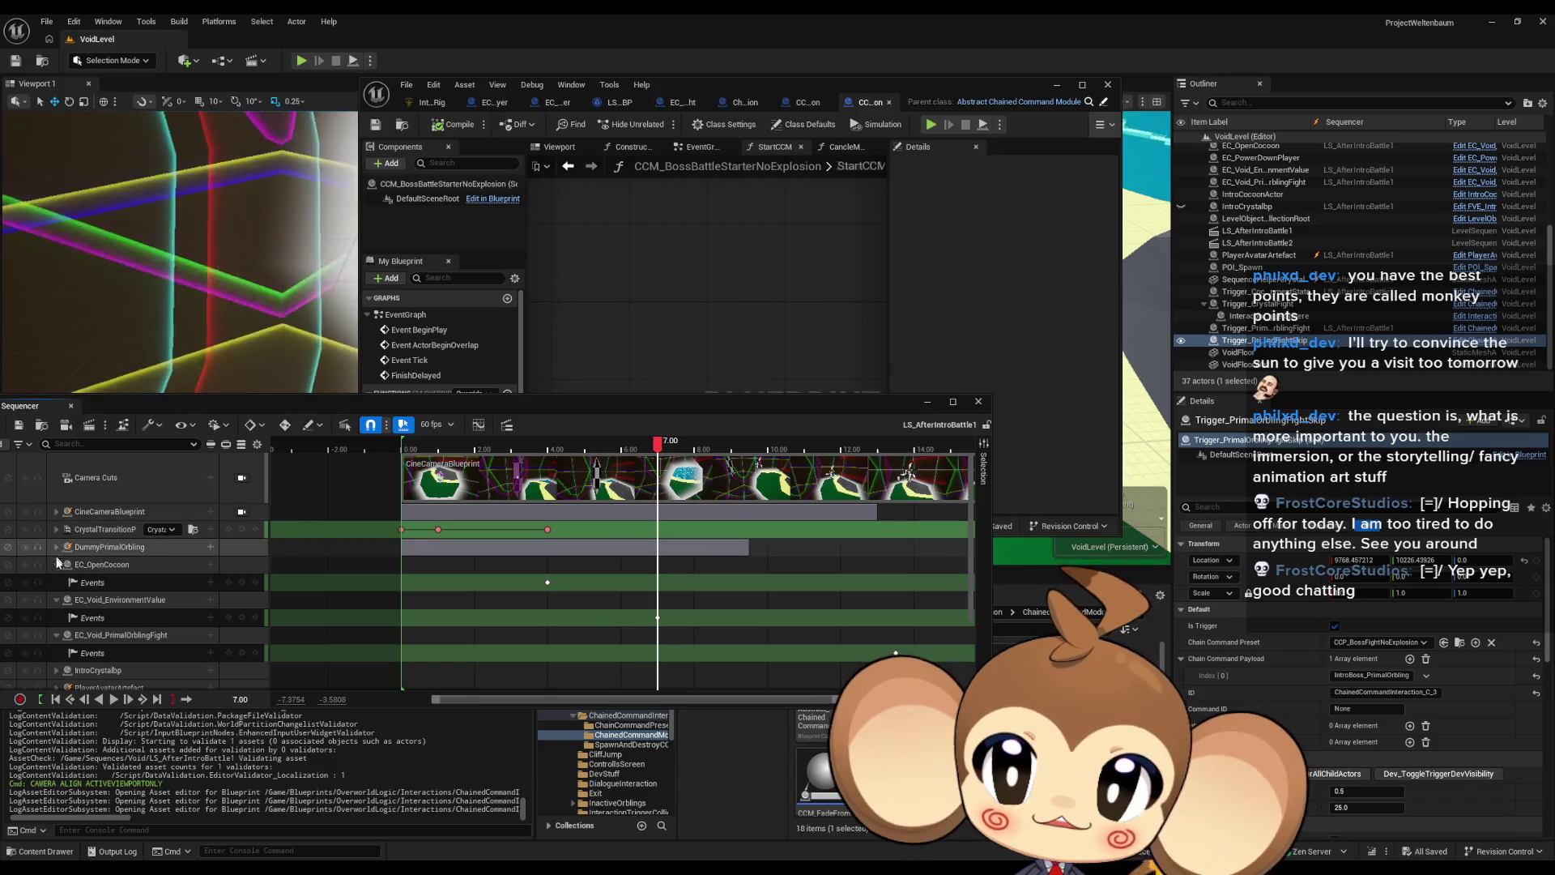
{"action": "left_click", "coordinate": [56, 564]}
{"action": "left_click", "coordinate": [56, 582]}
{"action": "left_click", "coordinate": [55, 600]}
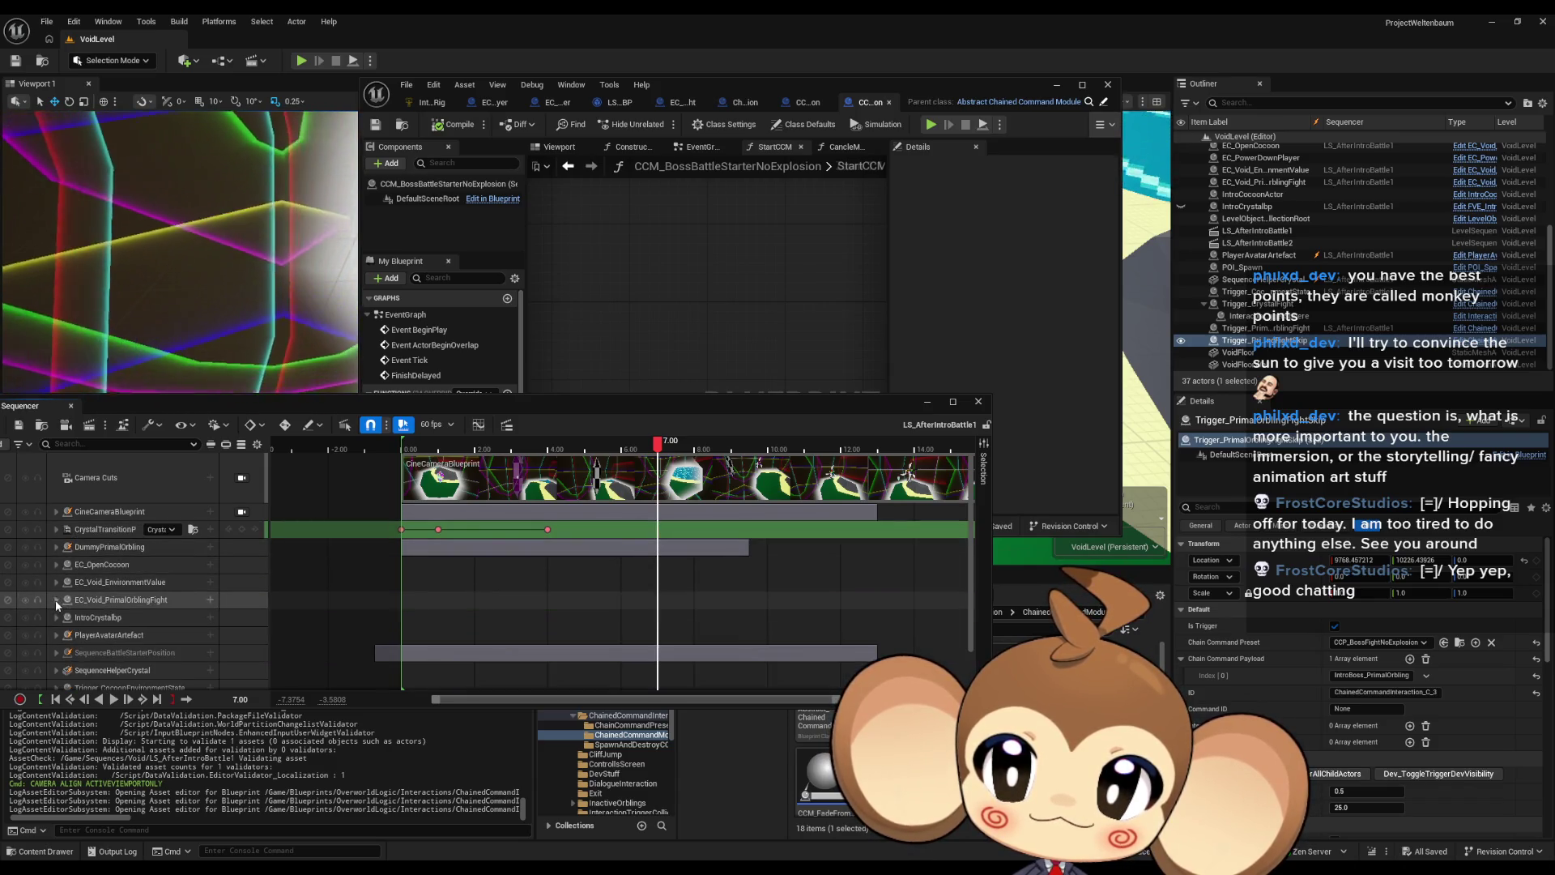
{"action": "scroll", "coordinate": [97, 608], "scroll_direction": "down", "scroll_amount": 1}
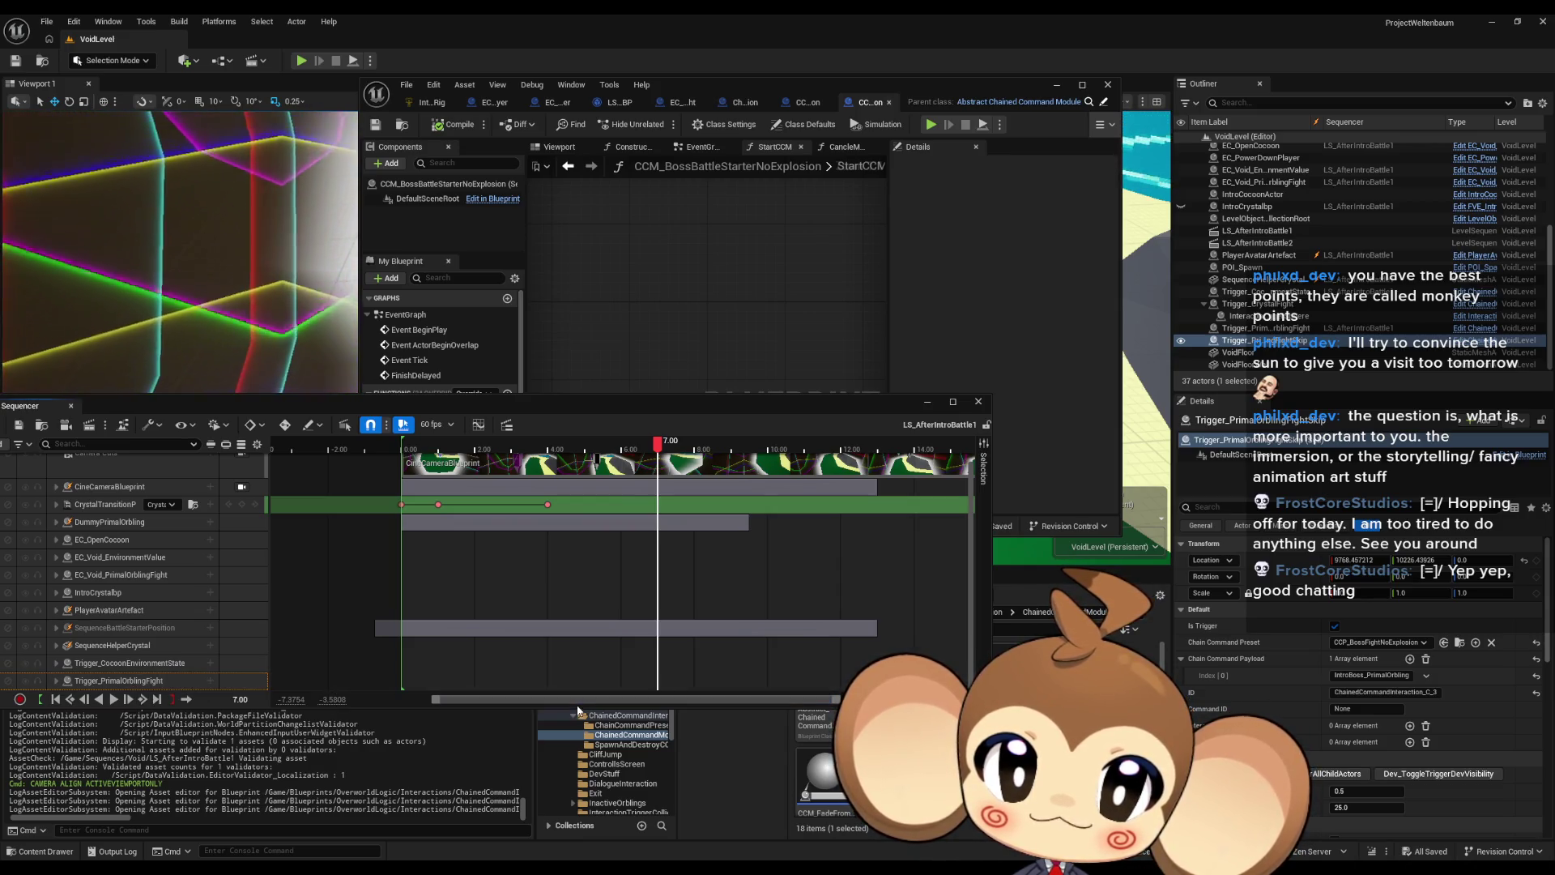
{"action": "left_click_drag", "start_coordinate": [664, 699], "coordinate": [717, 707]}
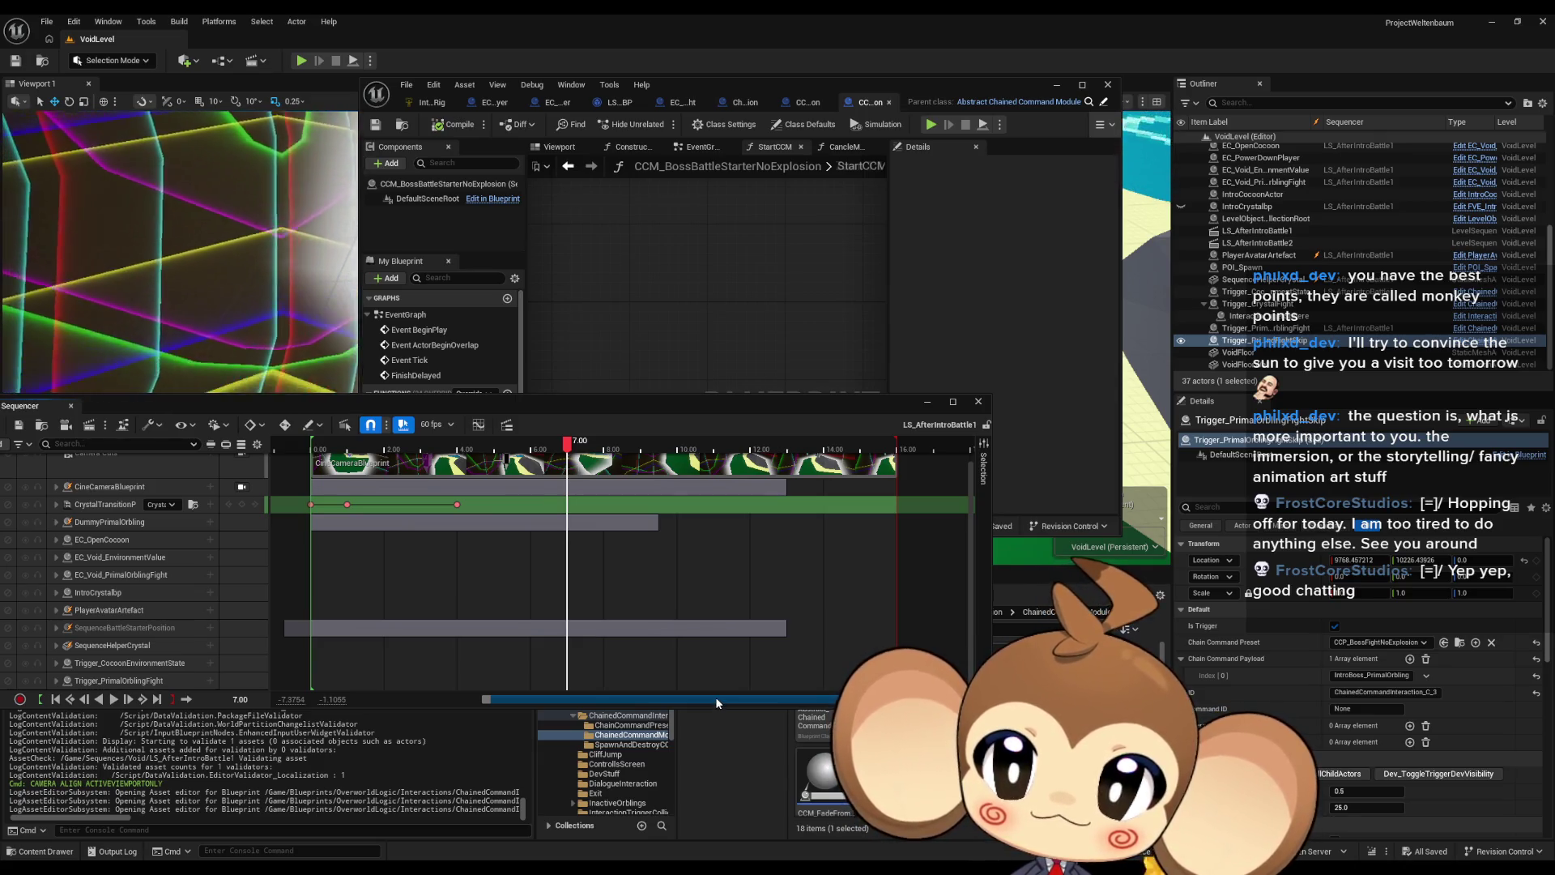
{"action": "mouse_move", "coordinate": [716, 697]}
{"action": "left_mouse_down"}
{"action": "mouse_move", "coordinate": [462, 680]}
{"action": "mouse_move", "coordinate": [657, 694]}
{"action": "left_mouse_up"}
{"action": "mouse_move", "coordinate": [577, 420]}
{"action": "left_mouse_down"}
{"action": "mouse_move", "coordinate": [491, 437]}
{"action": "mouse_move", "coordinate": [520, 492]}
{"action": "mouse_move", "coordinate": [714, 442]}
{"action": "mouse_move", "coordinate": [667, 429]}
{"action": "mouse_move", "coordinate": [623, 113]}
{"action": "mouse_move", "coordinate": [682, 532]}
{"action": "mouse_move", "coordinate": [648, 191]}
{"action": "left_mouse_up"}
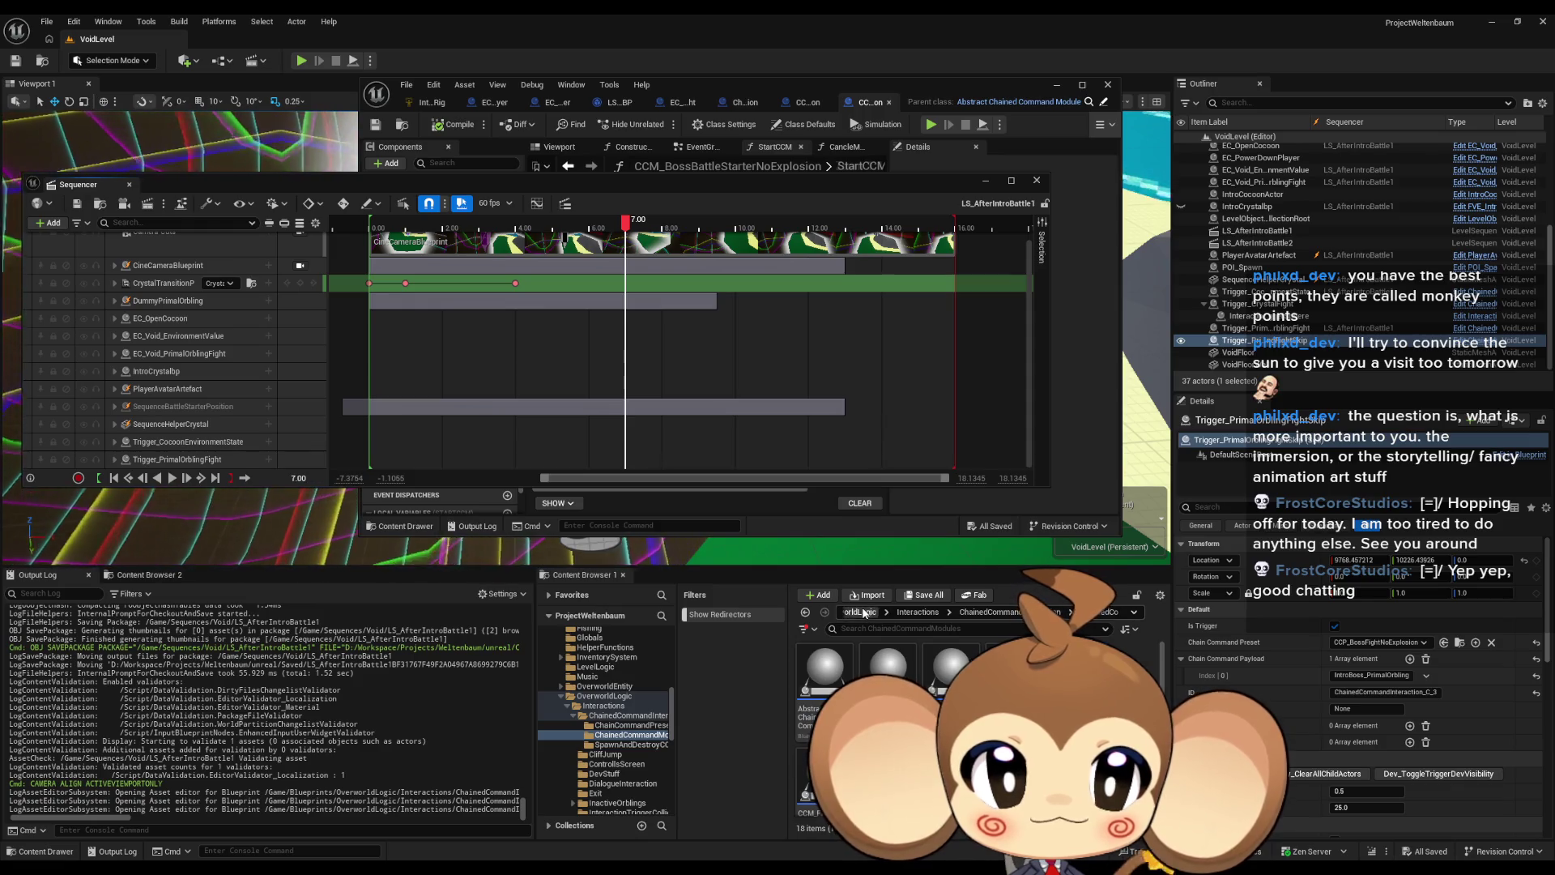
Step: Browse to BattleSystem/BattleGroup/BossInfos and open the BossInfosDT data table
{"action": "left_click", "coordinate": [939, 612]}
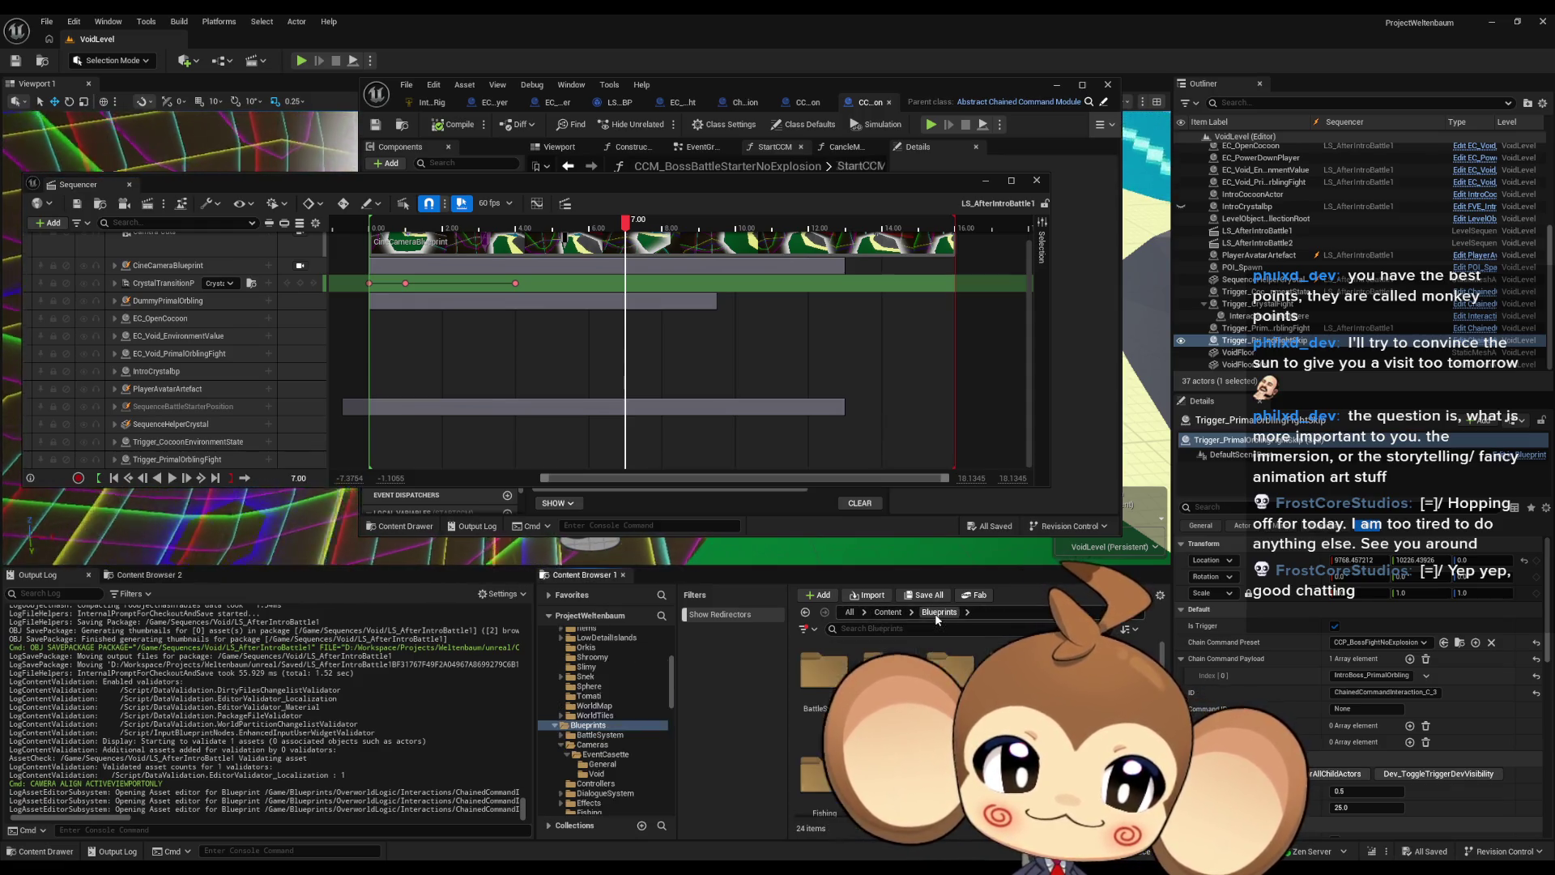
{"action": "double_click", "coordinate": [827, 690]}
{"action": "double_click", "coordinate": [888, 671]}
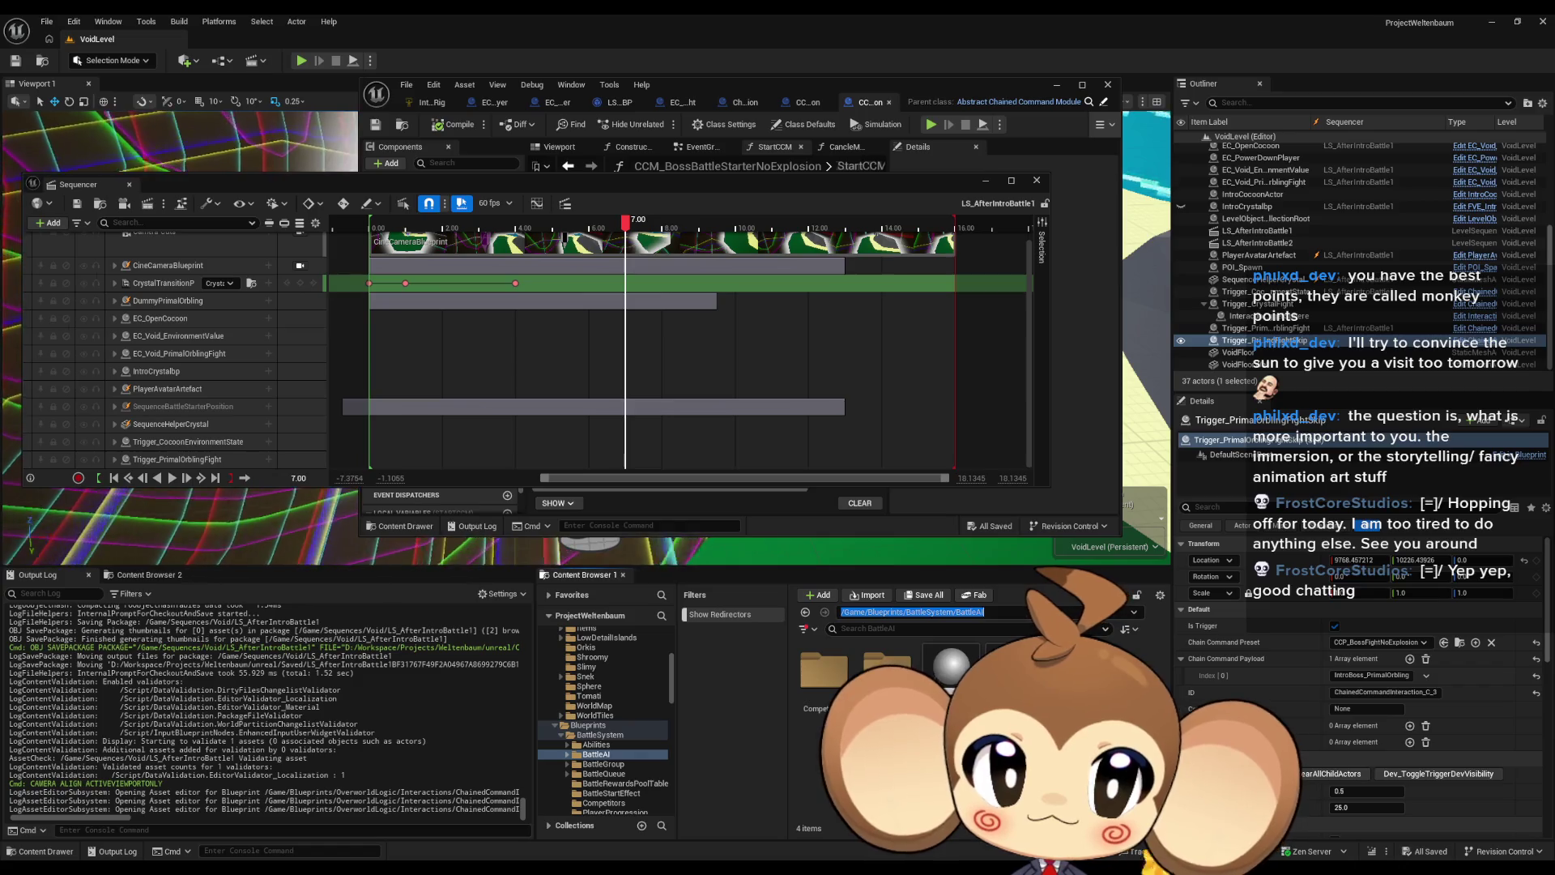
{"action": "left_click", "coordinate": [999, 612]}
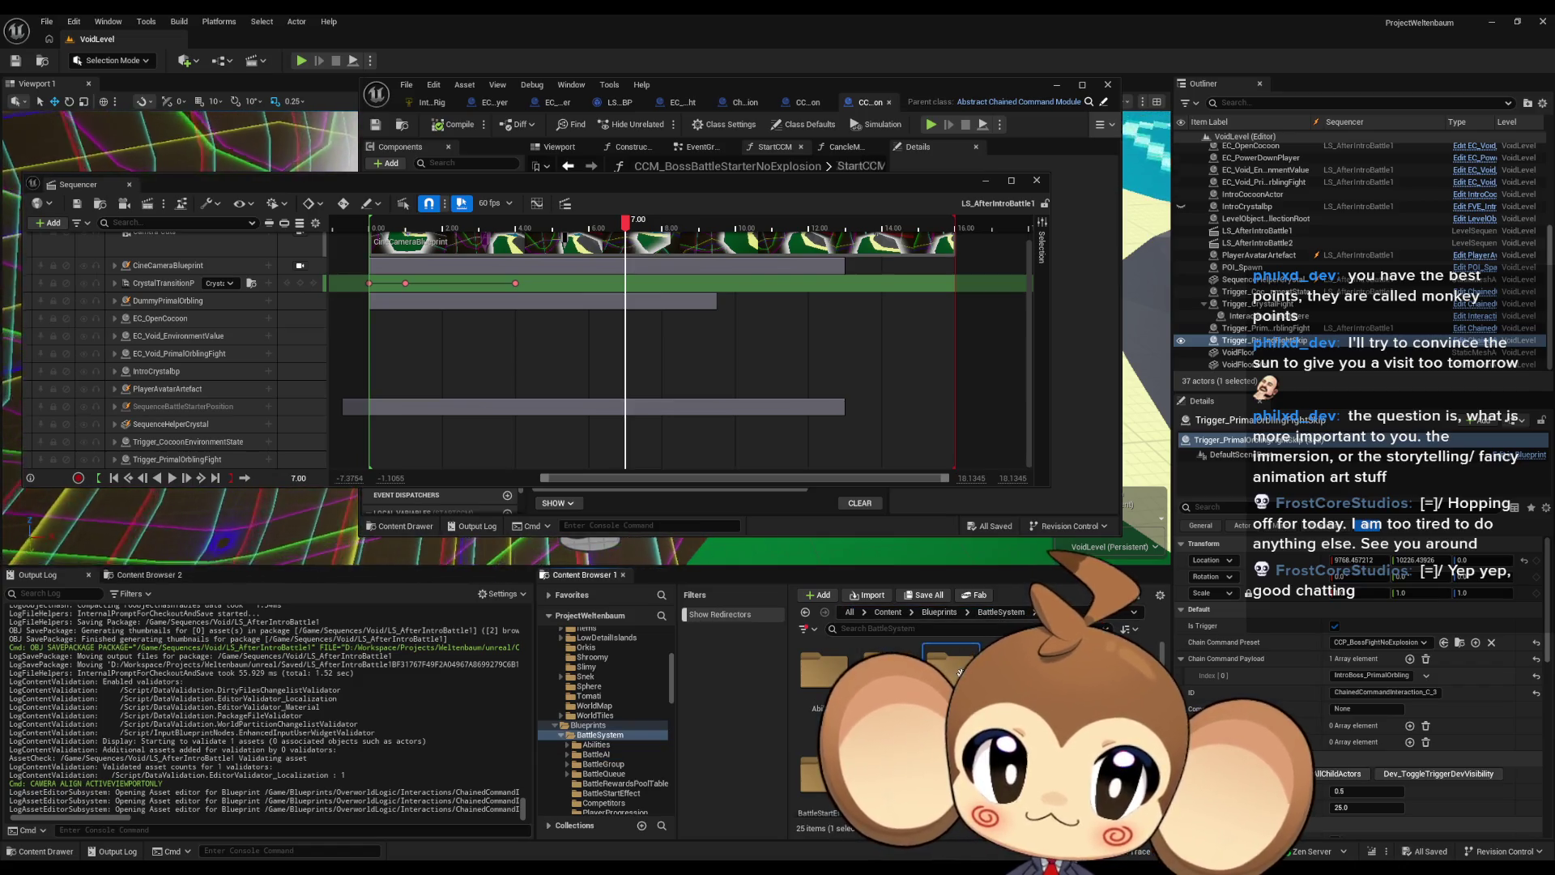
{"action": "double_click", "coordinate": [959, 671]}
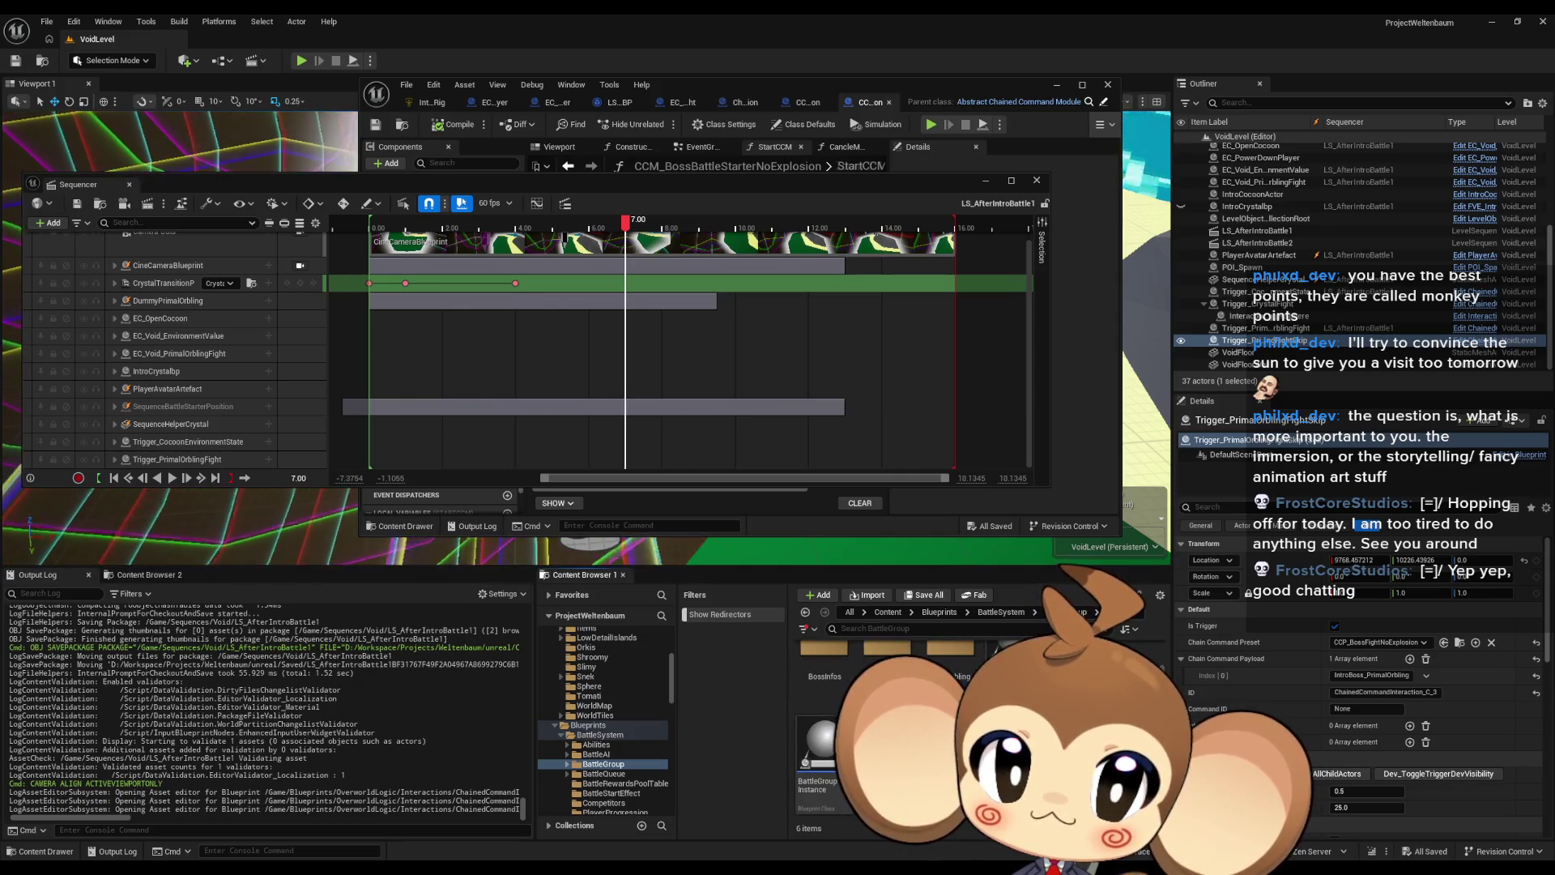
{"action": "double_click", "coordinate": [809, 685]}
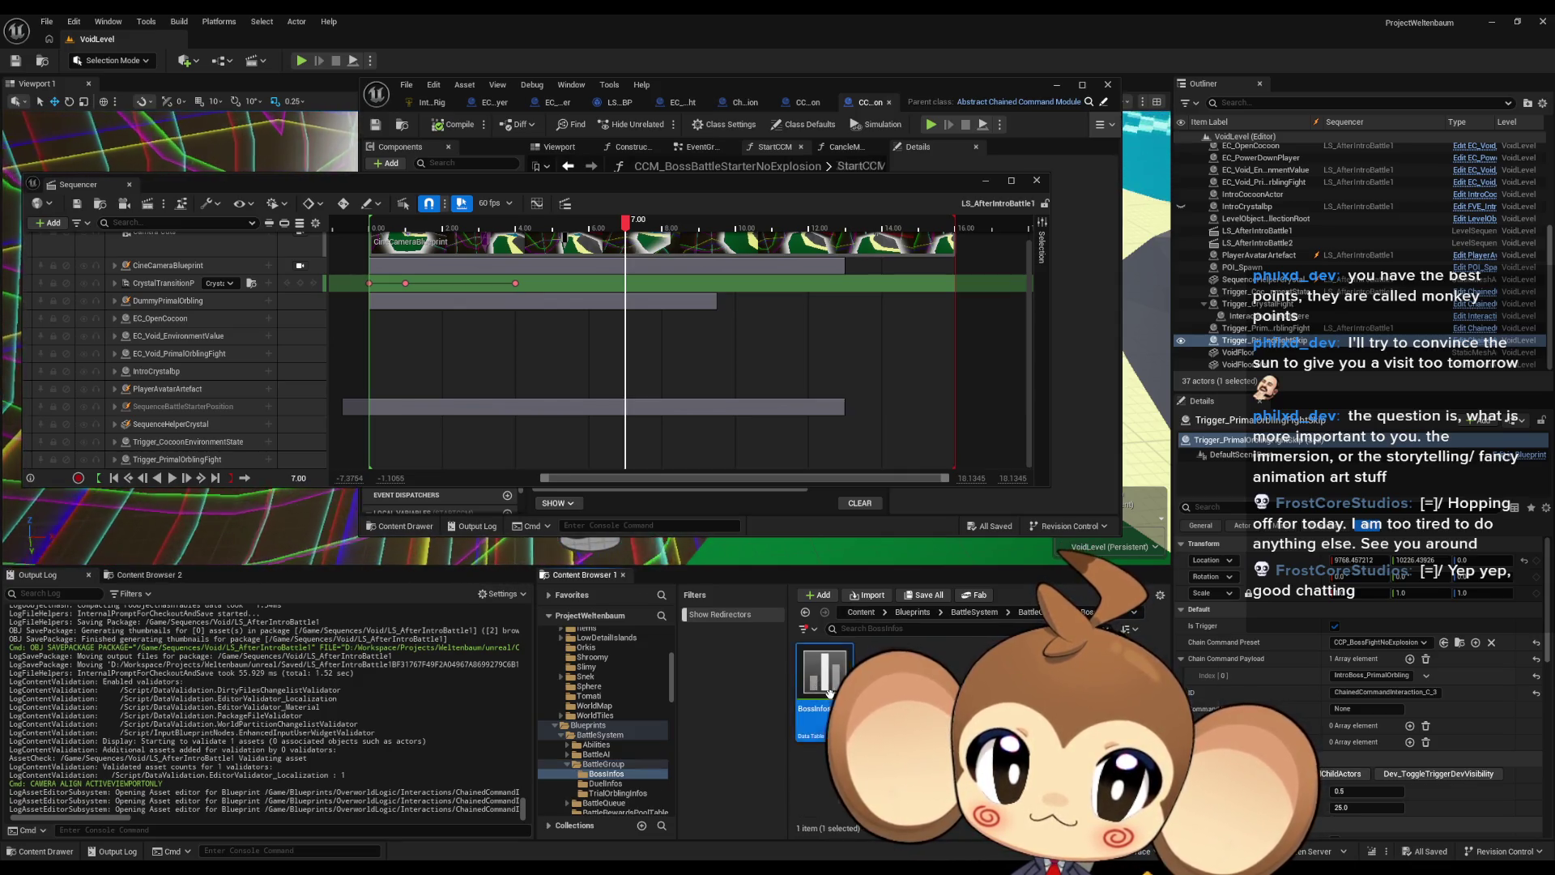
{"action": "double_click", "coordinate": [823, 674]}
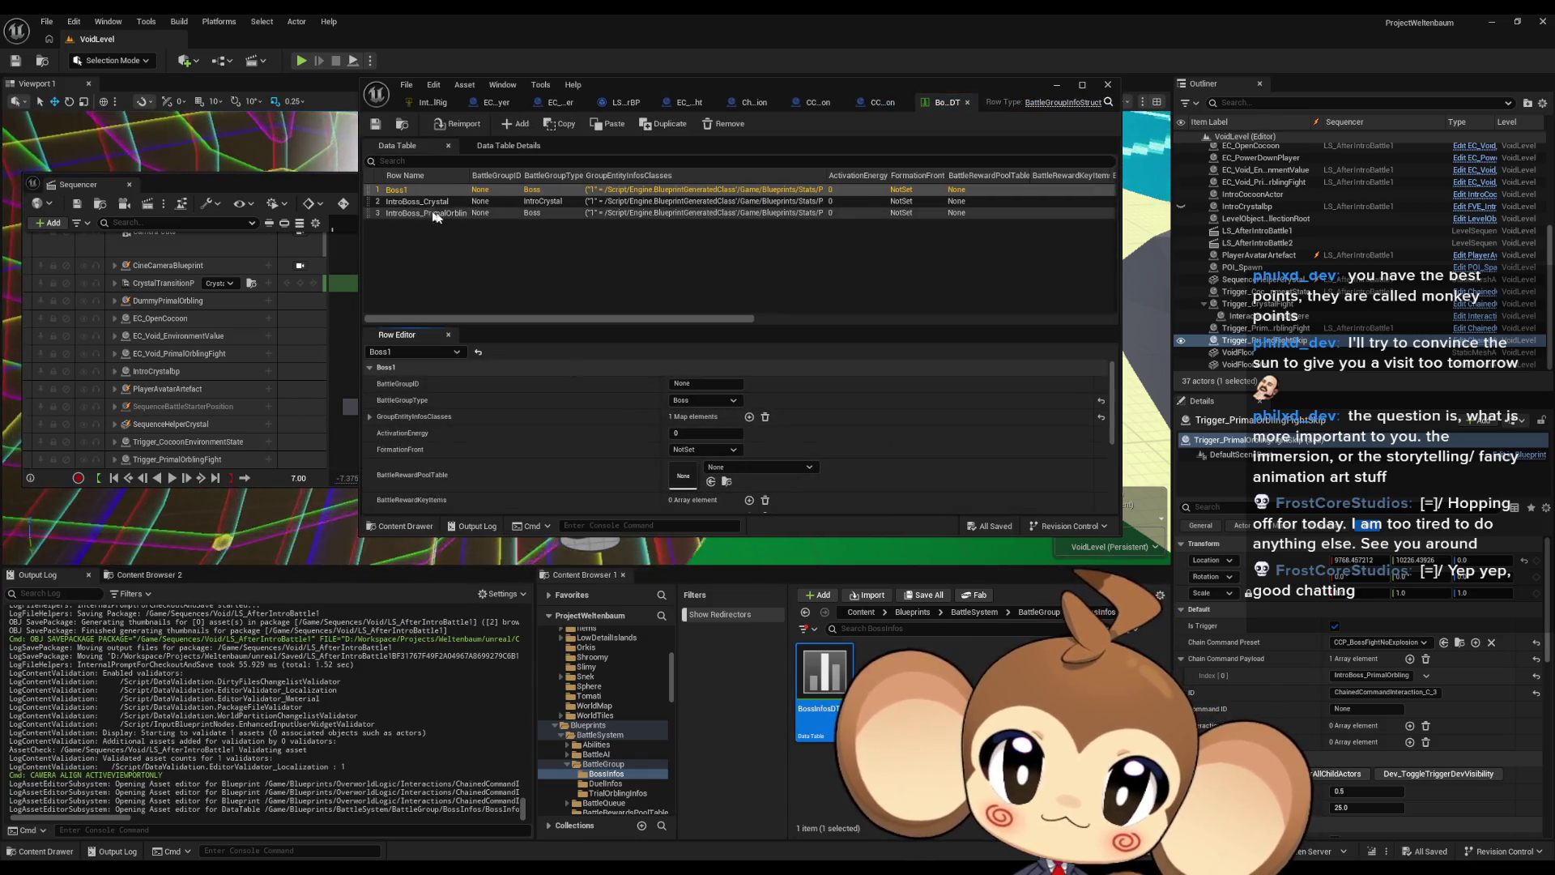
Step: Select the IntroBoss_PrimalOrbling row and open its spawn-and-destroy interaction blueprint
{"action": "left_click", "coordinate": [458, 214]}
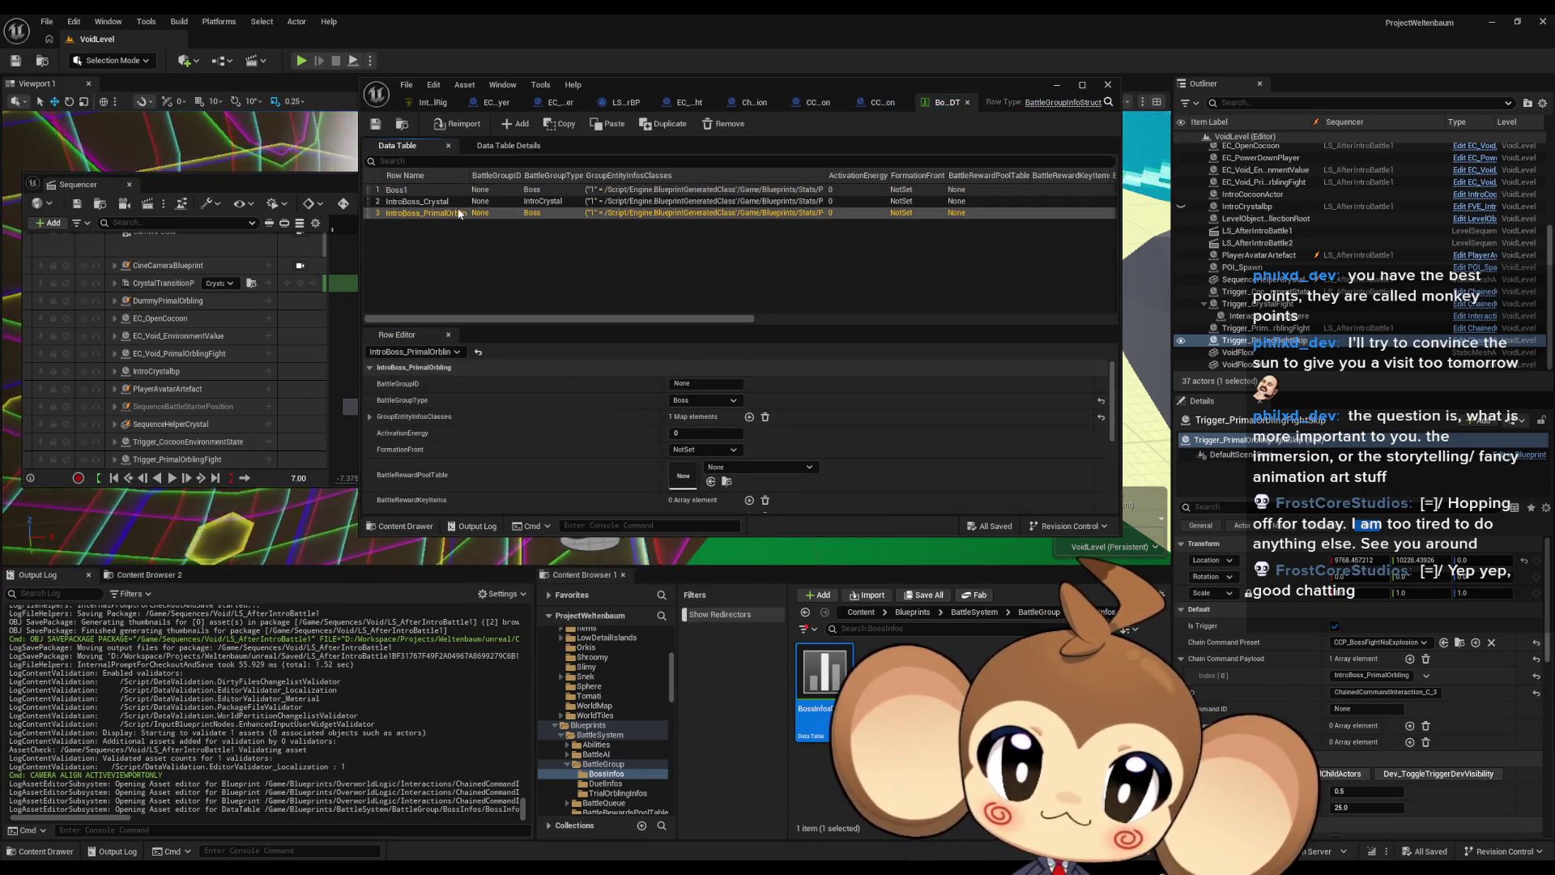
{"action": "scroll", "coordinate": [716, 386], "scroll_direction": "down", "scroll_amount": 10}
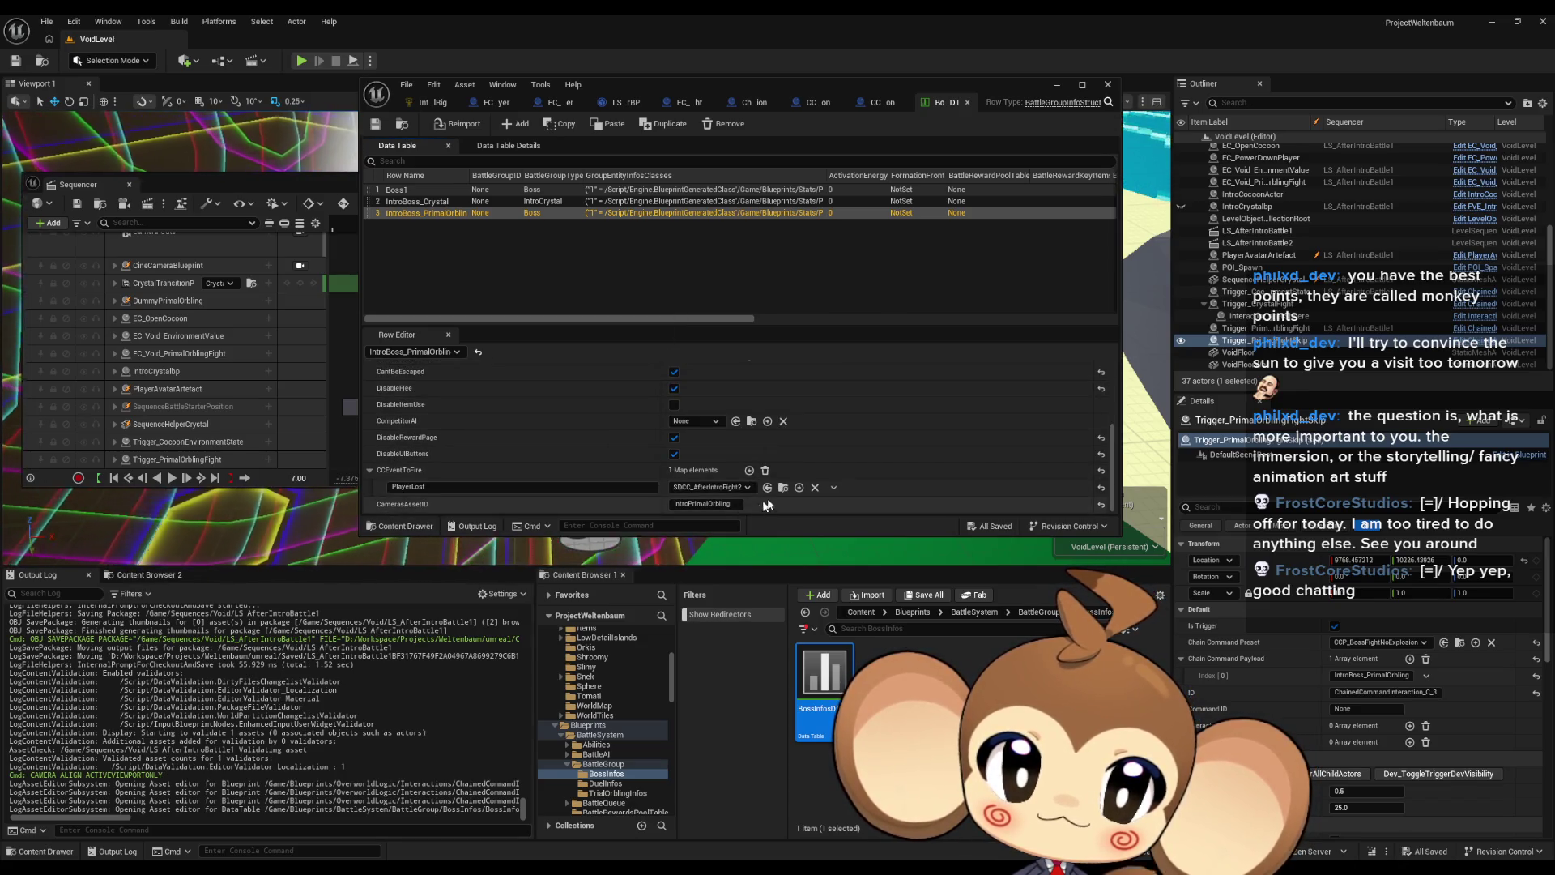
{"action": "left_click", "coordinate": [783, 487]}
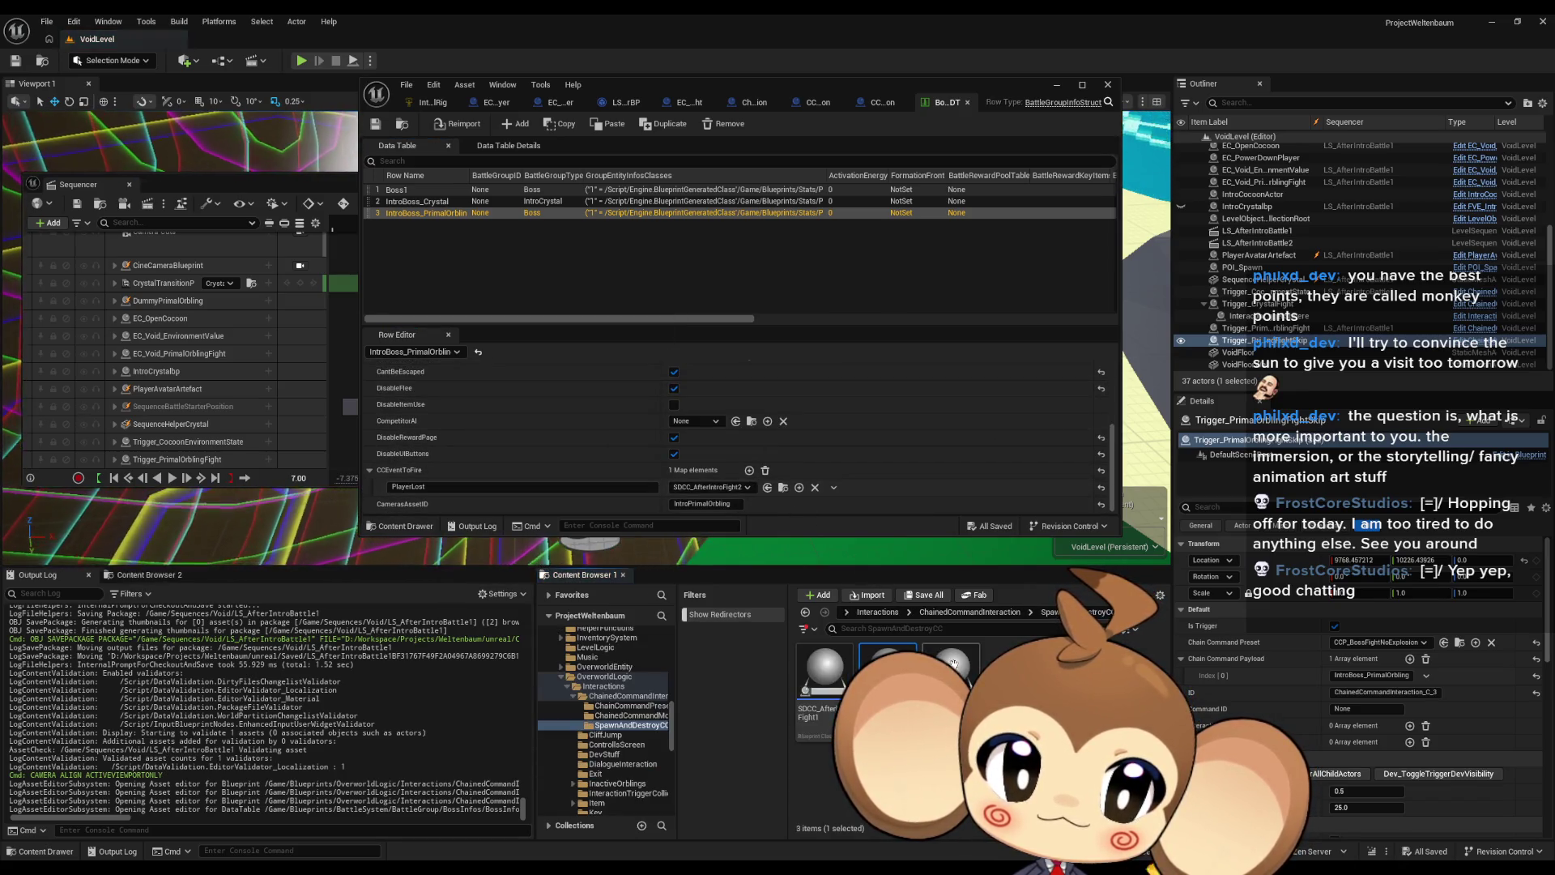
{"action": "double_click", "coordinate": [888, 672]}
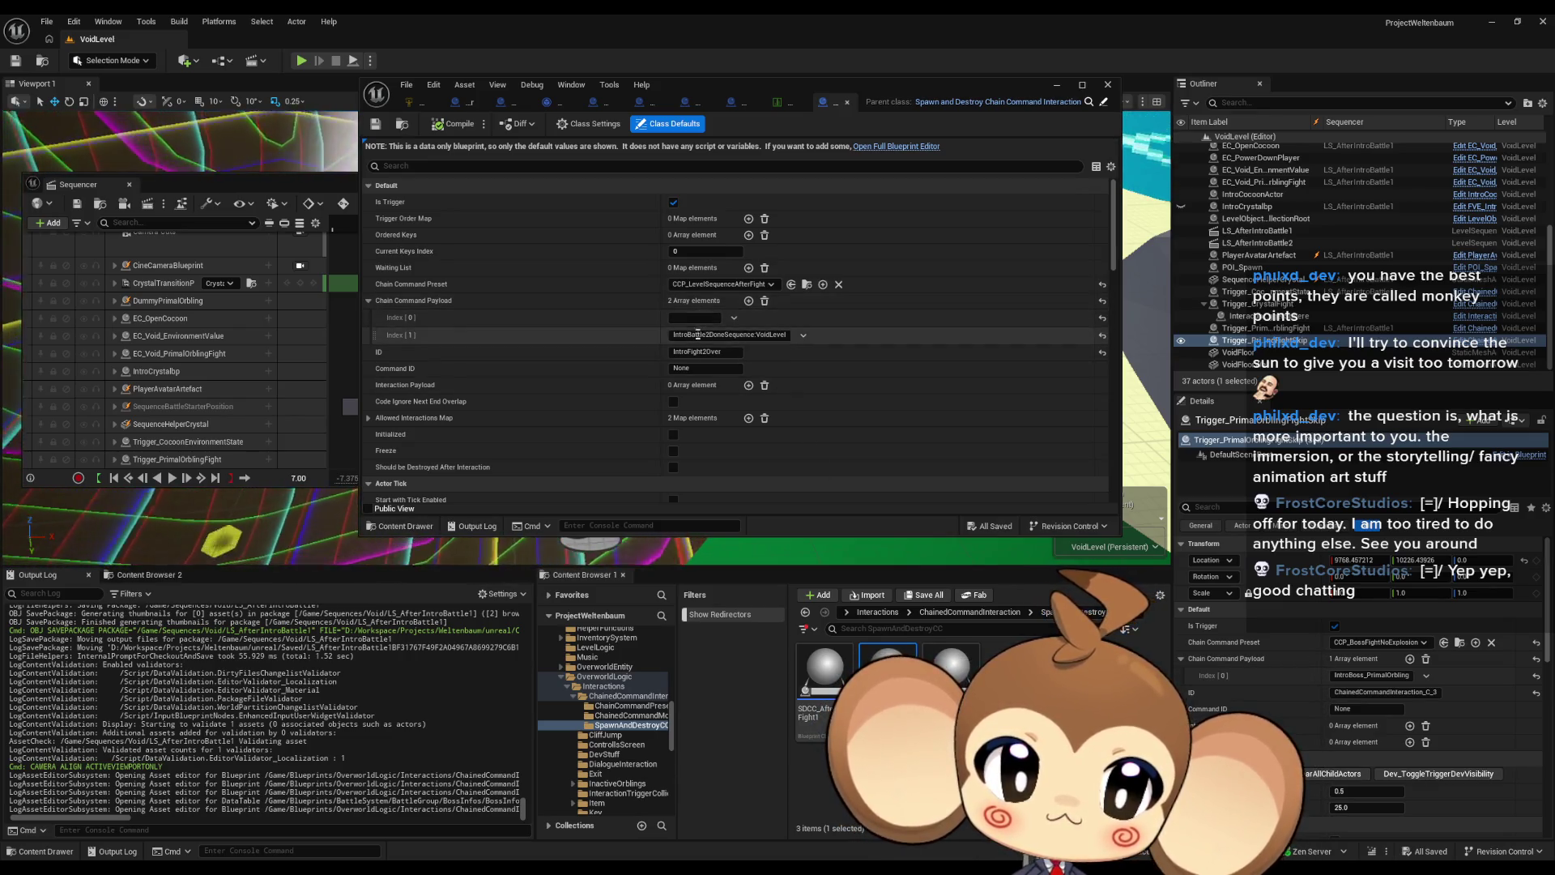
Step: Open the referenced CCP_LevelSequenceAfterFight preset in the full blueprint editor, maximized
{"action": "left_click", "coordinate": [807, 284]}
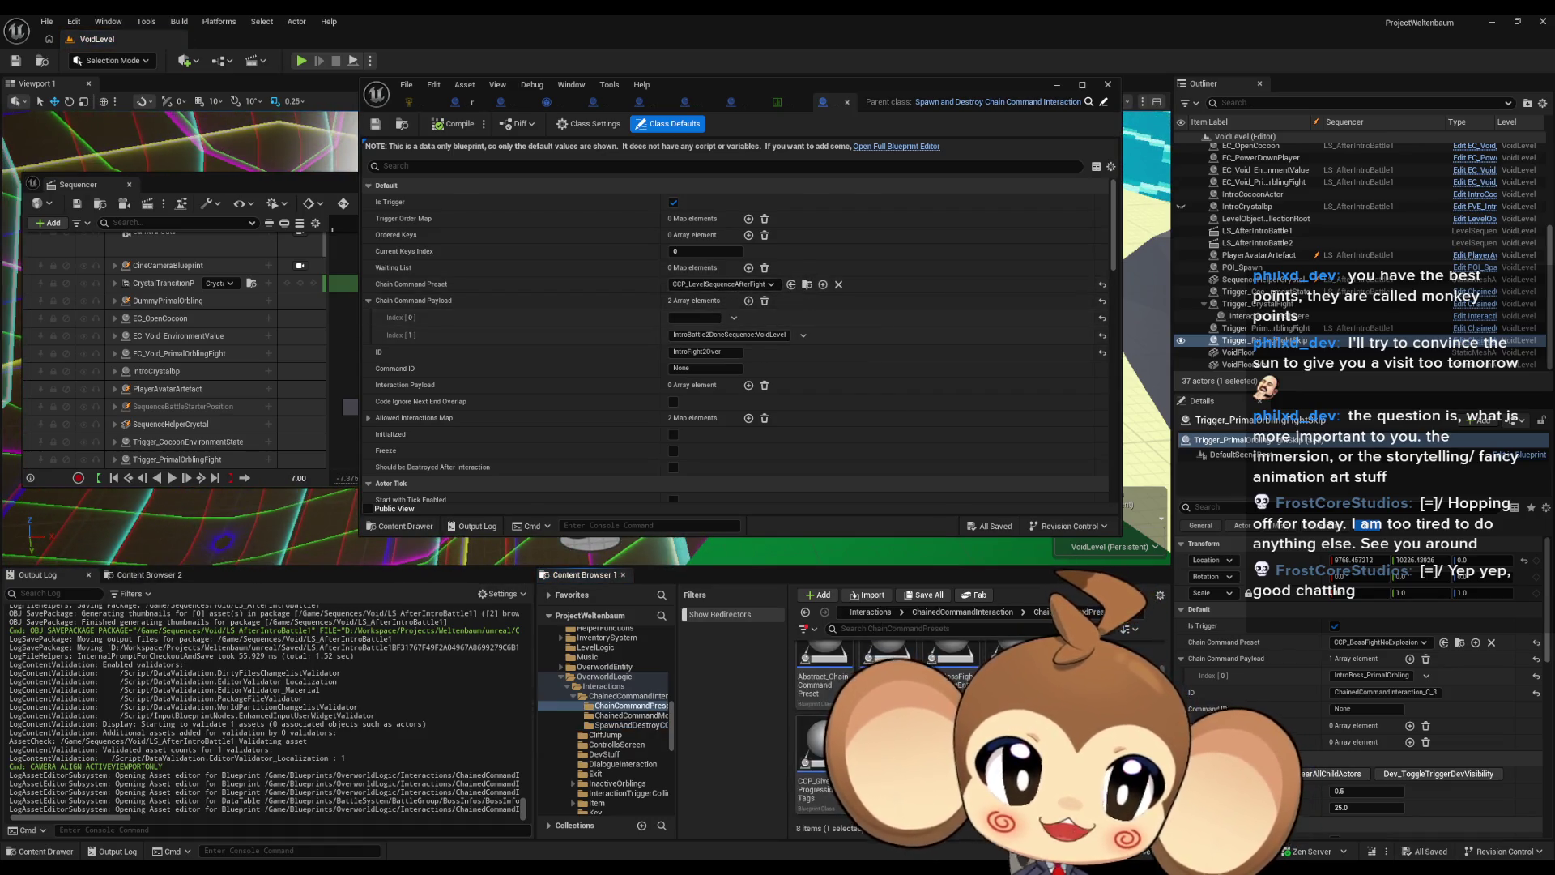
{"action": "double_click", "coordinate": [888, 661]}
{"action": "double_click", "coordinate": [685, 88]}
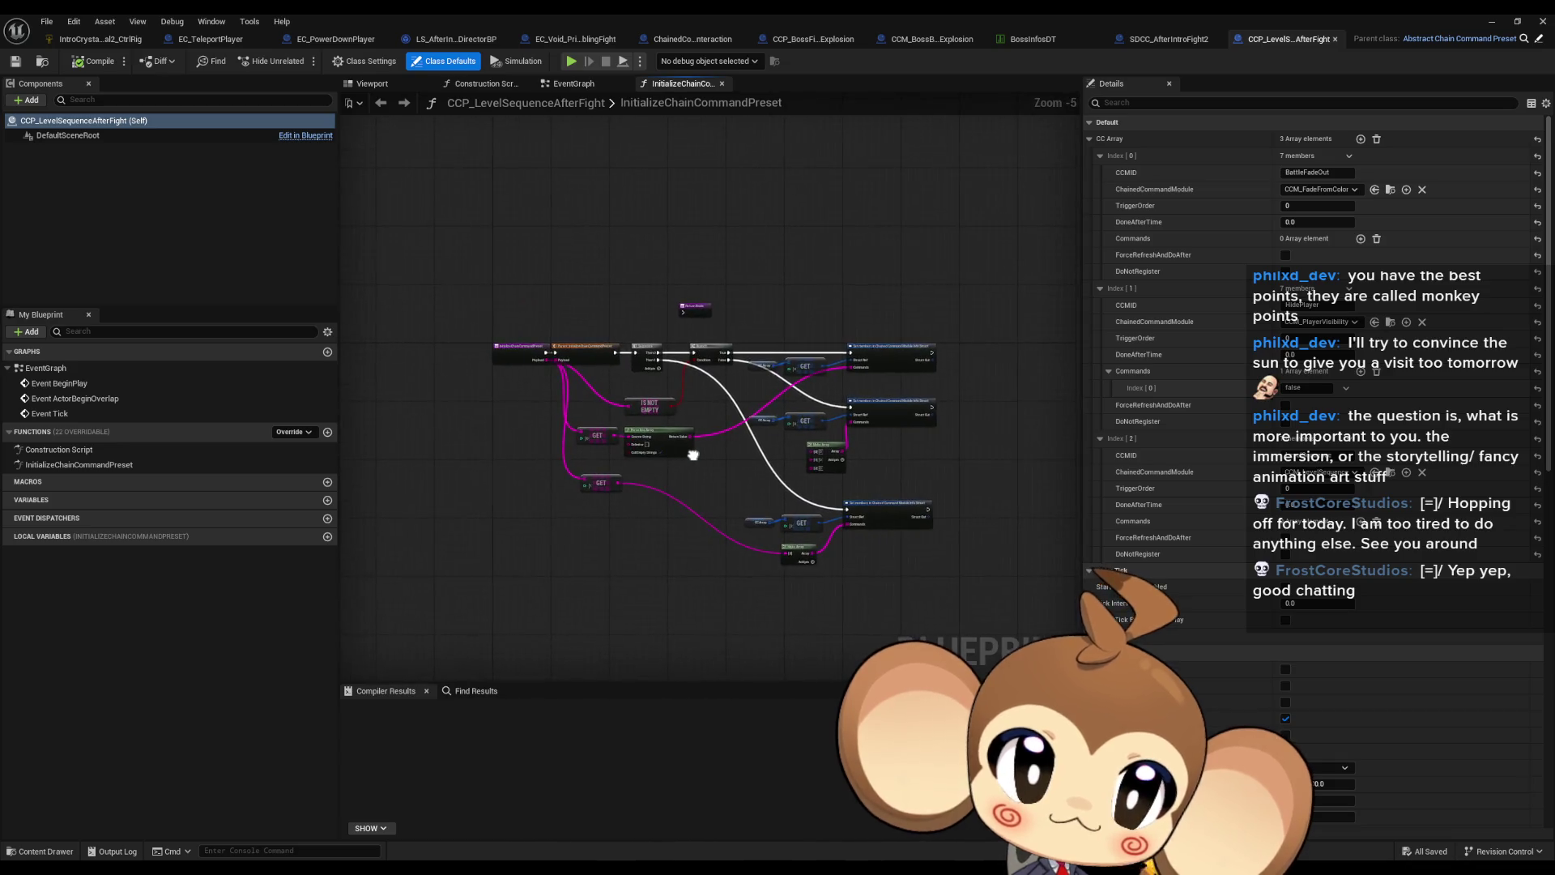
Step: Maximize the CCM_LevelSequence editor and pan through StartCCM's bind, loop, branch and play-sequence nodes
{"action": "scroll", "coordinate": [676, 454], "scroll_direction": "up", "scroll_amount": 1}
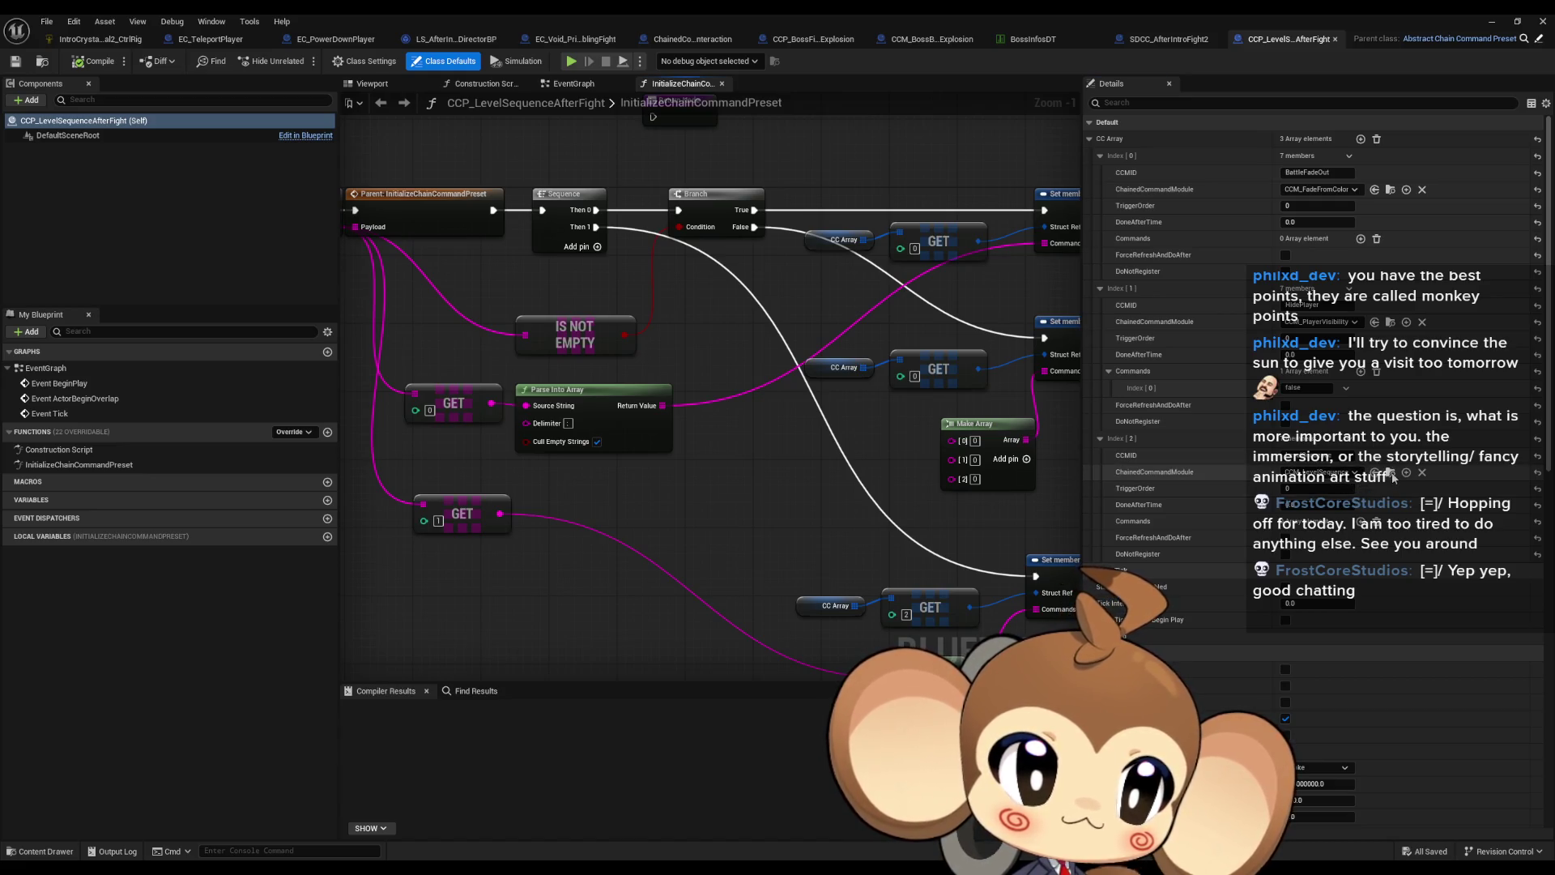
{"action": "double_click", "coordinate": [839, 13]}
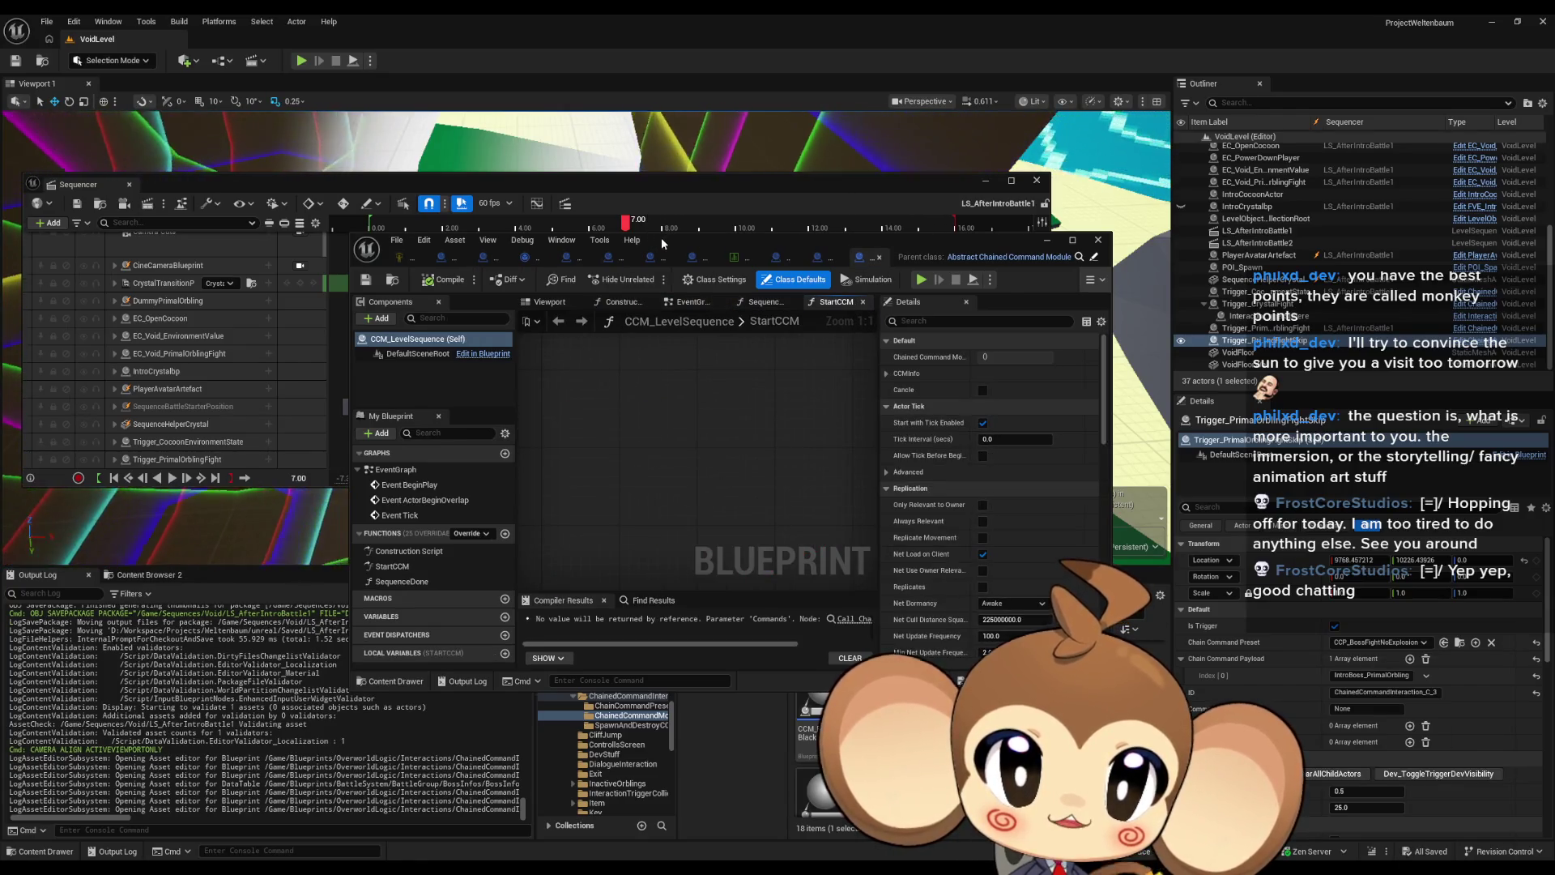
{"action": "double_click", "coordinate": [661, 237]}
{"action": "mouse_move", "coordinate": [855, 331]}
{"action": "left_mouse_down"}
{"action": "mouse_move", "coordinate": [235, 300]}
{"action": "mouse_move", "coordinate": [445, 269]}
{"action": "mouse_move", "coordinate": [403, 270]}
{"action": "mouse_move", "coordinate": [863, 287]}
{"action": "left_mouse_up"}
{"action": "left_click_drag", "start_coordinate": [715, 327], "coordinate": [393, 302]}
{"action": "mouse_move", "coordinate": [849, 266]}
{"action": "left_mouse_down"}
{"action": "mouse_move", "coordinate": [973, 357]}
{"action": "mouse_move", "coordinate": [885, 360]}
{"action": "left_mouse_up"}
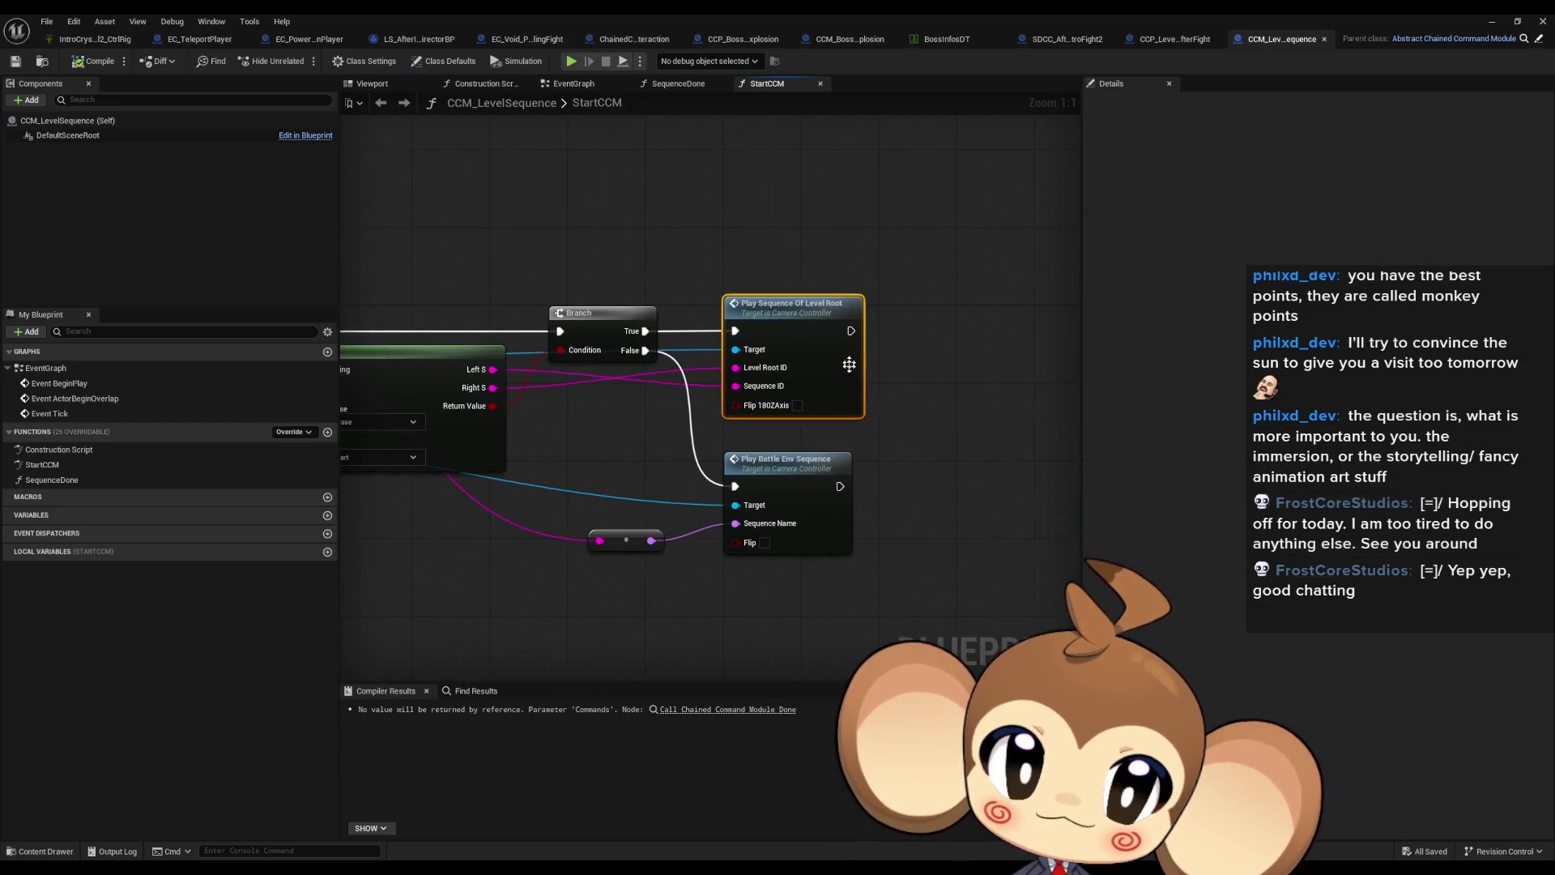
{"action": "left_click_drag", "start_coordinate": [934, 445], "coordinate": [808, 576]}
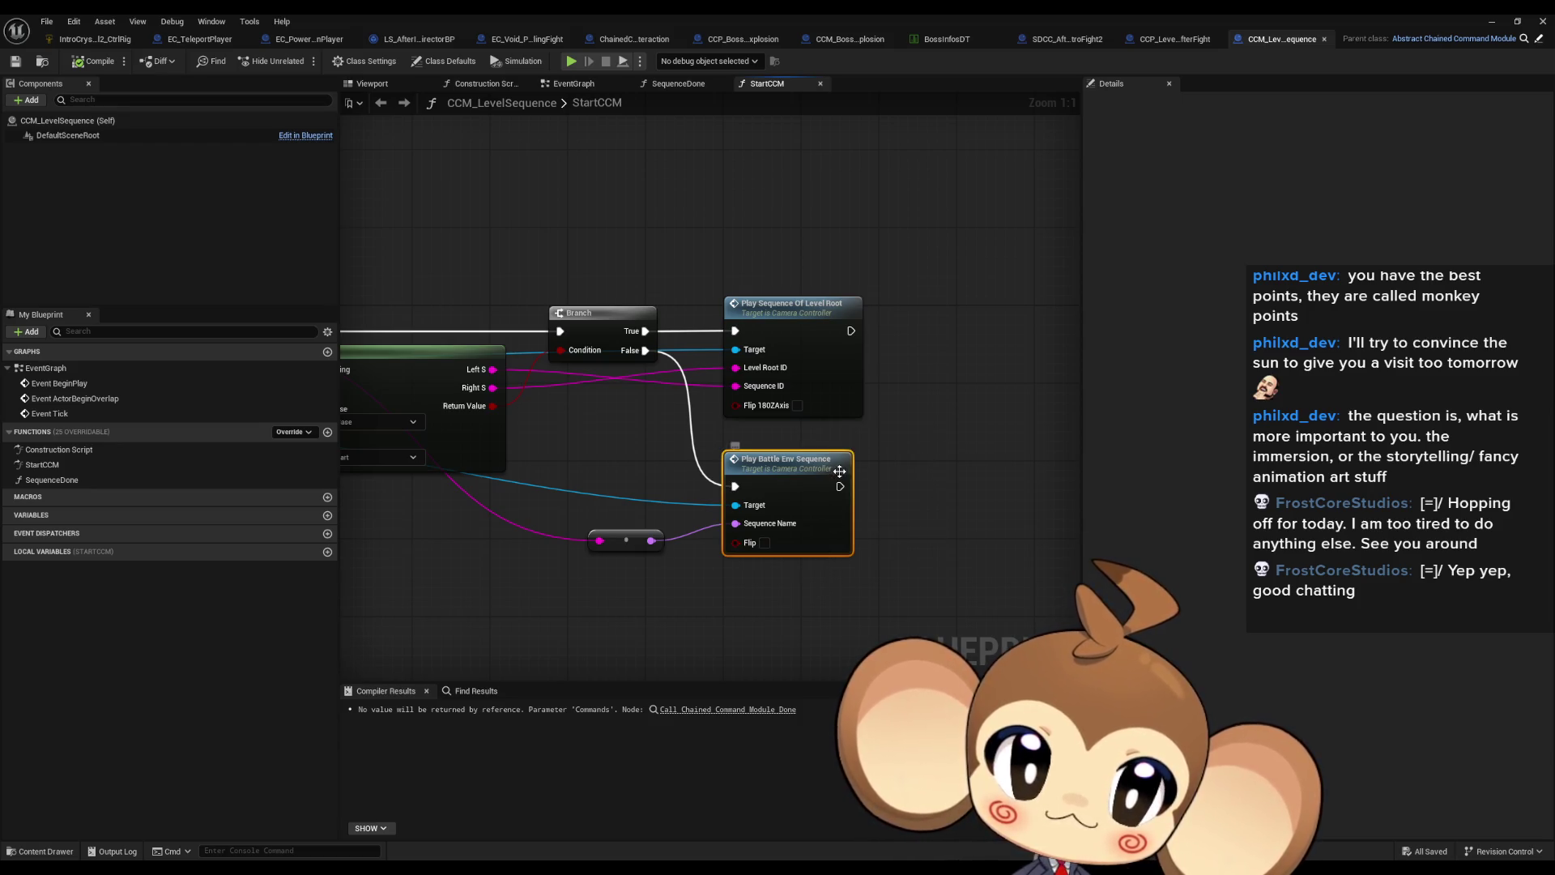
Step: Open CameraController's PlaySequenceOfLevelRoot function from the Play Sequence Of Level Root node
{"action": "left_click_drag", "start_coordinate": [935, 414], "coordinate": [945, 465]}
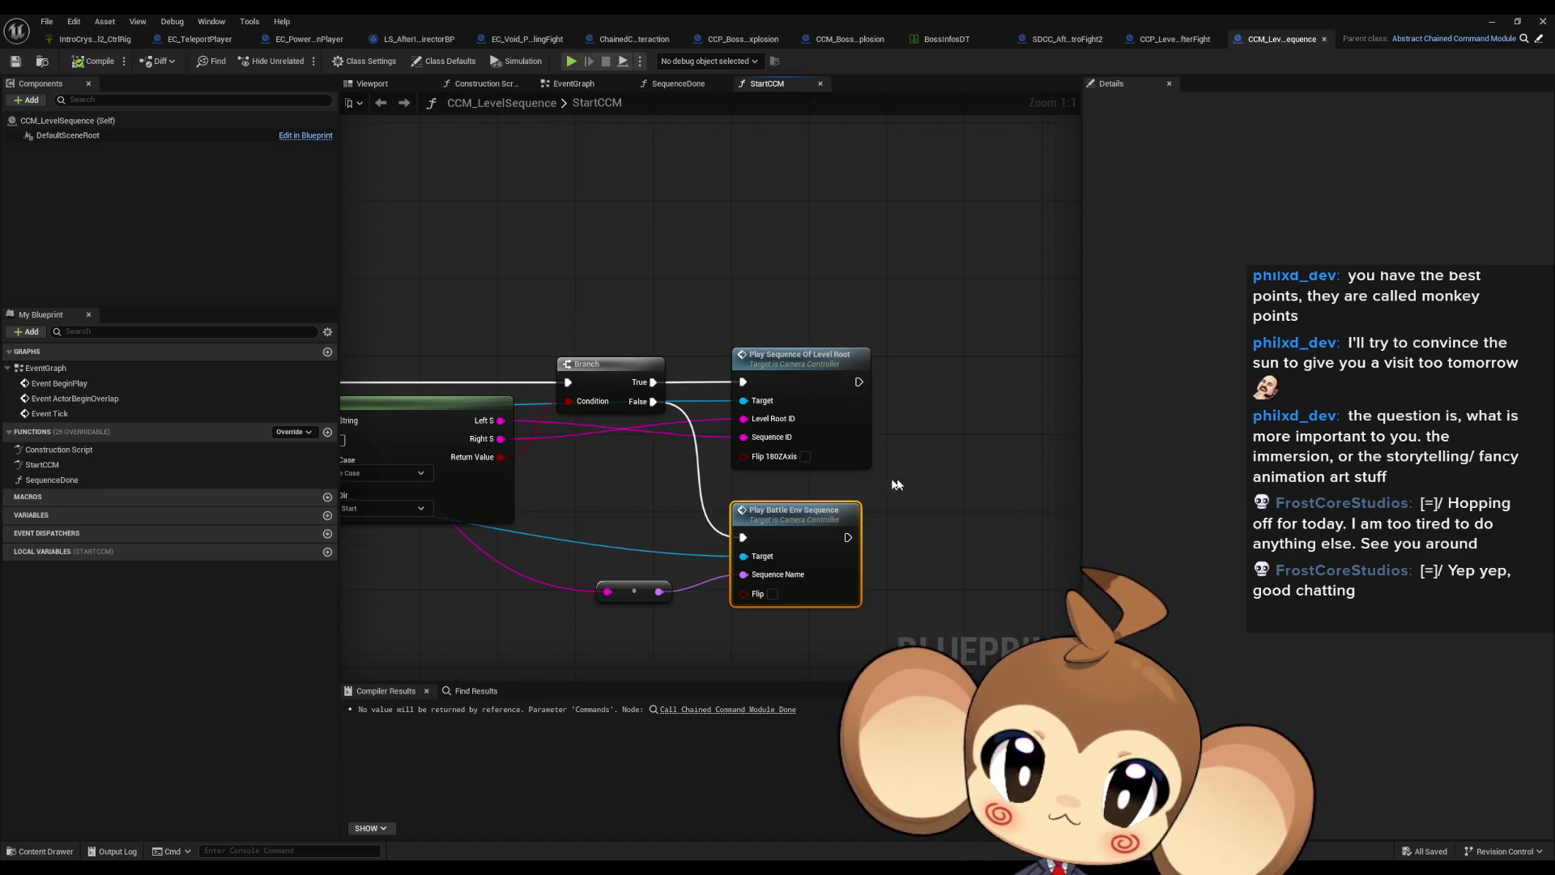
{"action": "left_click_drag", "start_coordinate": [629, 467], "coordinate": [737, 459]}
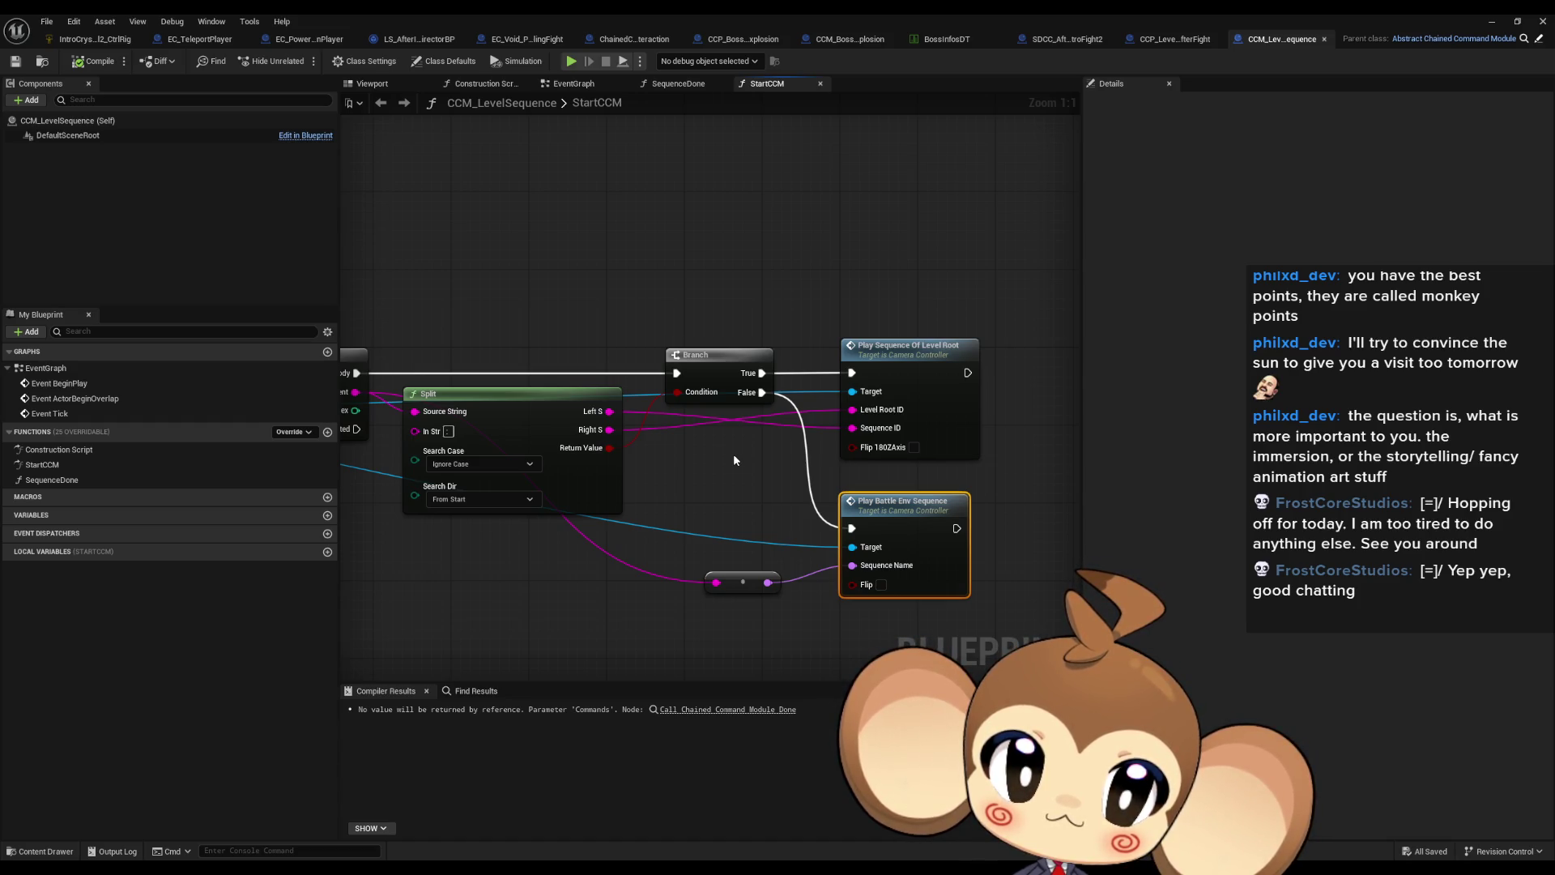
{"action": "scroll", "coordinate": [728, 456], "scroll_direction": "down", "scroll_amount": 3}
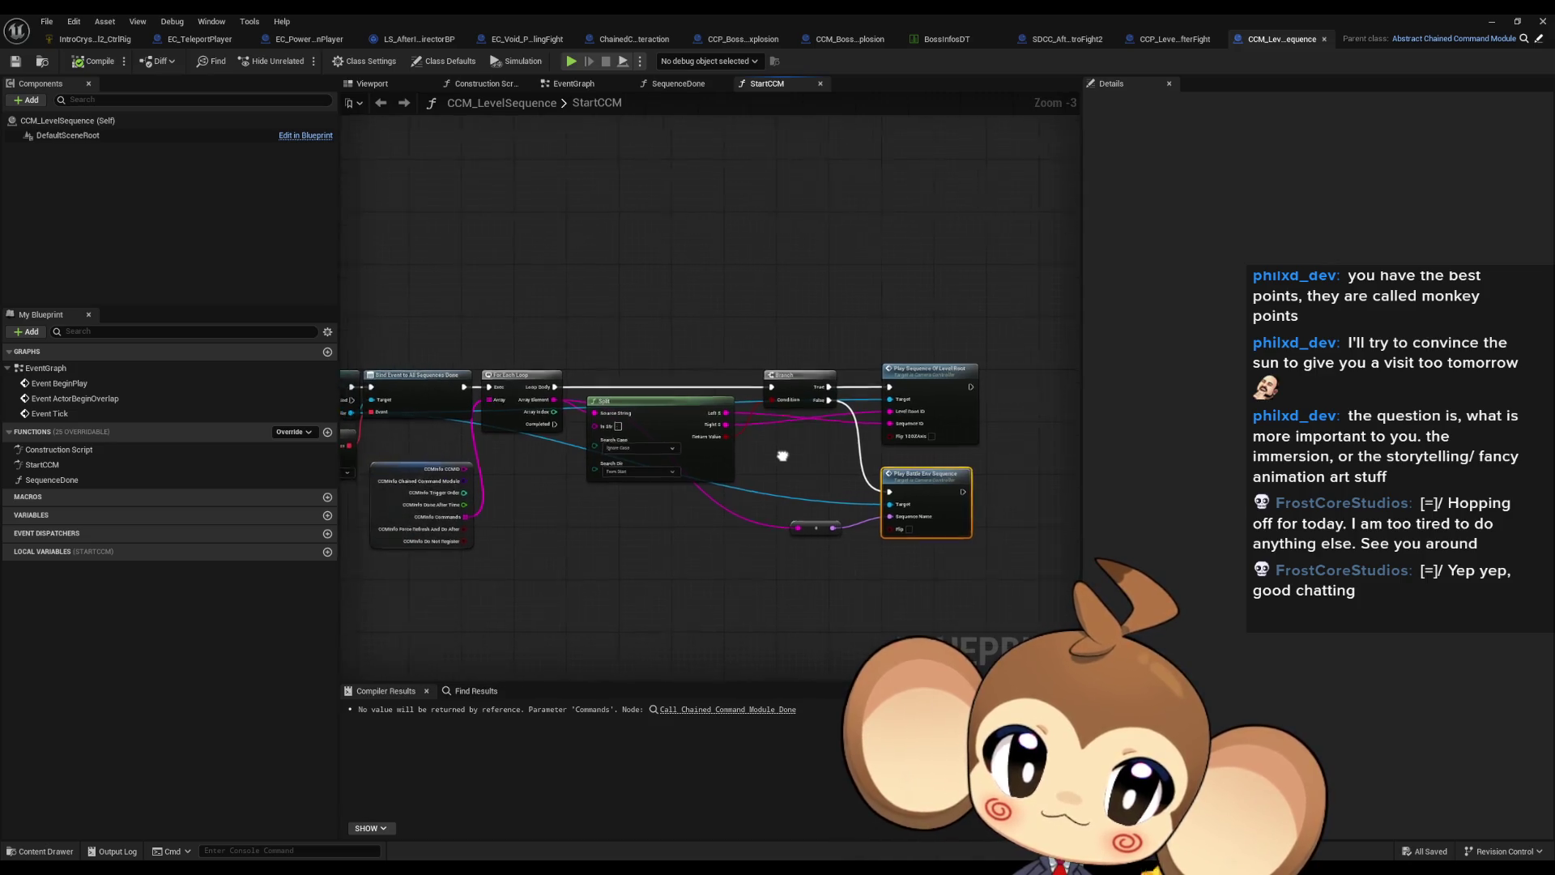
{"action": "scroll", "coordinate": [755, 449], "scroll_direction": "up", "scroll_amount": 3}
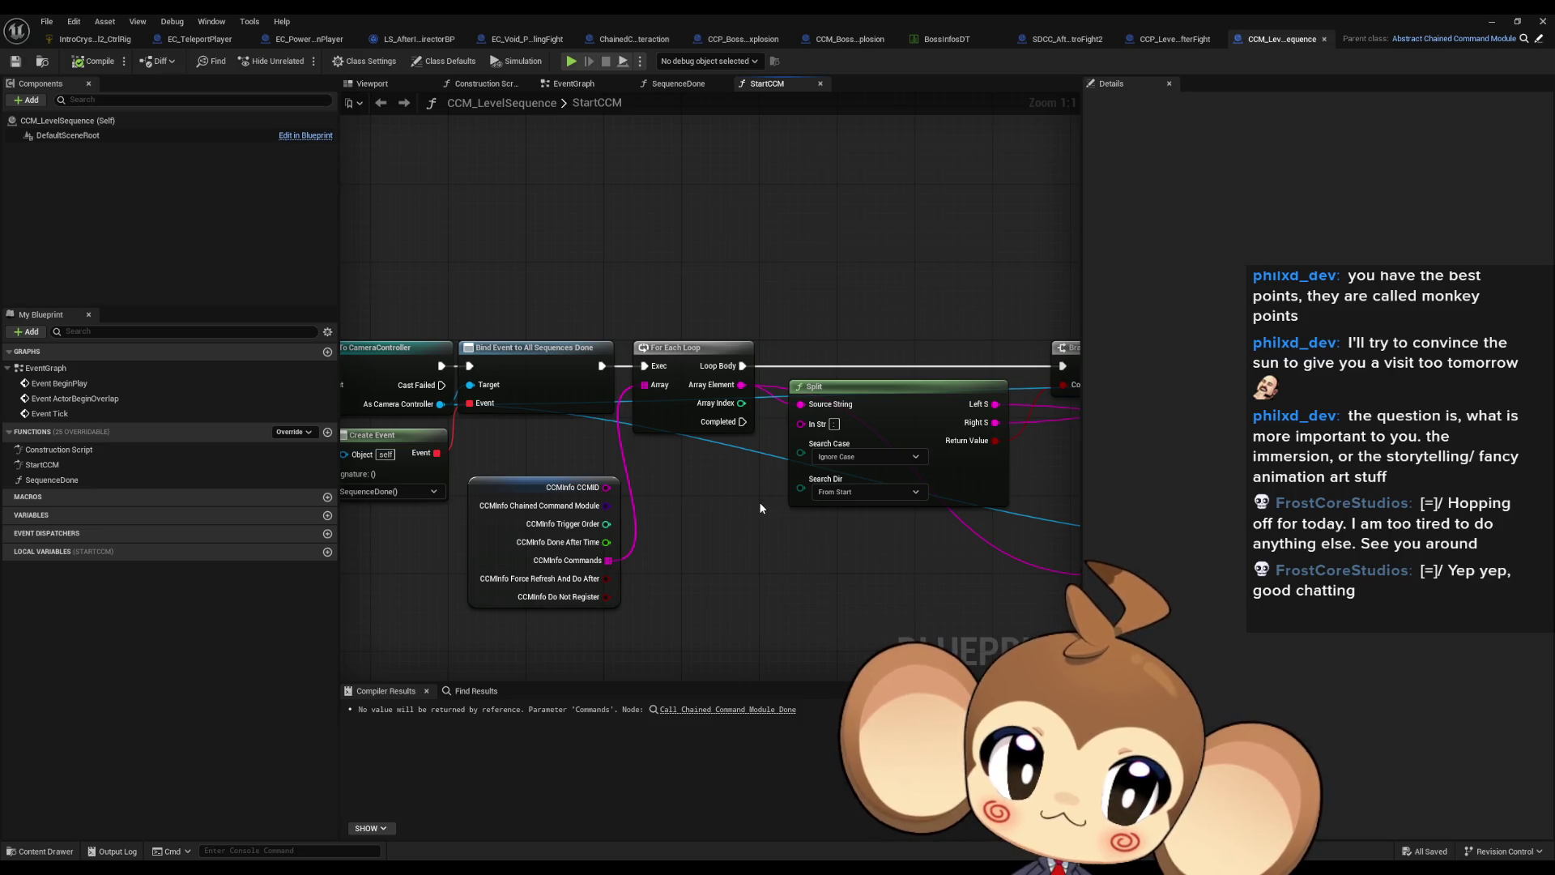
{"action": "left_click_drag", "start_coordinate": [760, 508], "coordinate": [270, 521]}
{"action": "left_click", "coordinate": [804, 353]}
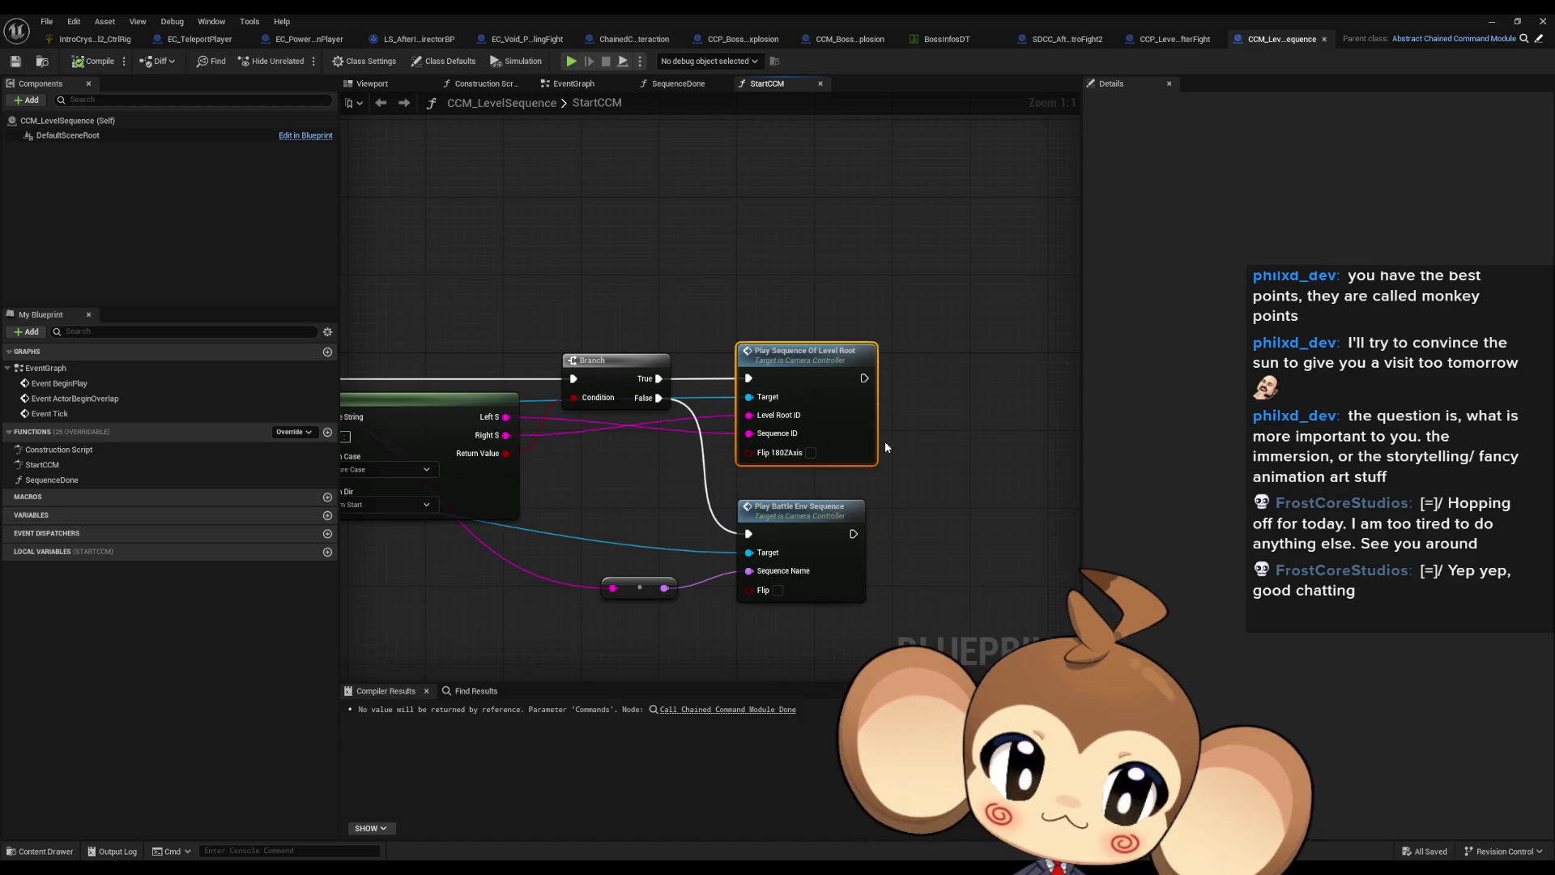
{"action": "mouse_move", "coordinate": [487, 500]}
{"action": "left_mouse_down"}
{"action": "mouse_move", "coordinate": [902, 491]}
{"action": "mouse_move", "coordinate": [704, 380]}
{"action": "left_mouse_up"}
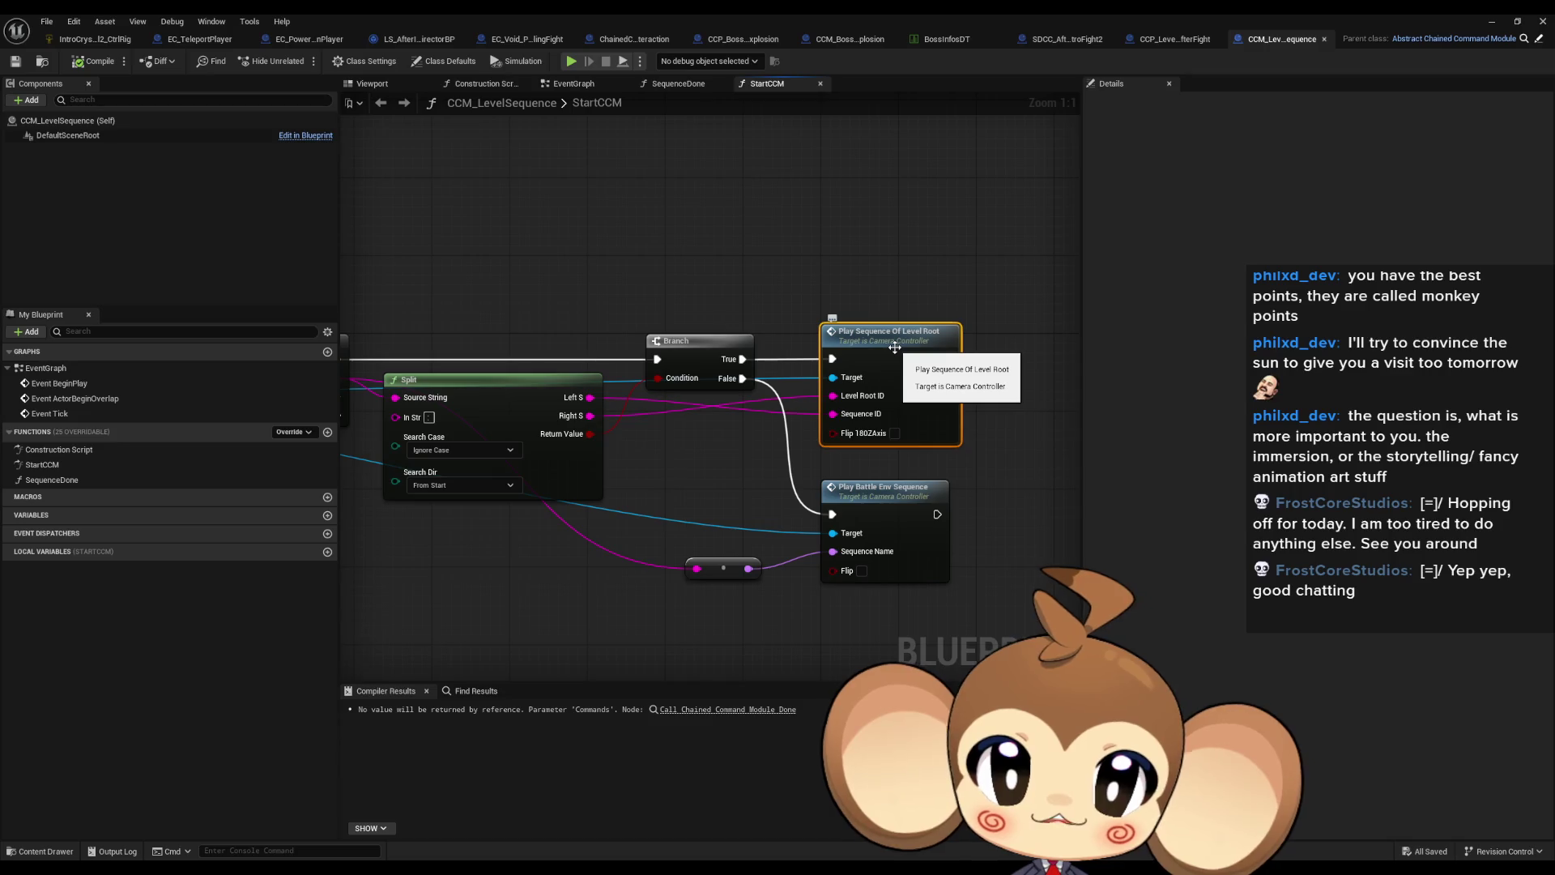
{"action": "double_click", "coordinate": [895, 347]}
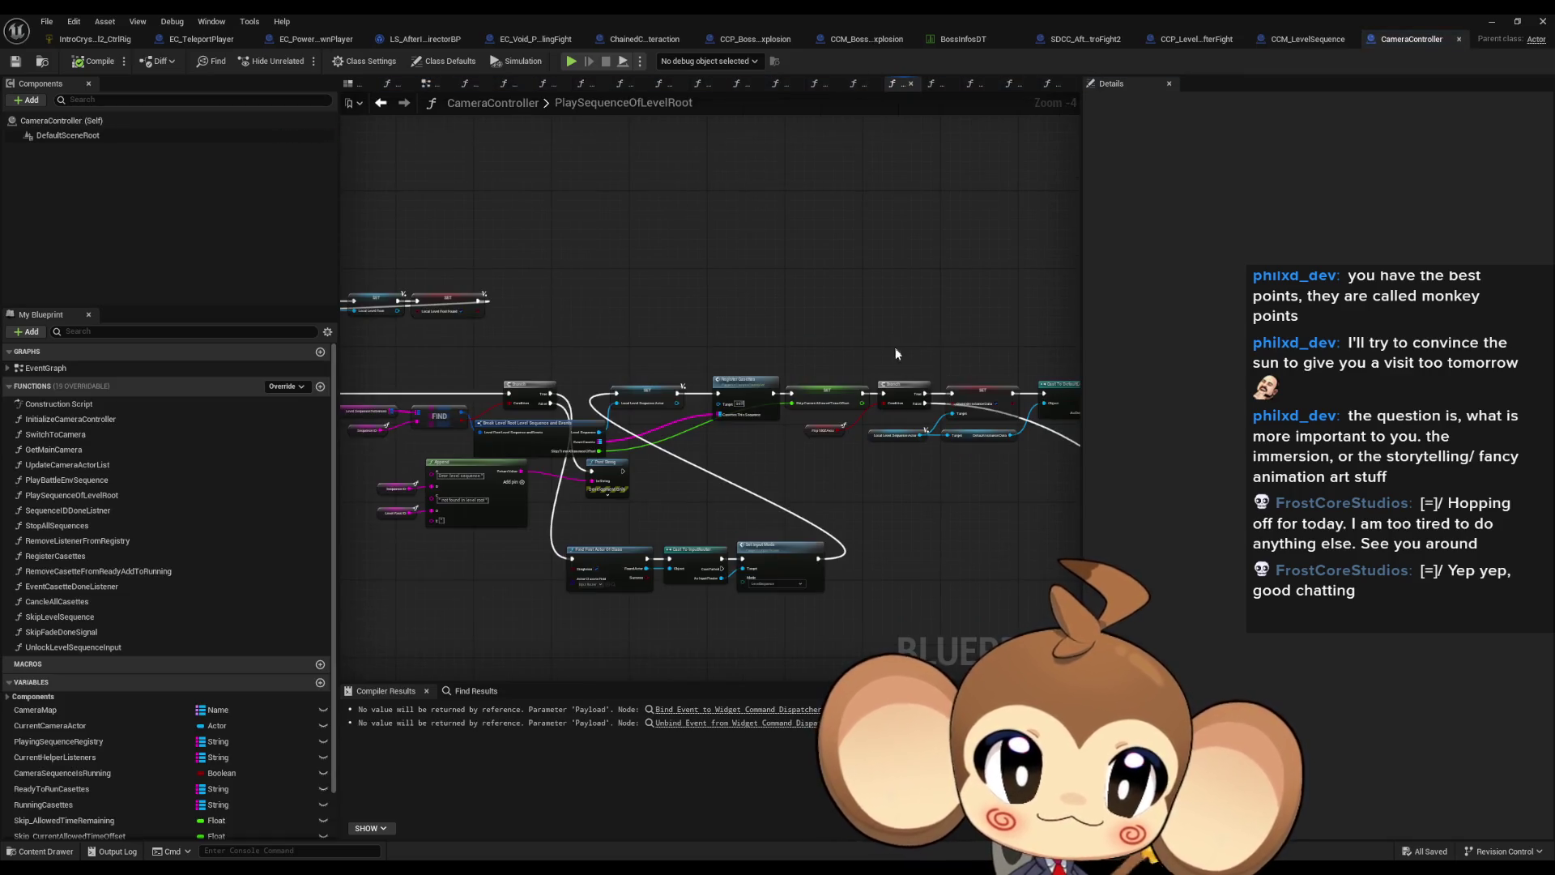
Step: Pan PlaySequenceOfLevelRoot past the Get All Actors, Branch and SET nodes toward Set Input Mode
{"action": "scroll", "coordinate": [752, 430], "scroll_direction": "down", "scroll_amount": 5}
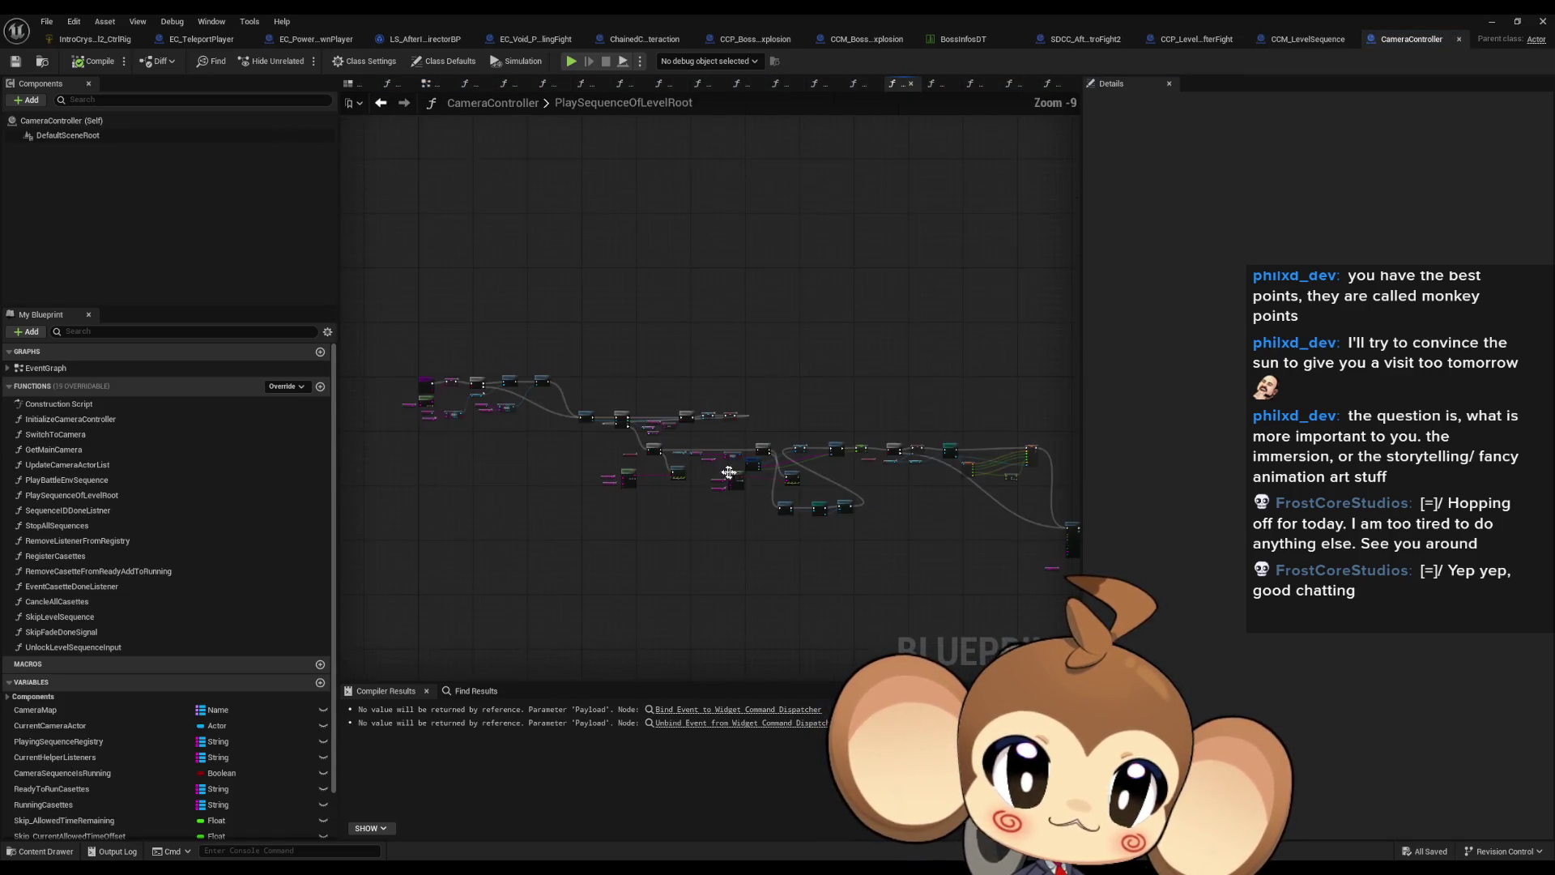
{"action": "scroll", "coordinate": [583, 432], "scroll_direction": "up", "scroll_amount": 9}
{"action": "left_click_drag", "start_coordinate": [942, 460], "coordinate": [730, 450]}
{"action": "scroll", "coordinate": [689, 446], "scroll_direction": "down", "scroll_amount": 3}
{"action": "scroll", "coordinate": [628, 443], "scroll_direction": "up", "scroll_amount": 3}
{"action": "left_click_drag", "start_coordinate": [628, 443], "coordinate": [510, 438]}
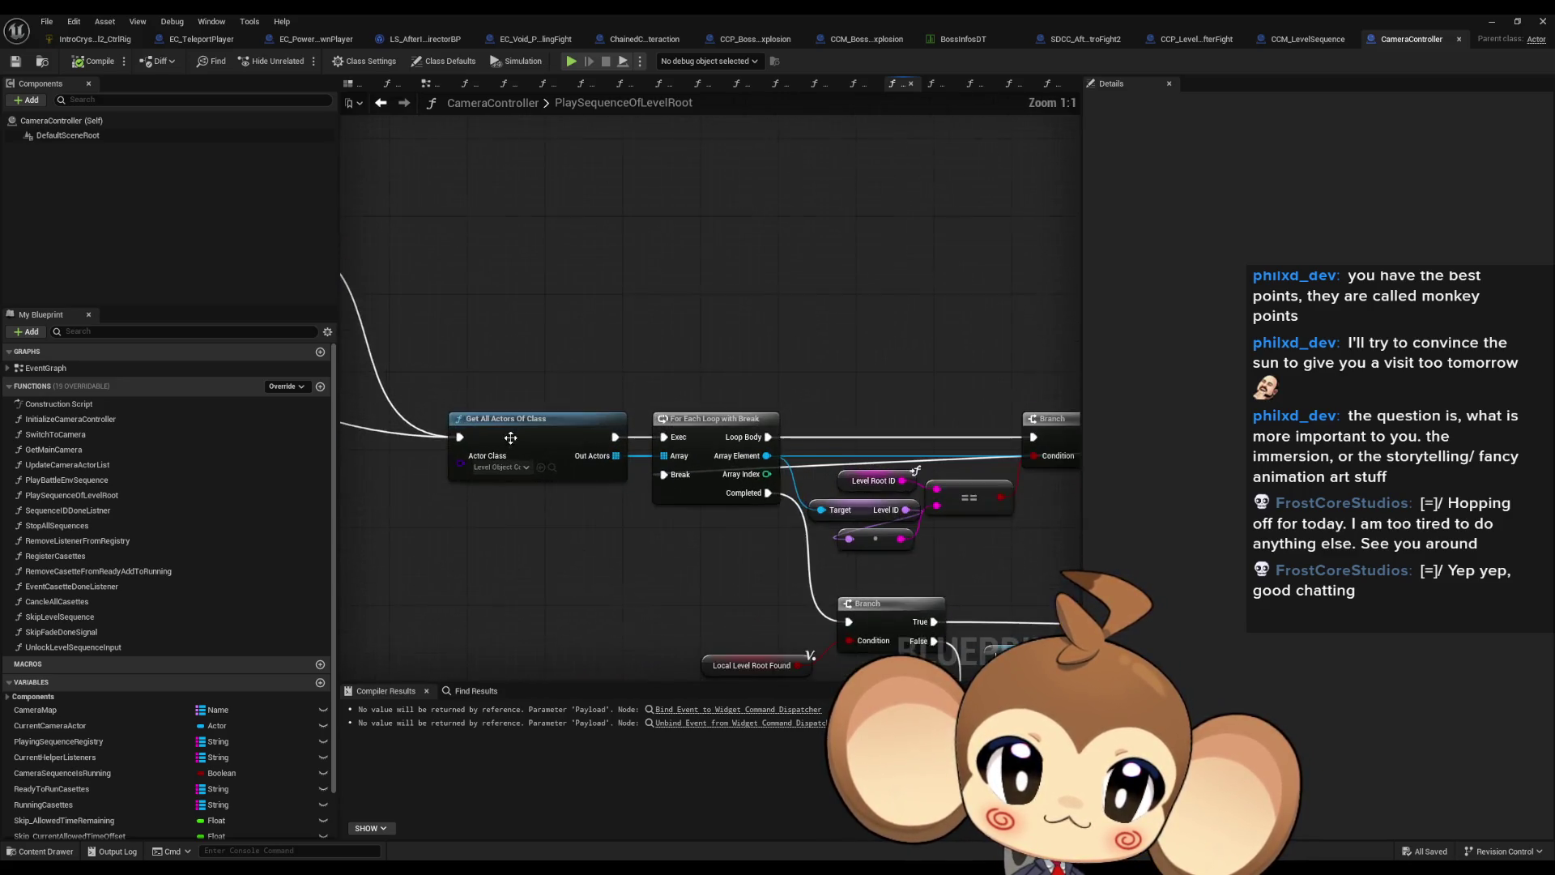
{"action": "scroll", "coordinate": [717, 533], "scroll_direction": "down", "scroll_amount": 1}
{"action": "mouse_move", "coordinate": [717, 533]}
{"action": "left_mouse_down"}
{"action": "mouse_move", "coordinate": [580, 444]}
{"action": "mouse_move", "coordinate": [562, 342]}
{"action": "mouse_move", "coordinate": [392, 328]}
{"action": "left_mouse_up"}
{"action": "mouse_move", "coordinate": [810, 453]}
{"action": "left_mouse_down"}
{"action": "mouse_move", "coordinate": [616, 389]}
{"action": "mouse_move", "coordinate": [606, 367]}
{"action": "left_mouse_up"}
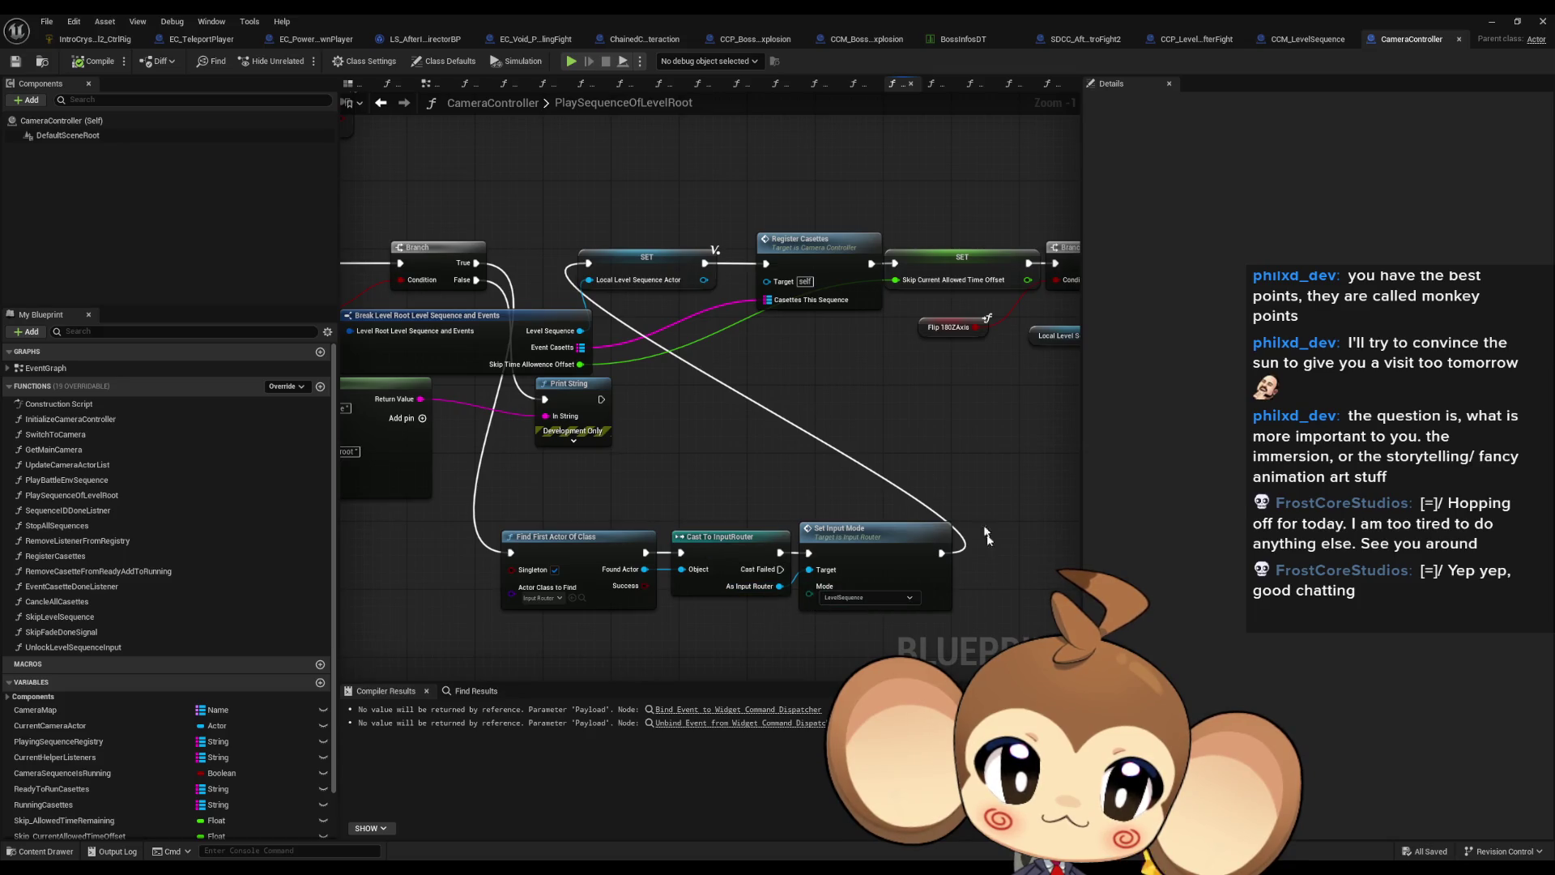
Step: Change the Set Input Mode node's mode to Overworld and minimize the Blueprint editor
{"action": "left_click_drag", "start_coordinate": [944, 563], "coordinate": [940, 486]}
{"action": "scroll", "coordinate": [853, 518], "scroll_direction": "up", "scroll_amount": 1}
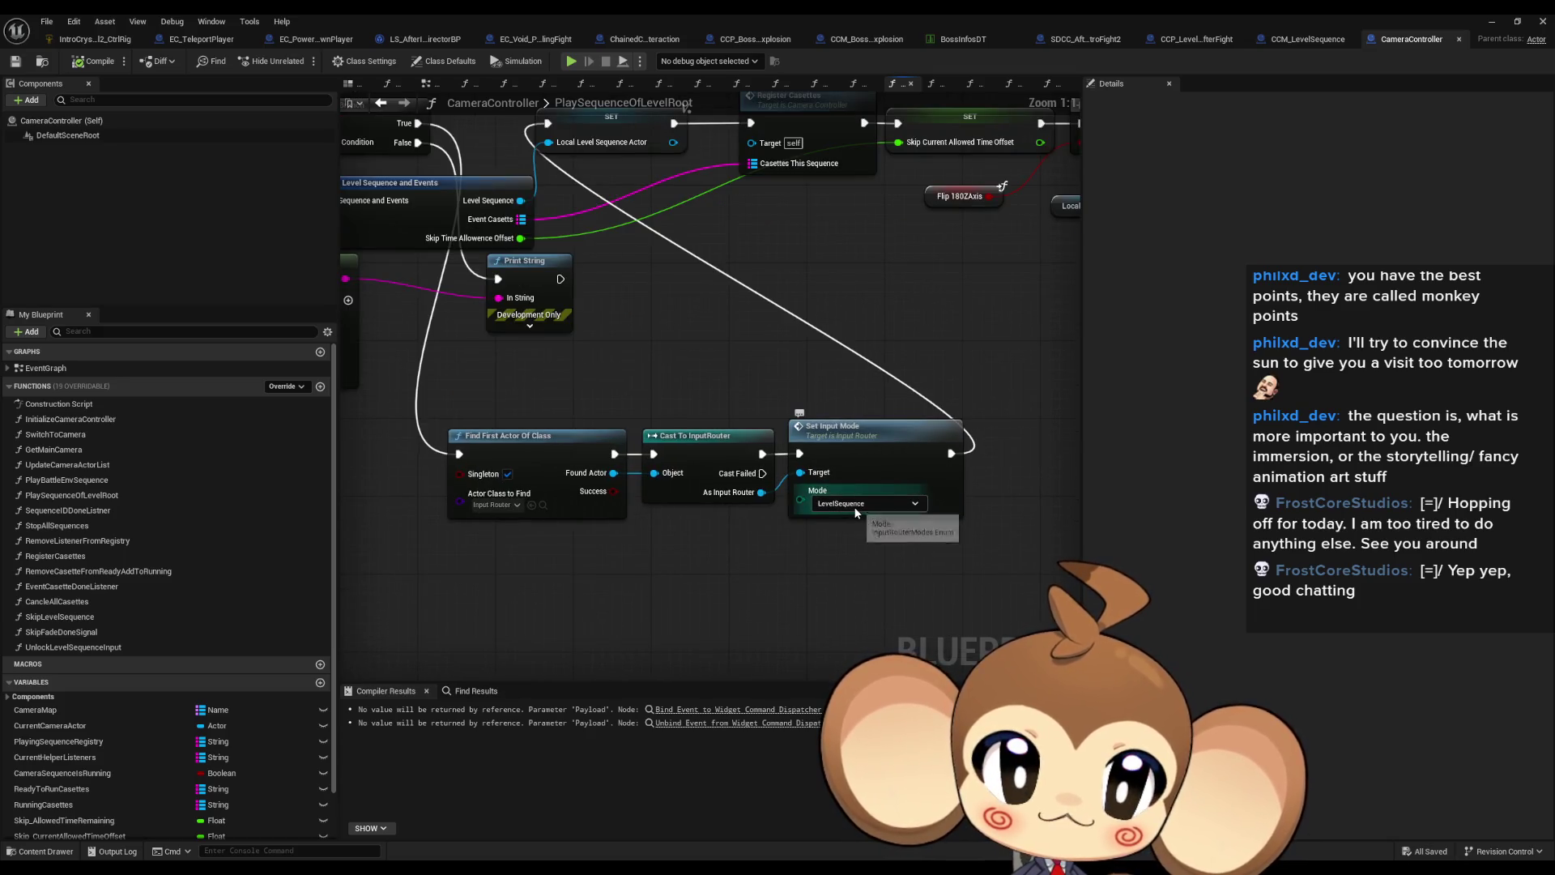
{"action": "left_click", "coordinate": [854, 508]}
{"action": "left_click", "coordinate": [854, 506]}
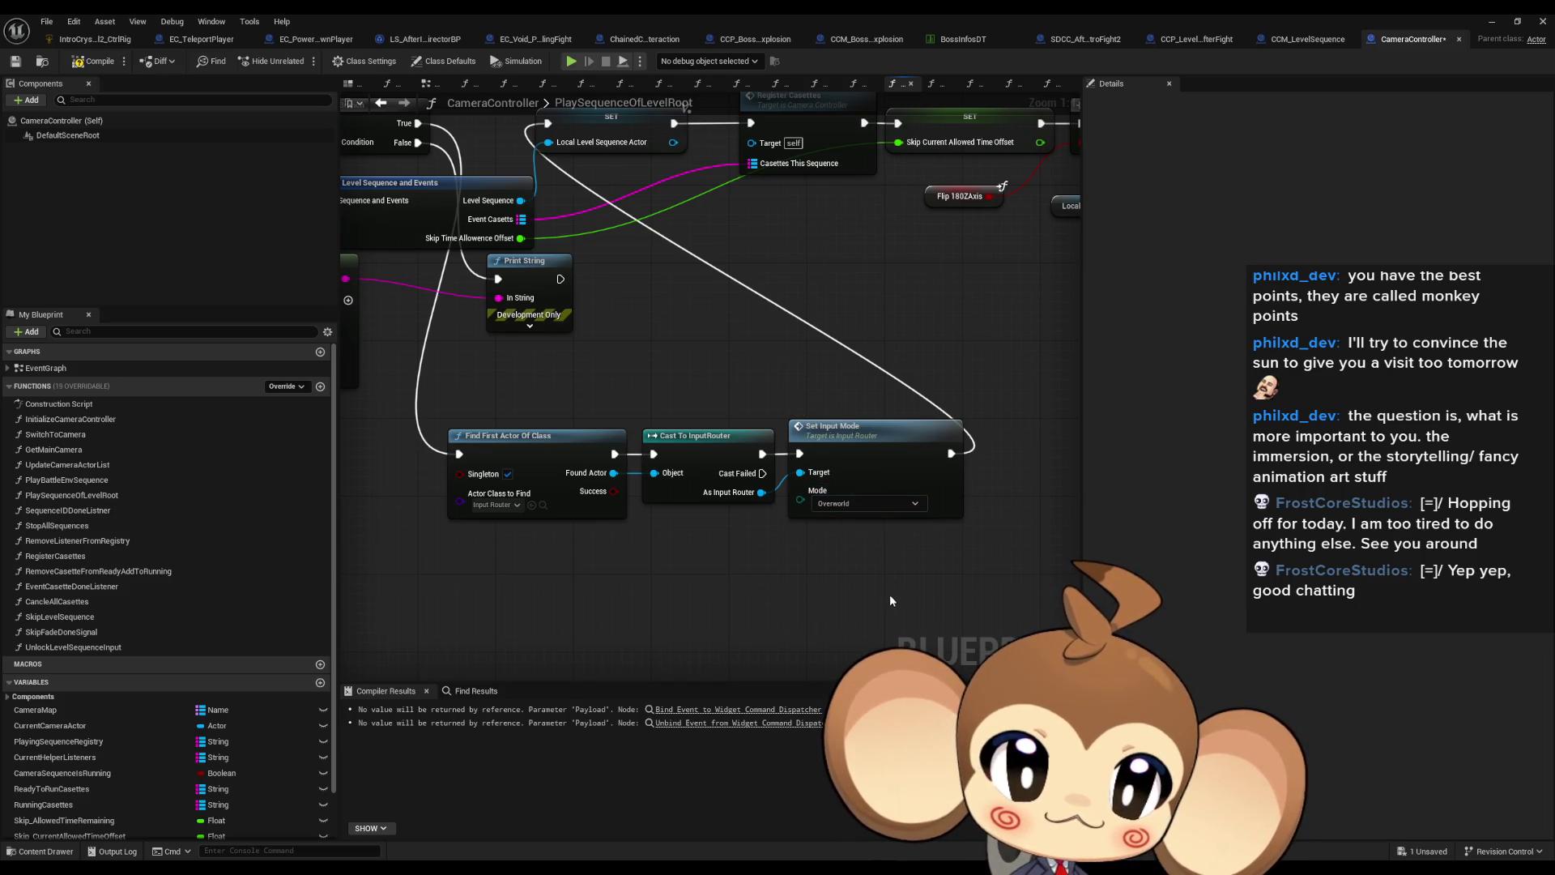
{"action": "left_click", "coordinate": [1493, 21]}
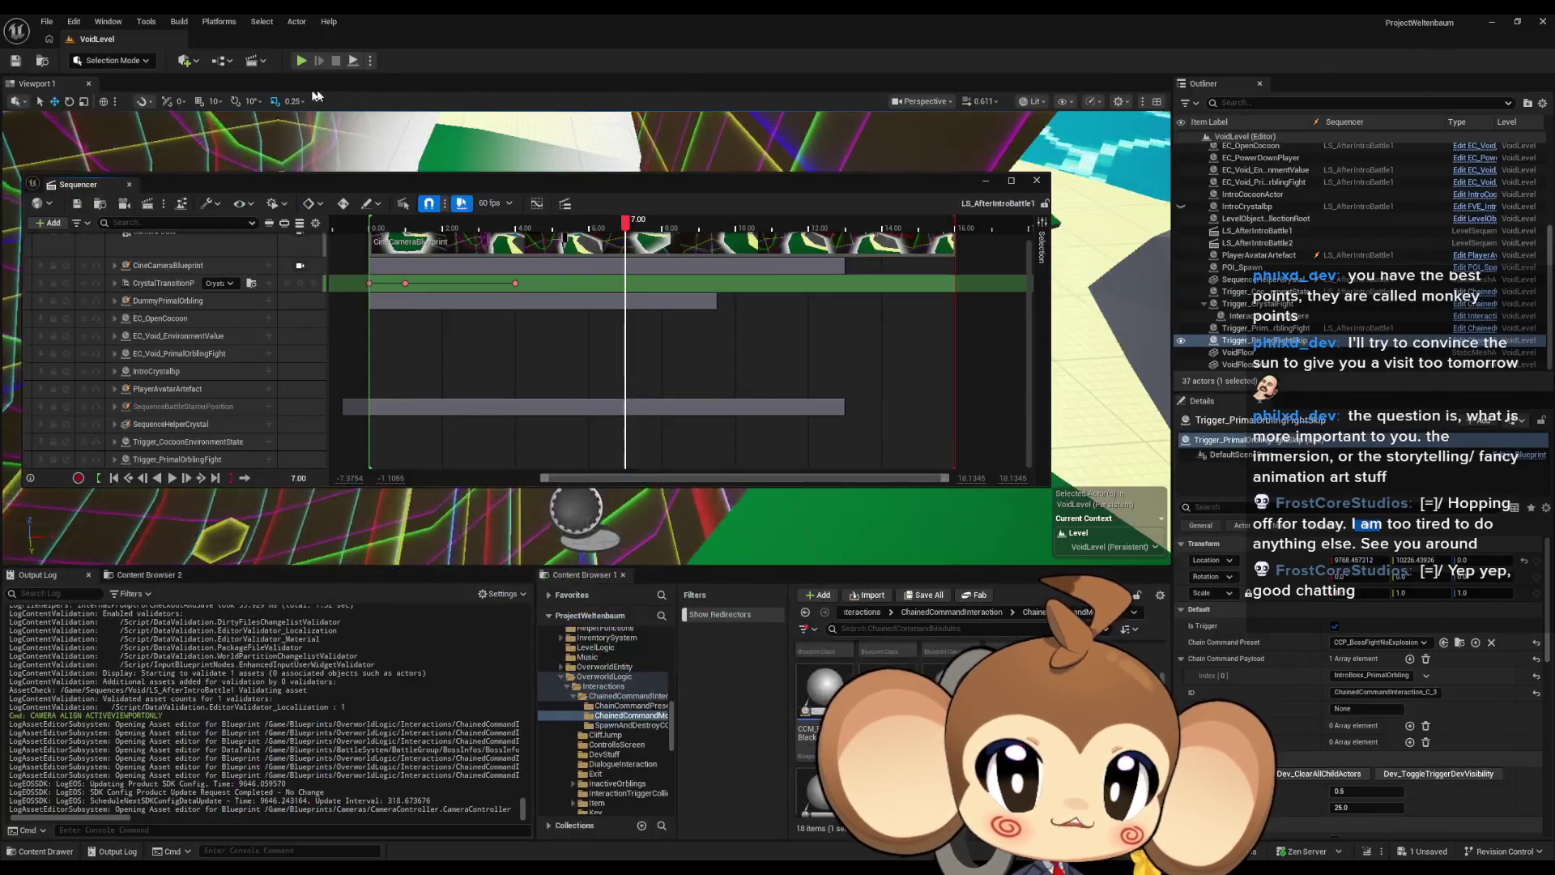
Step: Save the modified CameraController blueprint via Save Selected and start a Play In Editor session
{"action": "left_click", "coordinate": [985, 183]}
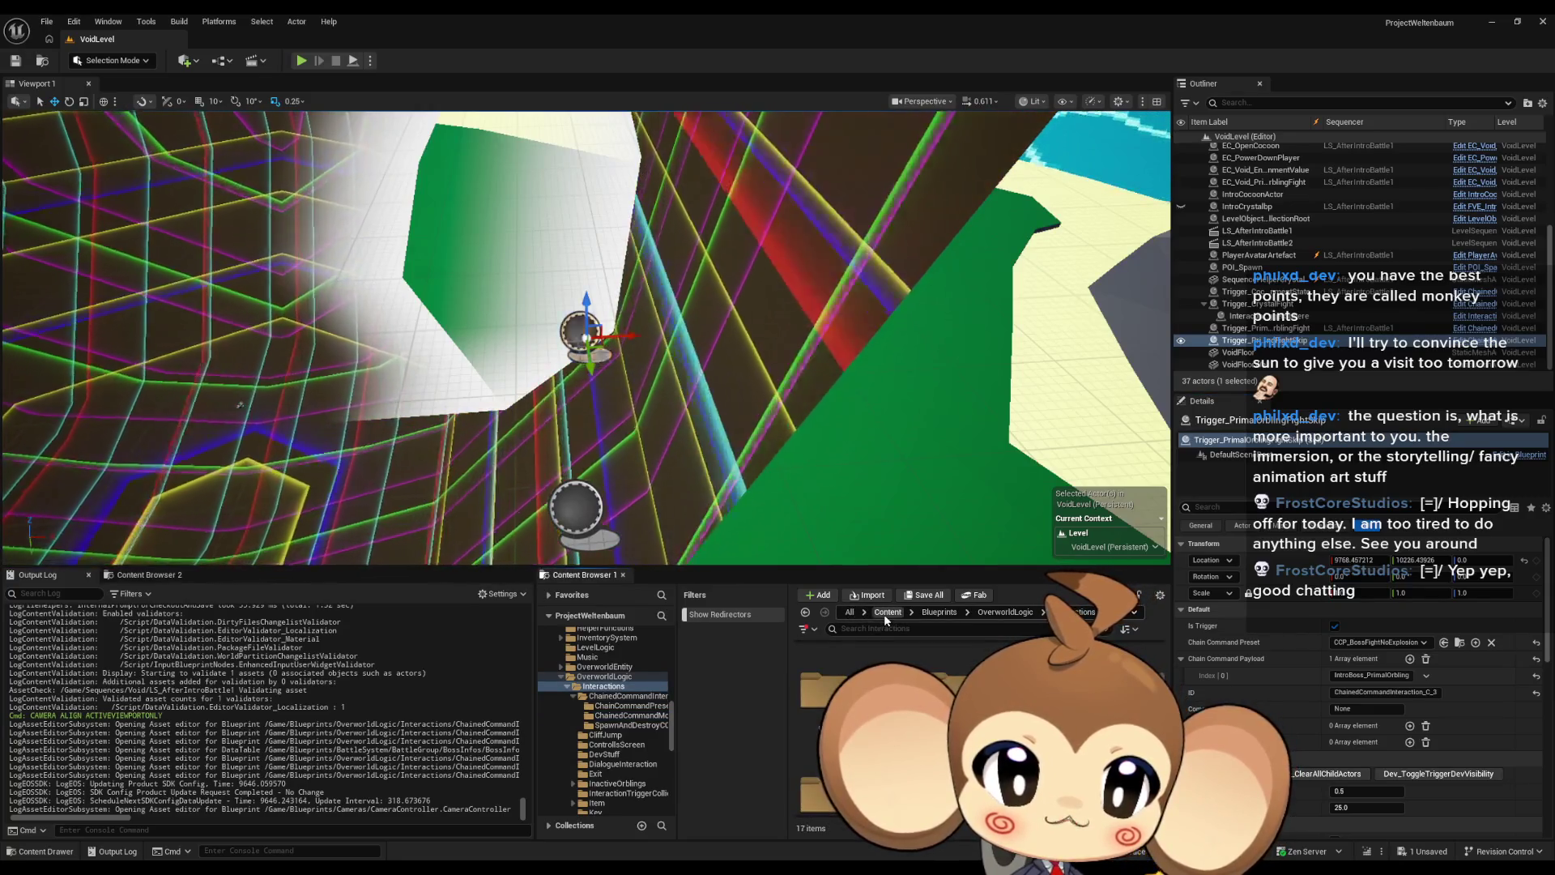
{"action": "left_click", "coordinate": [886, 614]}
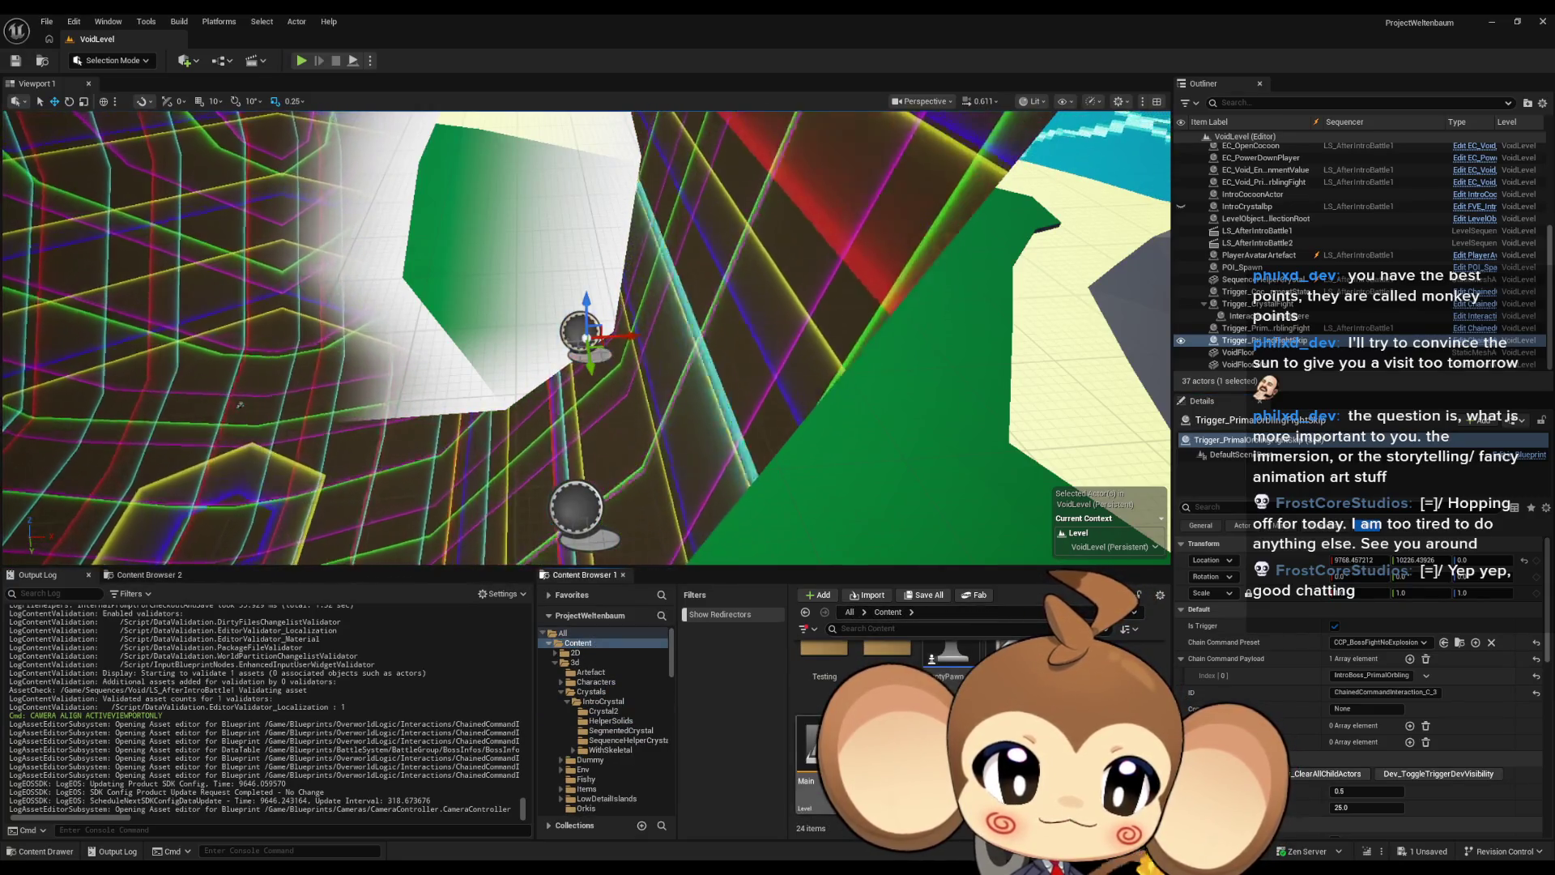
{"action": "key", "text": "ctrl+shift+s"}
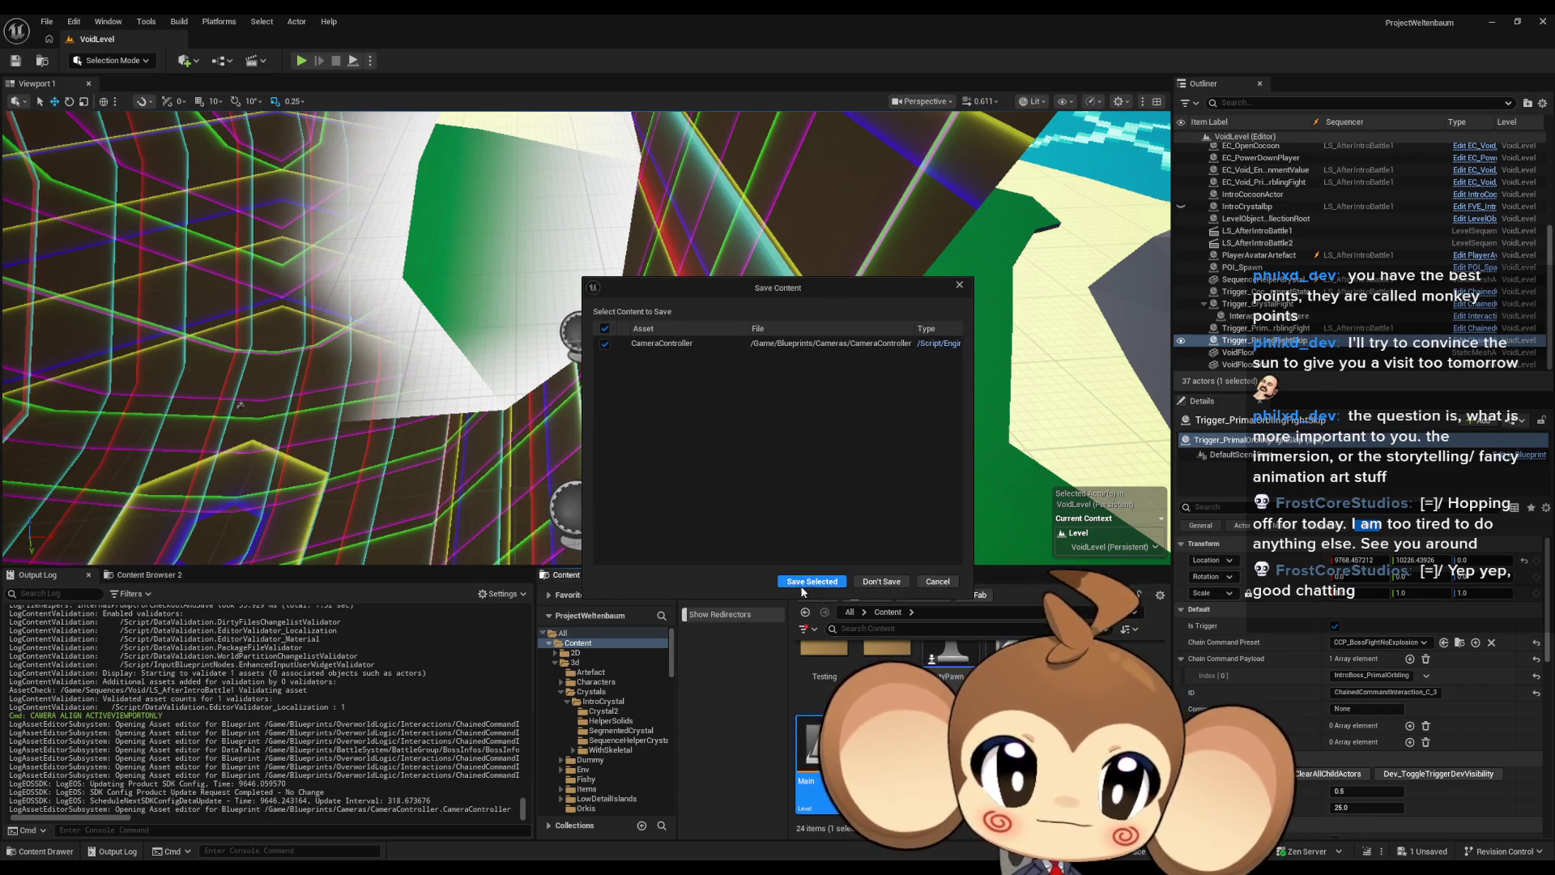
{"action": "left_click", "coordinate": [795, 582]}
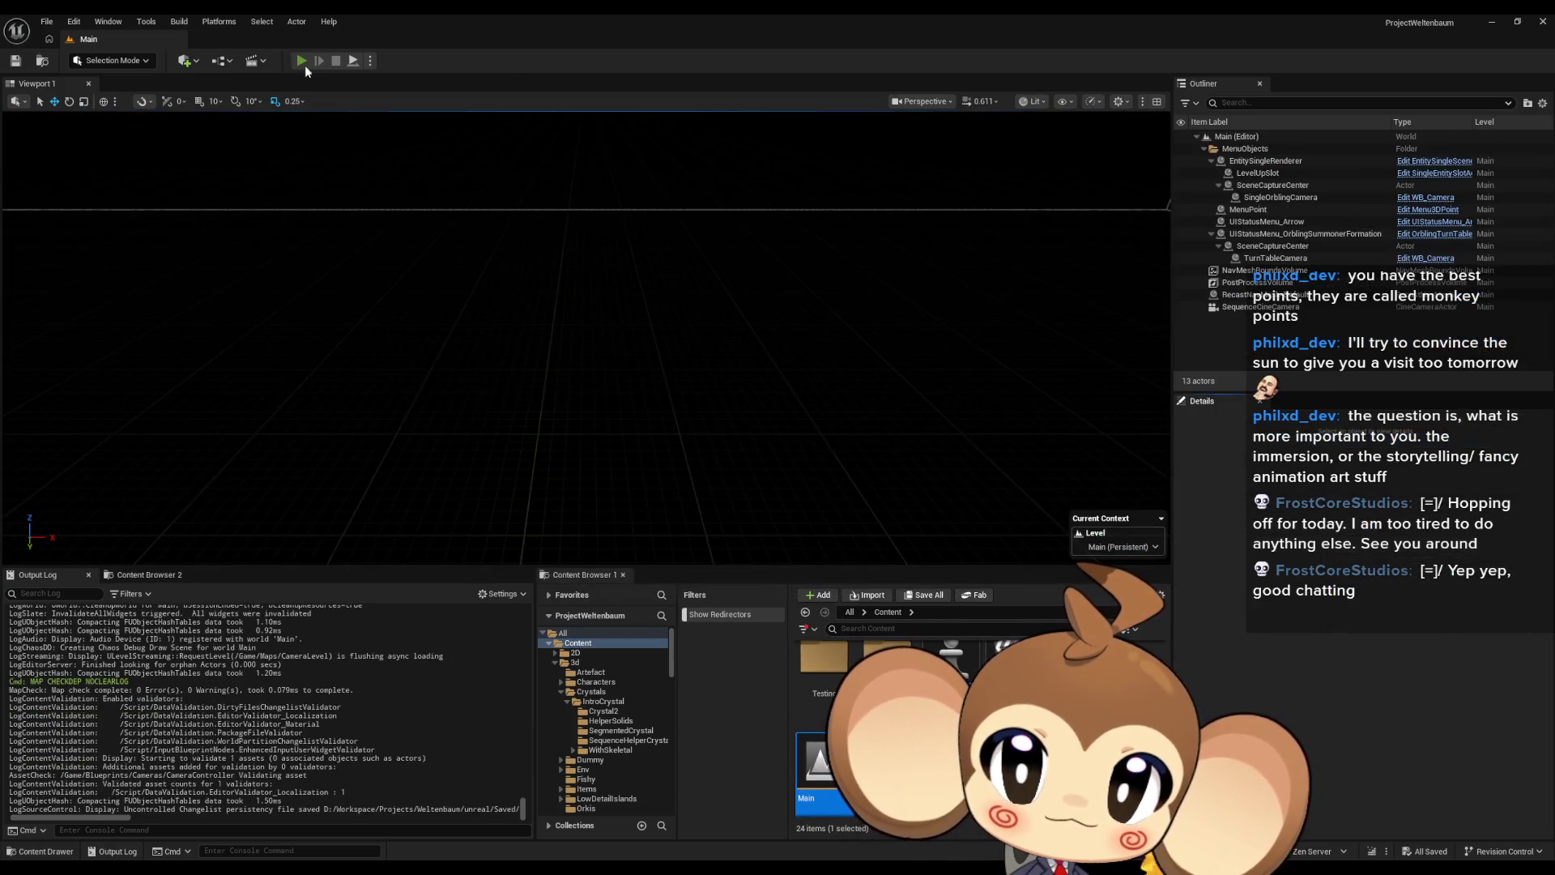
{"action": "left_click", "coordinate": [304, 65]}
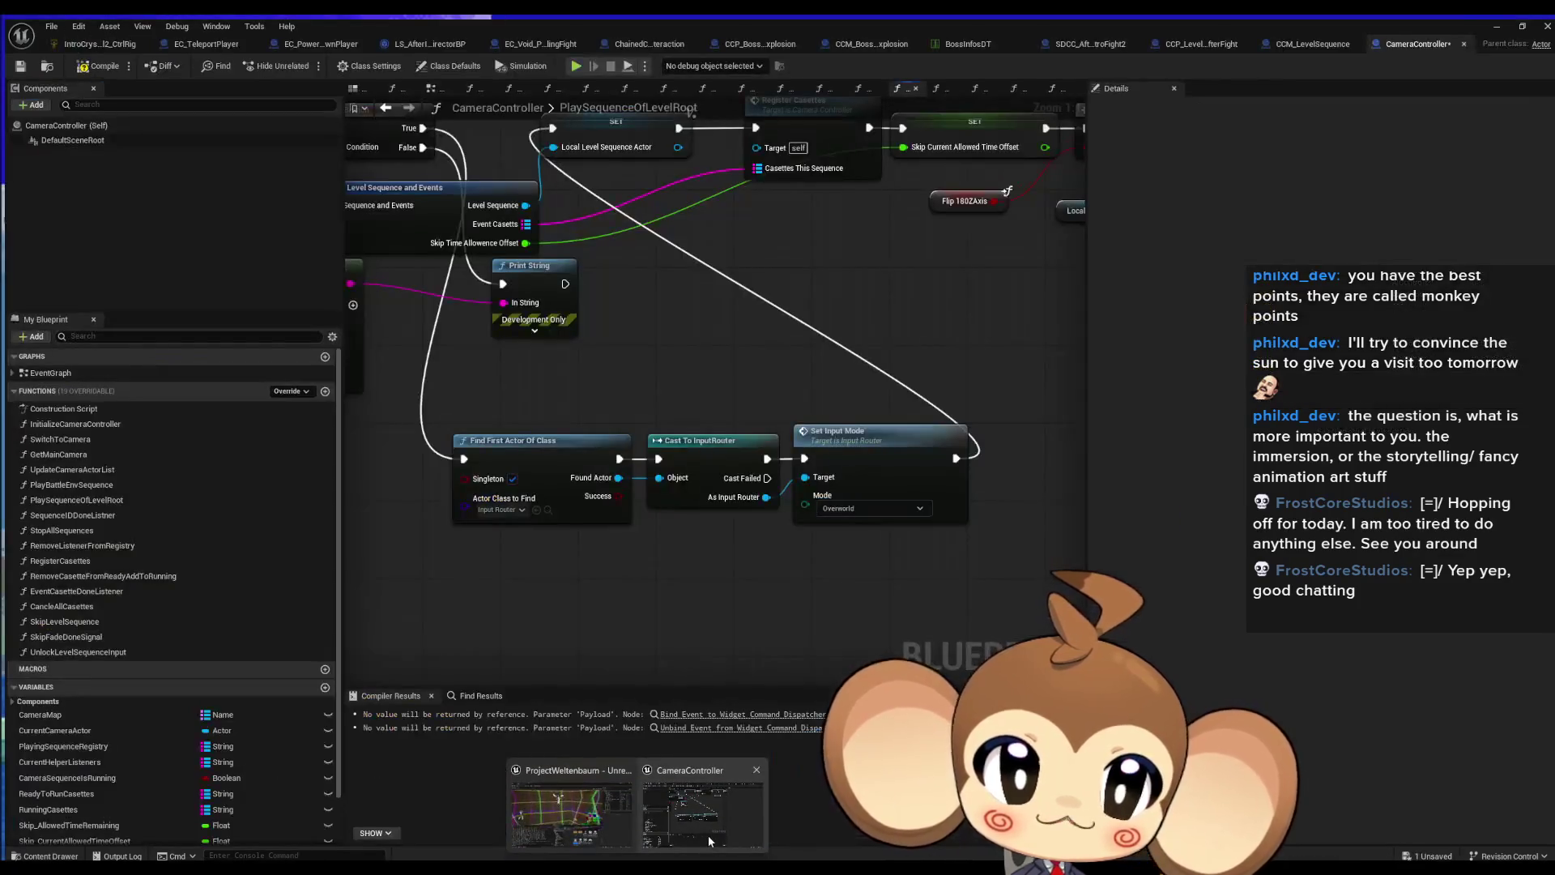
{"action": "left_click", "coordinate": [708, 835]}
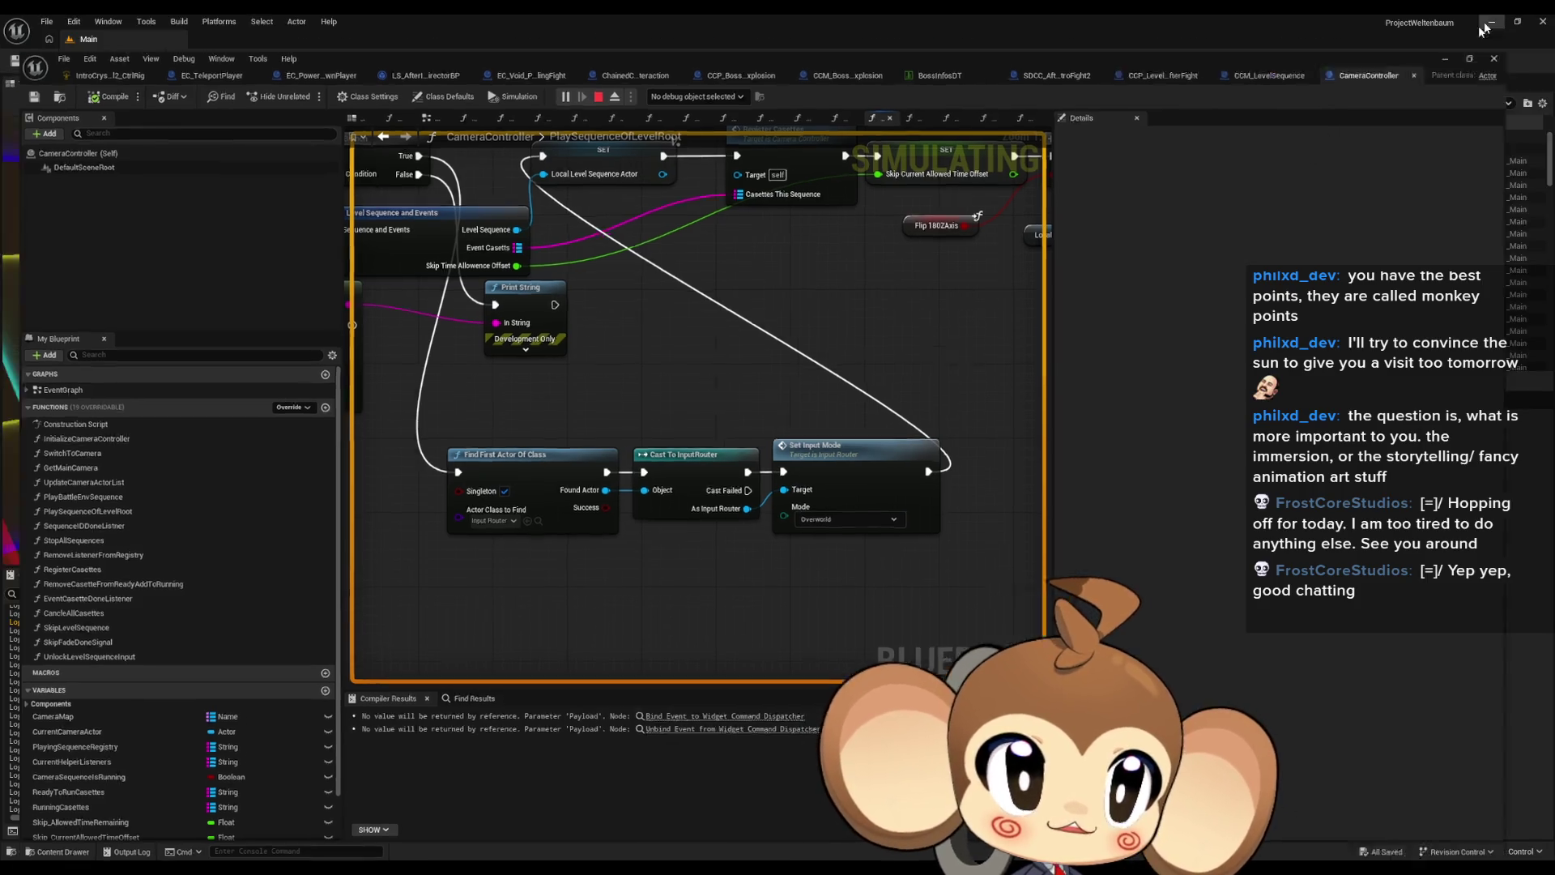
{"action": "left_click", "coordinate": [1492, 22]}
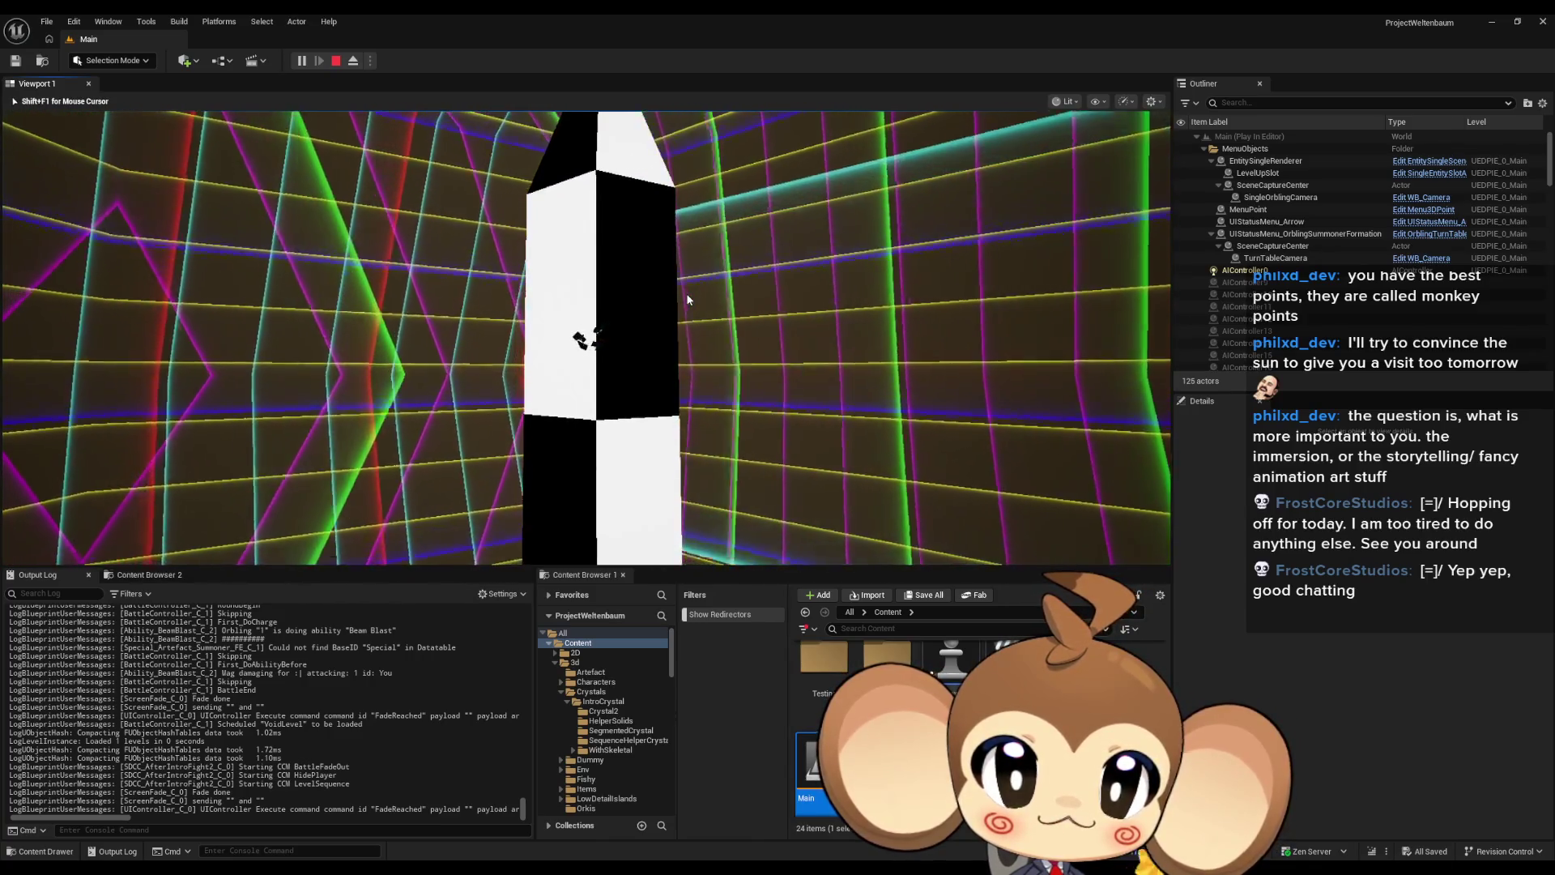
Step: Eject with Shift+F1 and view OverworldPlayerEntity0's SpringArm camera settings in Details
{"action": "key", "text": "shift+F1"}
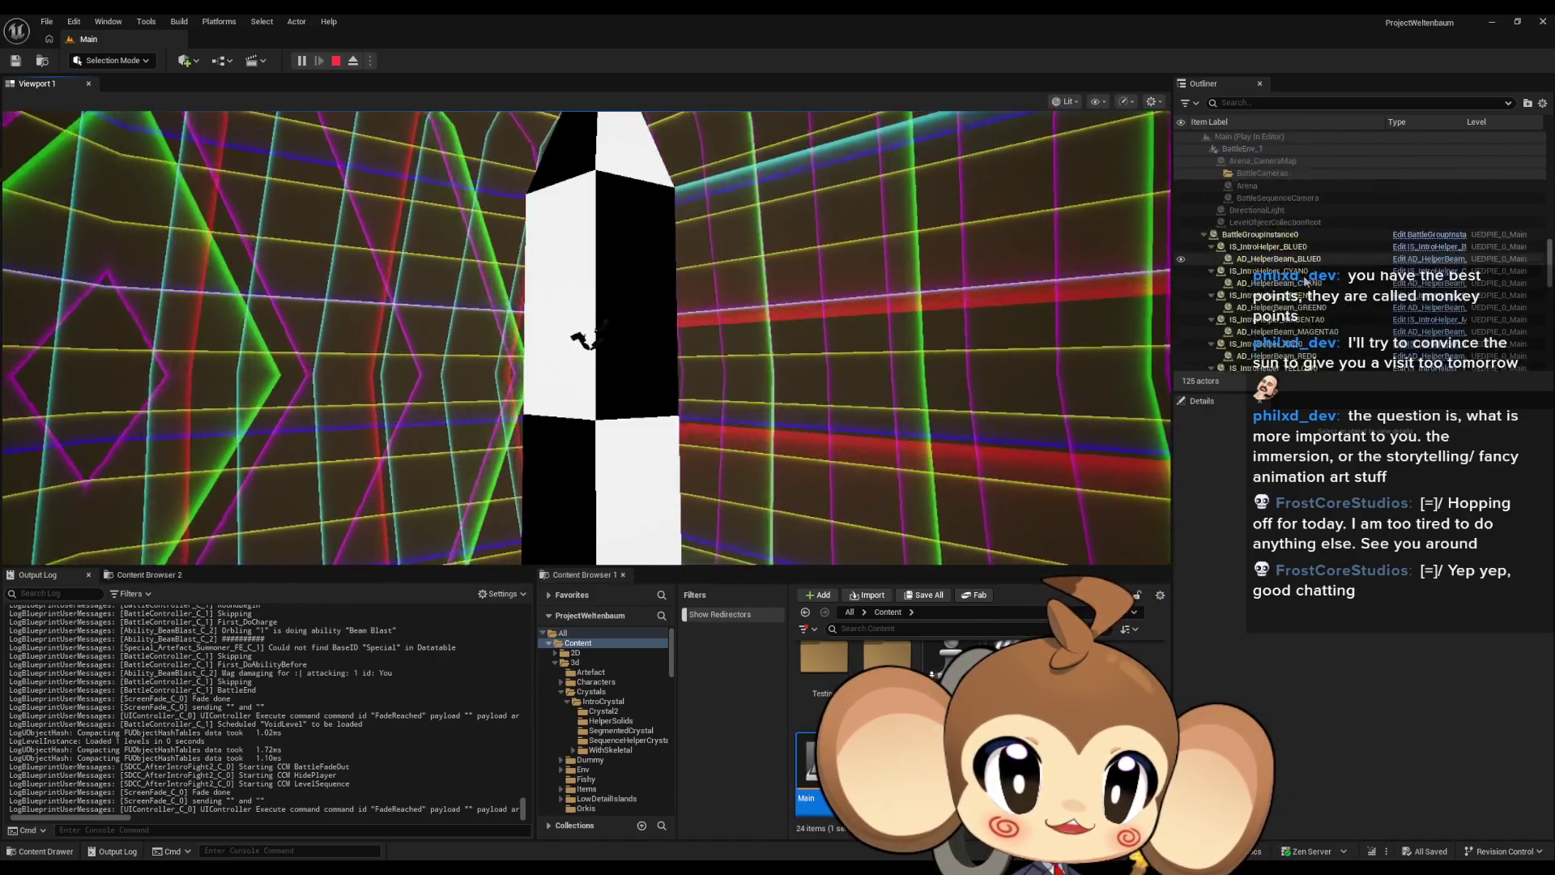
{"action": "scroll", "coordinate": [1306, 282], "scroll_direction": "down", "scroll_amount": 5}
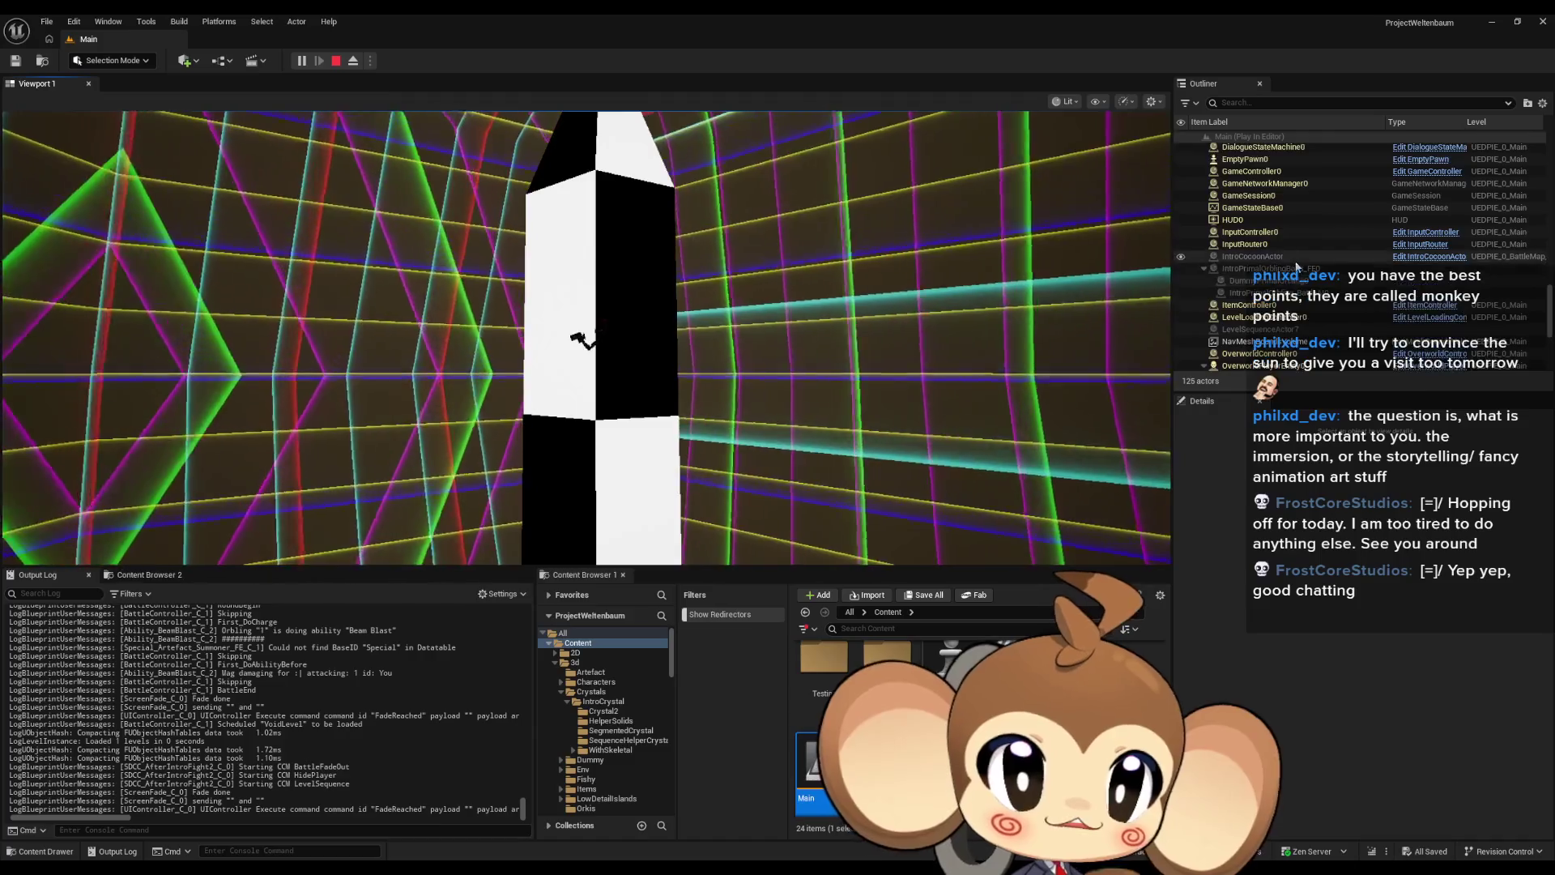
{"action": "scroll", "coordinate": [1296, 269], "scroll_direction": "down", "scroll_amount": 4}
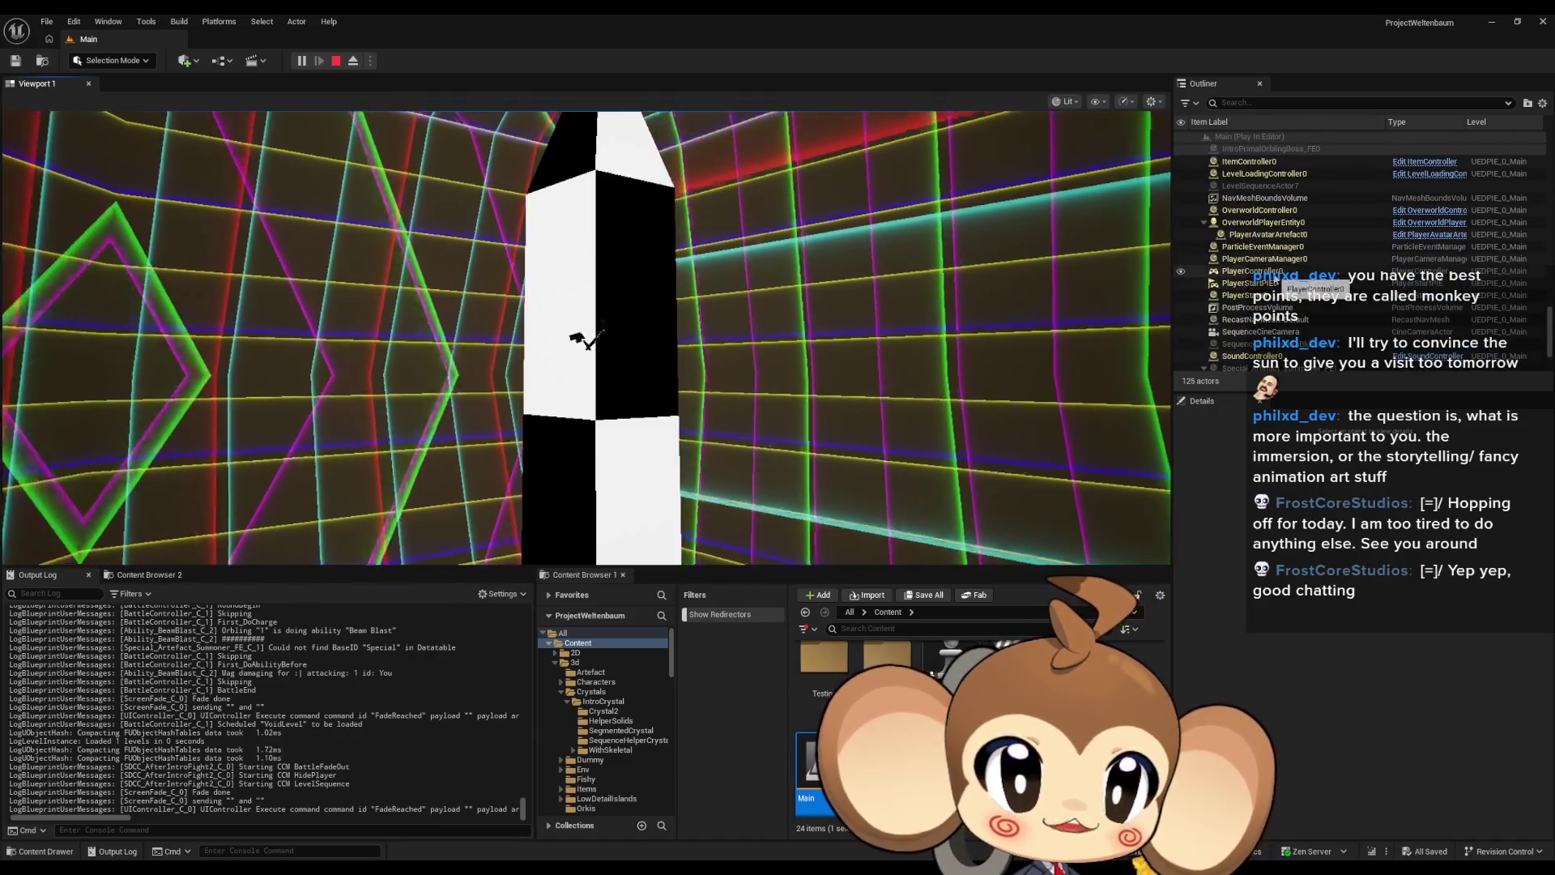
{"action": "left_click", "coordinate": [1288, 272]}
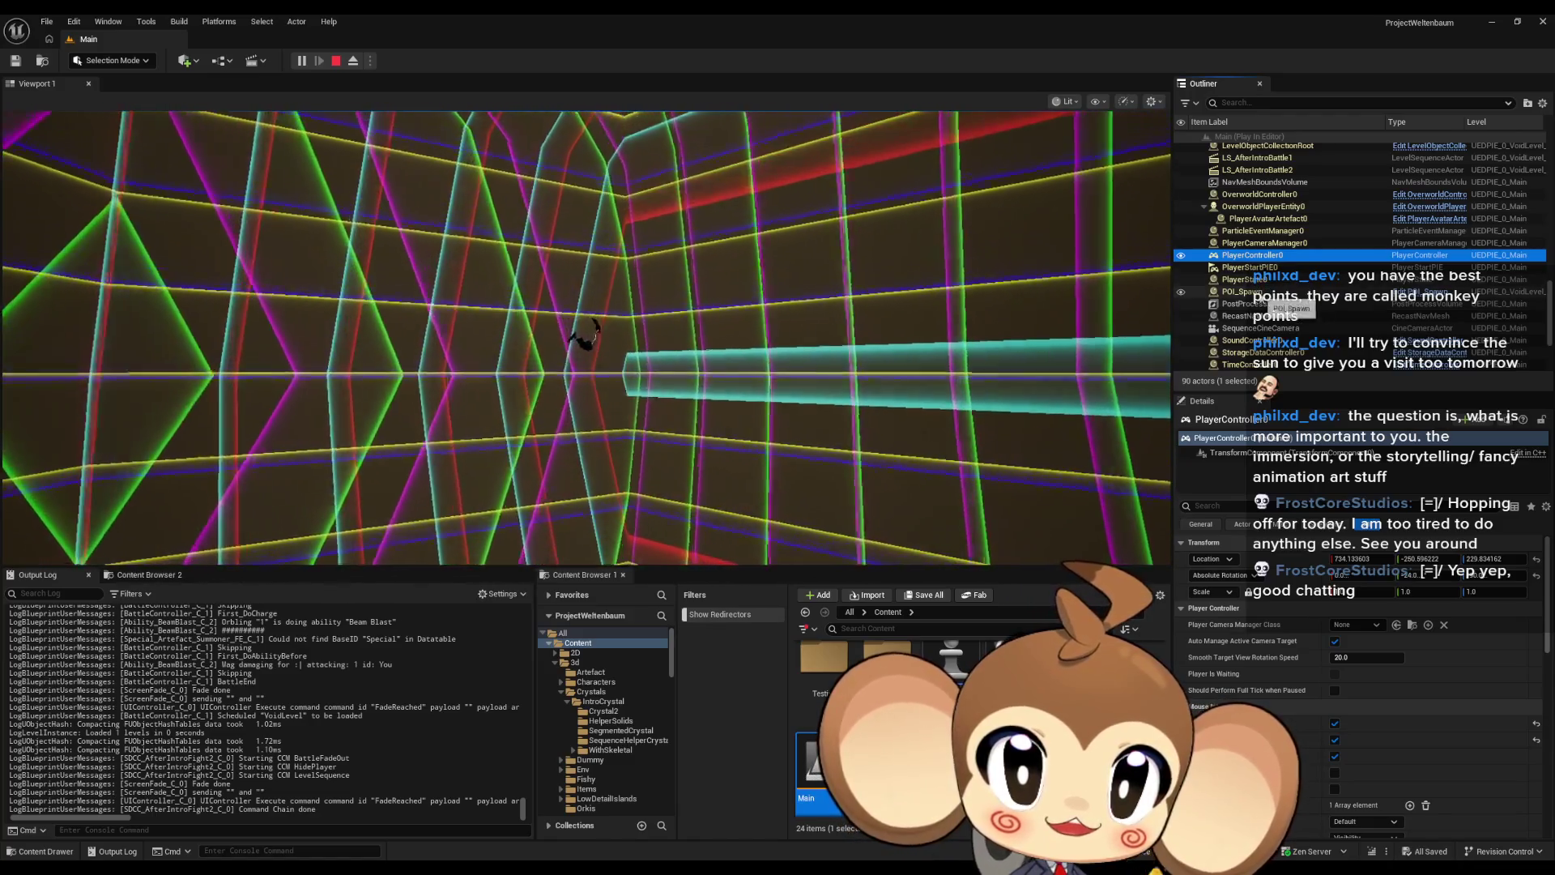
{"action": "left_click", "coordinate": [1248, 212]}
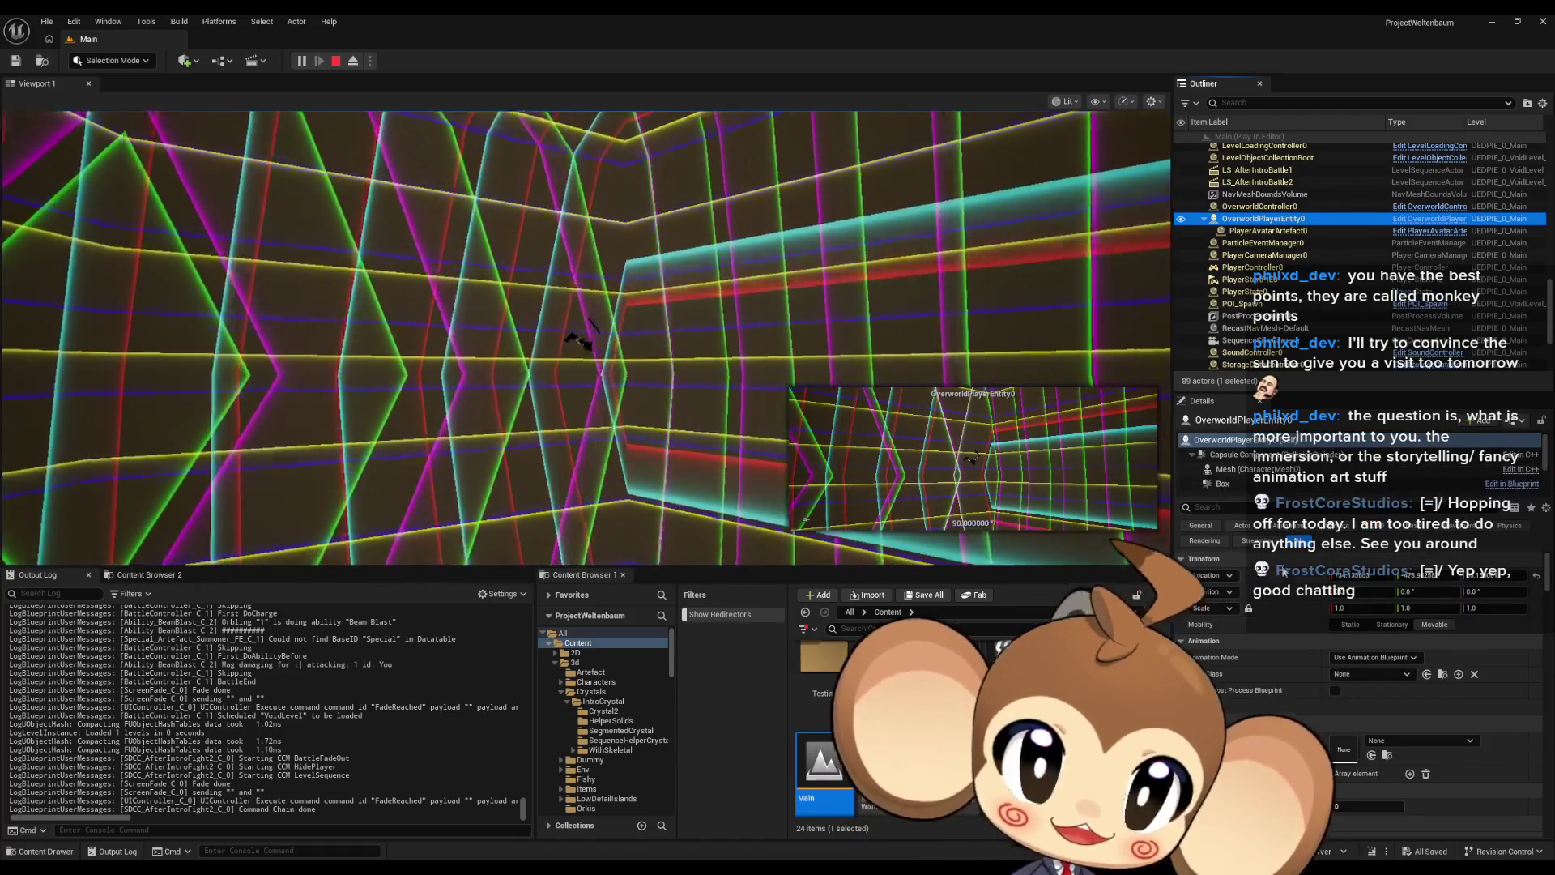
{"action": "scroll", "coordinate": [1245, 469], "scroll_direction": "down", "scroll_amount": 2}
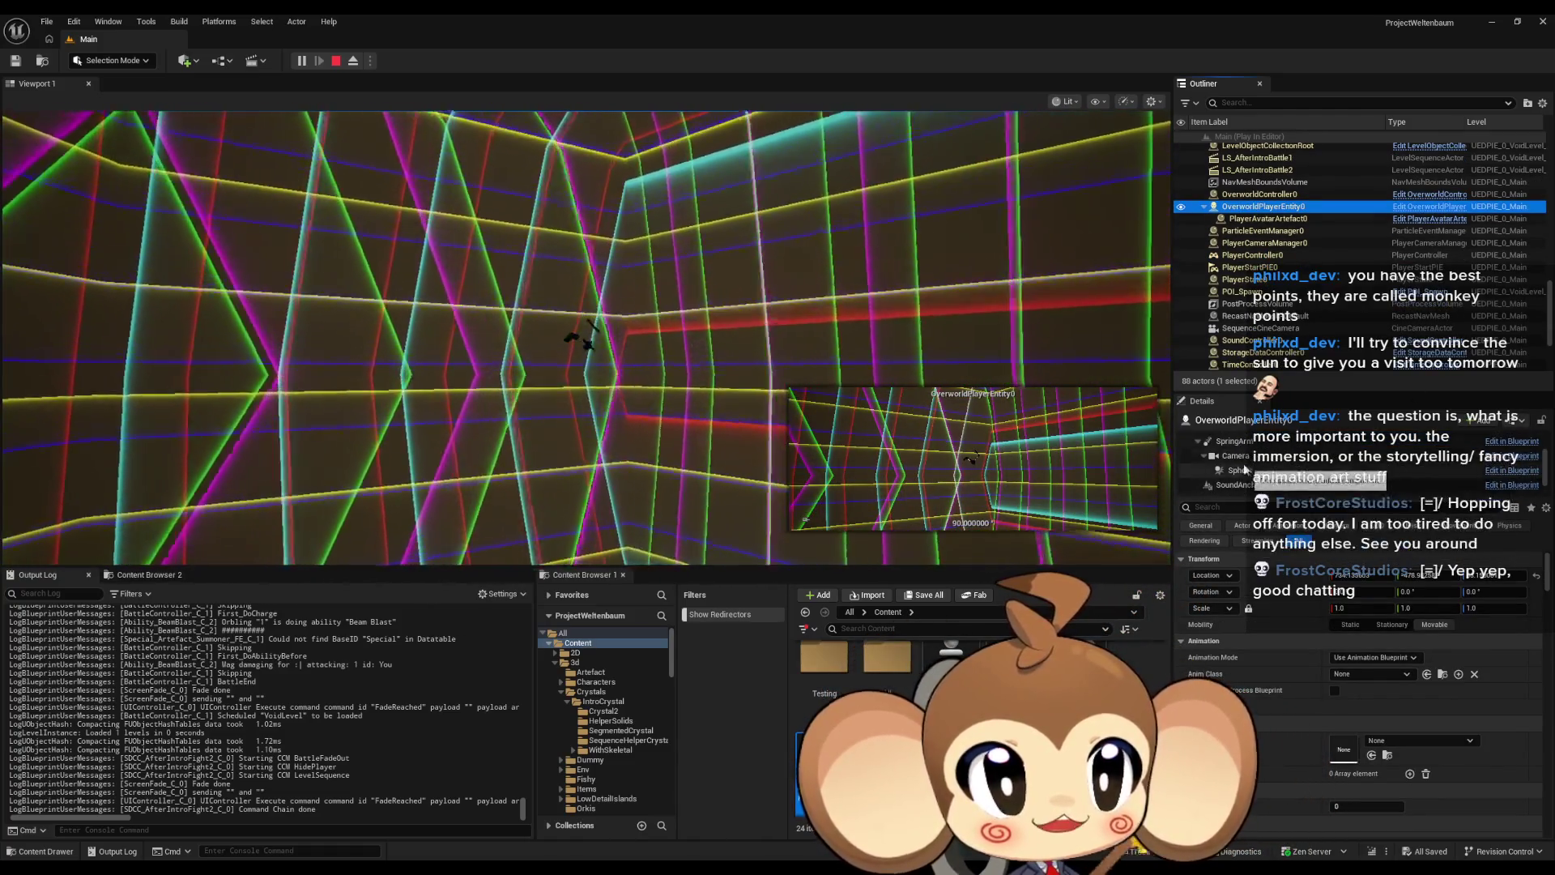
{"action": "scroll", "coordinate": [1245, 470], "scroll_direction": "up", "scroll_amount": 2}
{"action": "left_click", "coordinate": [1252, 453]}
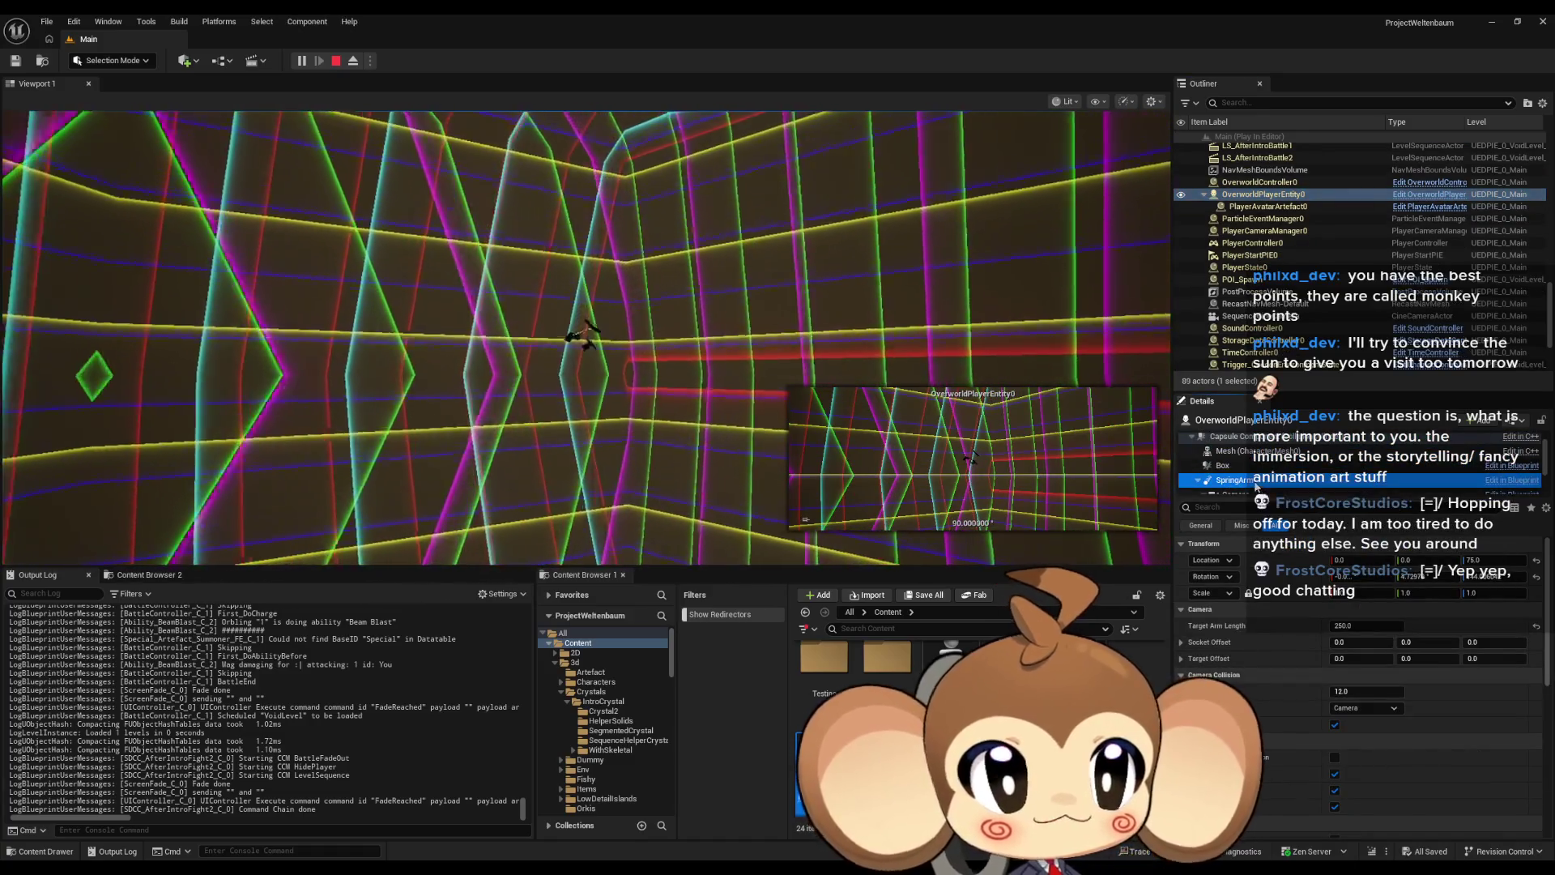
{"action": "scroll", "coordinate": [1257, 485], "scroll_direction": "down", "scroll_amount": 2}
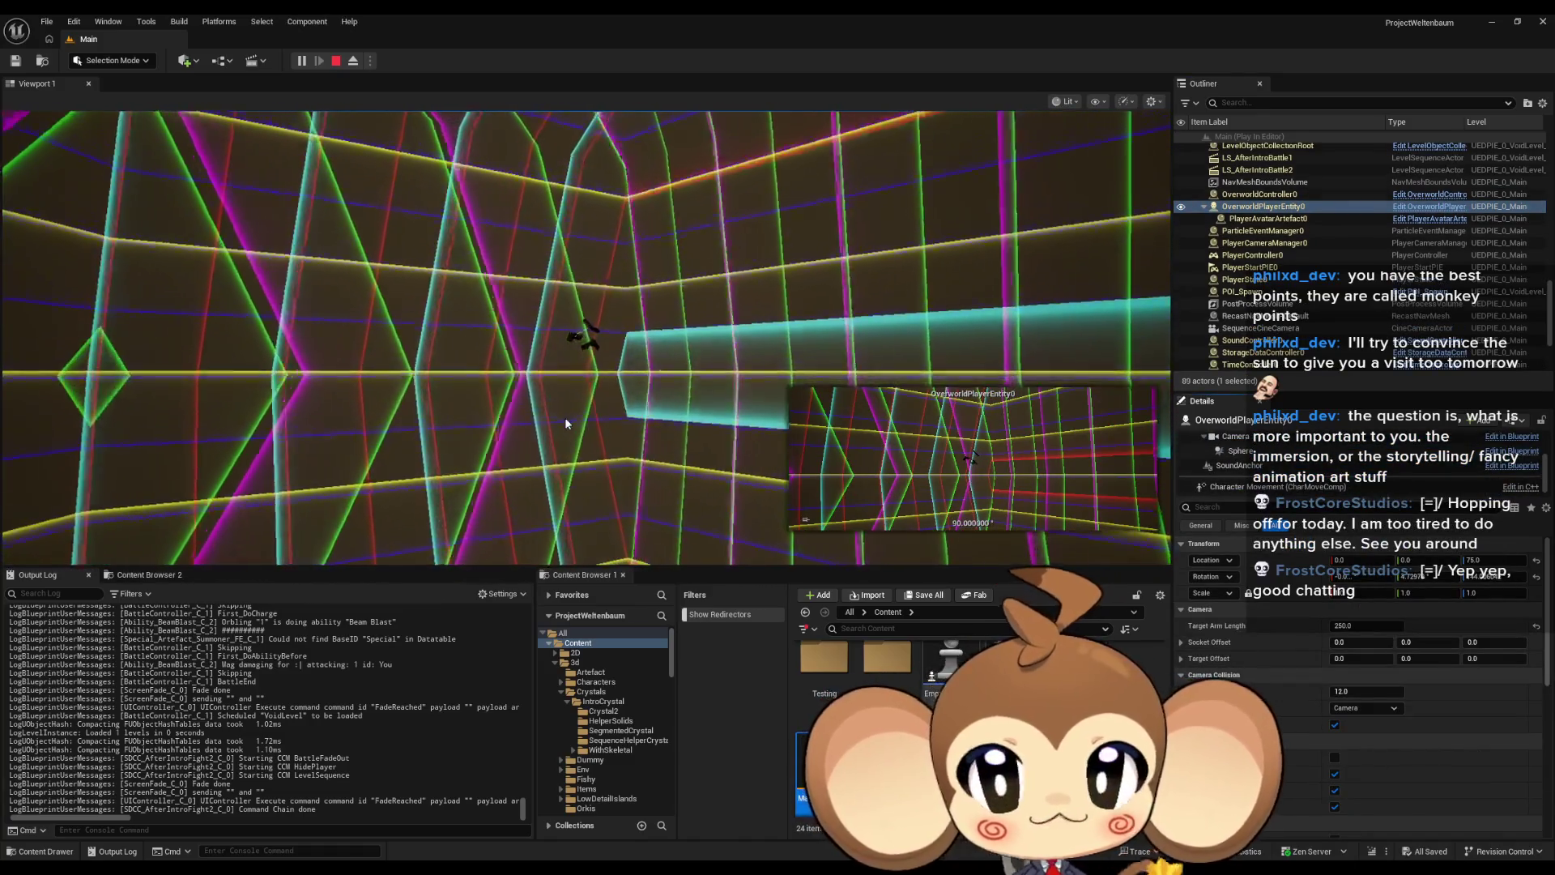
{"action": "left_click", "coordinate": [146, 22]}
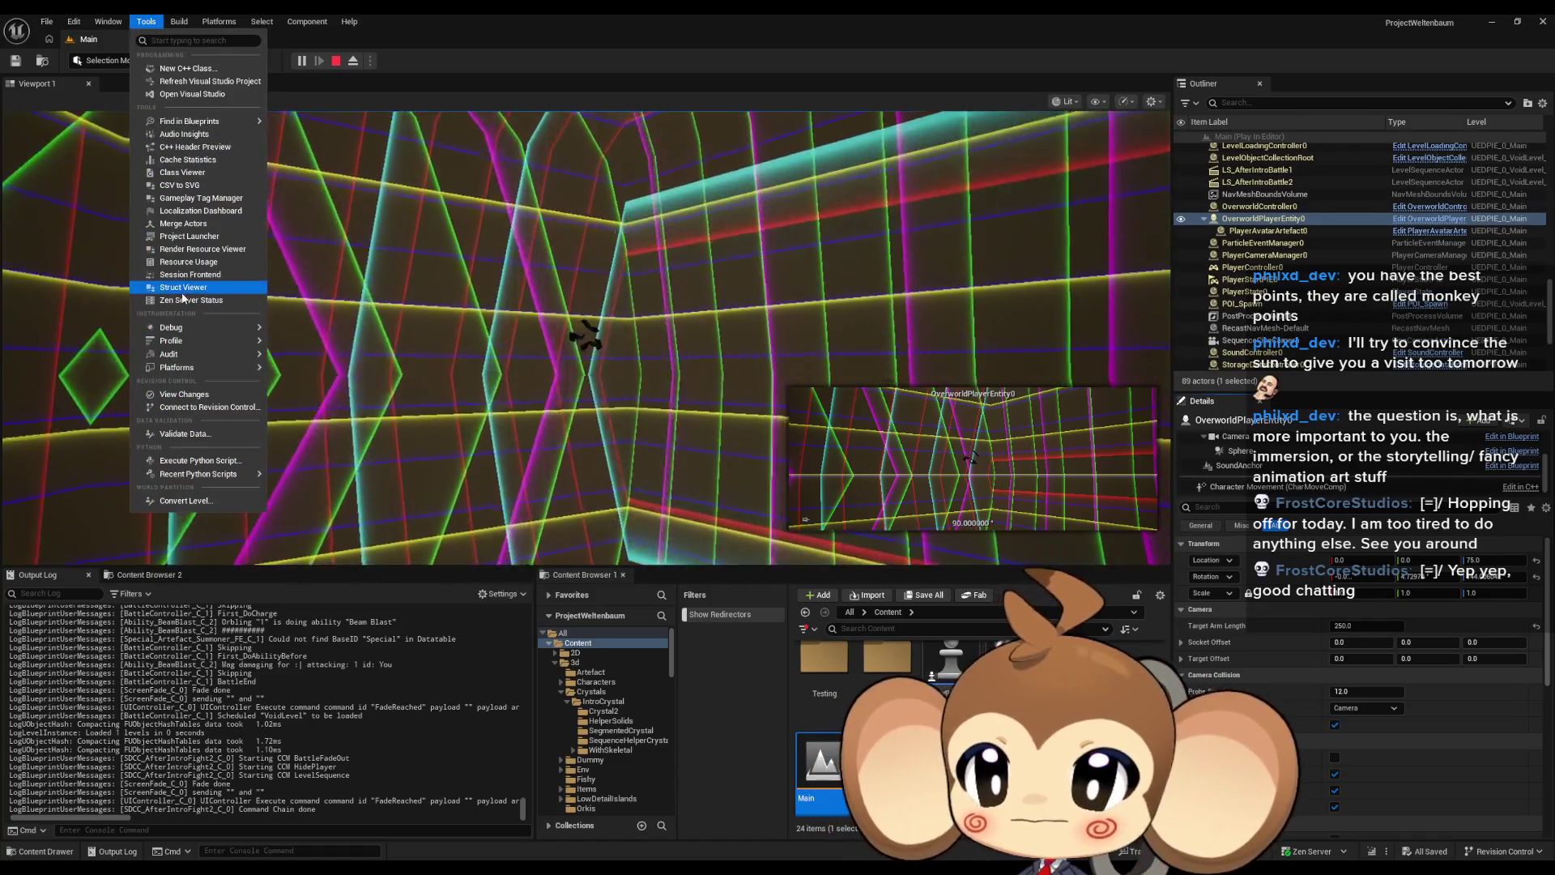
Step: Debug OverworldPlayerEntity in the Blueprint Debugger and check its live Target Camera Pitch Angle
{"action": "mouse_move", "coordinate": [187, 327]}
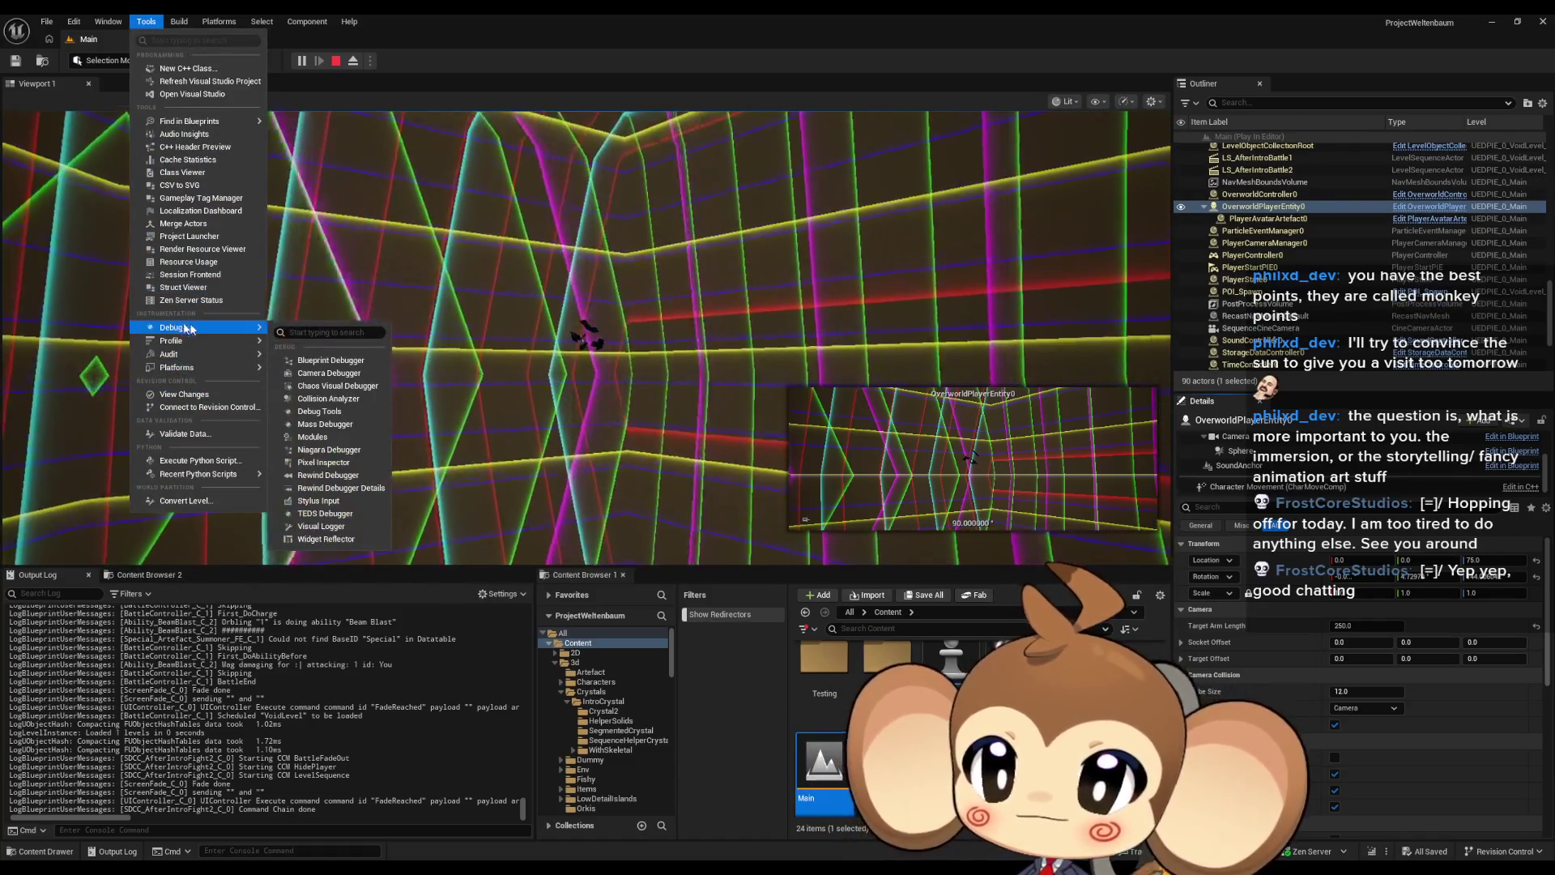
{"action": "left_click", "coordinate": [331, 360]}
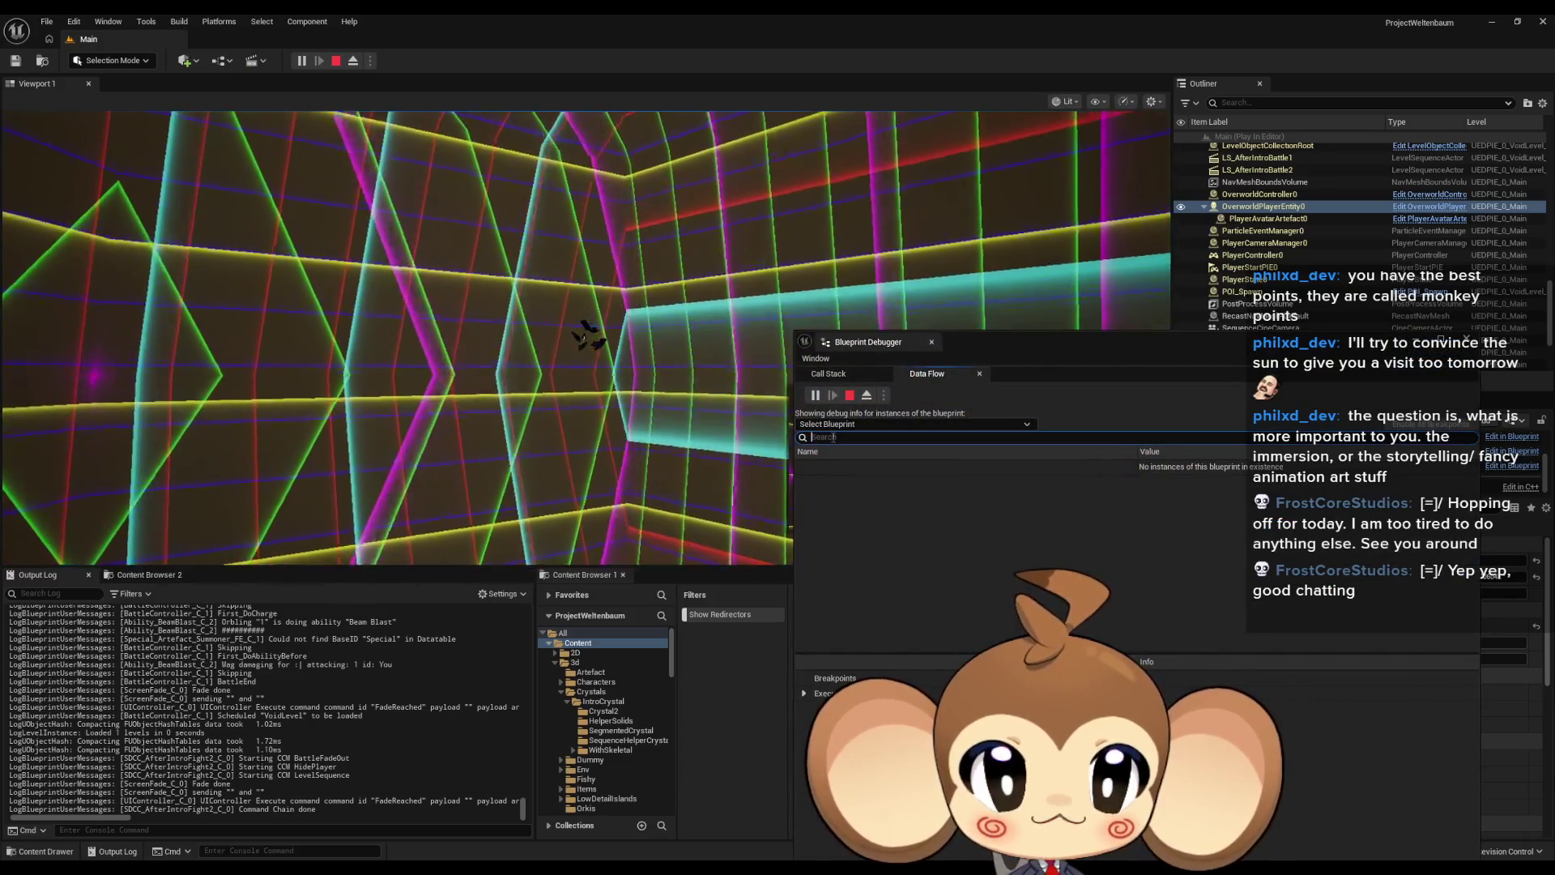
{"action": "left_click", "coordinate": [848, 423]}
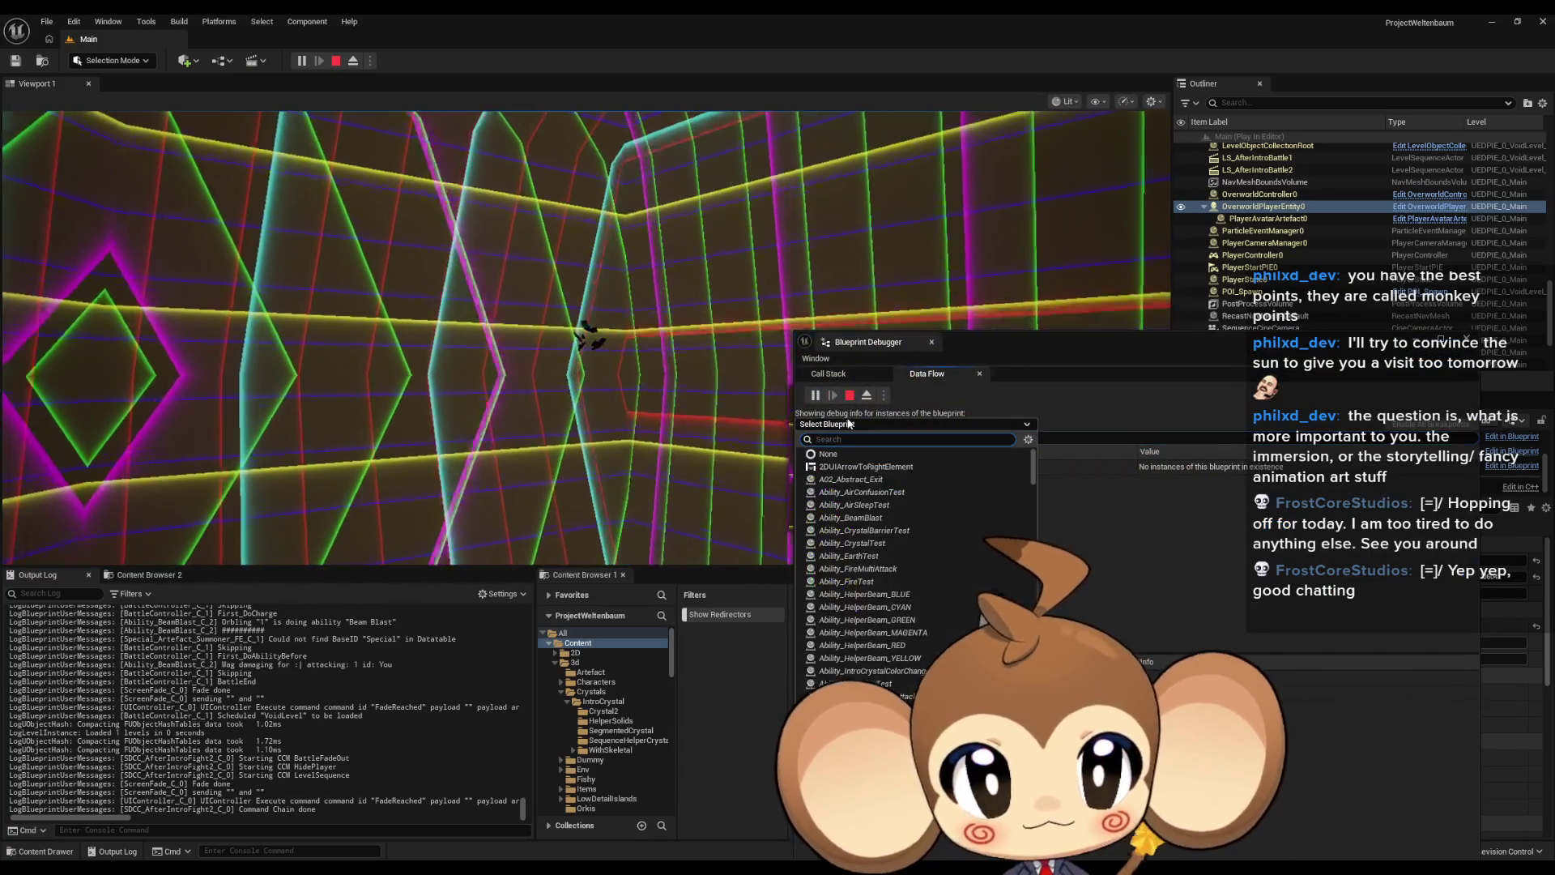
{"action": "type", "text": "over"}
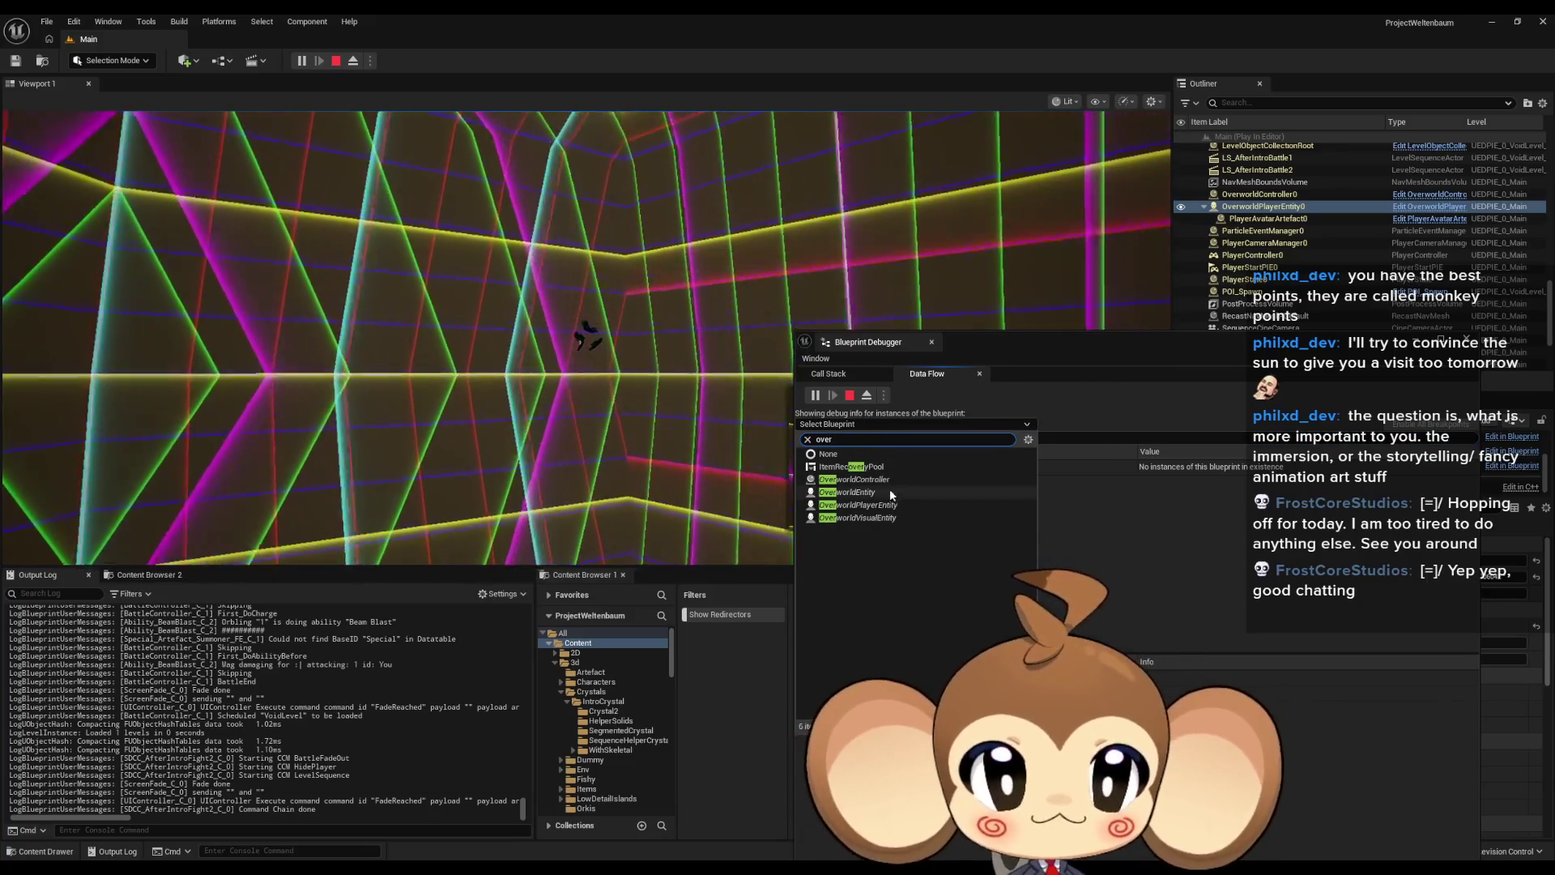
{"action": "left_click", "coordinate": [889, 504]}
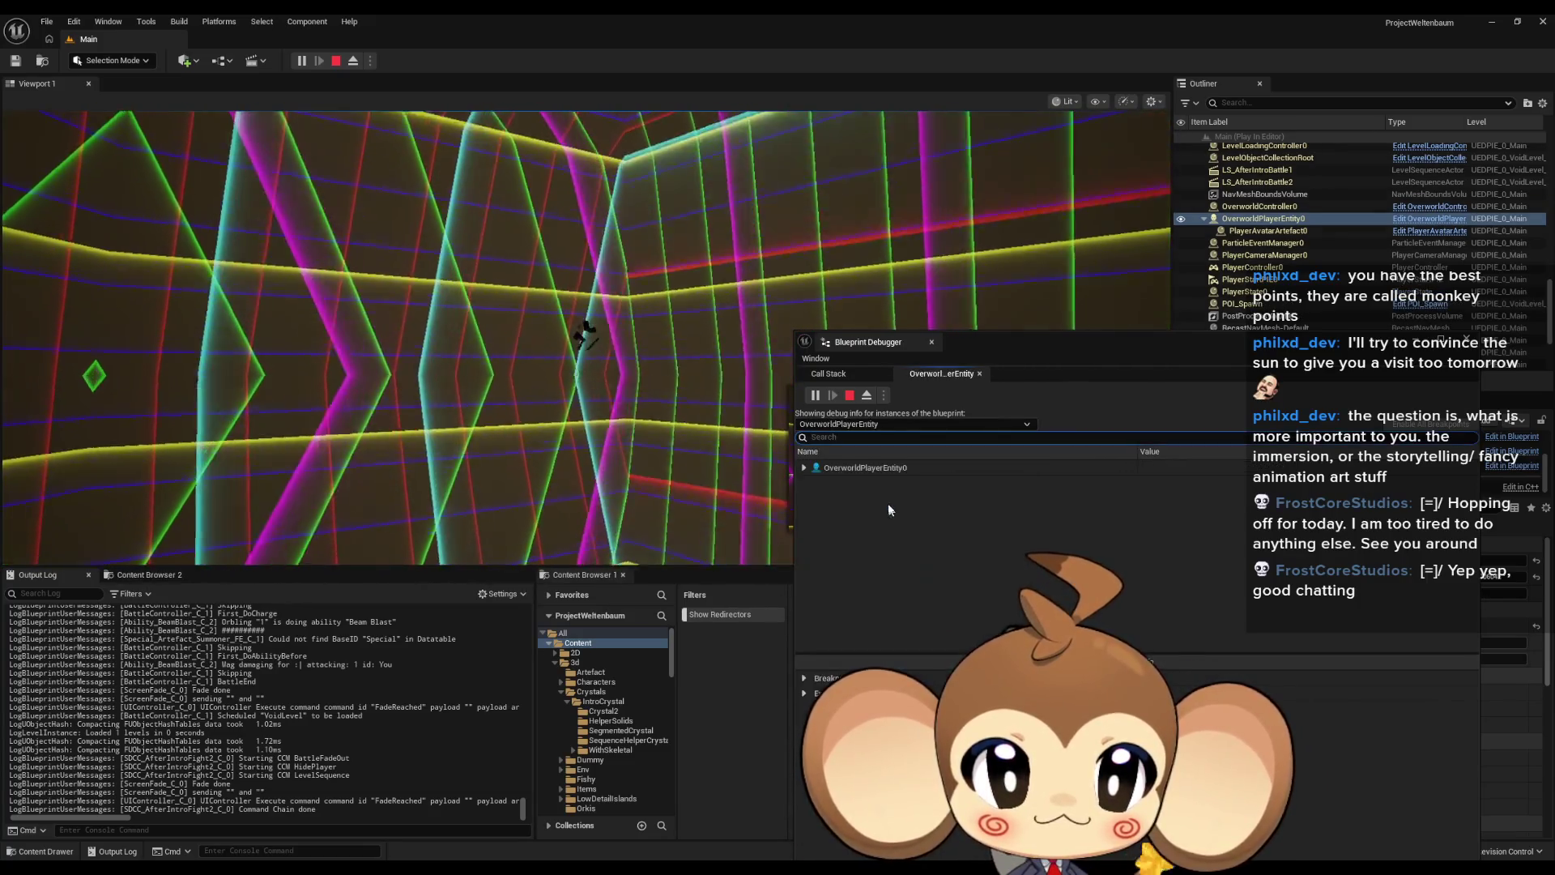
{"action": "left_click", "coordinate": [804, 468]}
{"action": "scroll", "coordinate": [853, 523], "scroll_direction": "down", "scroll_amount": 3}
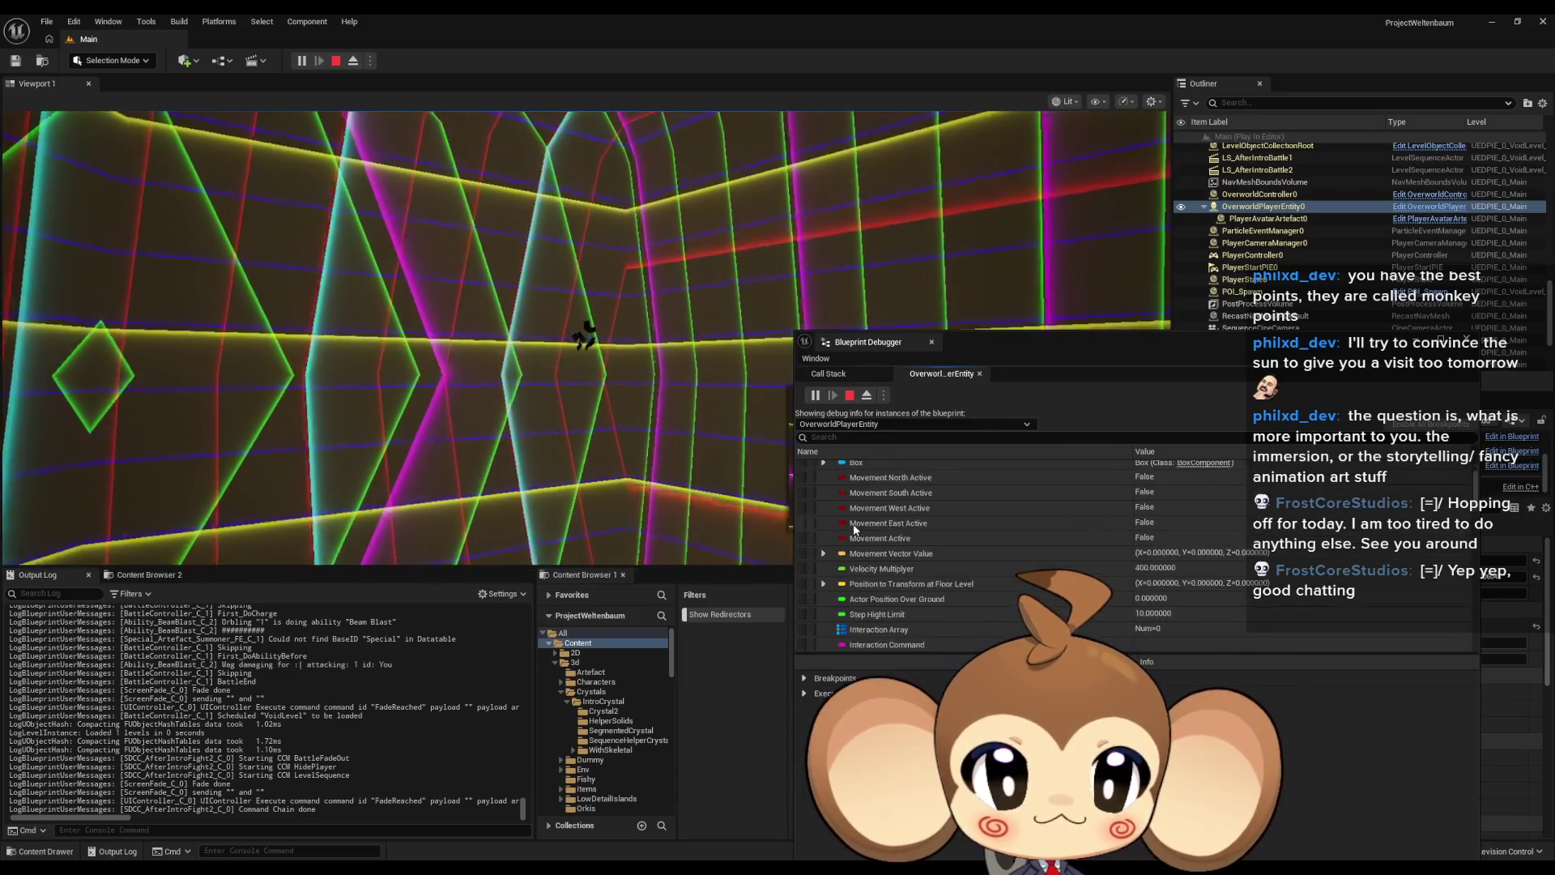
{"action": "scroll", "coordinate": [914, 530], "scroll_direction": "down", "scroll_amount": 5}
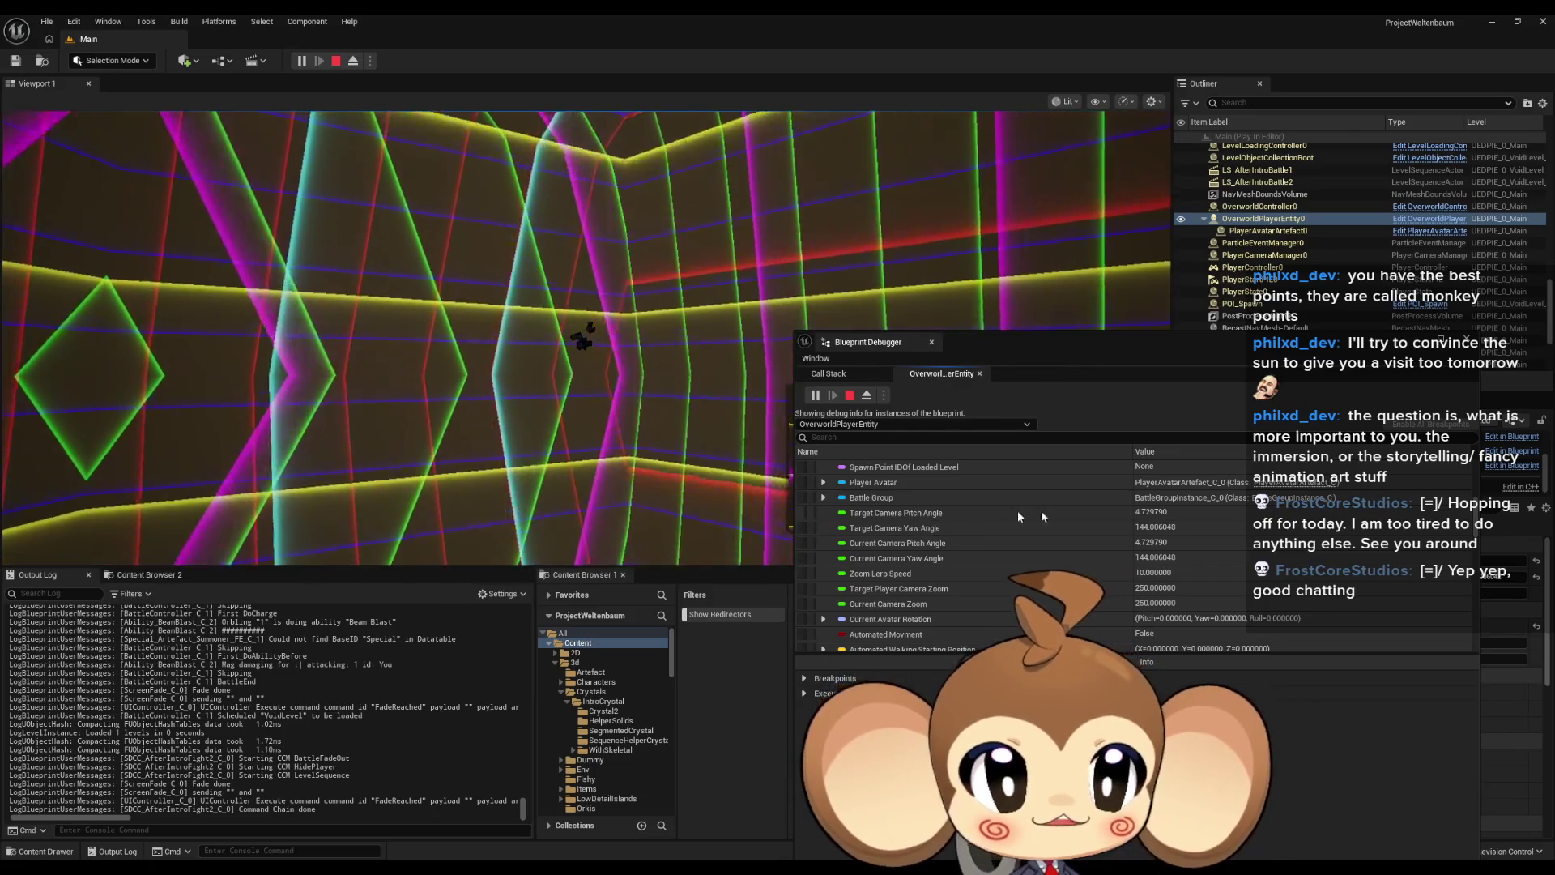
{"action": "left_click", "coordinate": [1160, 516]}
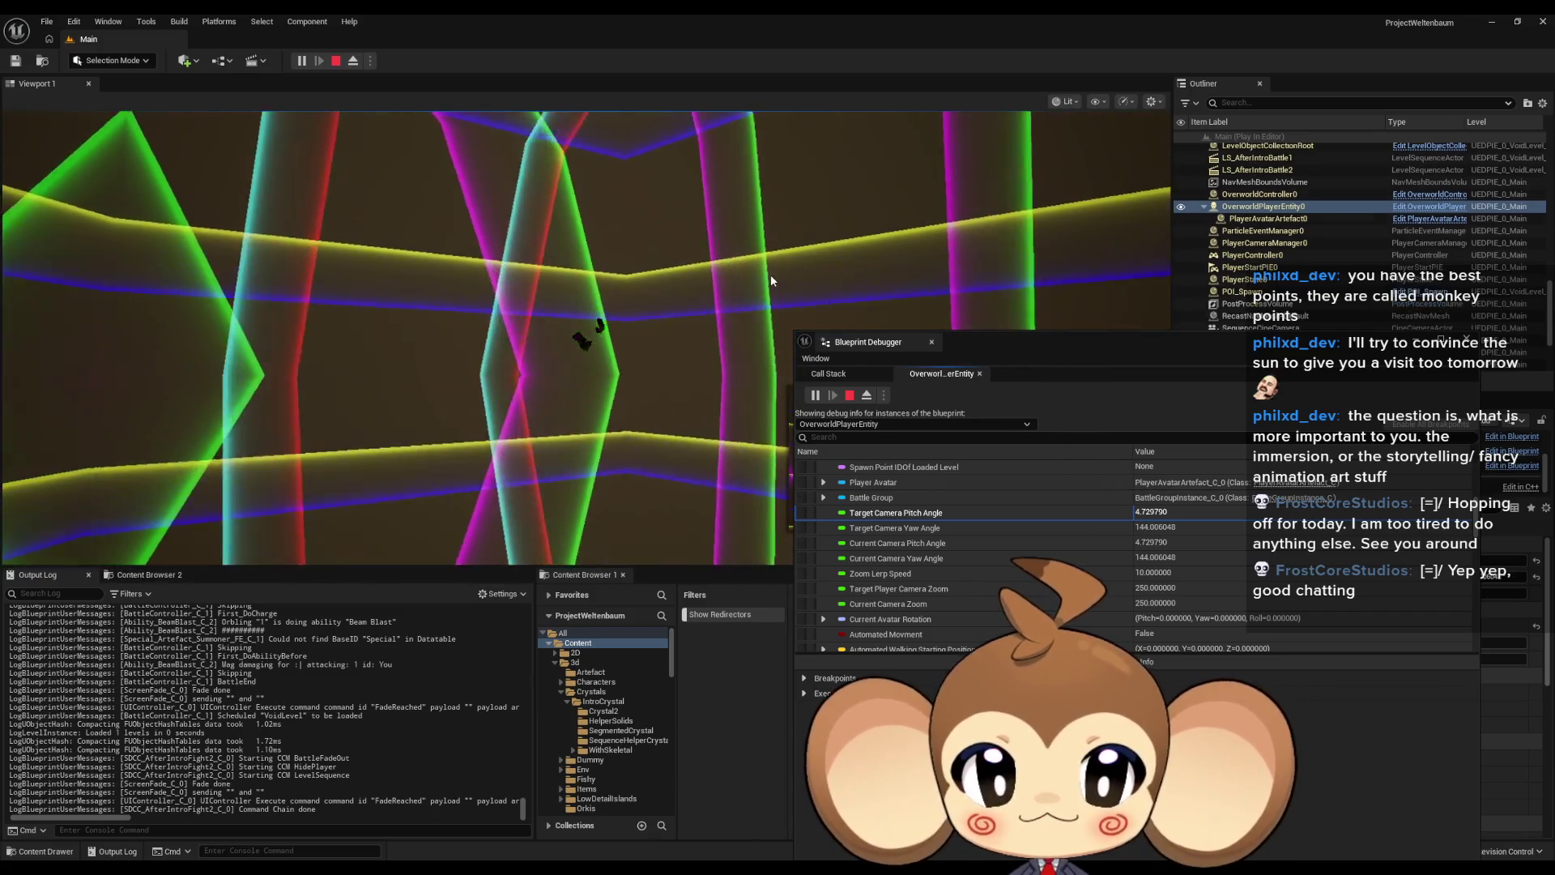
Step: Stop the play session and bring the CameraController blueprint back to front
{"action": "left_click", "coordinate": [848, 401]}
{"action": "mouse_move", "coordinate": [732, 838]}
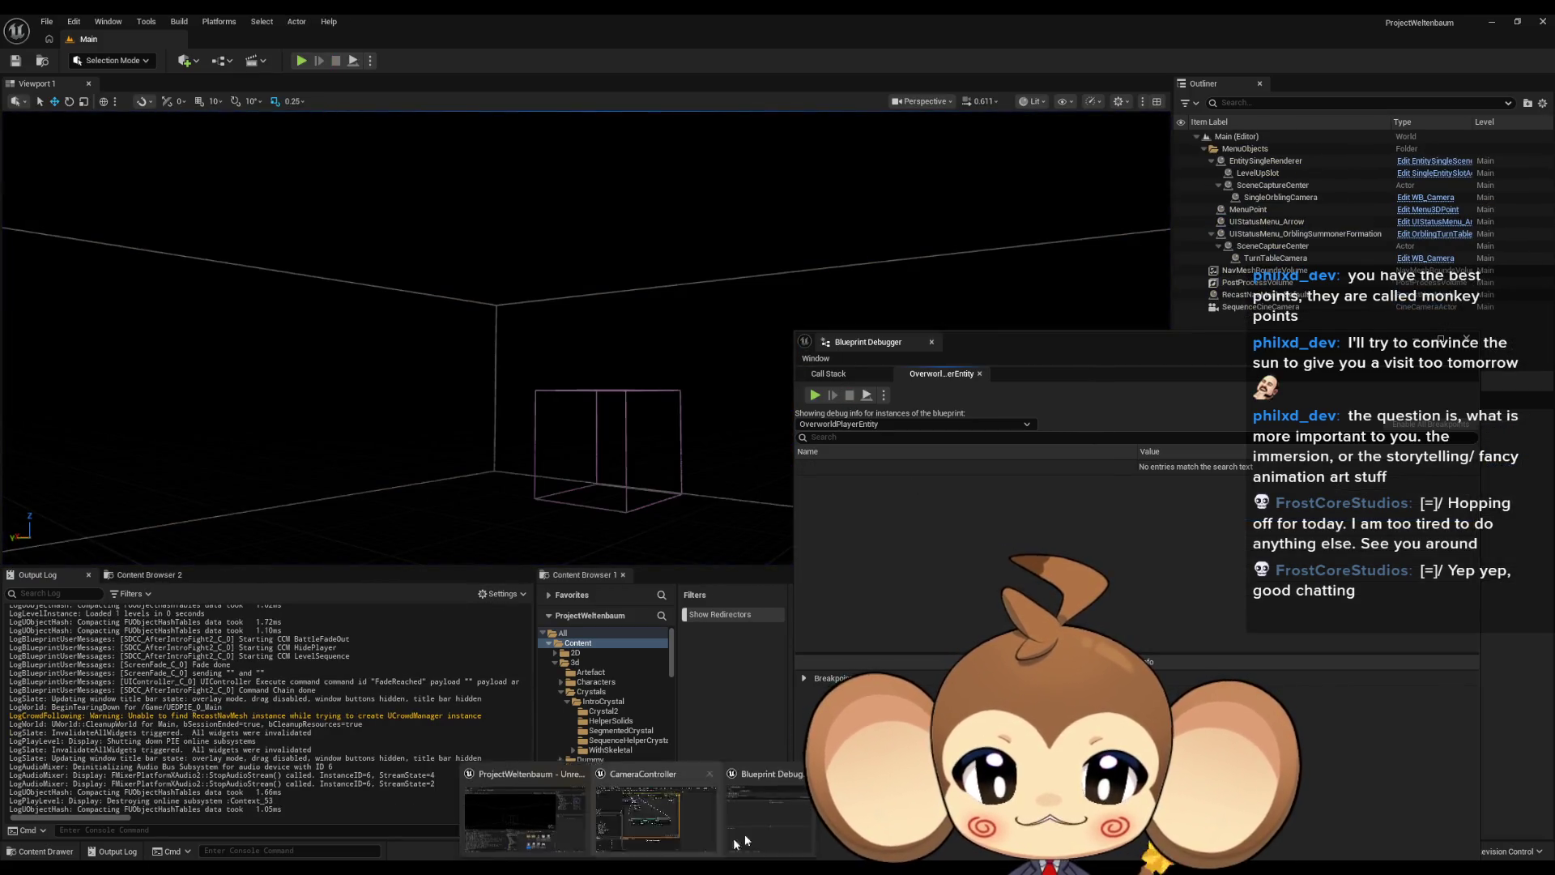
{"action": "left_click", "coordinate": [674, 820]}
Step: Set Set Input Mode to LevelSequence, compile CameraController, and box-select the three input-mode nodes
{"action": "left_click", "coordinate": [855, 506]}
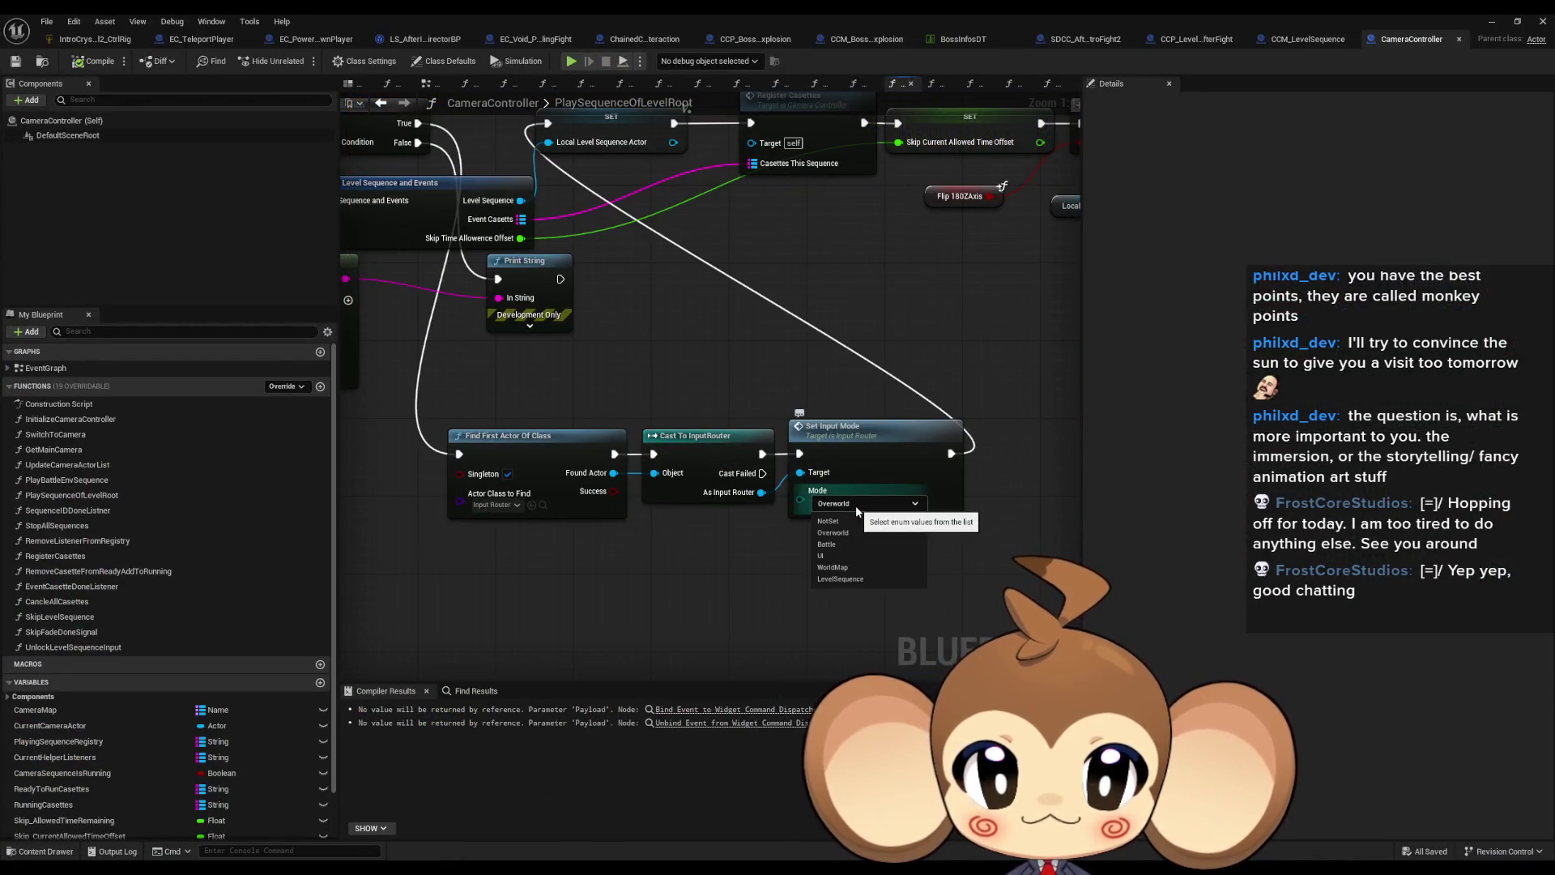
{"action": "left_click", "coordinate": [849, 580]}
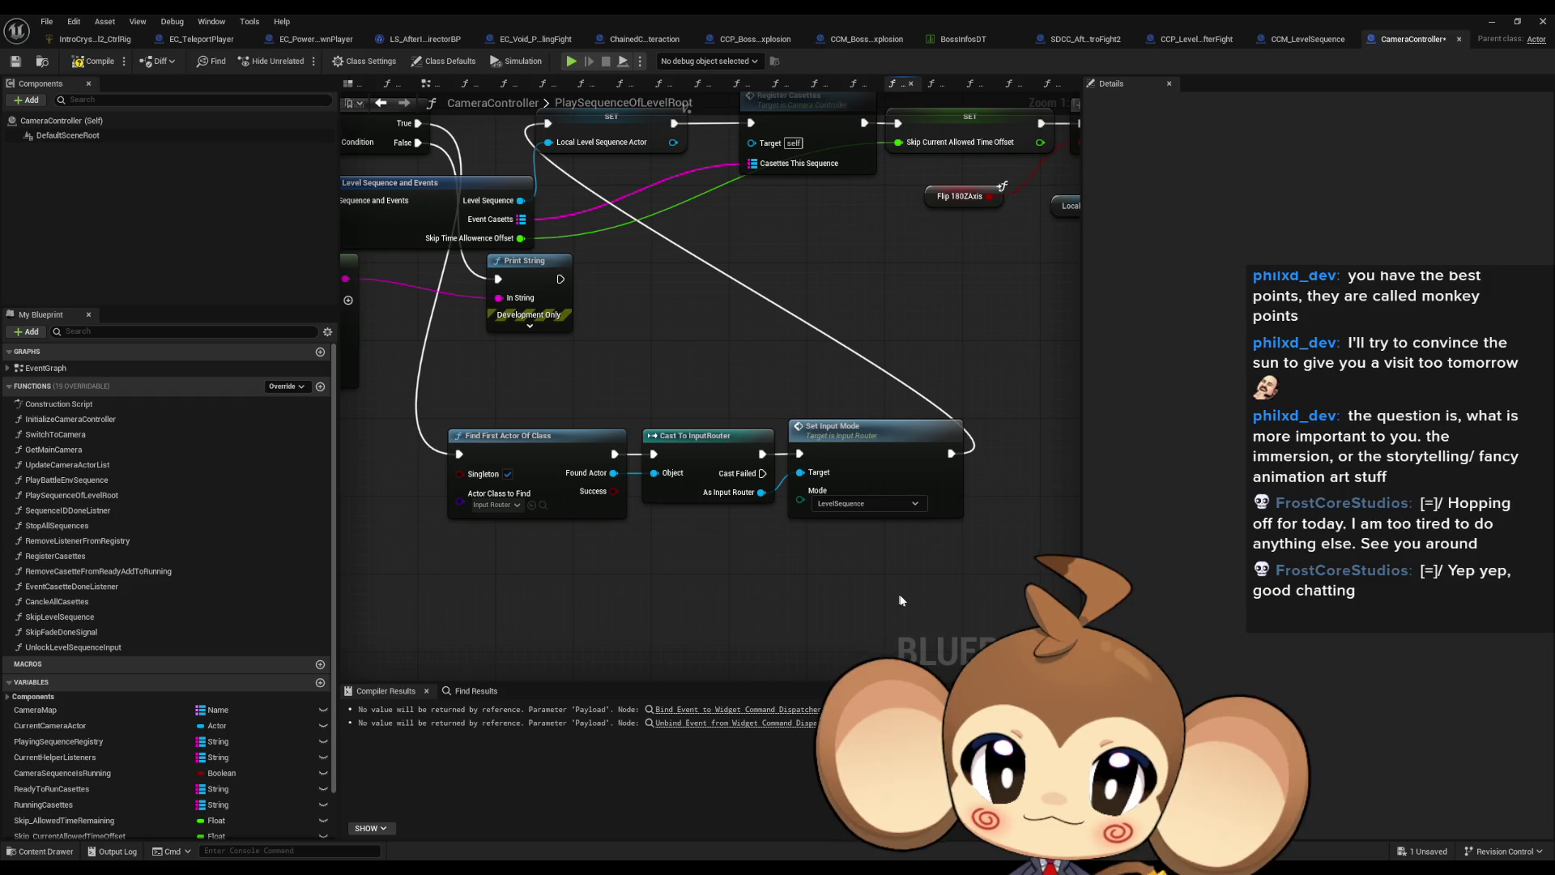
{"action": "left_click", "coordinate": [81, 69]}
{"action": "scroll", "coordinate": [864, 585], "scroll_direction": "down", "scroll_amount": 5}
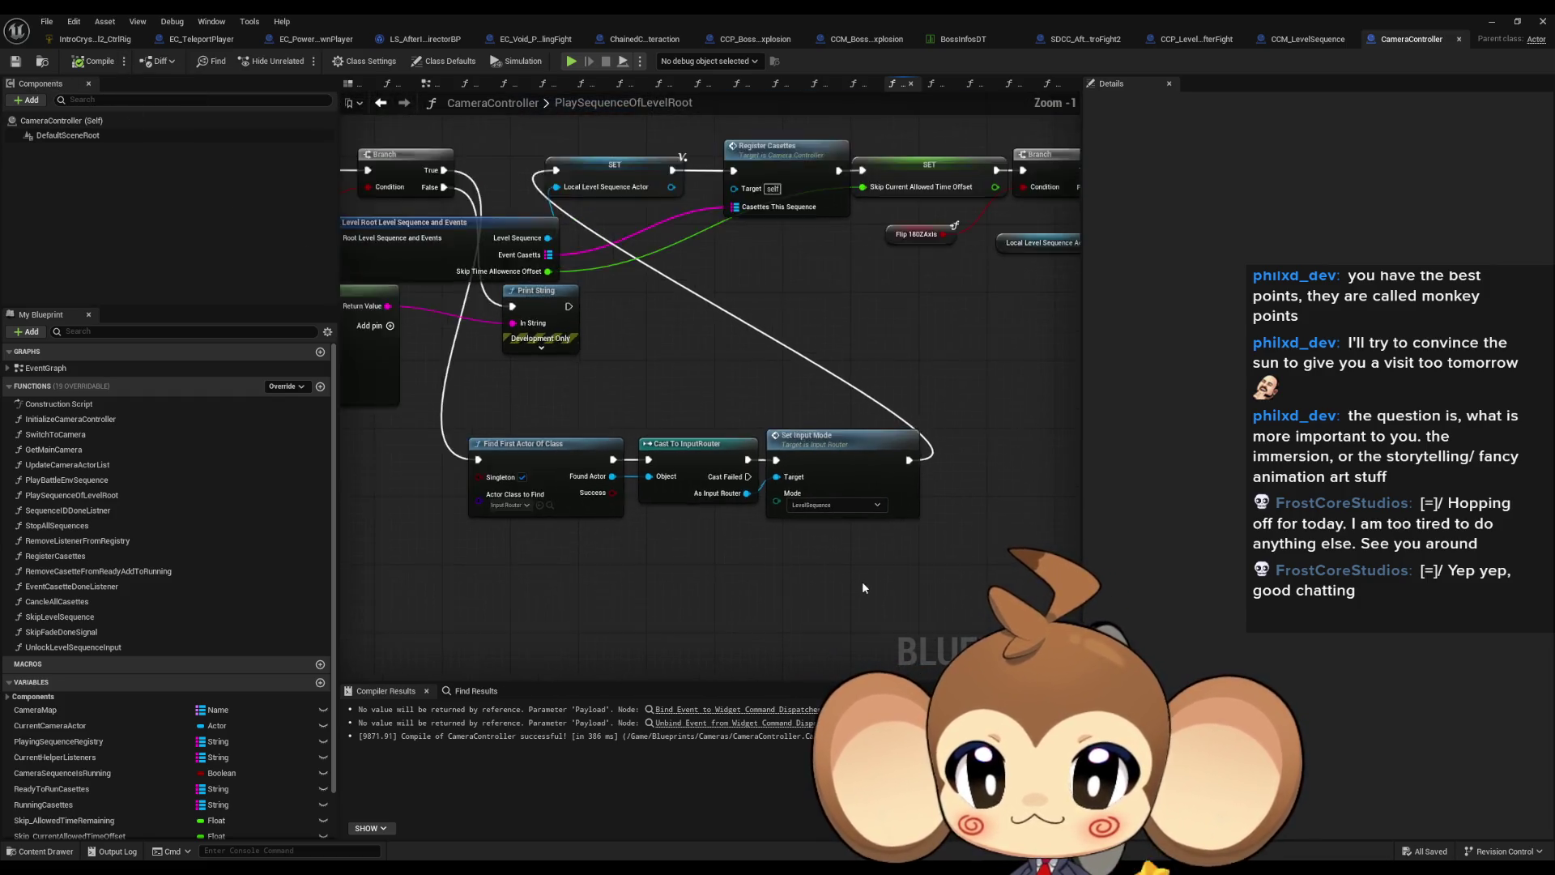
{"action": "mouse_move", "coordinate": [713, 497]}
{"action": "left_mouse_down"}
{"action": "mouse_move", "coordinate": [848, 593]}
{"action": "mouse_move", "coordinate": [973, 579]}
{"action": "mouse_move", "coordinate": [956, 580]}
{"action": "left_mouse_up"}
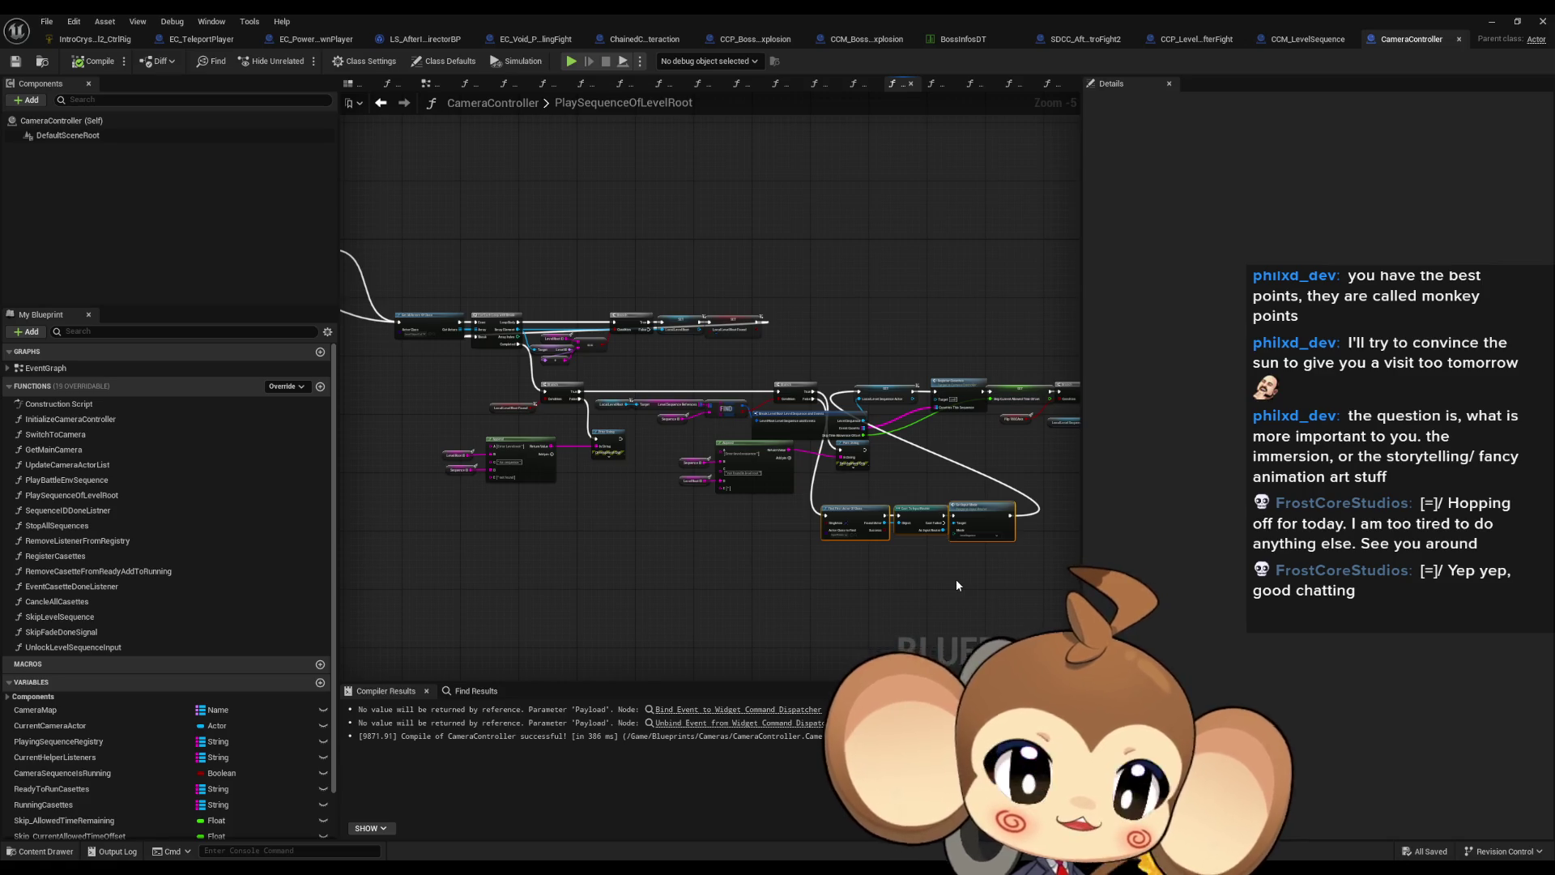
{"action": "scroll", "coordinate": [528, 289], "scroll_direction": "up", "scroll_amount": 5}
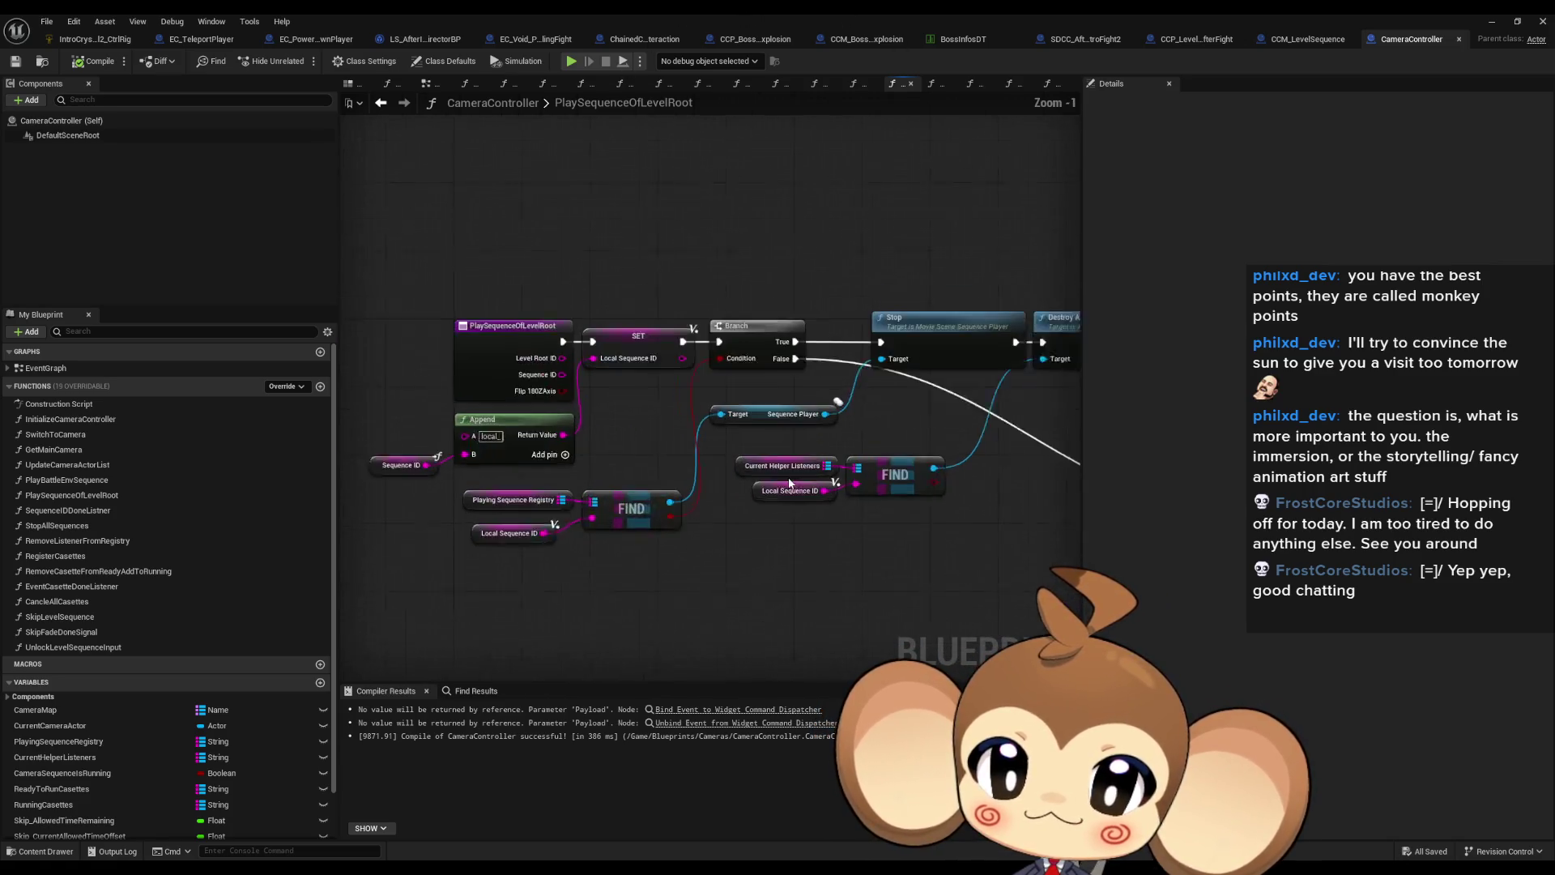
{"action": "left_click", "coordinate": [549, 360]}
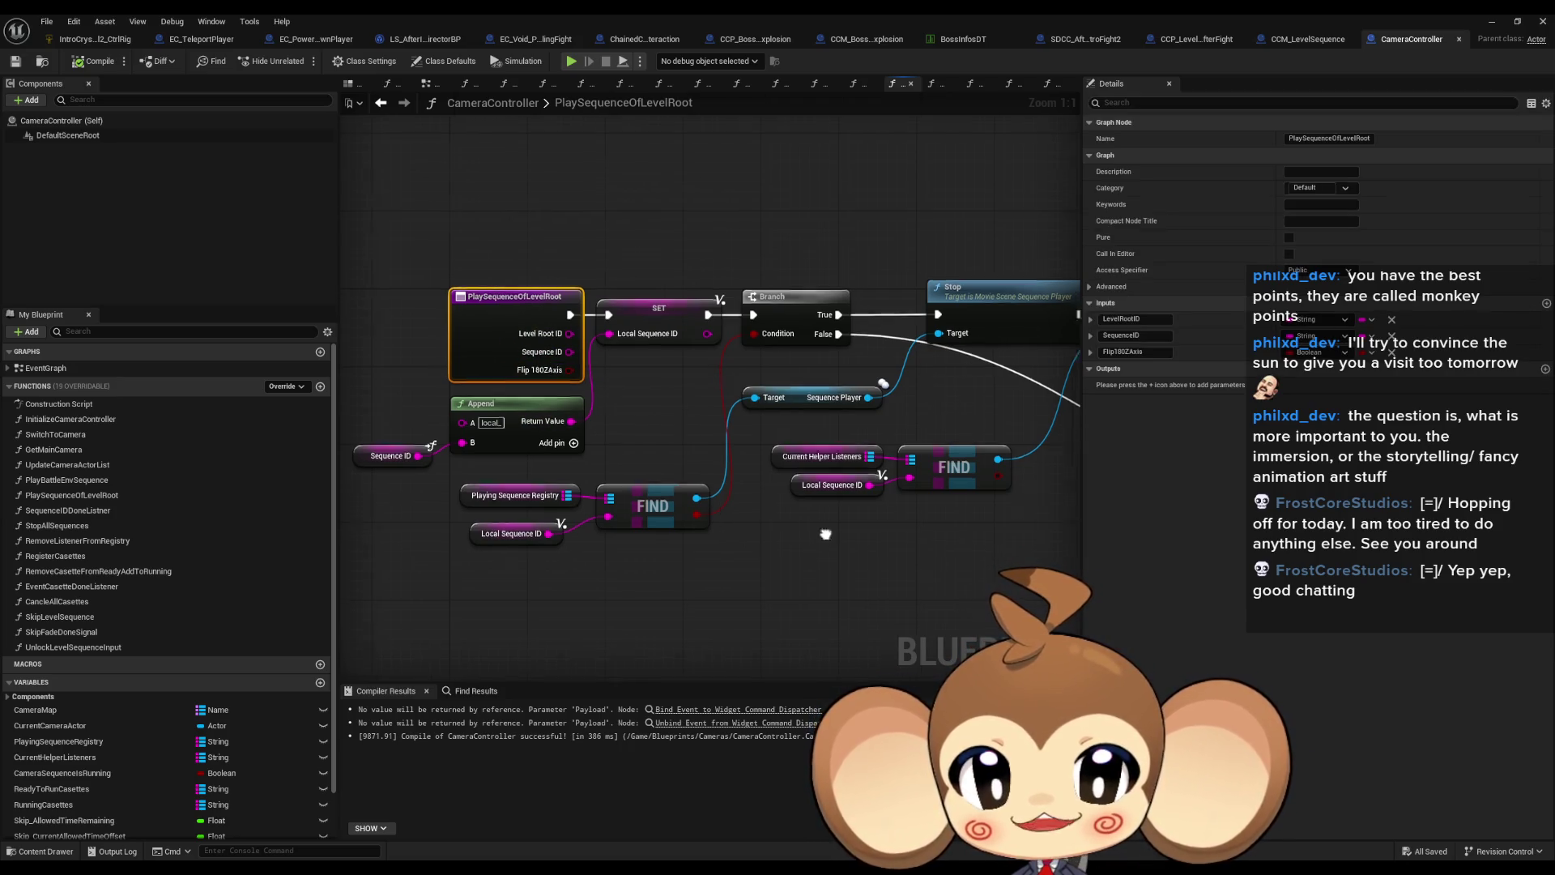
{"action": "scroll", "coordinate": [730, 533], "scroll_direction": "down", "scroll_amount": 1}
{"action": "mouse_move", "coordinate": [775, 536]}
{"action": "left_mouse_down"}
{"action": "mouse_move", "coordinate": [704, 534]}
{"action": "mouse_move", "coordinate": [962, 502]}
{"action": "left_mouse_up"}
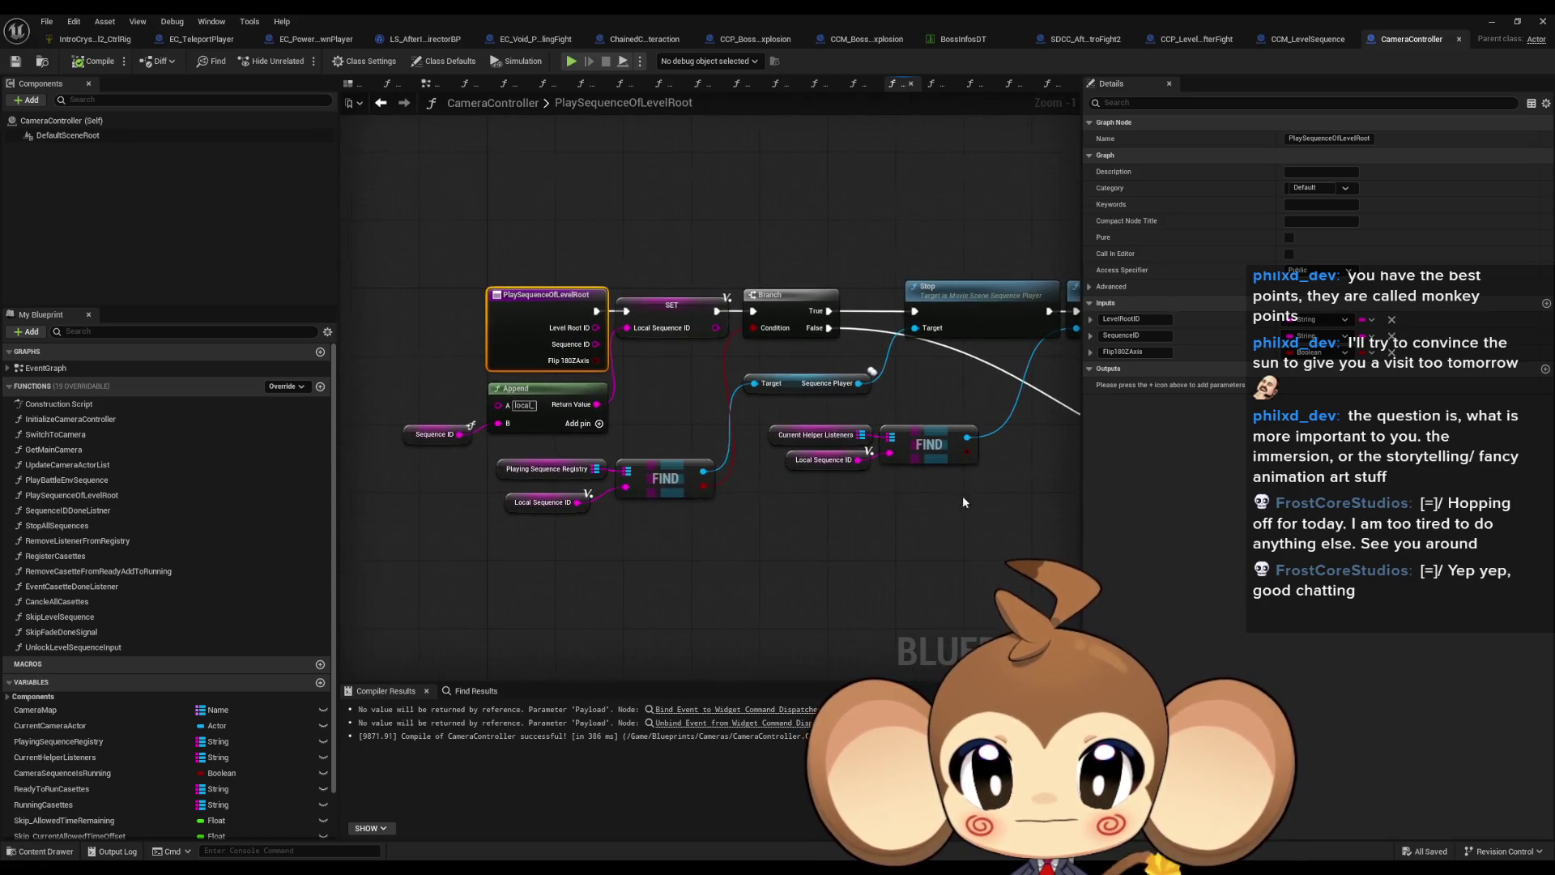
{"action": "left_click", "coordinate": [568, 467]}
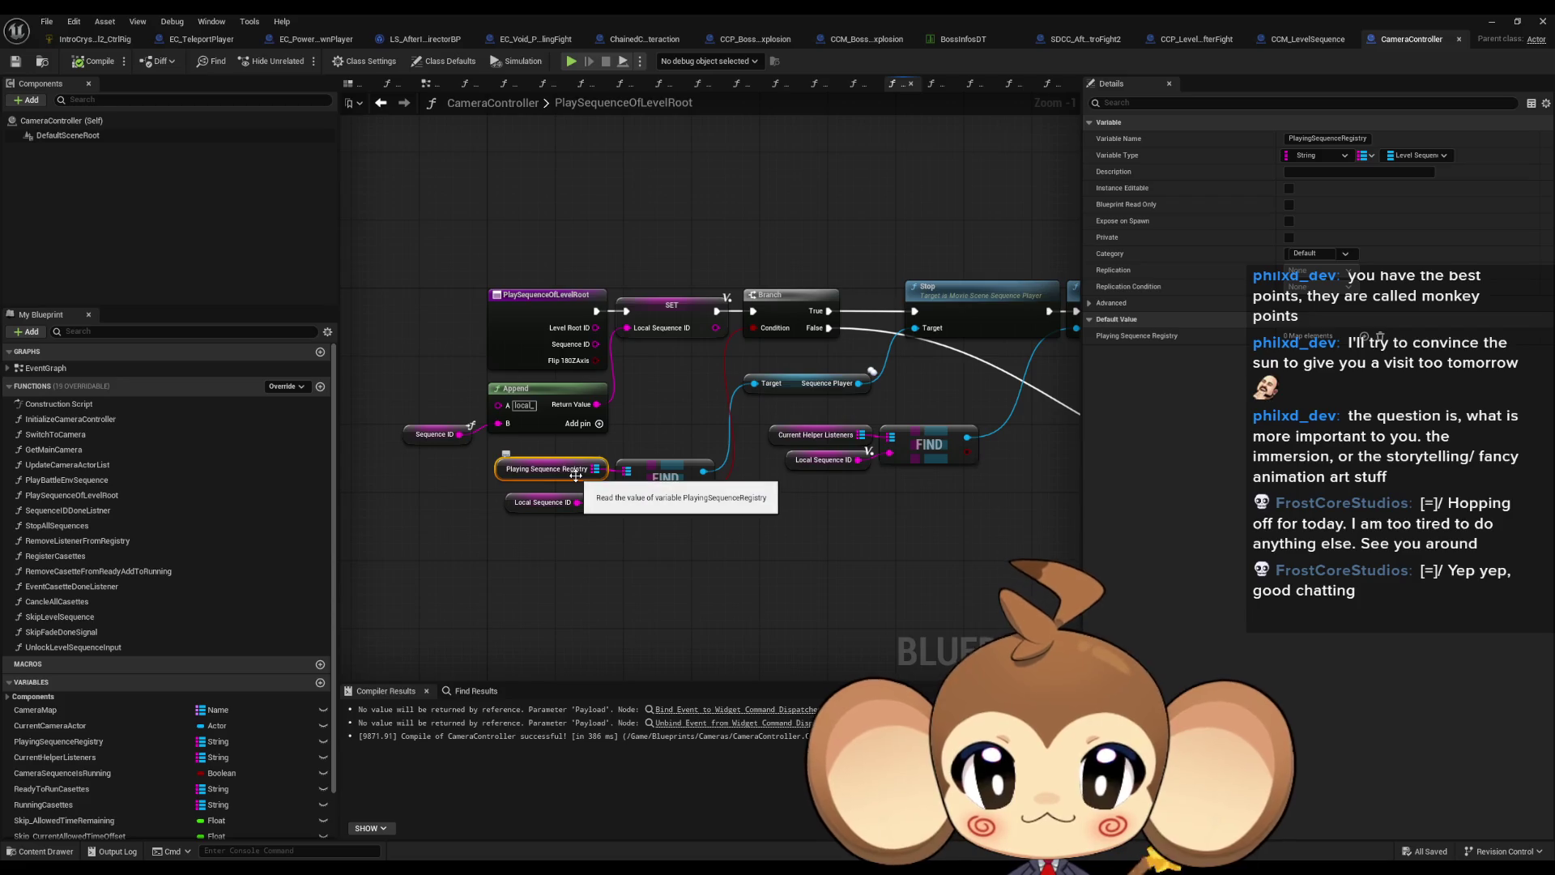
{"action": "scroll", "coordinate": [575, 475], "scroll_direction": "down", "scroll_amount": 4}
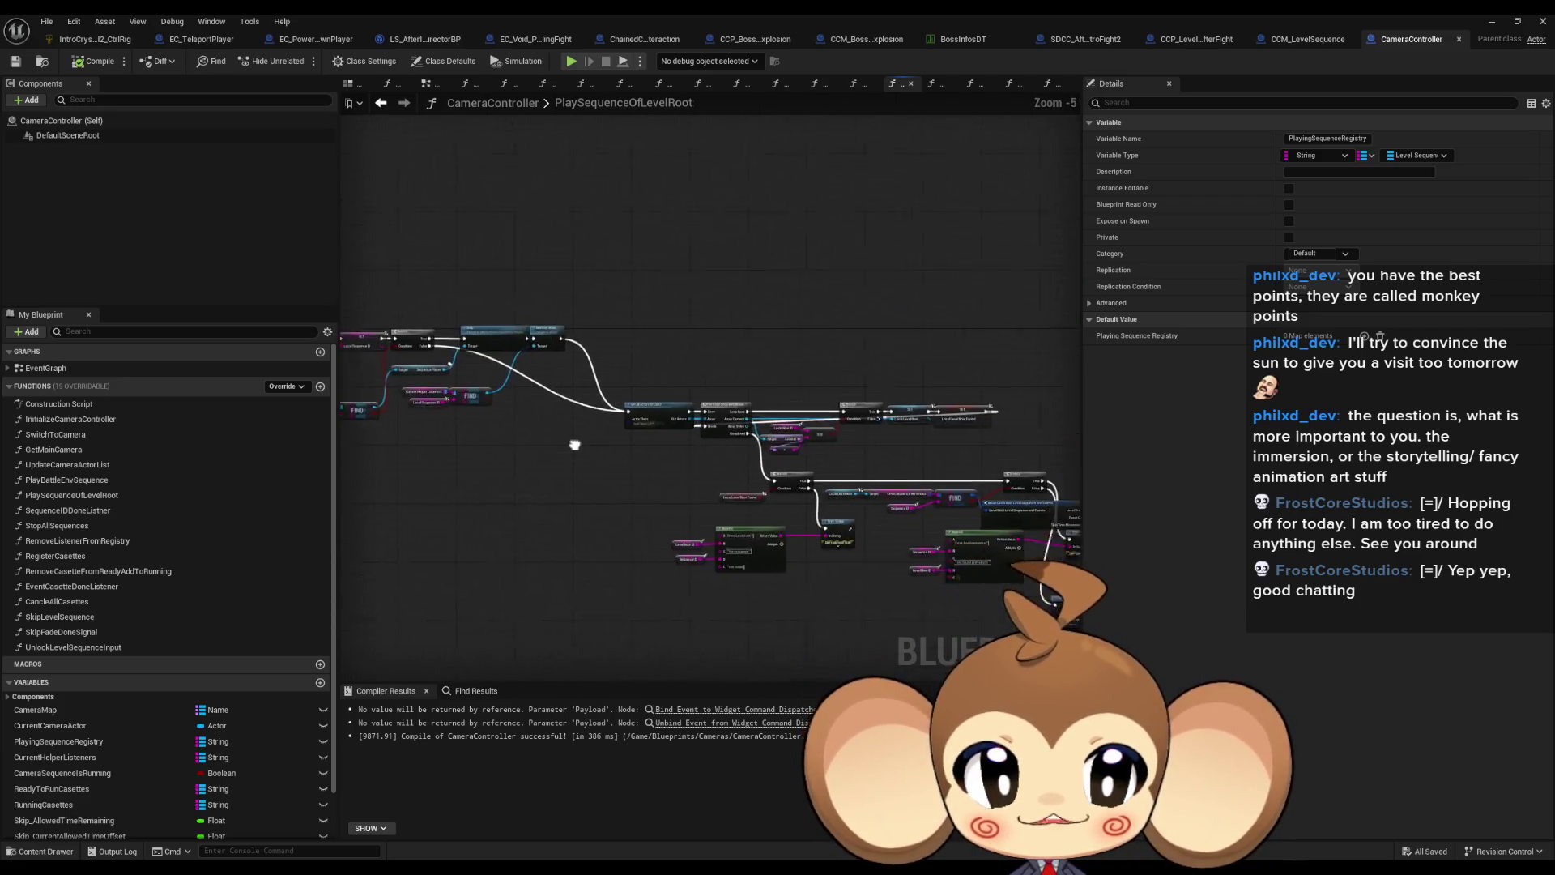
{"action": "left_click_drag", "start_coordinate": [433, 409], "coordinate": [396, 354]}
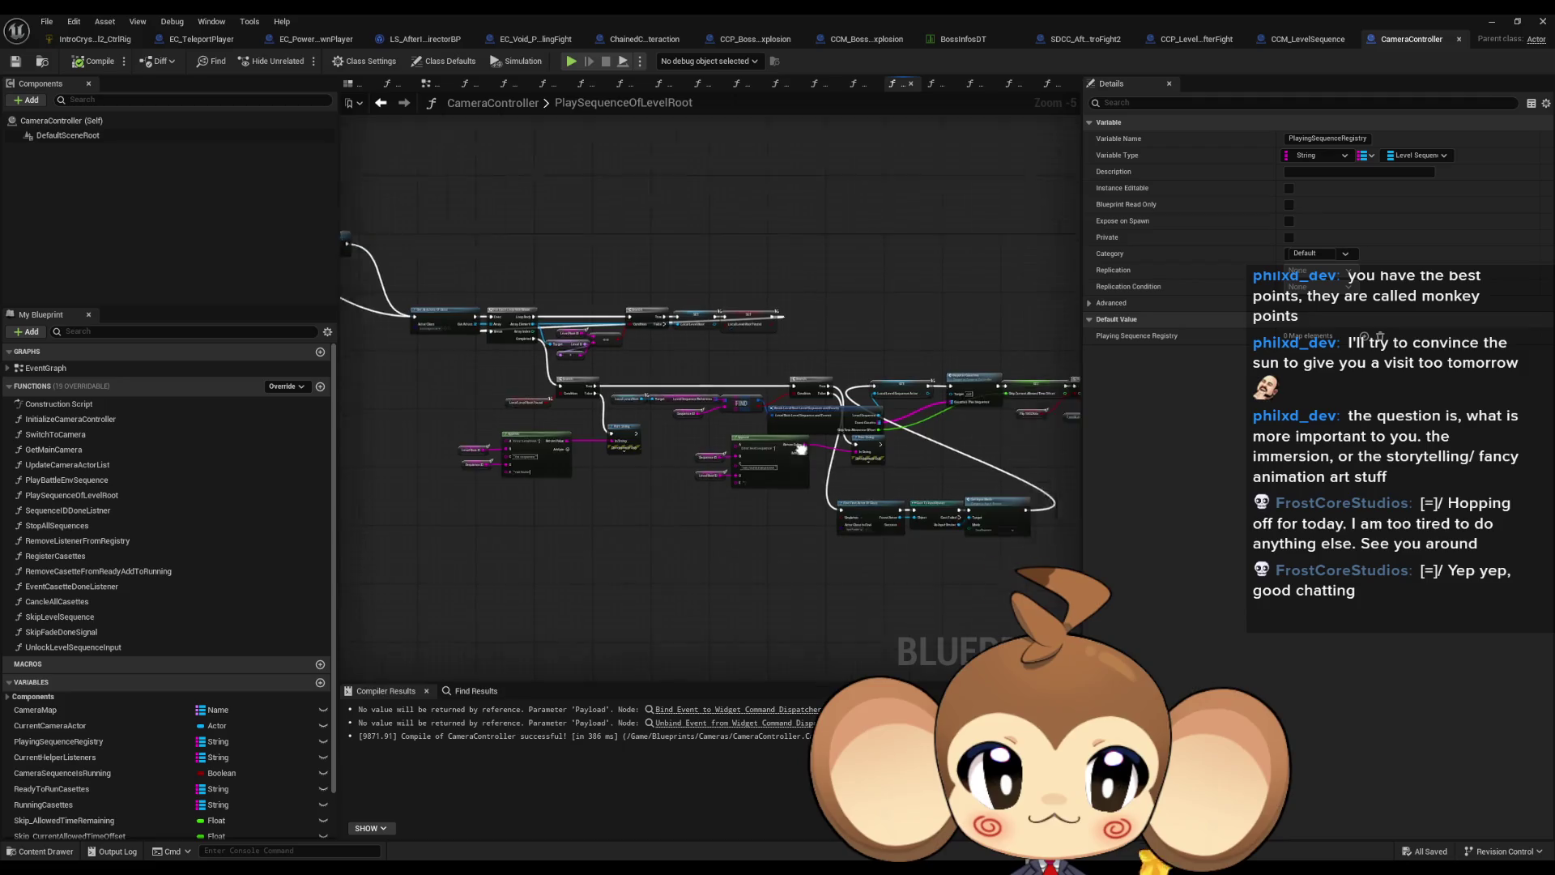
{"action": "scroll", "coordinate": [692, 414], "scroll_direction": "up", "scroll_amount": 1}
{"action": "scroll", "coordinate": [692, 414], "scroll_direction": "up", "scroll_amount": 2}
{"action": "scroll", "coordinate": [633, 438], "scroll_direction": "up", "scroll_amount": 2}
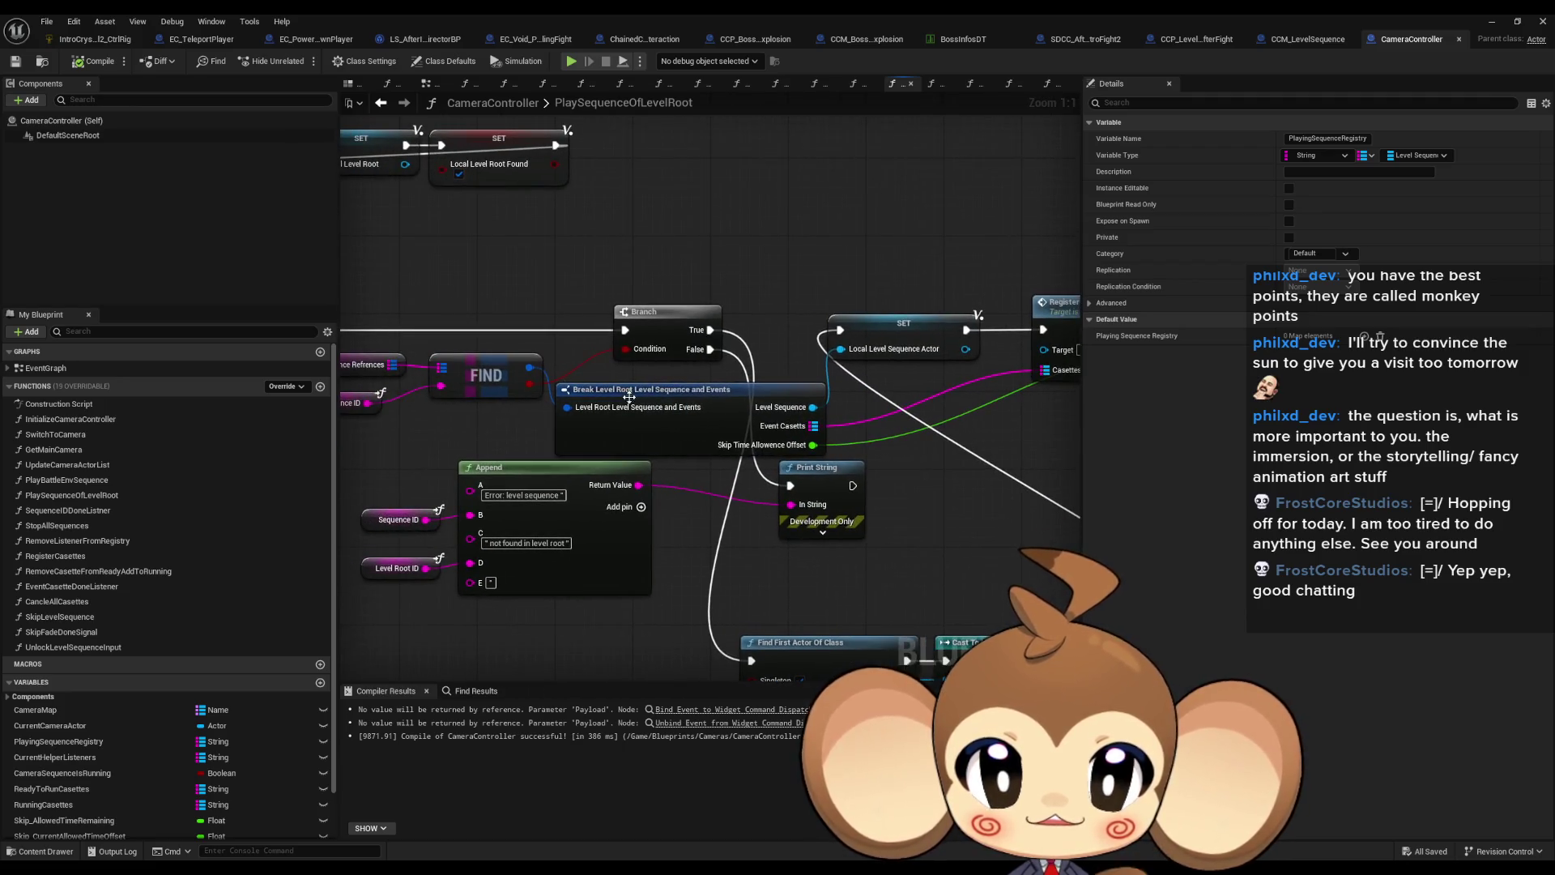
{"action": "left_click", "coordinate": [633, 437]}
{"action": "mouse_move", "coordinate": [633, 438]}
{"action": "left_mouse_down"}
{"action": "mouse_move", "coordinate": [872, 458]}
{"action": "mouse_move", "coordinate": [695, 447]}
{"action": "left_mouse_up"}
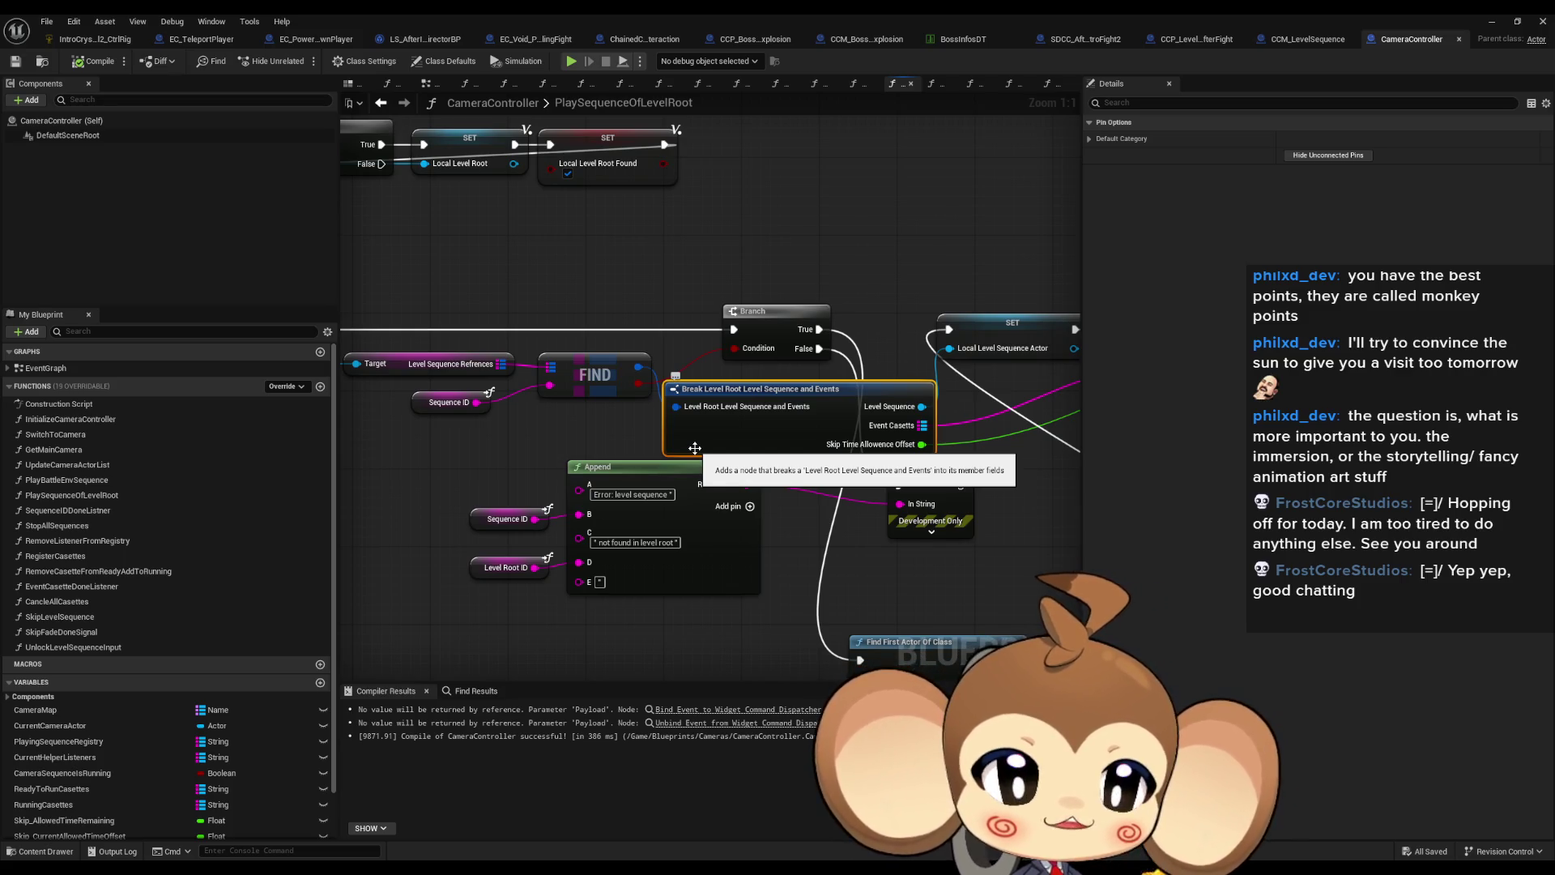
{"action": "mouse_move", "coordinate": [695, 448]}
{"action": "left_mouse_down"}
{"action": "mouse_move", "coordinate": [597, 387]}
{"action": "mouse_move", "coordinate": [489, 254]}
{"action": "left_mouse_up"}
{"action": "left_click_drag", "start_coordinate": [974, 573], "coordinate": [897, 560]}
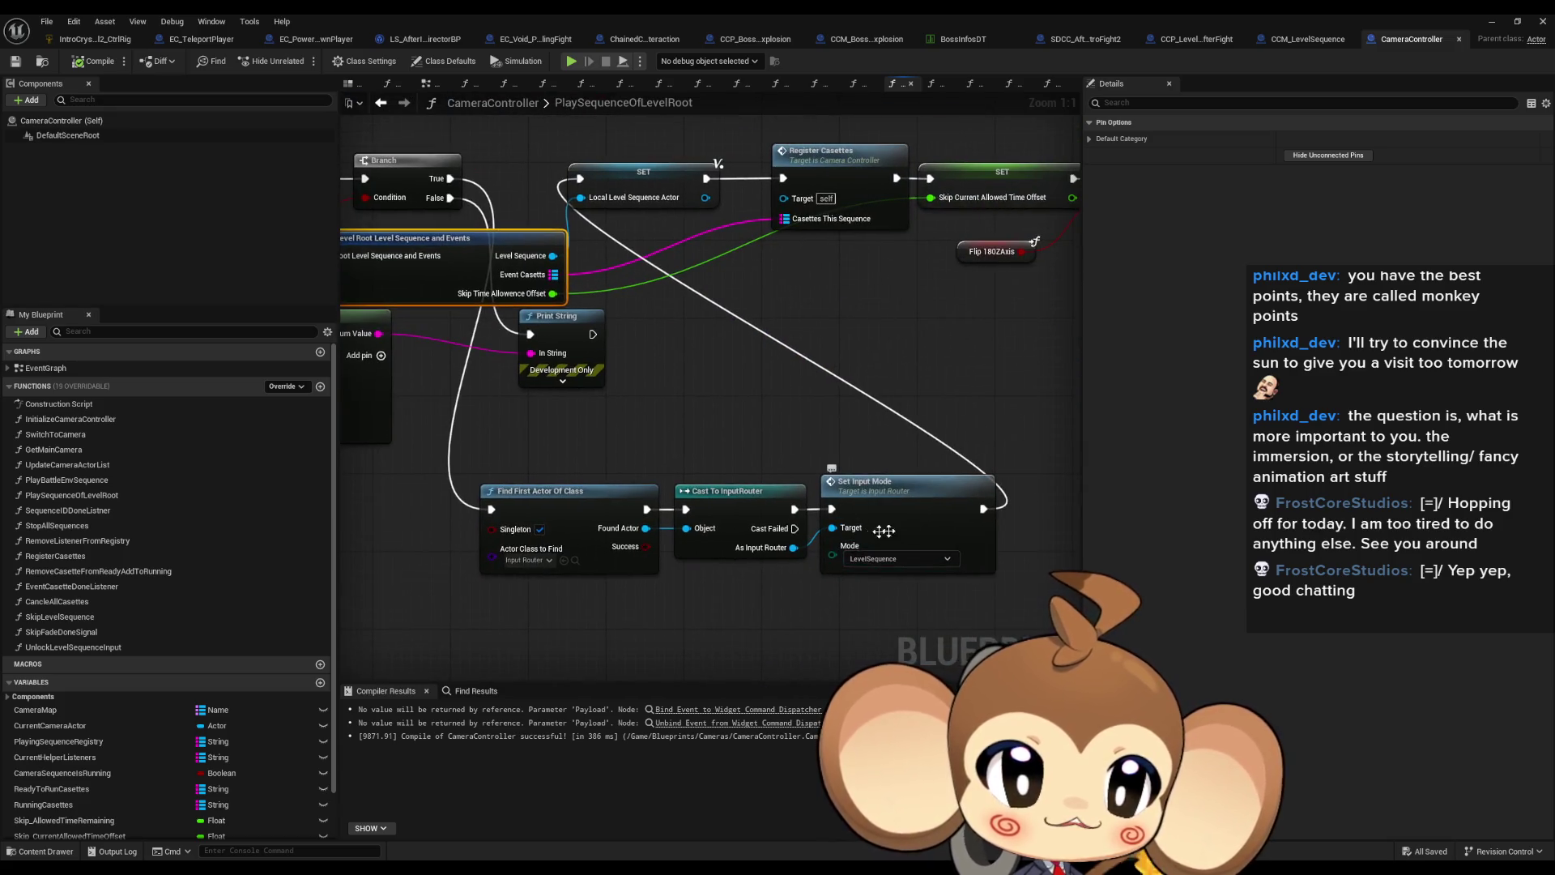
{"action": "left_click", "coordinate": [884, 530]}
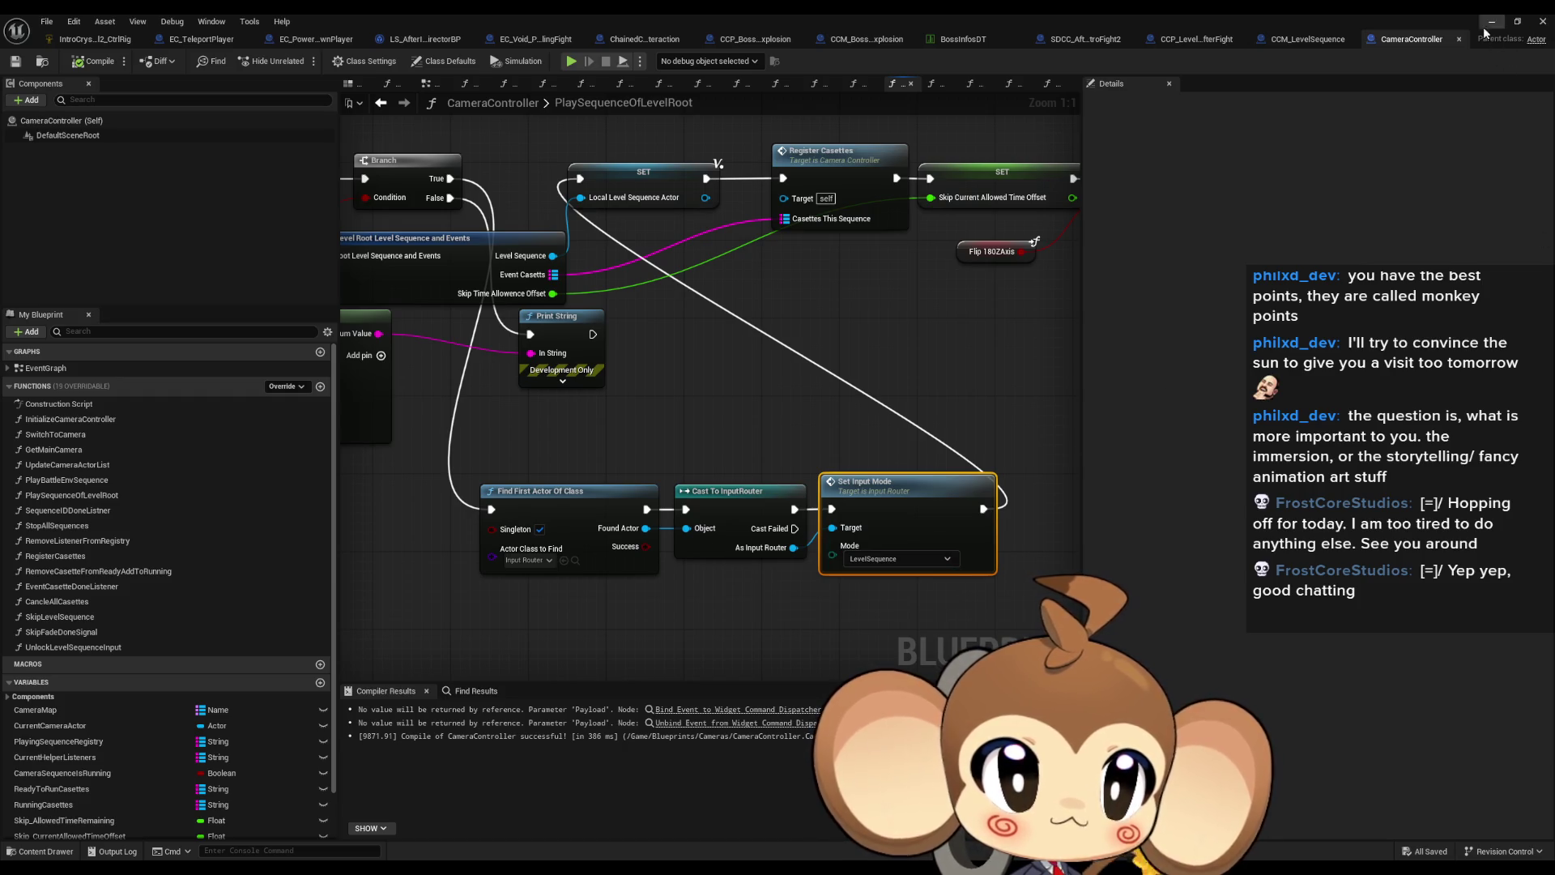
{"action": "left_click", "coordinate": [1517, 25]}
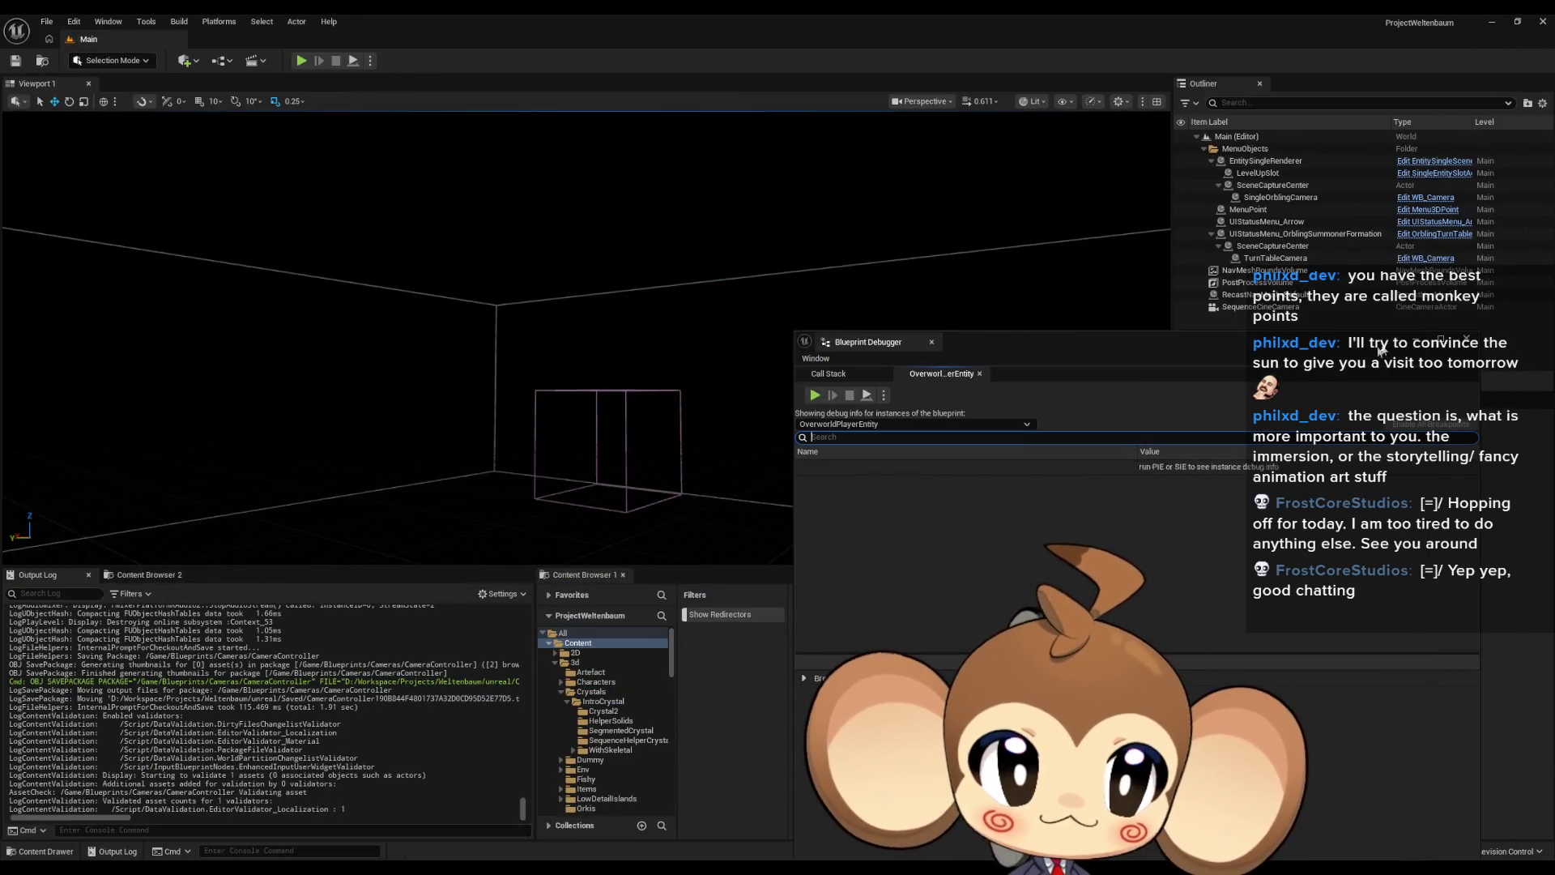
Step: Close the Blueprint Debugger and open VoidLevelSequenceData from Content > Sequences > Void
{"action": "left_click", "coordinate": [1466, 339]}
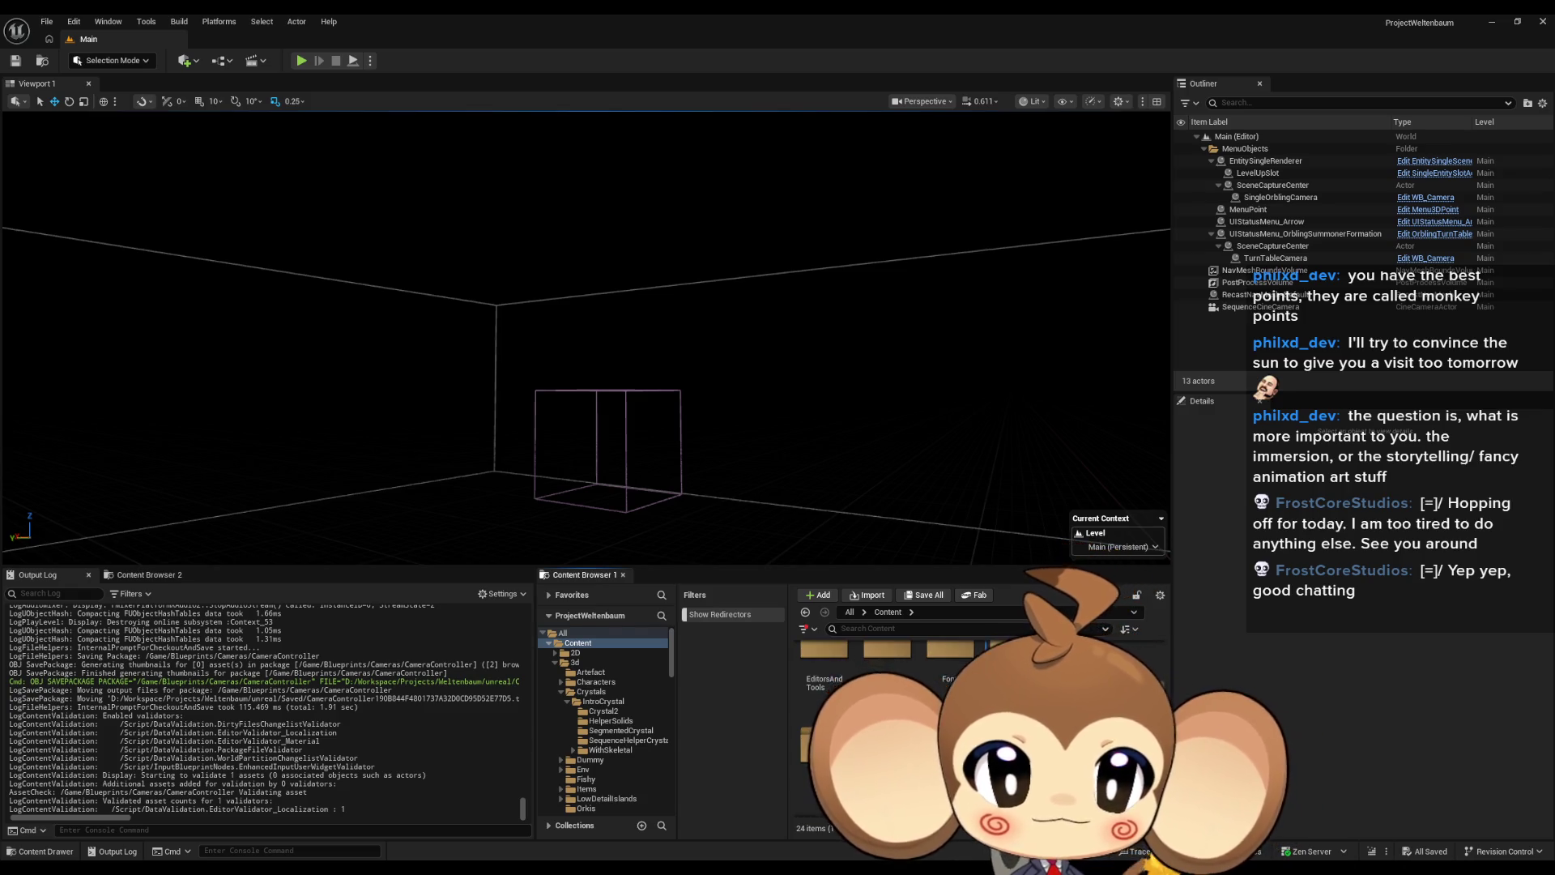
{"action": "scroll", "coordinate": [603, 721], "scroll_direction": "down", "scroll_amount": 10}
{"action": "left_click", "coordinate": [589, 724]}
{"action": "double_click", "coordinate": [949, 668]}
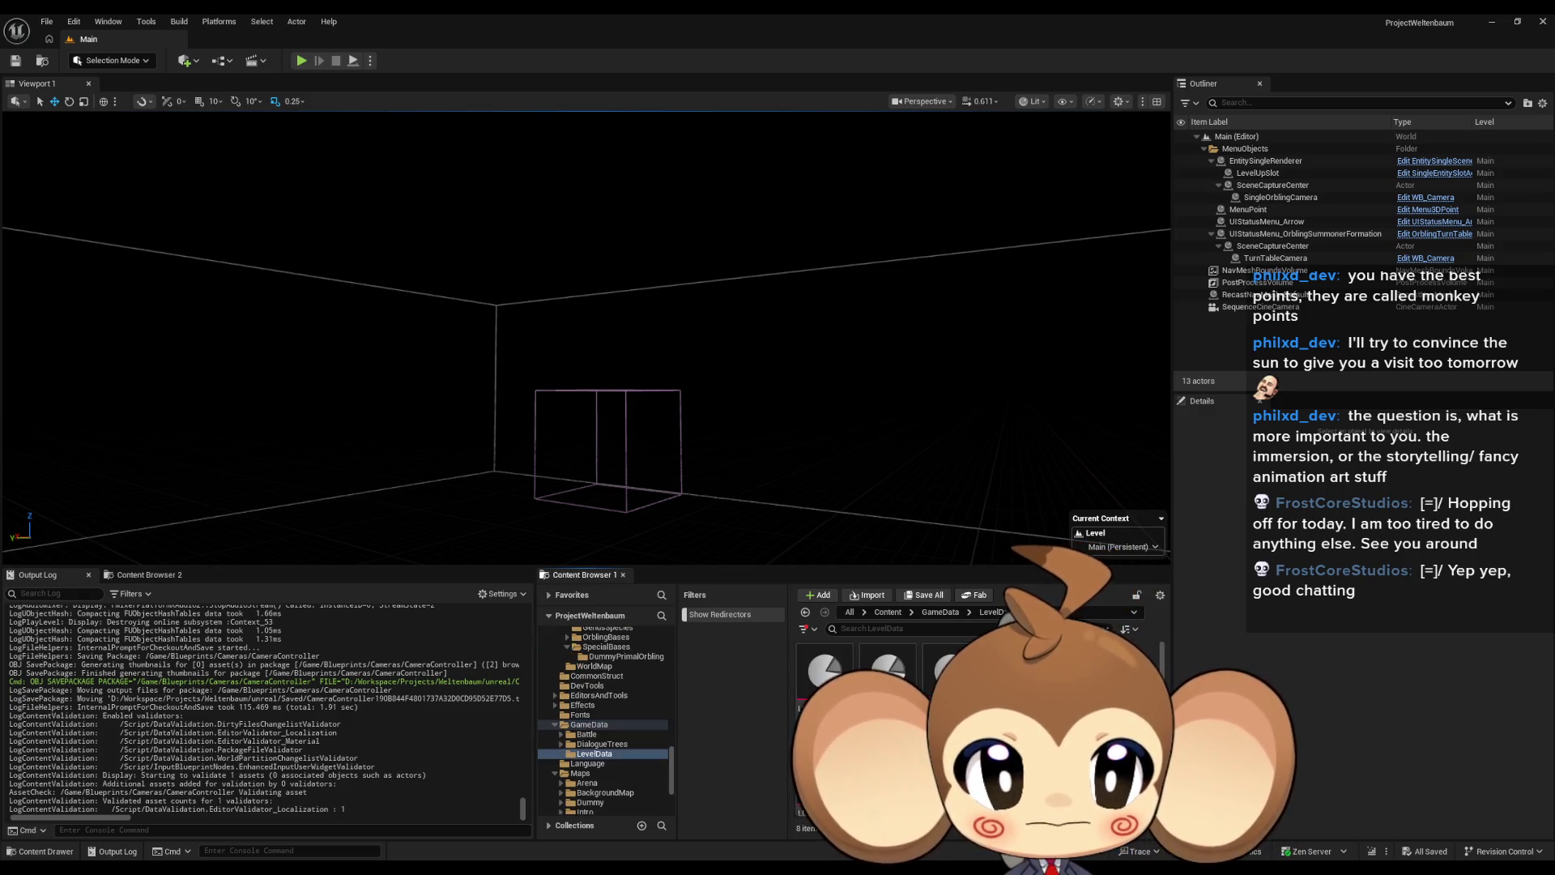
{"action": "left_click", "coordinate": [941, 612]}
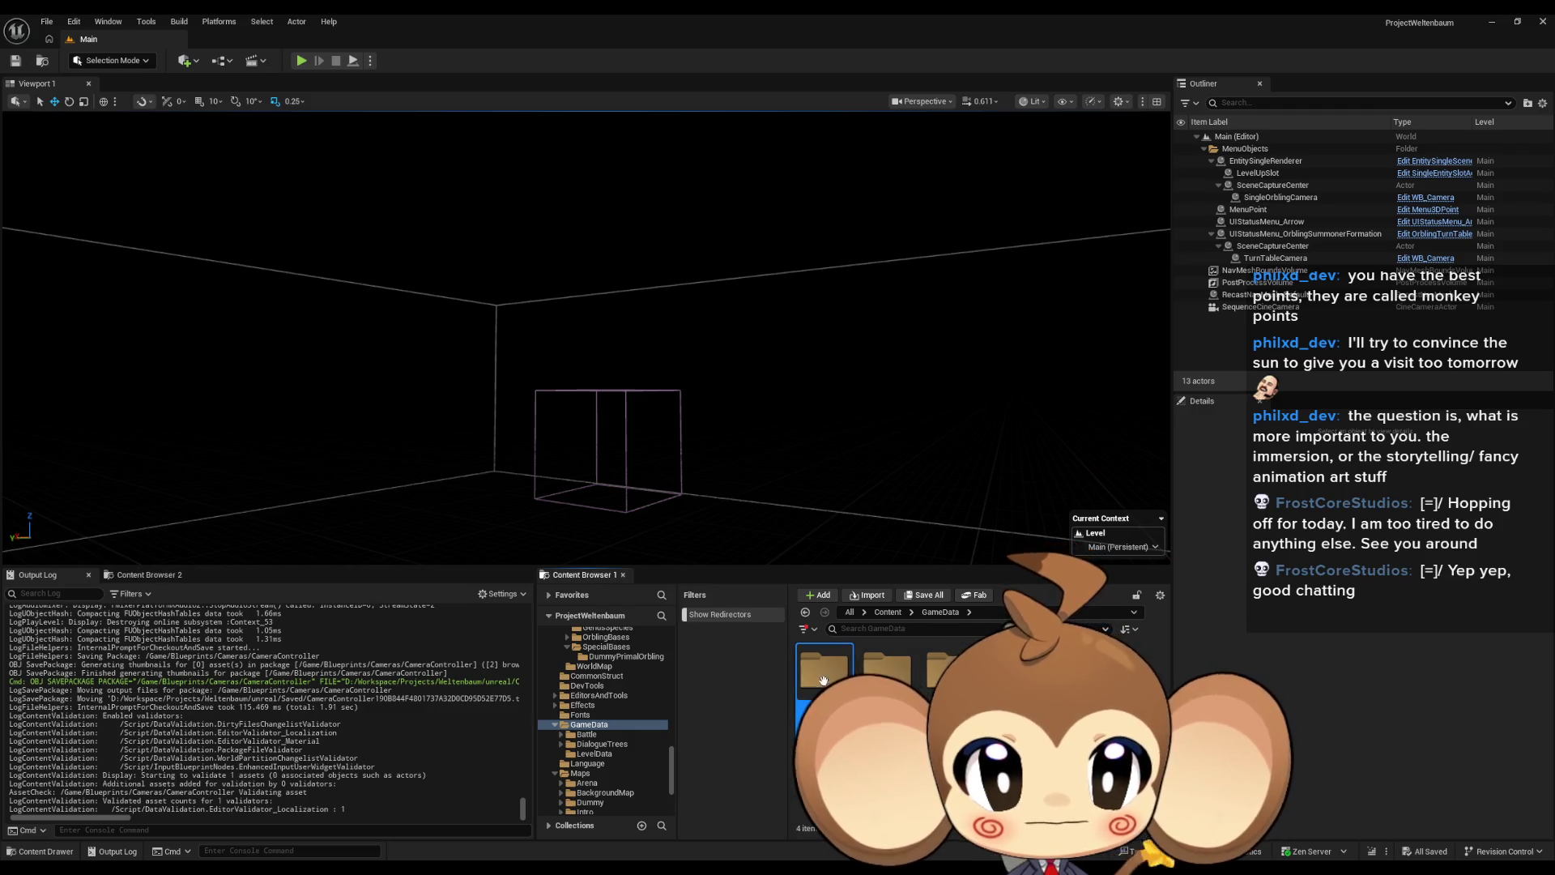
{"action": "left_click", "coordinate": [888, 612]}
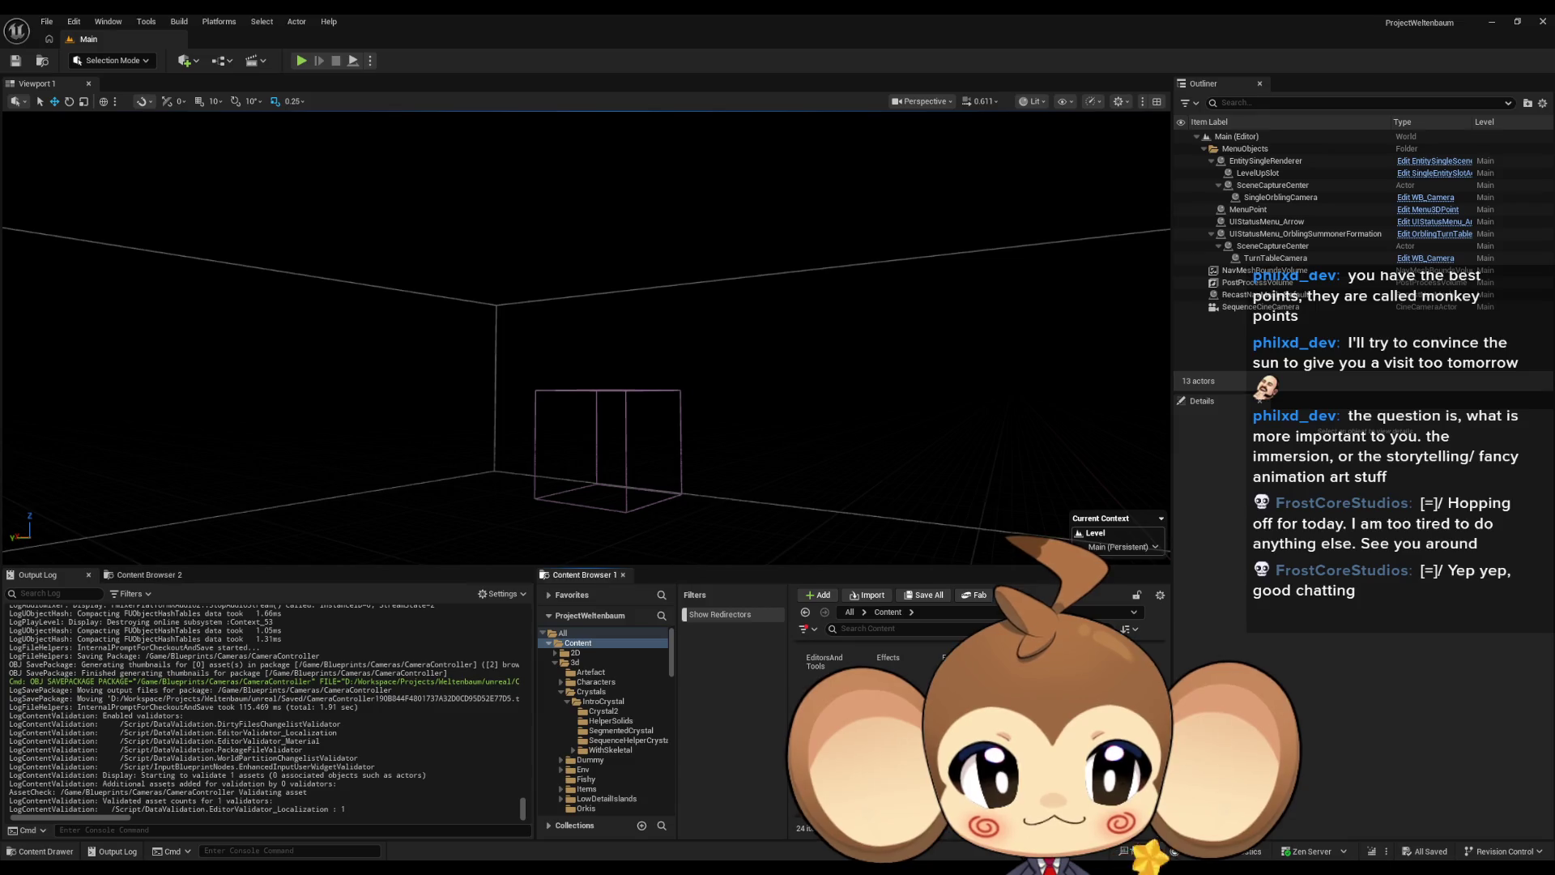
{"action": "left_click", "coordinate": [590, 731]}
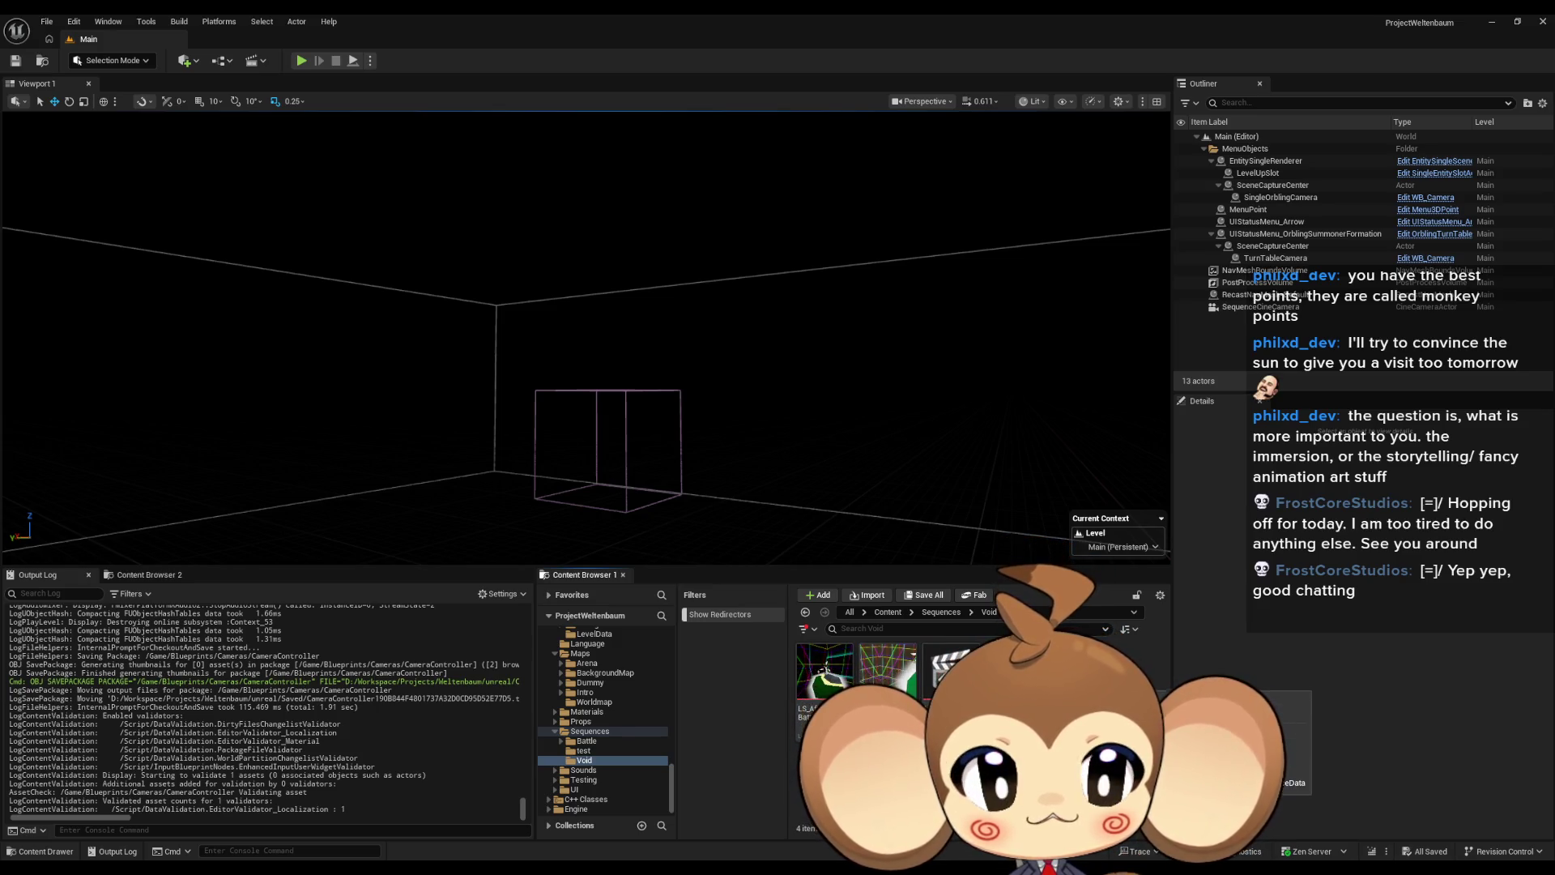
{"action": "double_click", "coordinate": [1014, 671]}
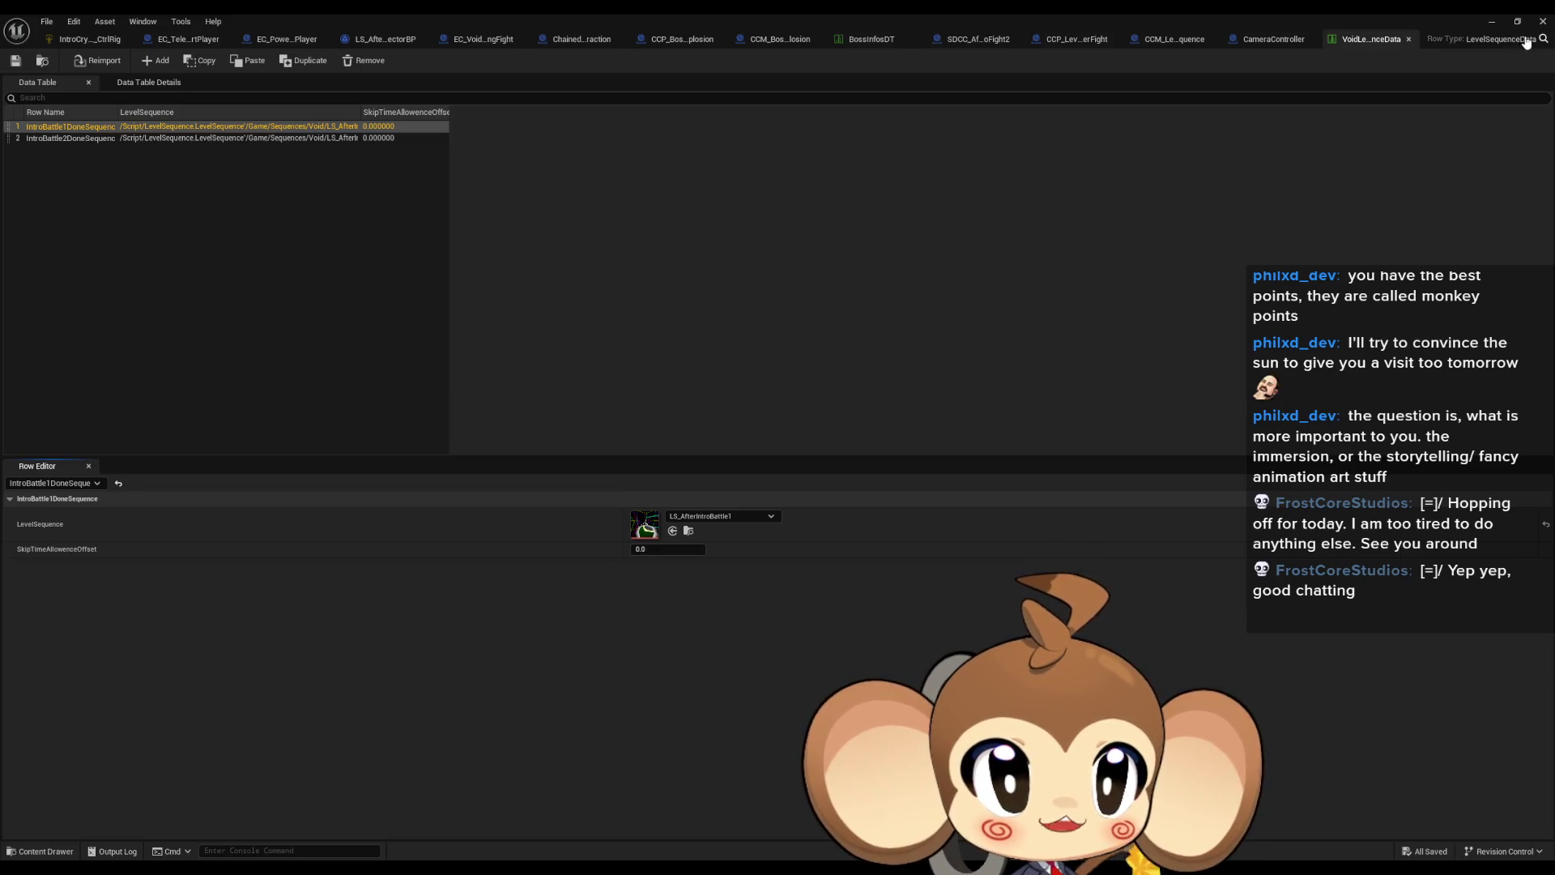
Step: Open the LevelSequenceData row structure via Row Type, glancing at the CameraController and table tabs
{"action": "left_click", "coordinate": [1525, 40]}
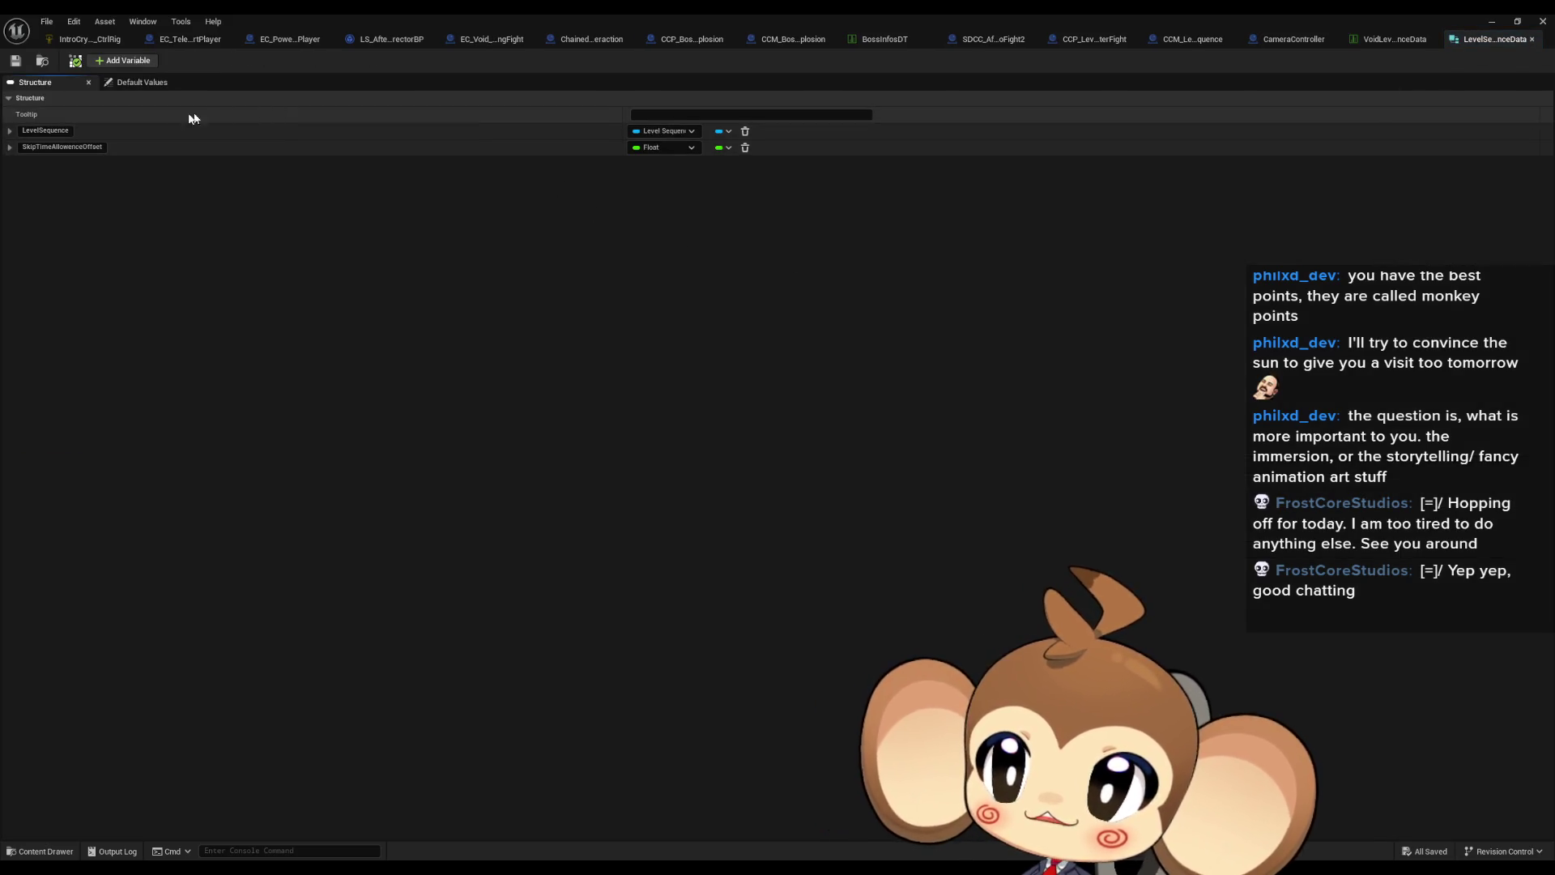
{"action": "left_click", "coordinate": [1291, 38]}
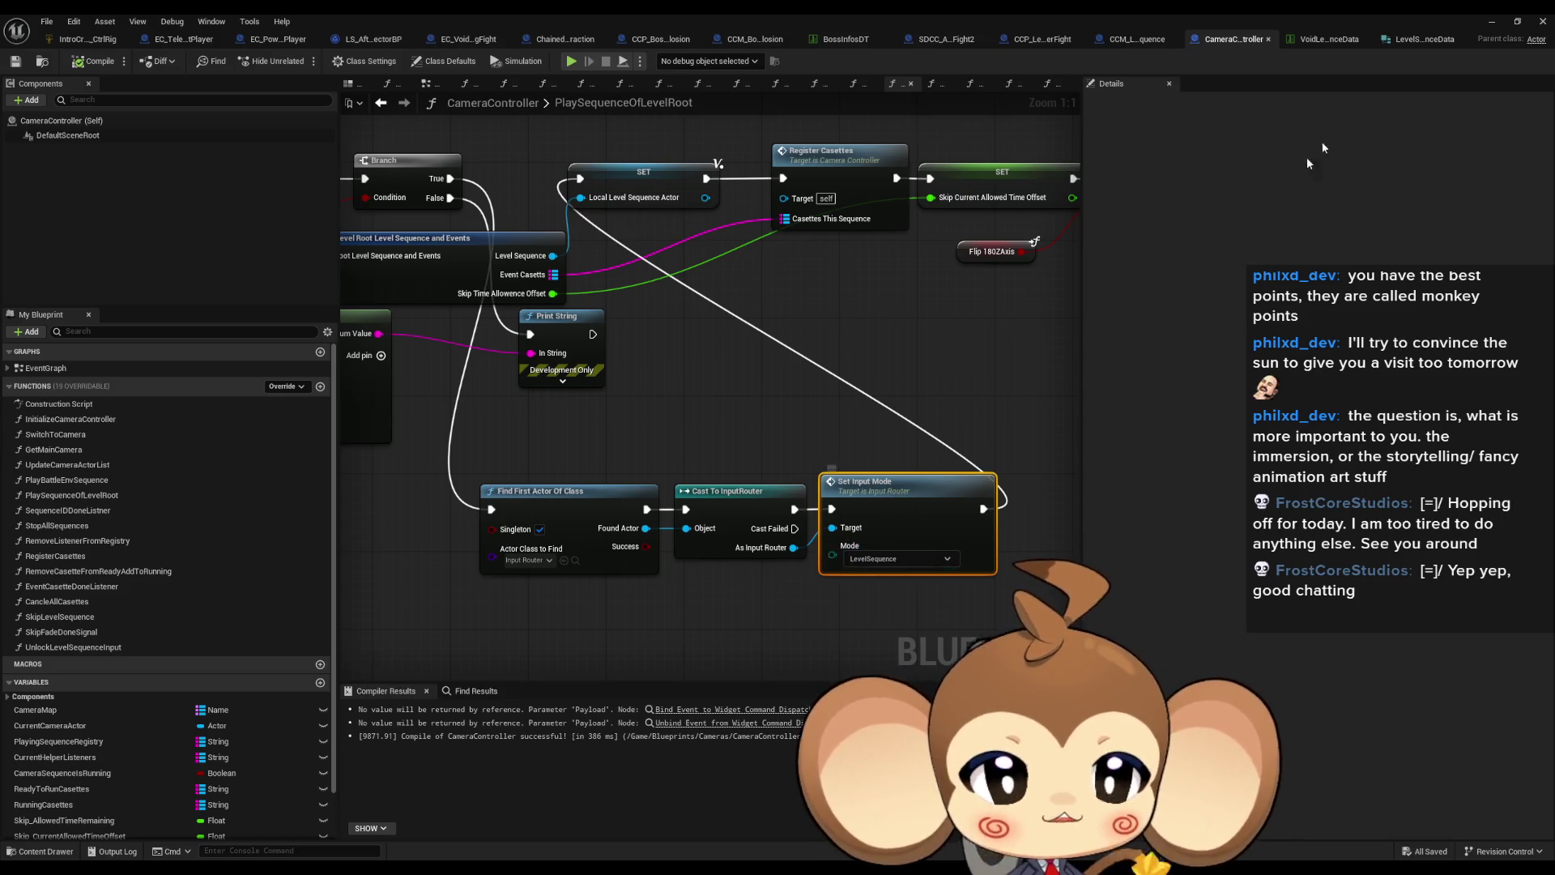
{"action": "left_click", "coordinate": [1333, 38]}
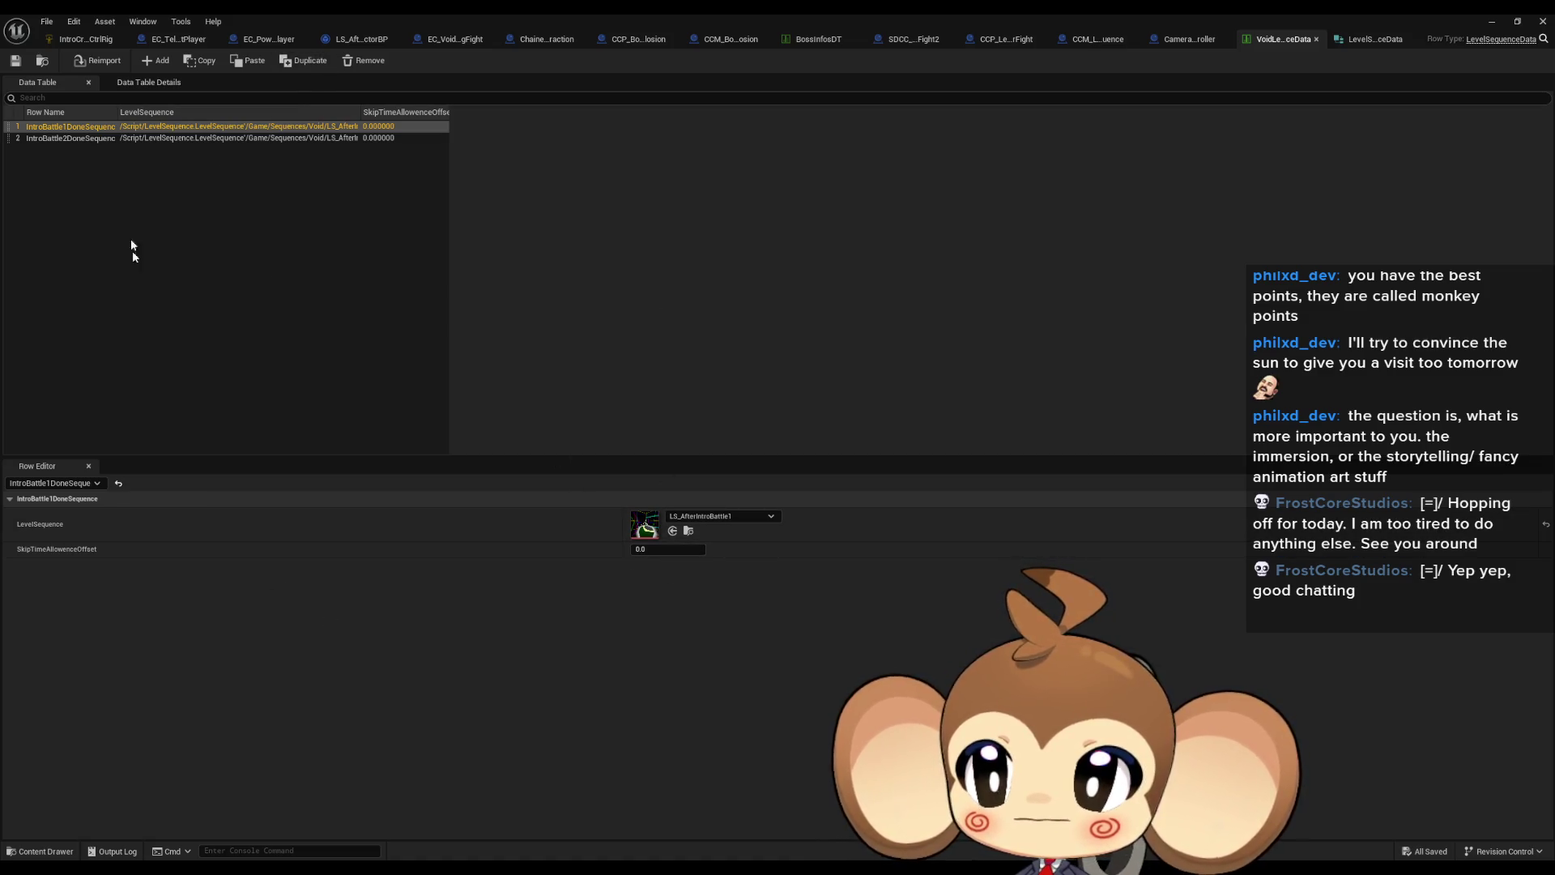
{"action": "left_click", "coordinate": [438, 641]}
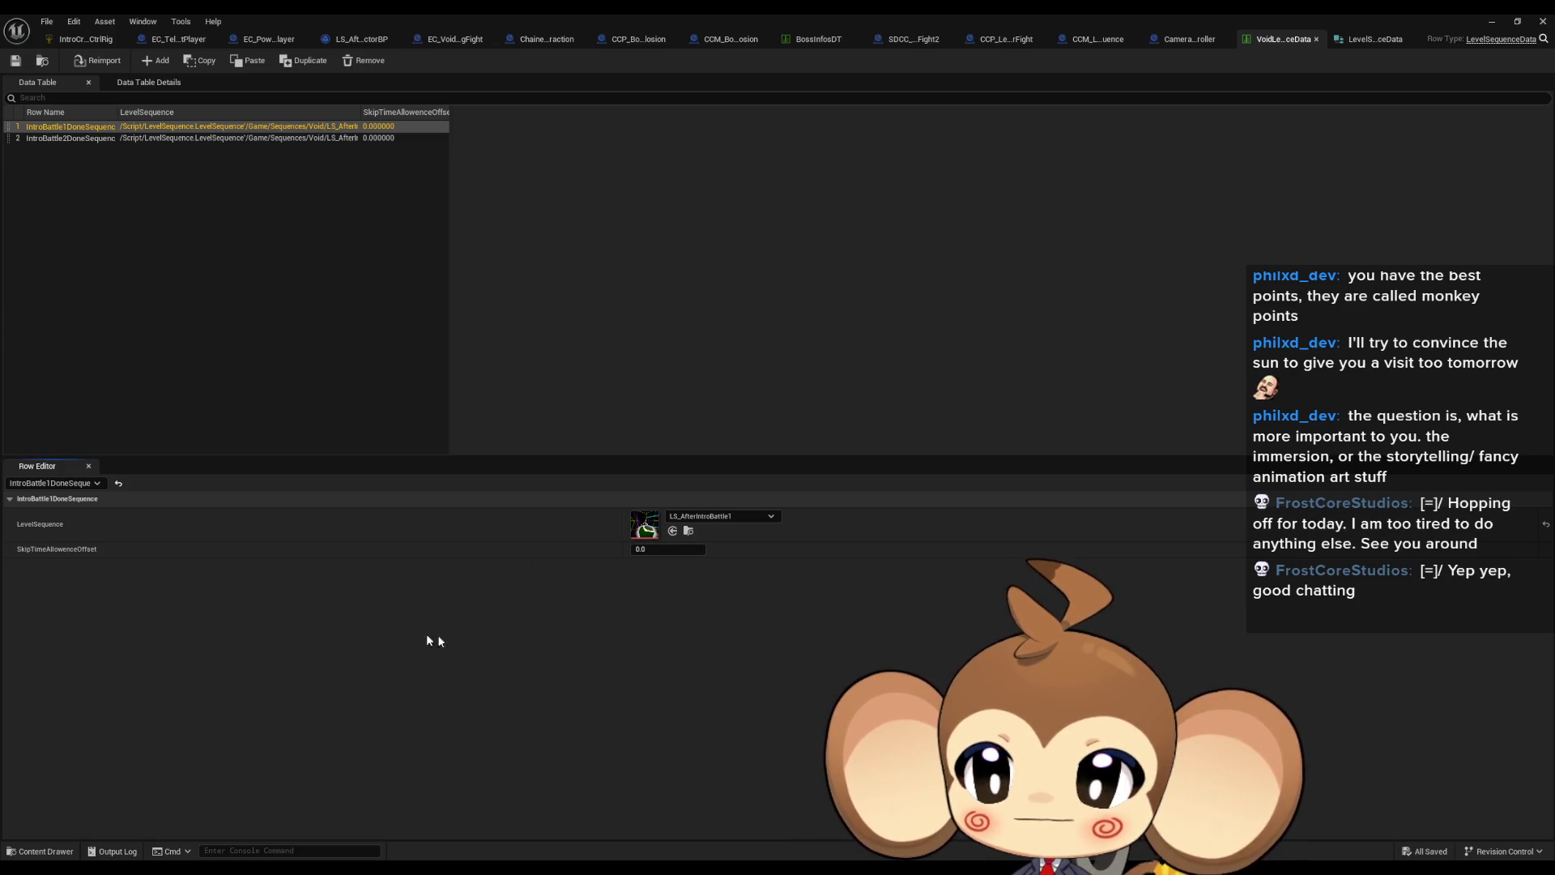
{"action": "left_click", "coordinate": [1375, 39]}
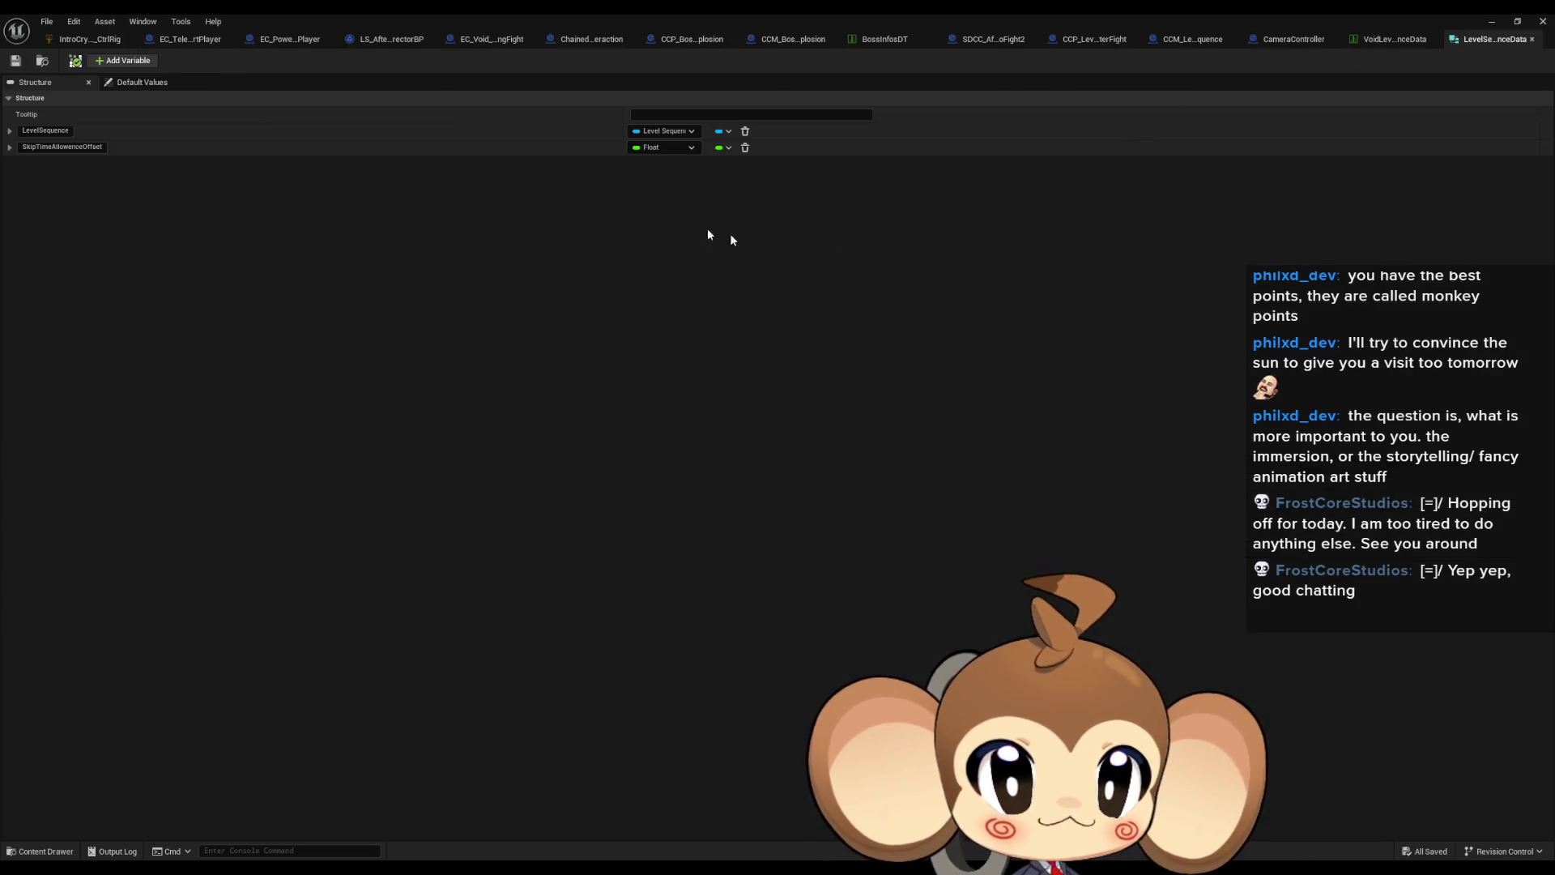
Step: Add a member named InputRouterMode, typed as the Input Router Mode enum, and view its NotSet default
{"action": "left_click", "coordinate": [114, 63]}
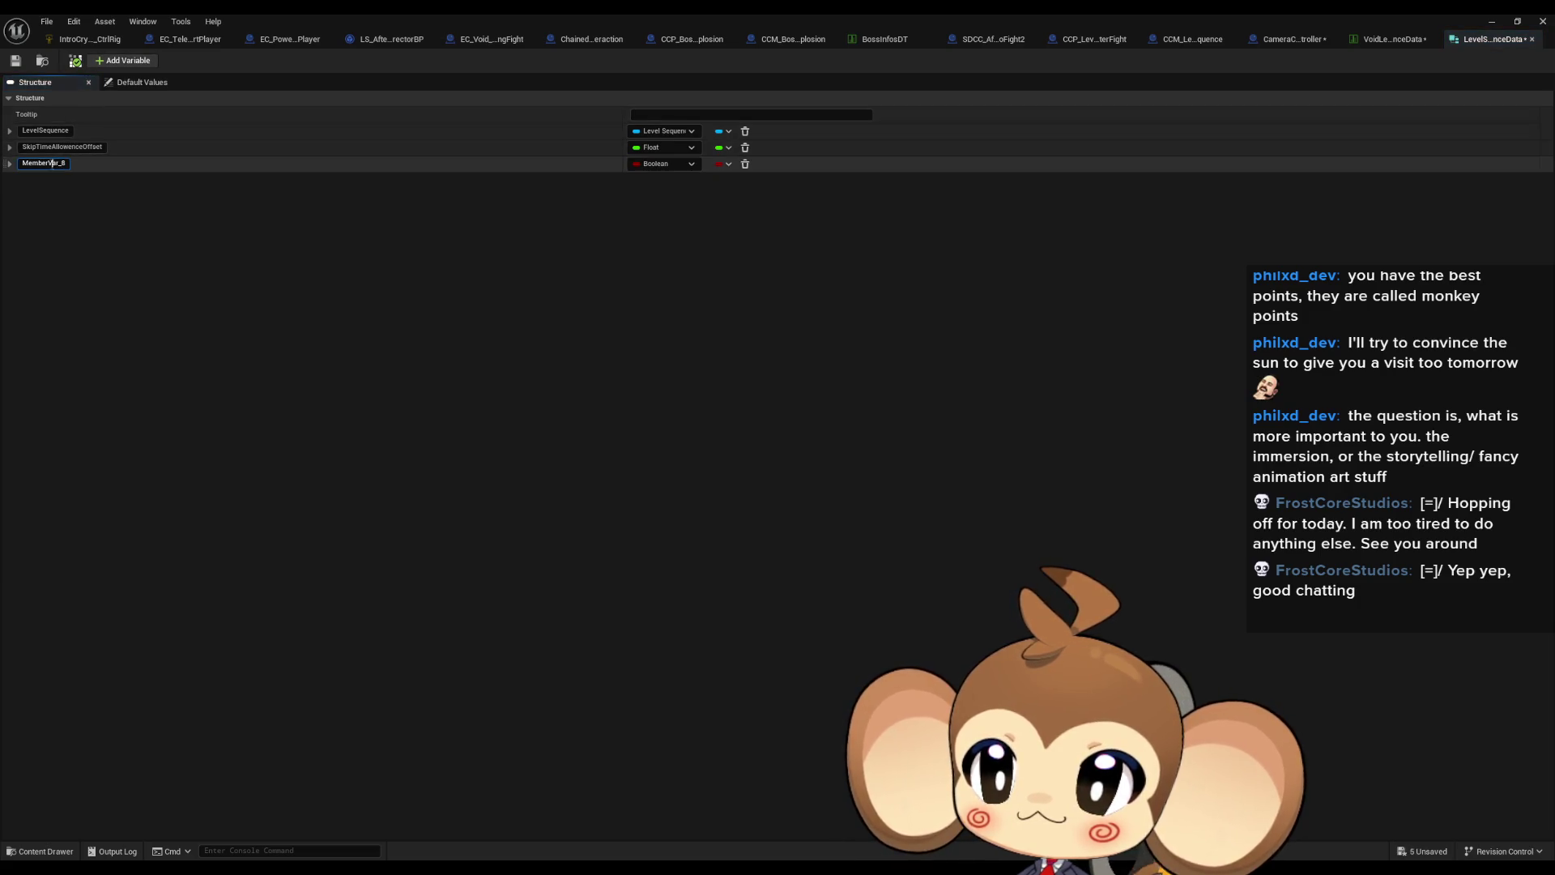
{"action": "type", "text": "InputRouterMod"}
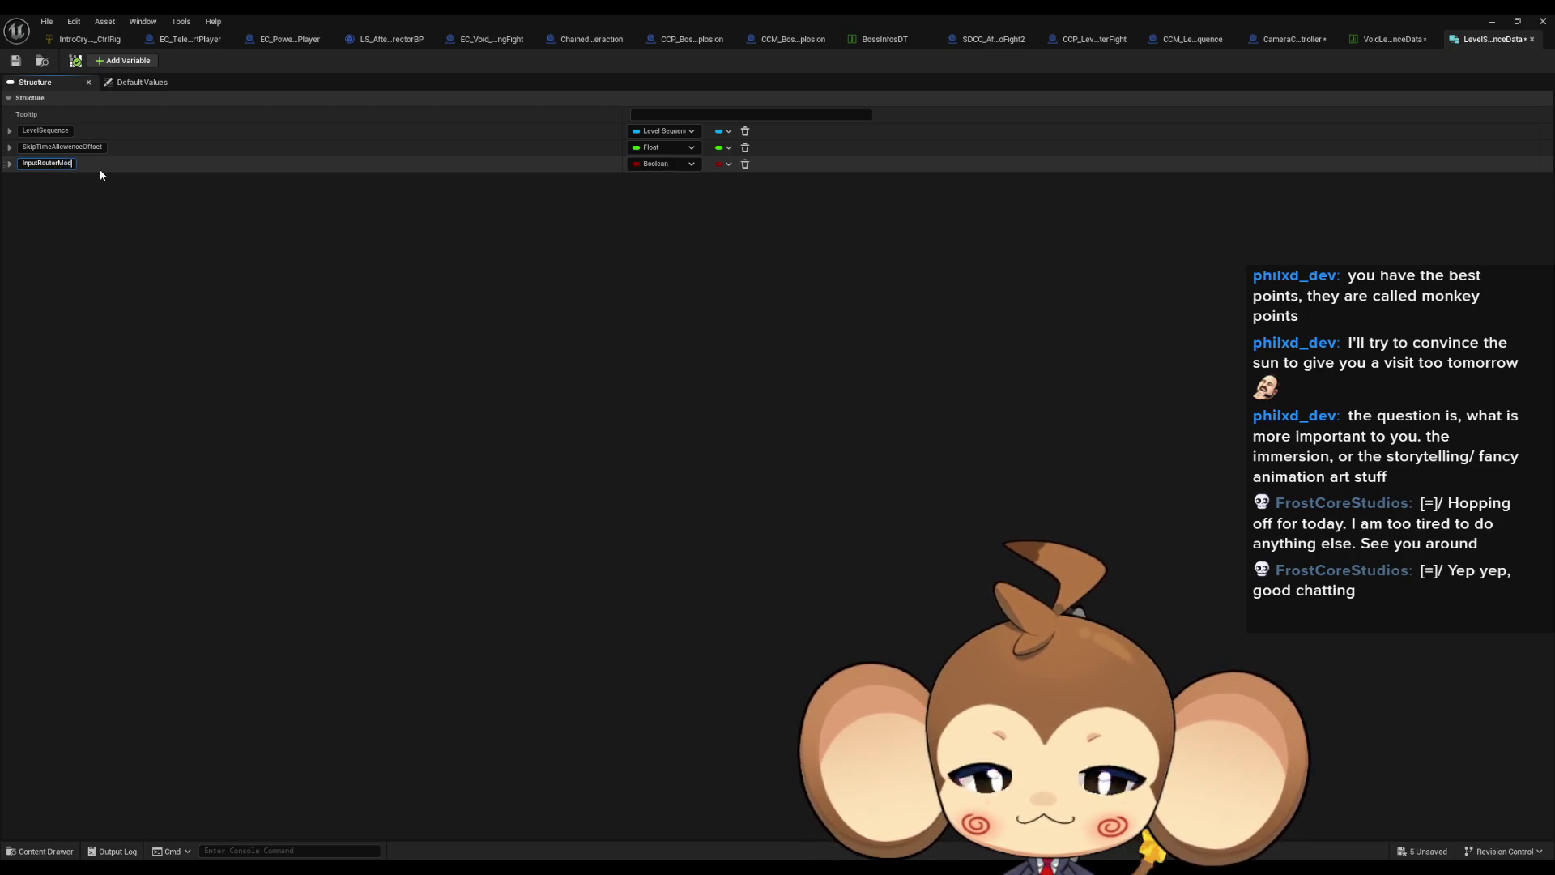
{"action": "type", "text": "e"}
{"action": "key", "text": "Return"}
{"action": "left_click", "coordinate": [655, 164]}
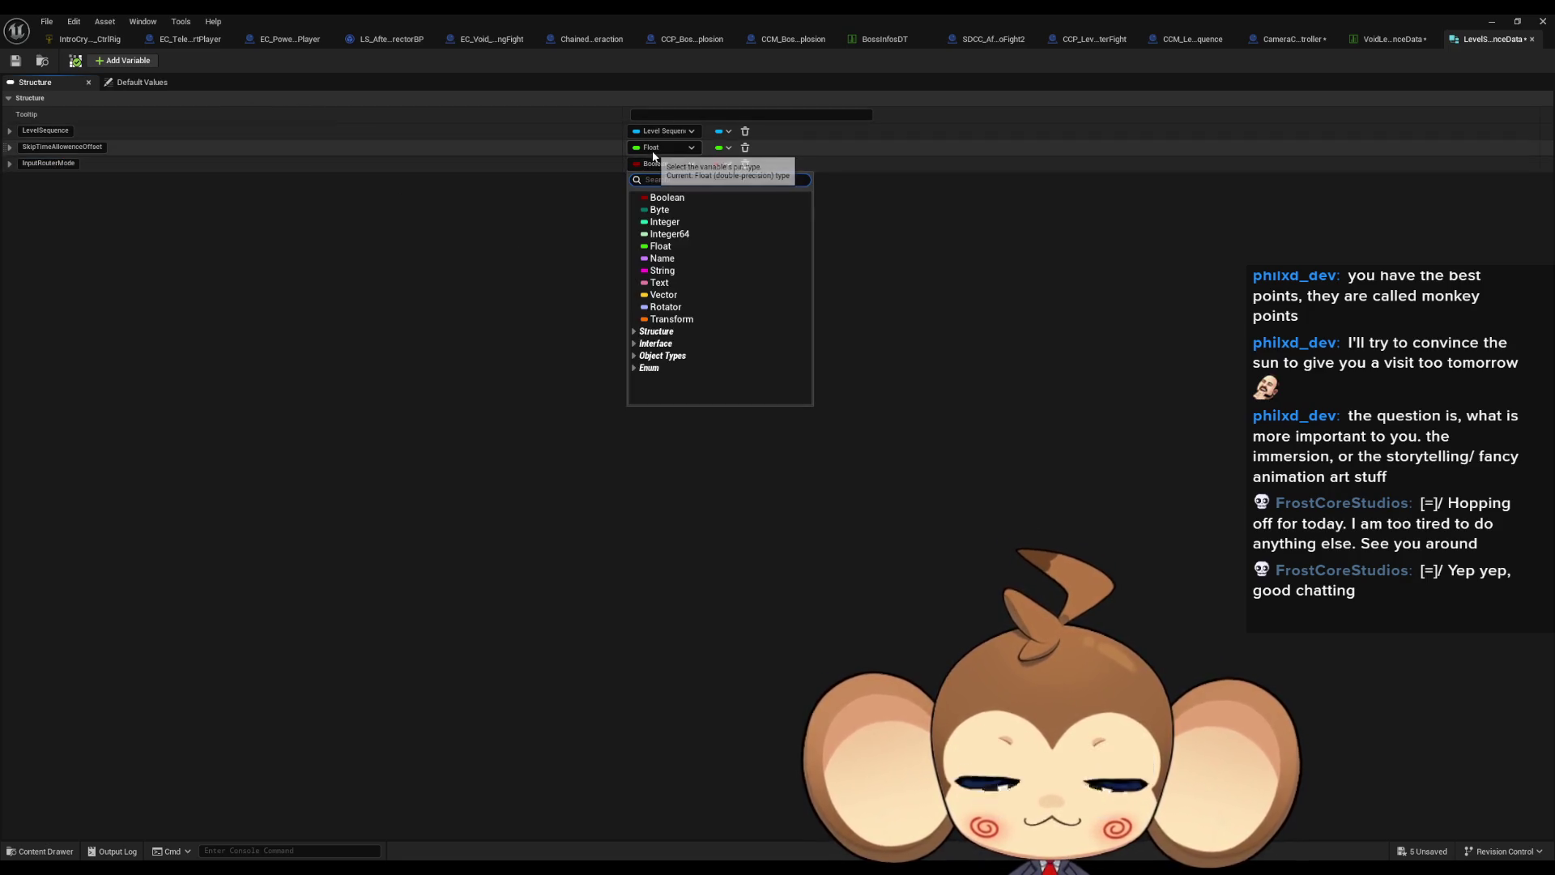
{"action": "type", "text": "in ro"}
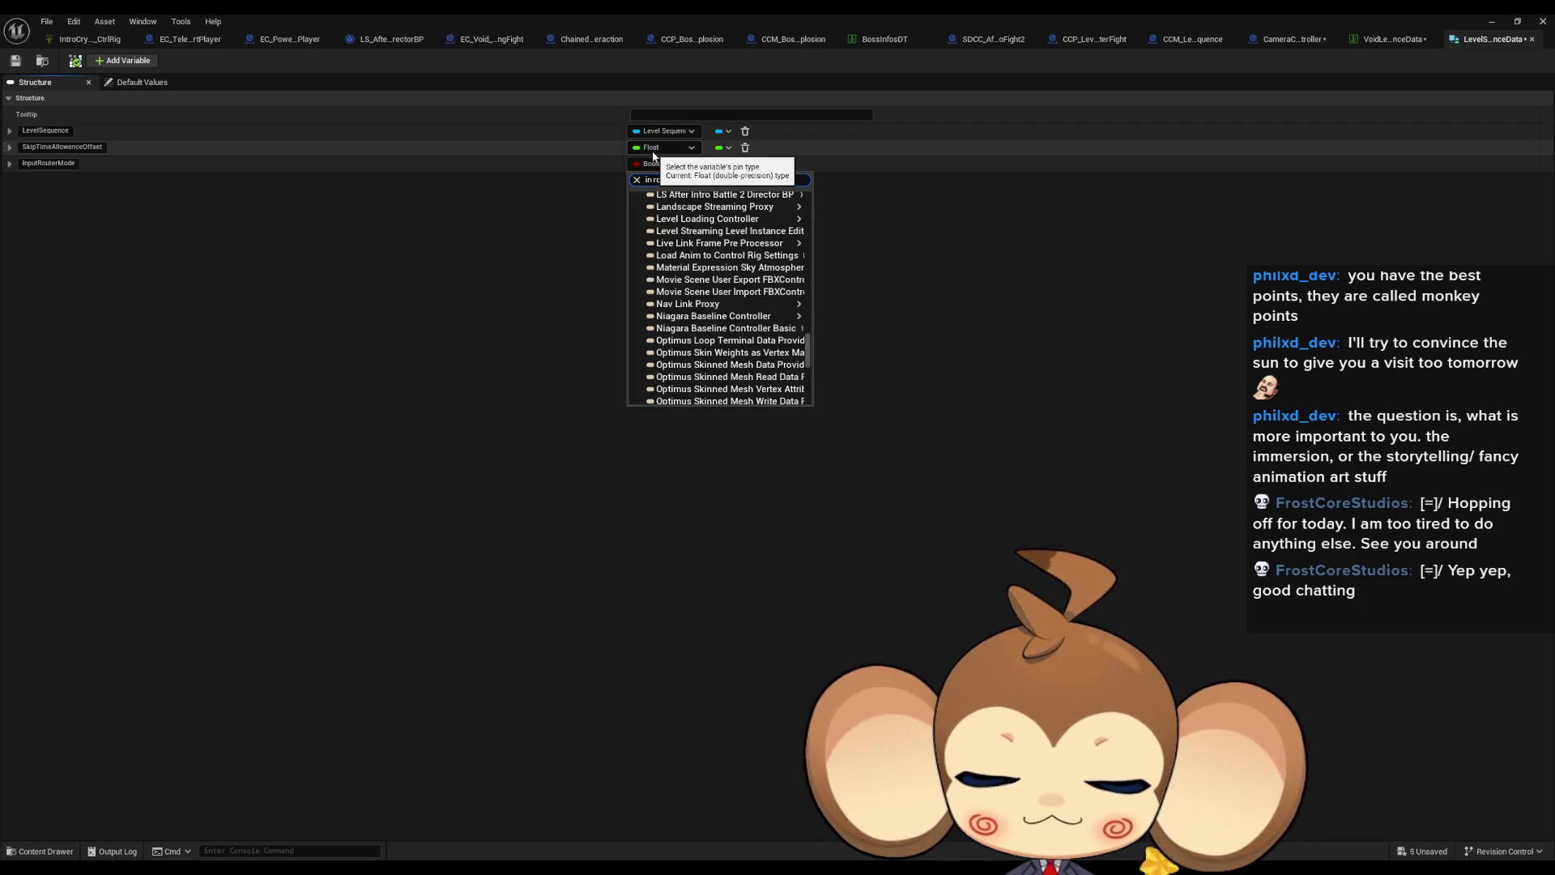
{"action": "type", "text": " mode"}
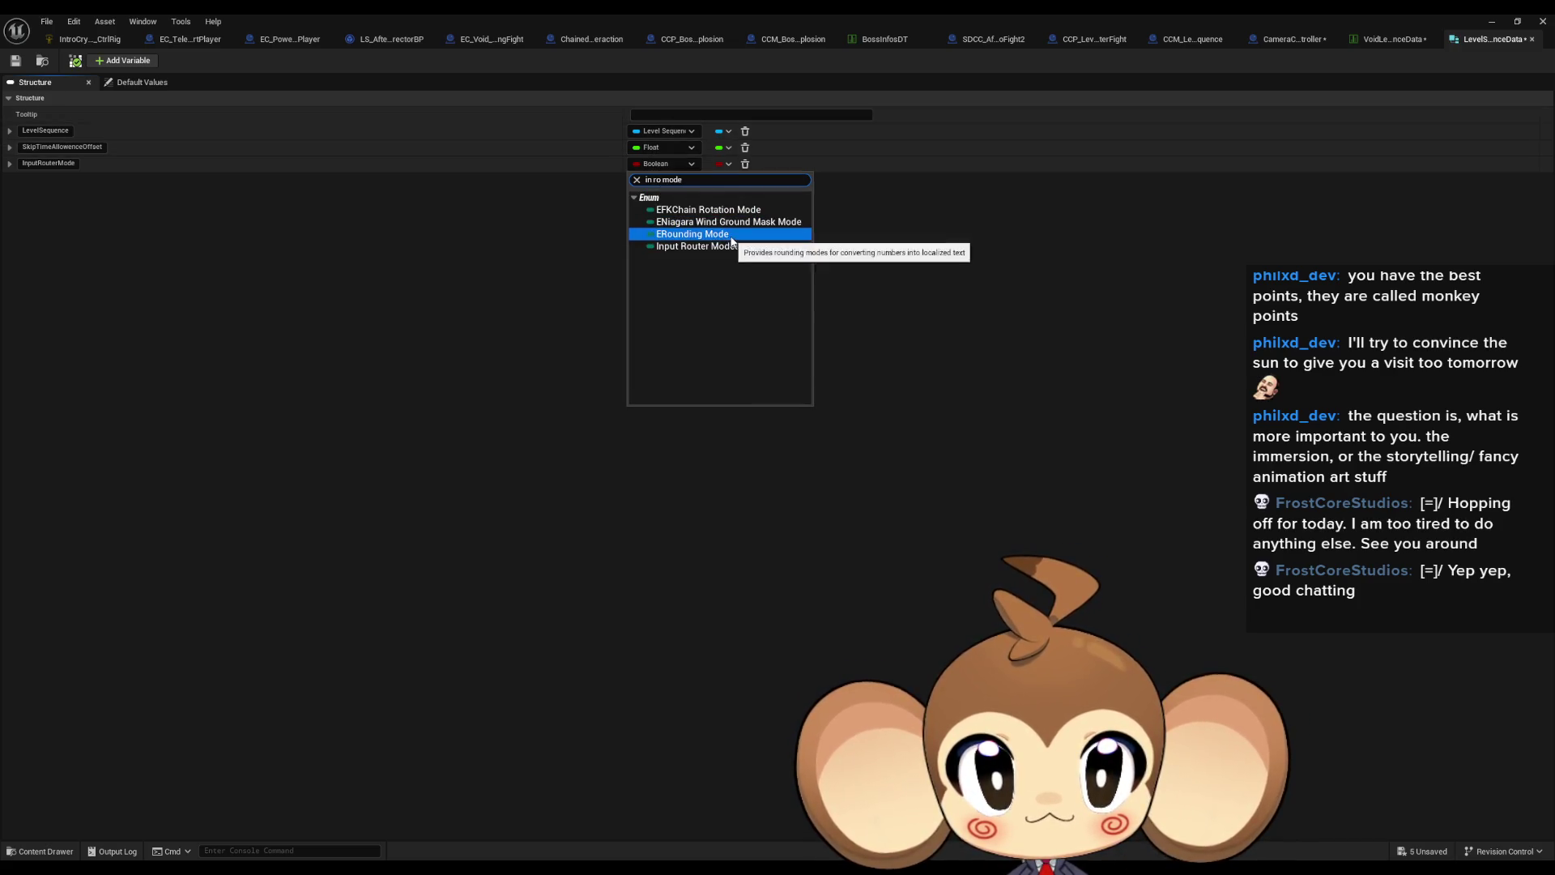
{"action": "left_click", "coordinate": [725, 247]}
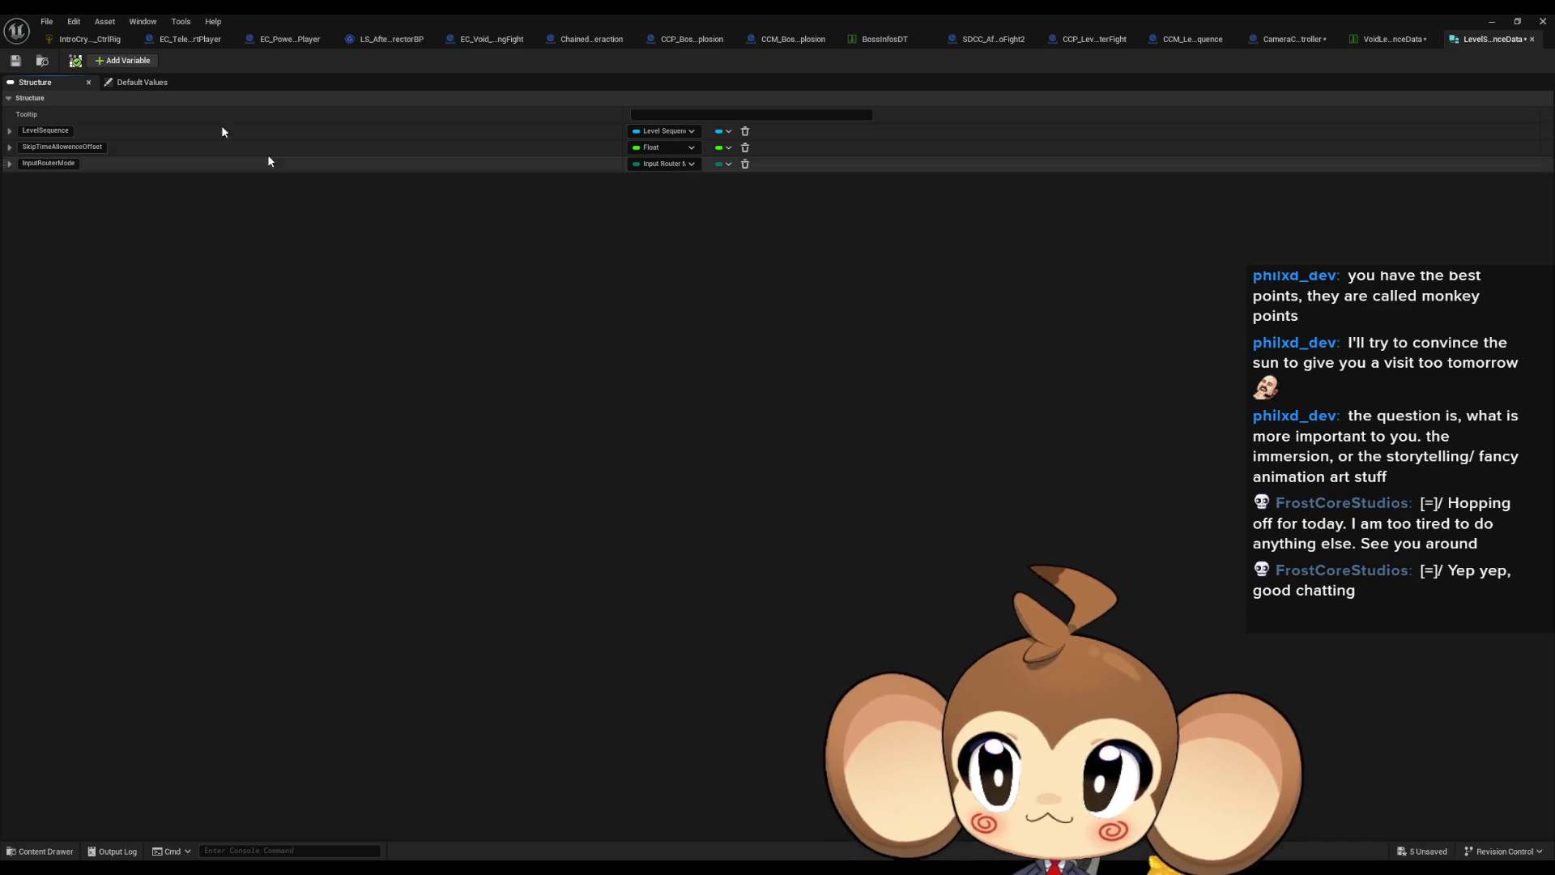
{"action": "left_click", "coordinate": [127, 83]}
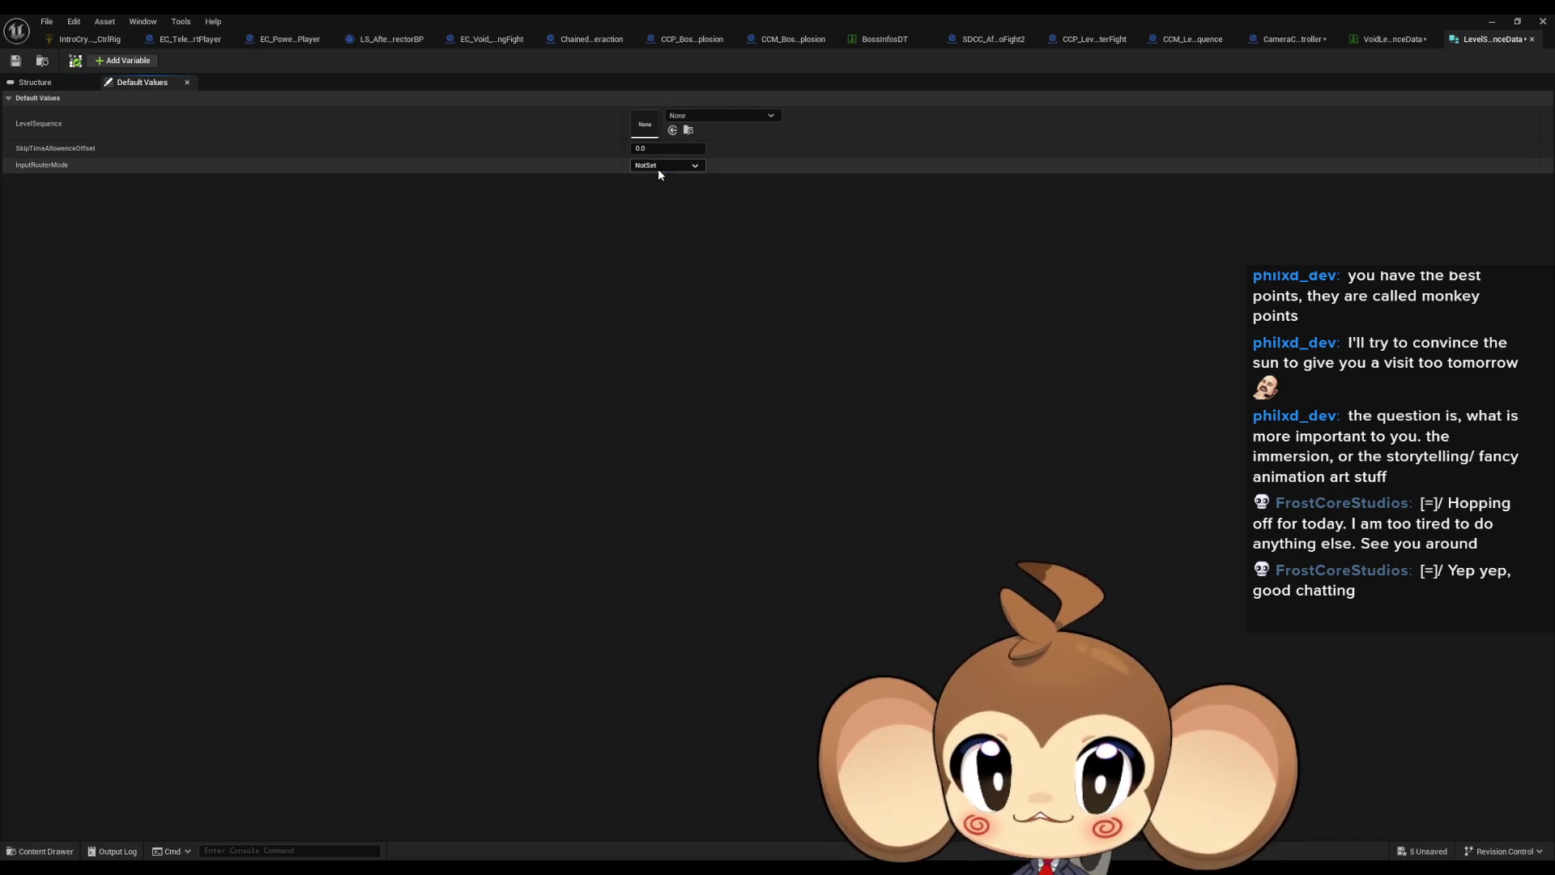